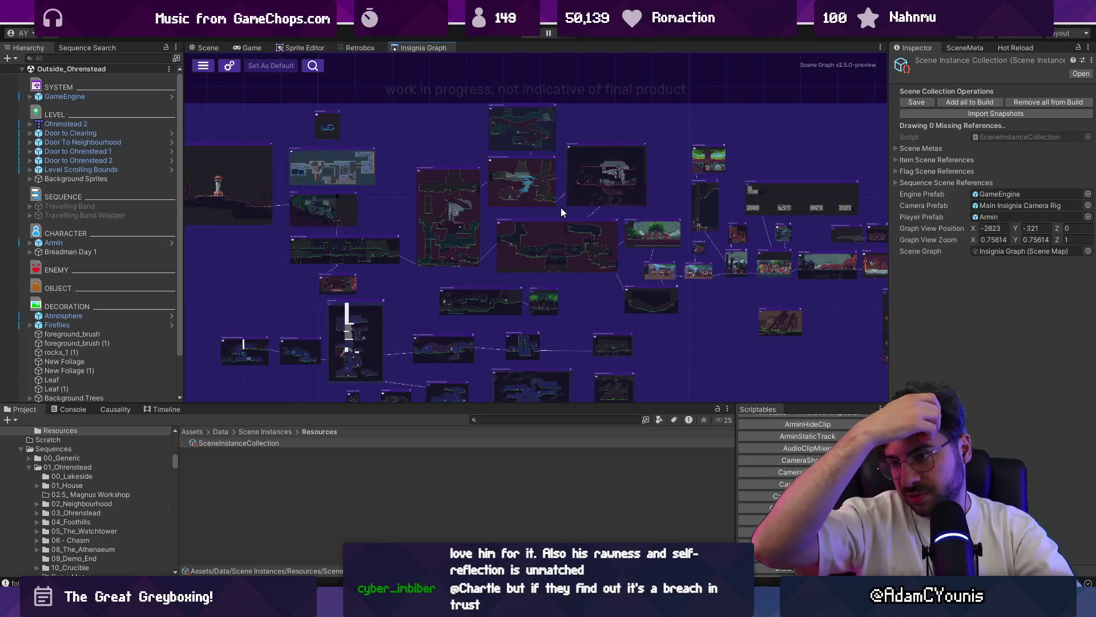
scroll(655, 242, "down", 5)
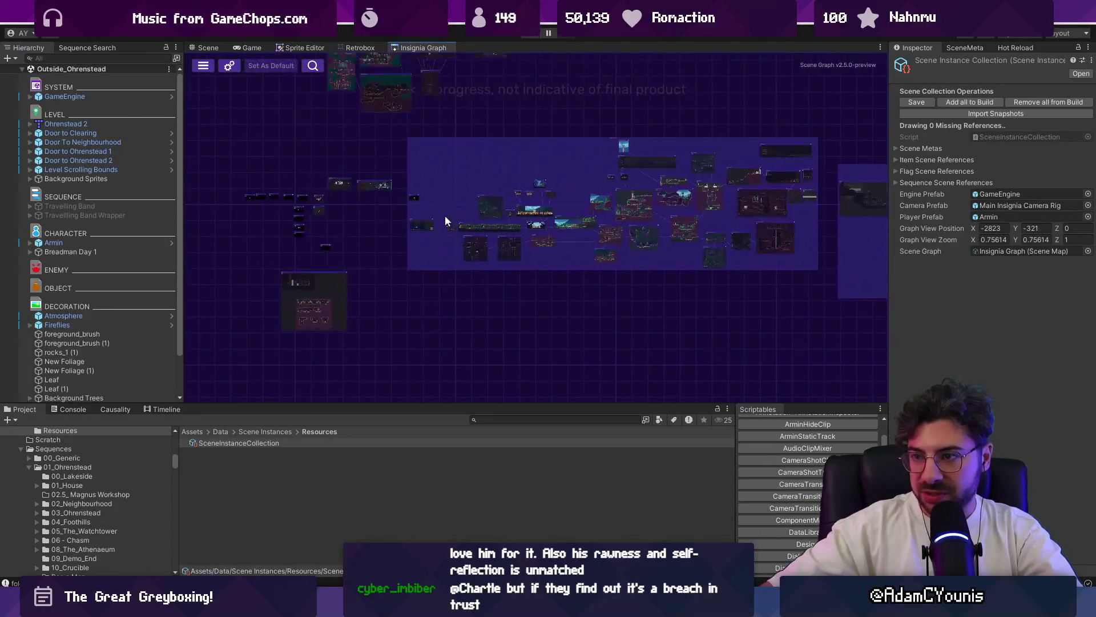
scroll(445, 220, "up", 3)
scroll(448, 154, "up", 2)
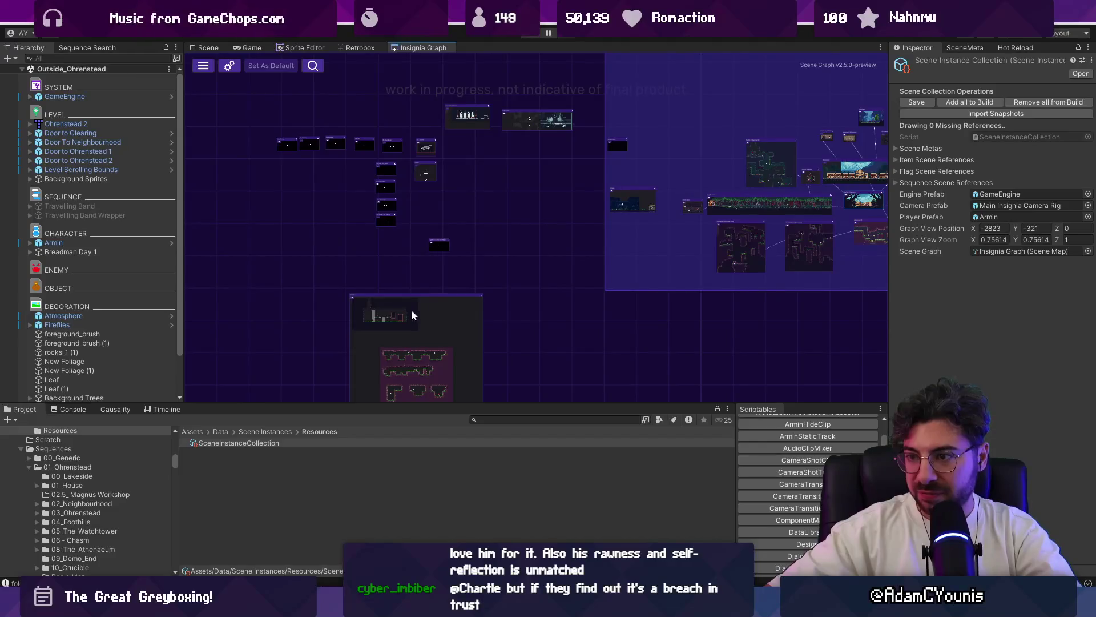
scroll(411, 315, "up", 2)
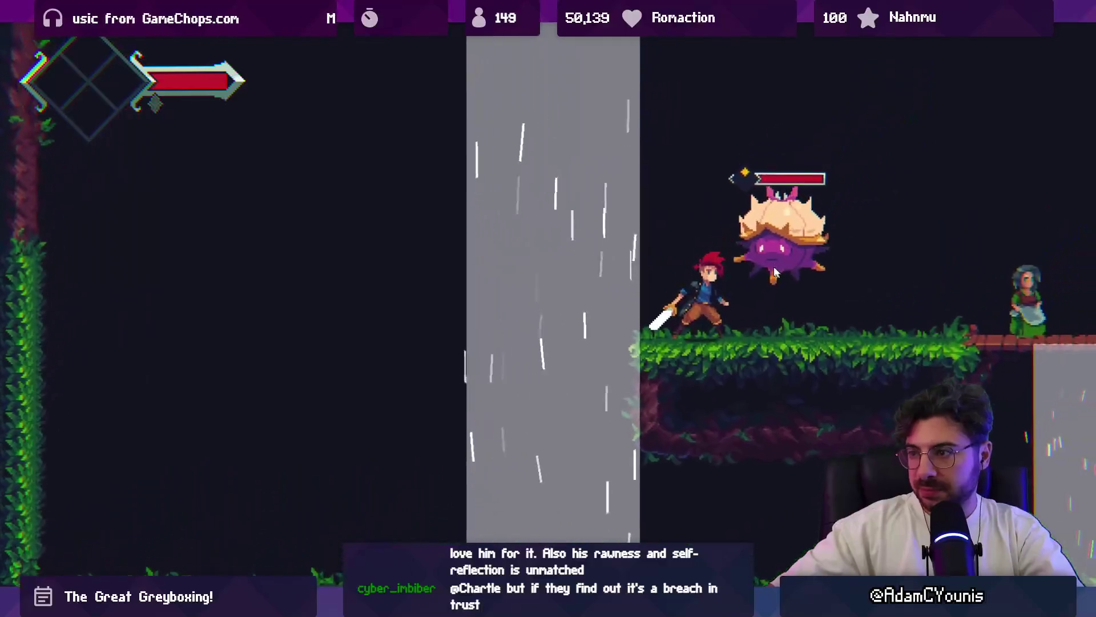
- Run at and strike the spiky enemy, then drop off the ledge and plunge to the lower ground
key("Right")
key("x")
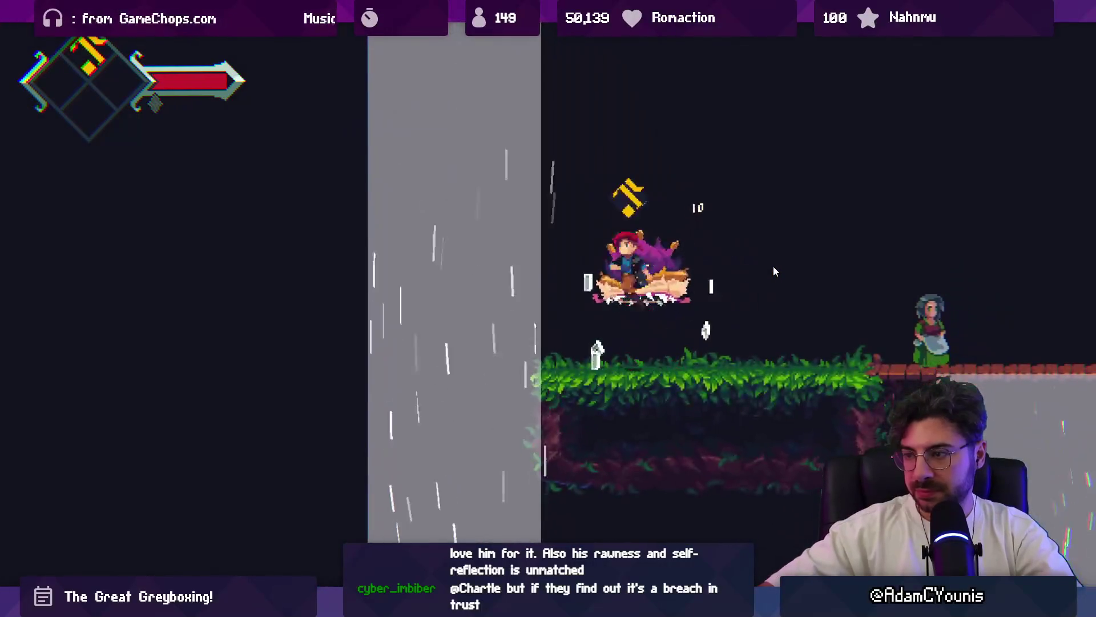
key("Left")
key("Right")
key("Left")
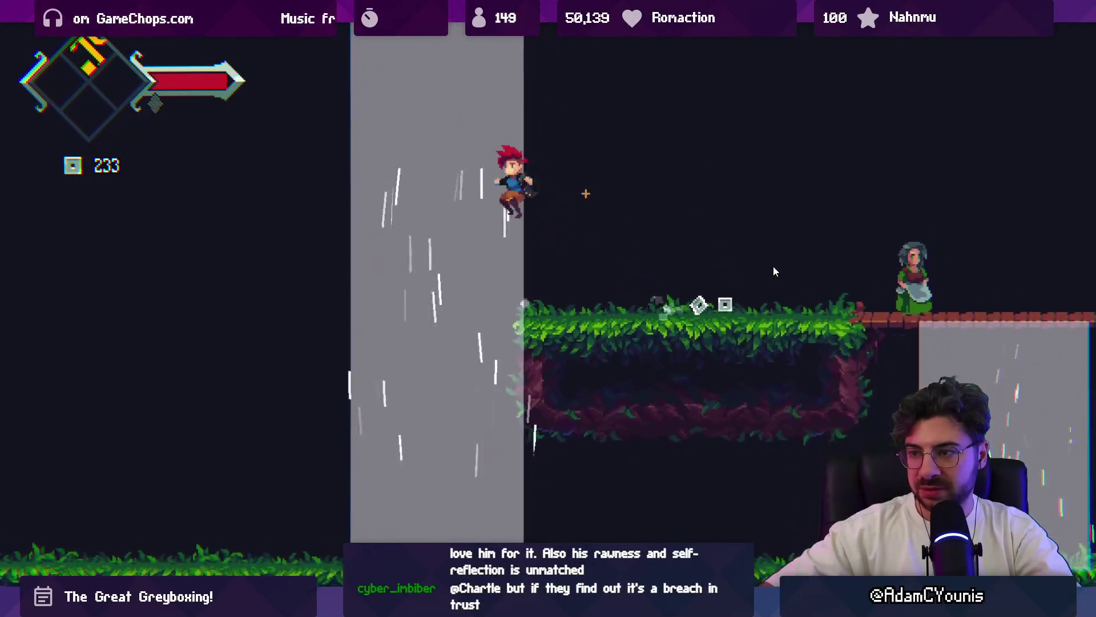
key("Down")
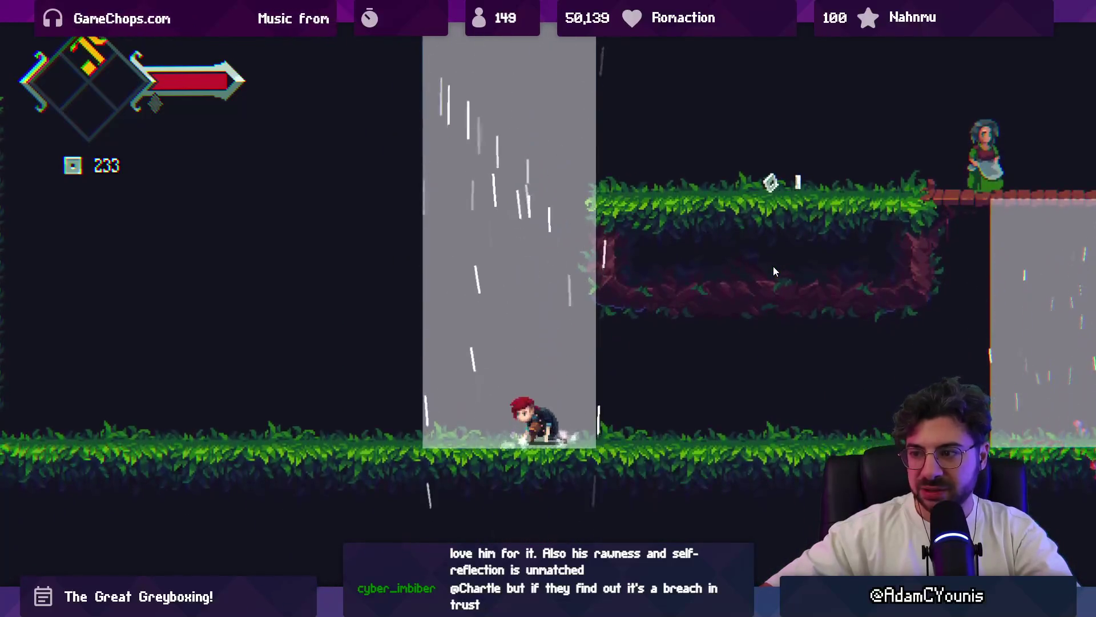
- Ride the wind column up between rooms and plunge back down through it several times
key("Left")
key("Up")
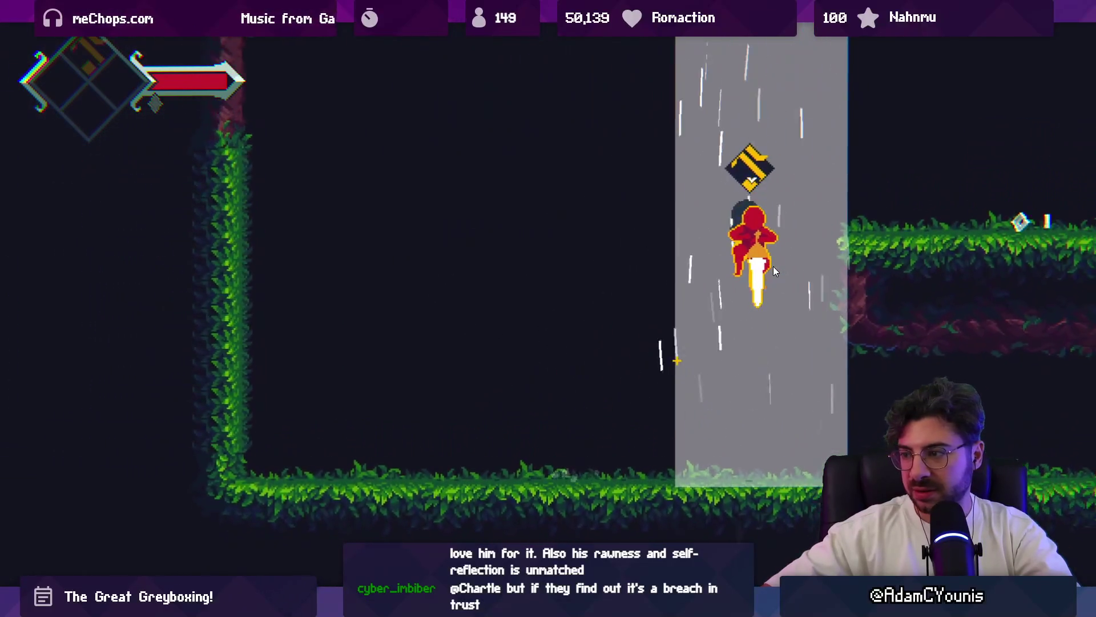
key("Down")
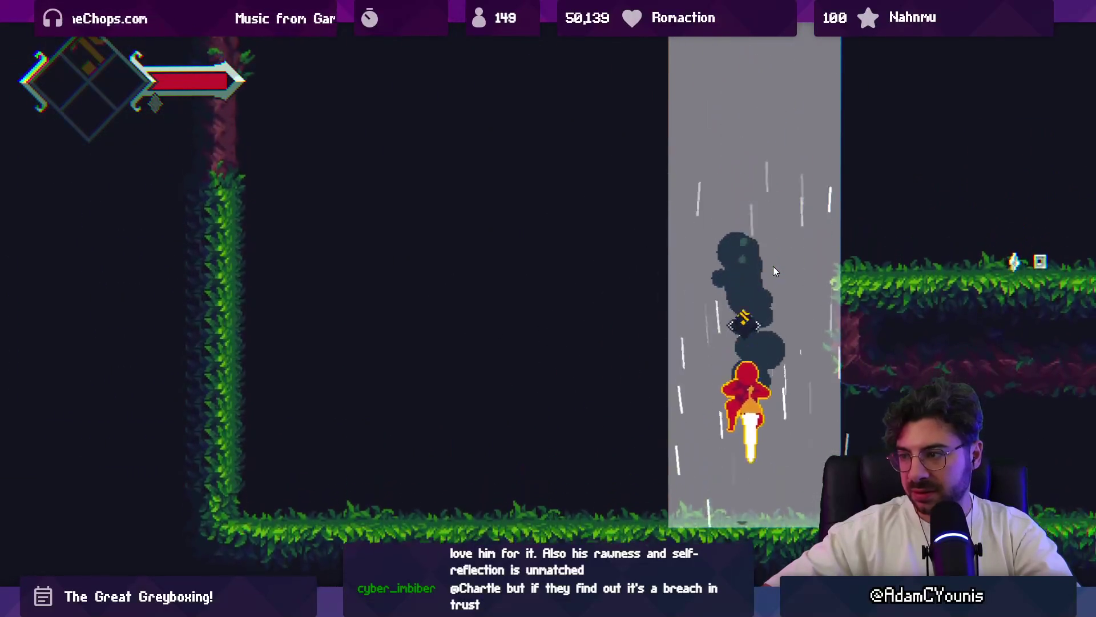
key("Right")
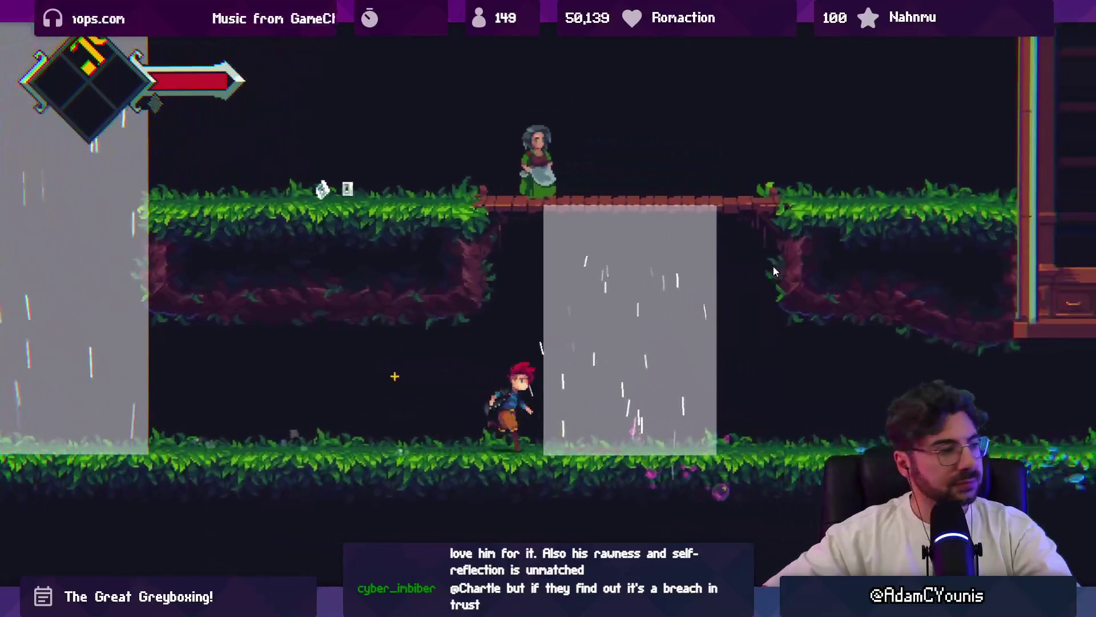
key("Left")
key("Up")
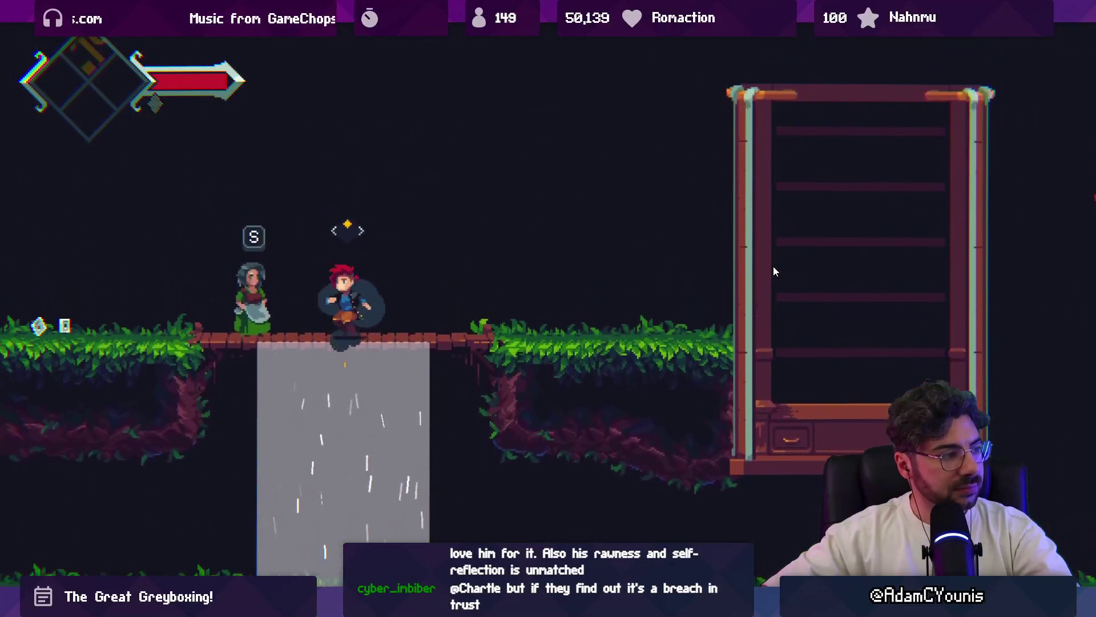
key("Left")
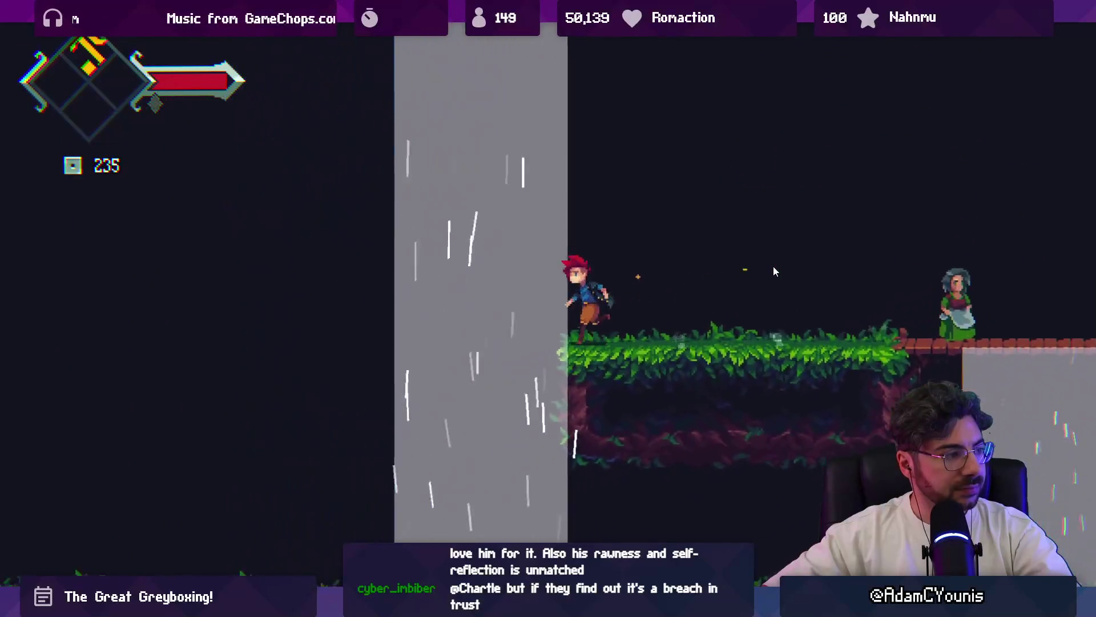
key("Up")
key("Right")
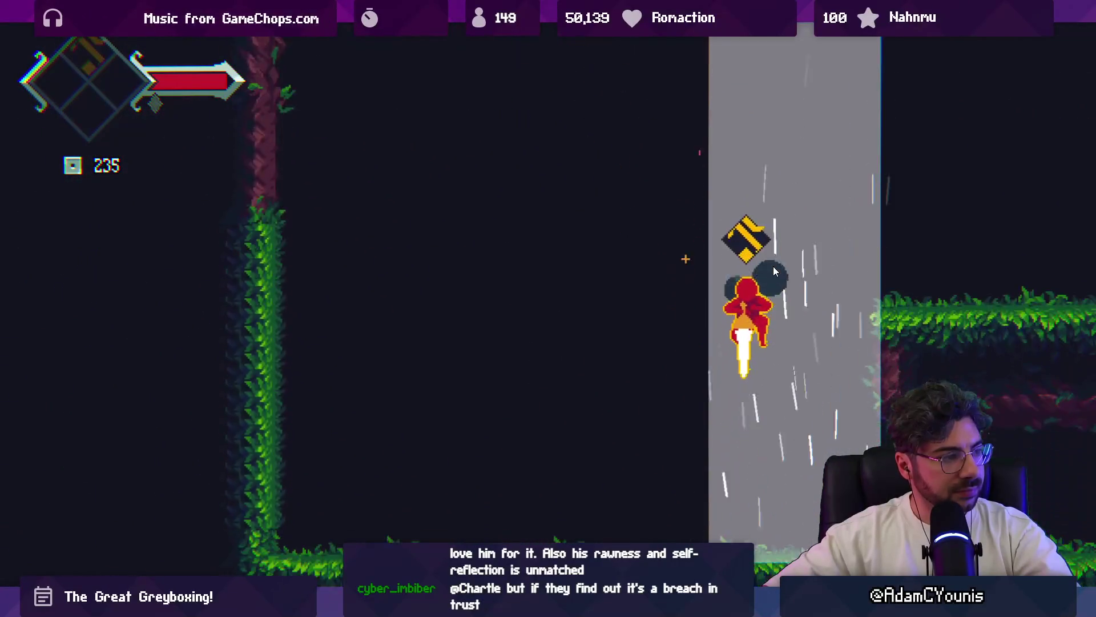
key("Down")
key("Left")
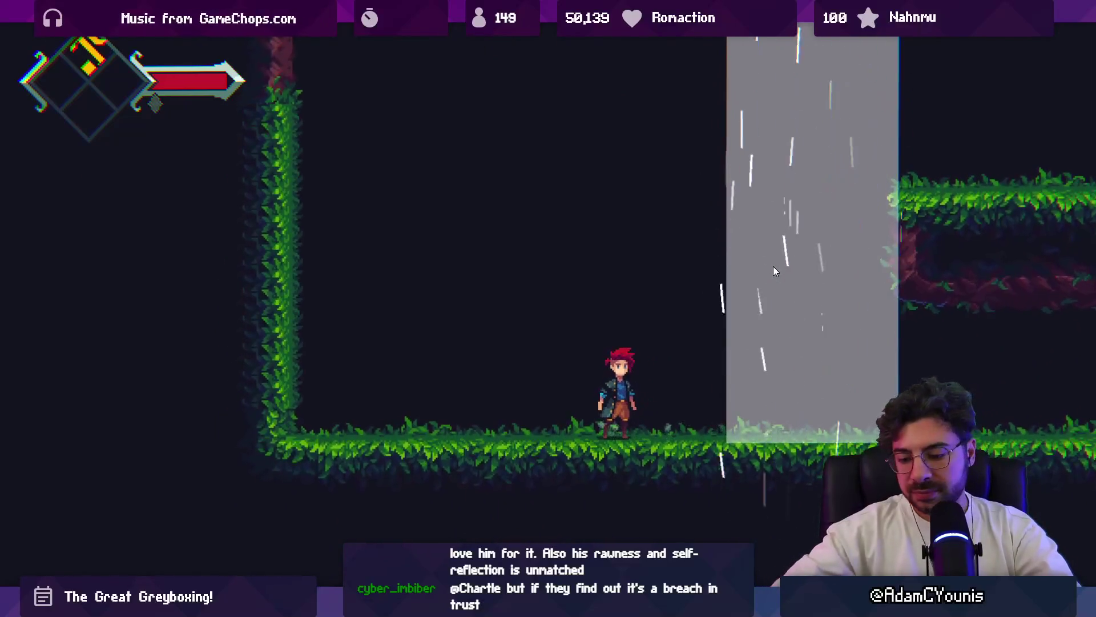
- Leave the full-size game view, stop the playtest and switch over to Figma
key("shift+space")
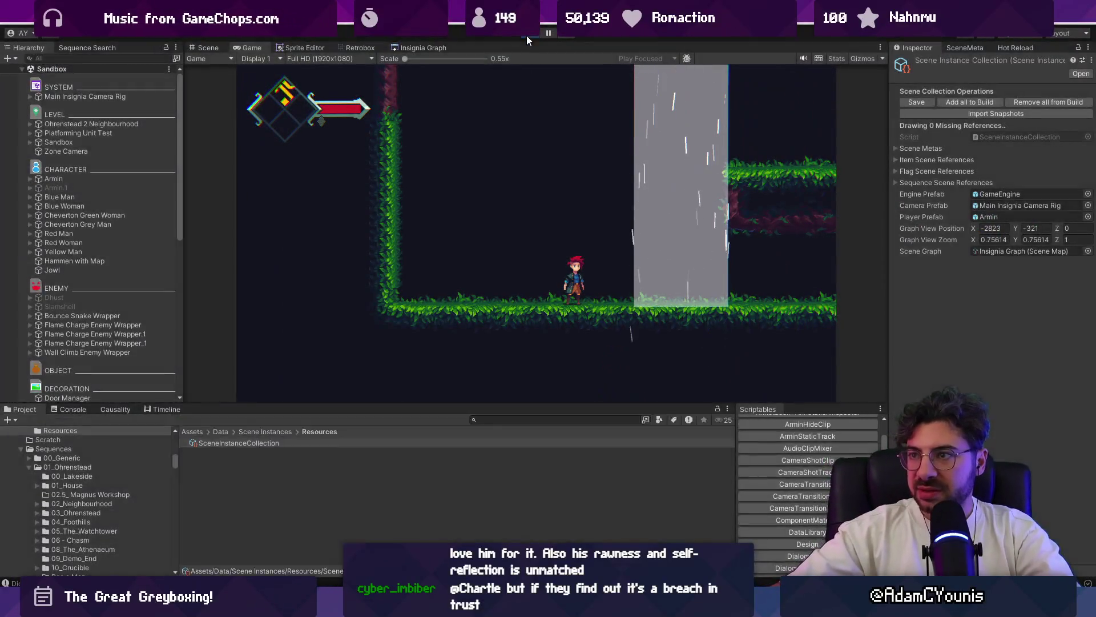
left_click(527, 35)
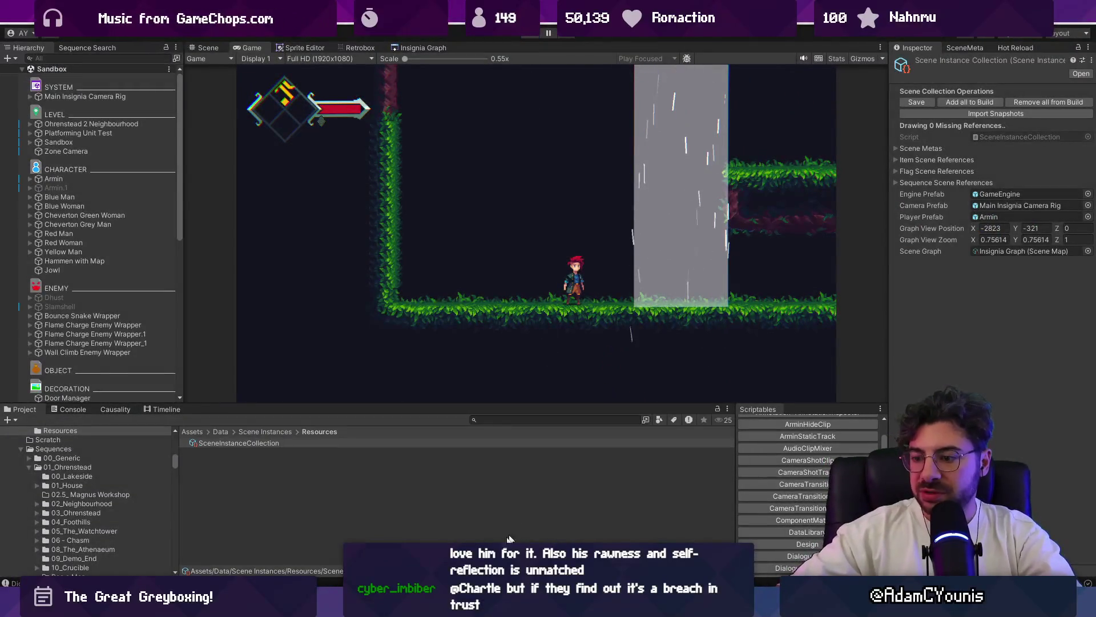
key("alt+Tab")
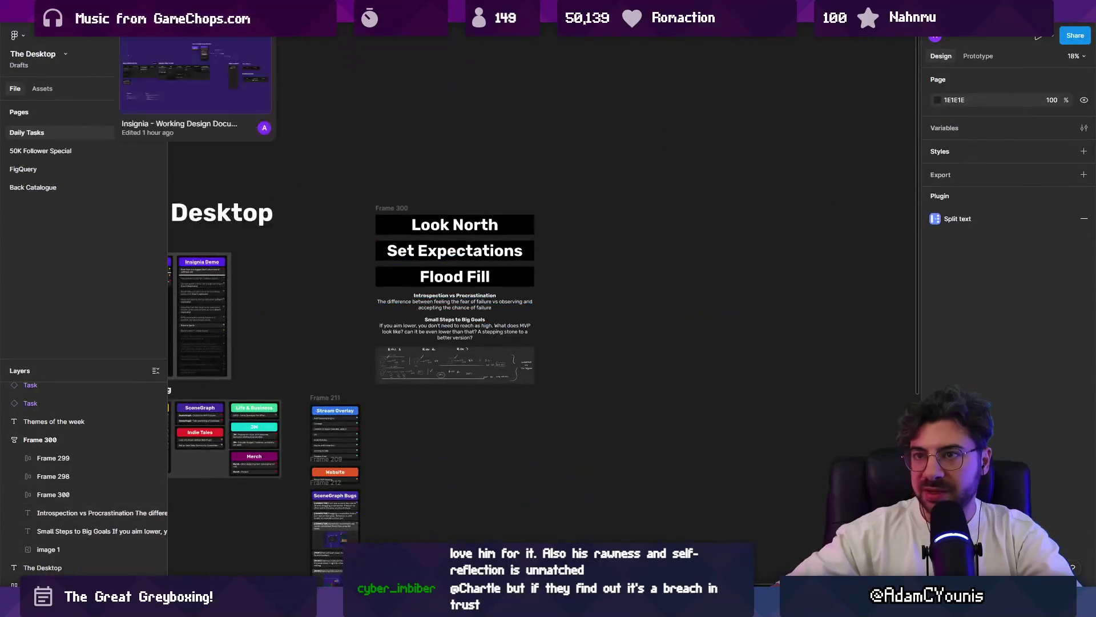
- Open the Insignia working design document's Ability Template Catalogue, then its Interactible Level Elements page
left_click(189, 18)
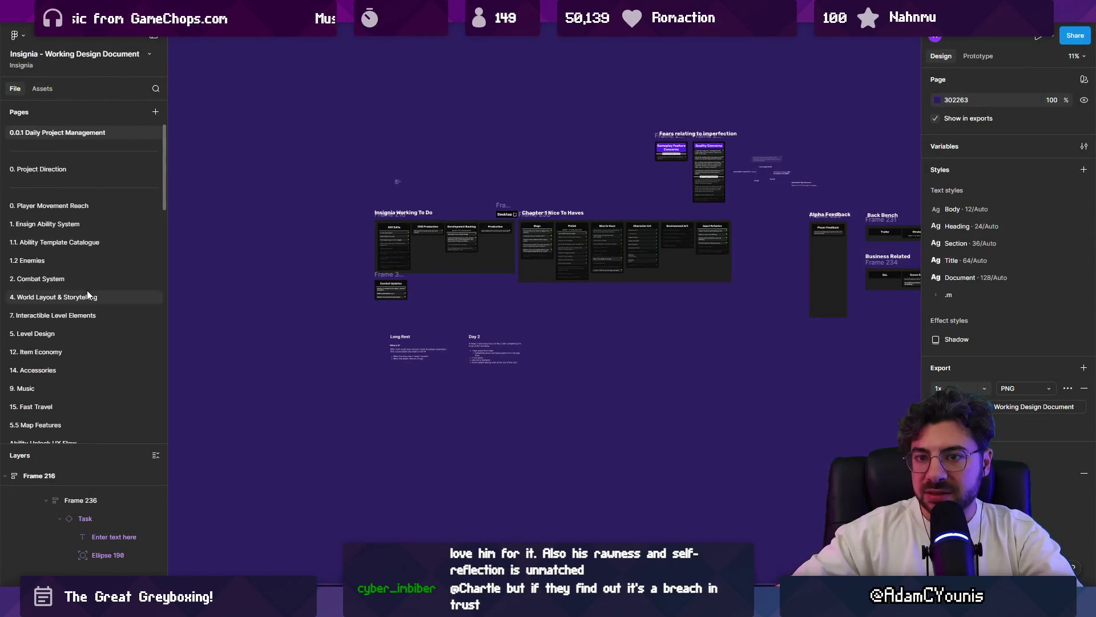
left_click(121, 243)
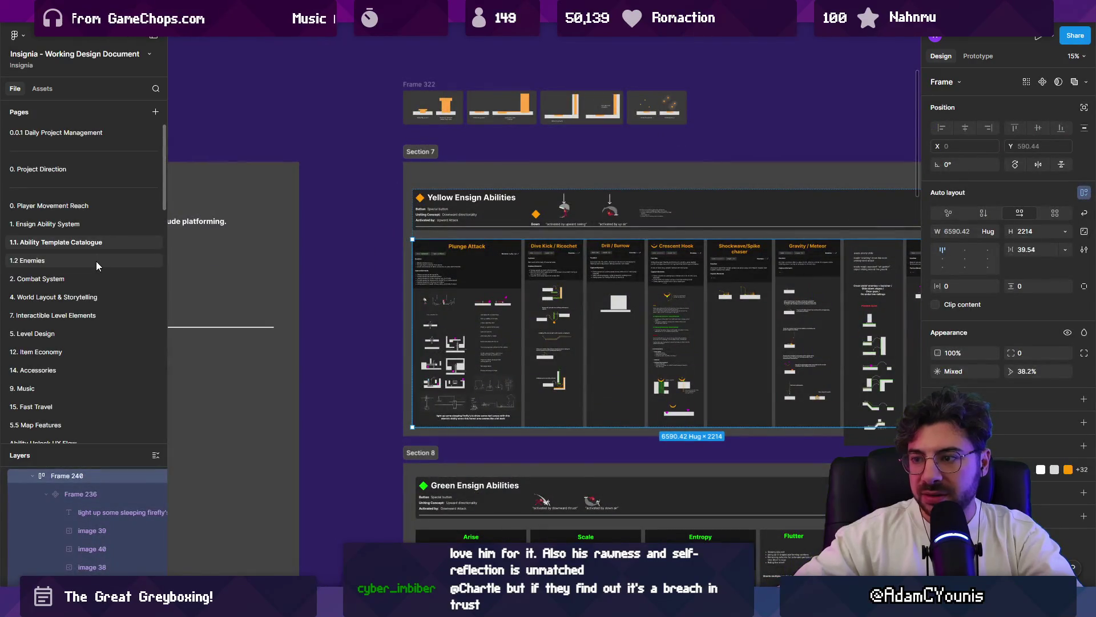
scroll(459, 353, "up", 10)
scroll(458, 352, "up", 5)
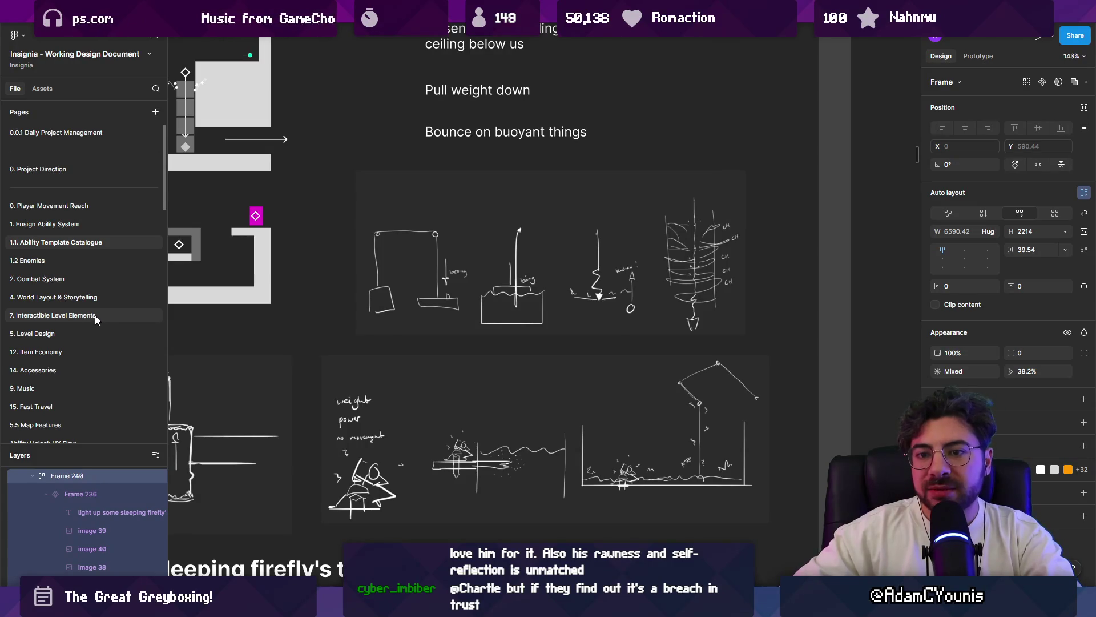
left_click(94, 315)
scroll(752, 364, "up", 5)
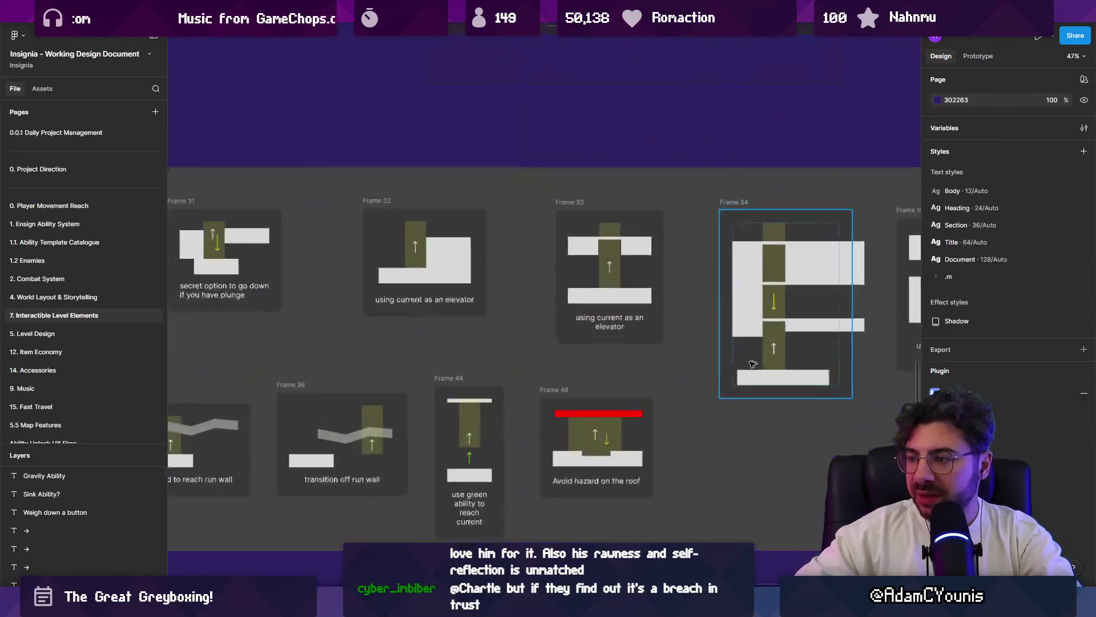
scroll(752, 364, "down", 3)
scroll(432, 245, "up", 5)
scroll(432, 244, "down", 3)
scroll(369, 285, "down", 3)
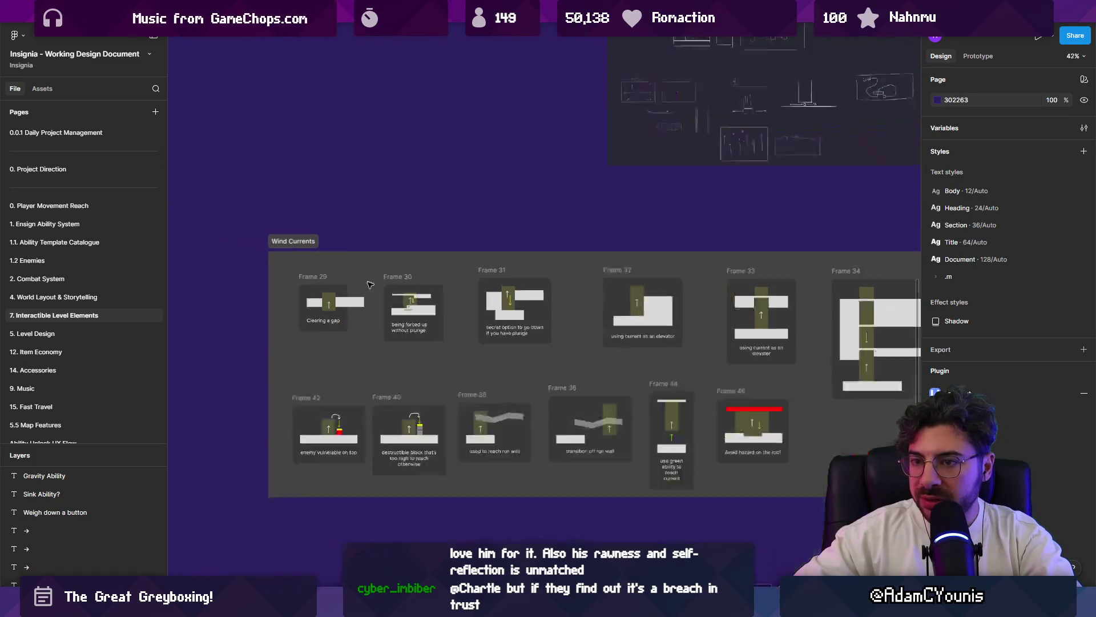
scroll(369, 284, "up", 5)
scroll(549, 166, "up", 4)
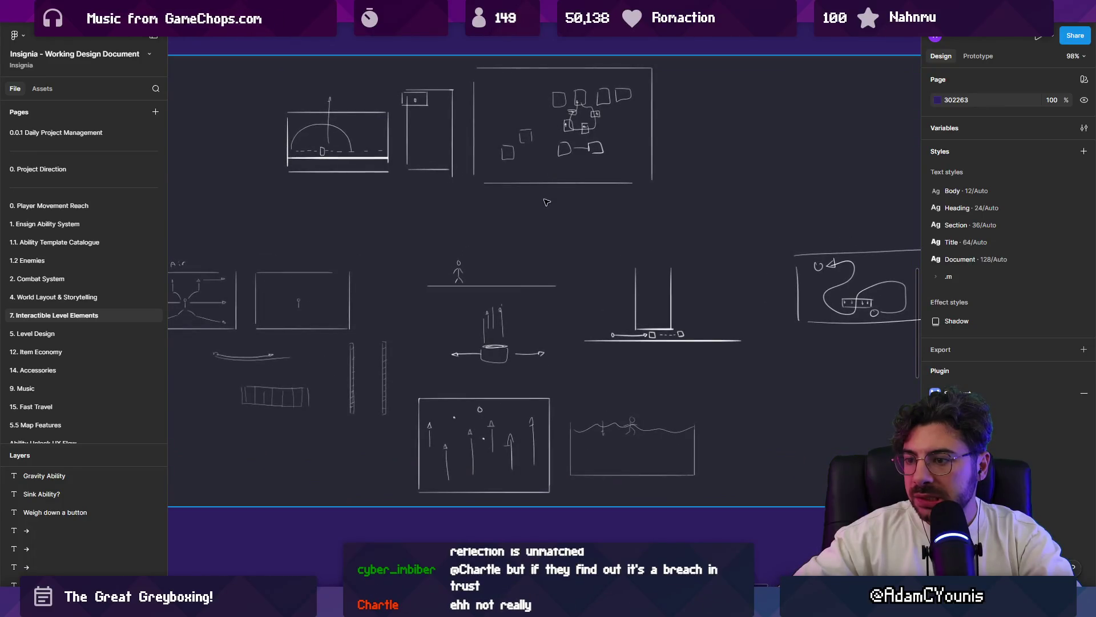
scroll(280, 276, "up", 2)
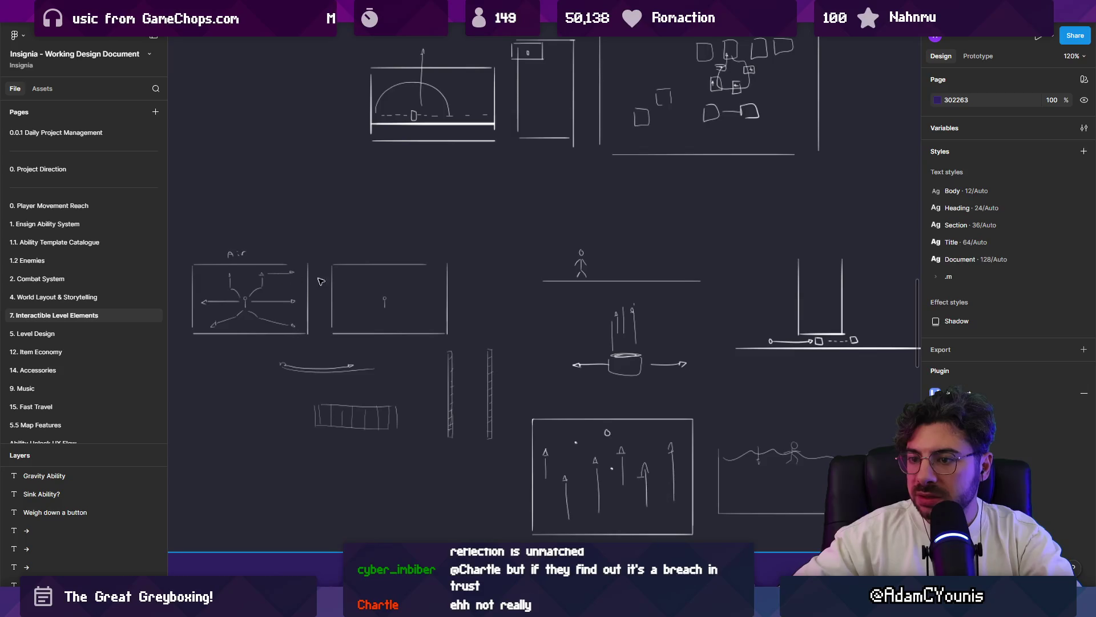
scroll(395, 320, "down", 5)
- Pan across the Wind Currents, Platforming and Mechanisms frames and back to the earlier ones
left_click_drag(411, 404, 749, 348)
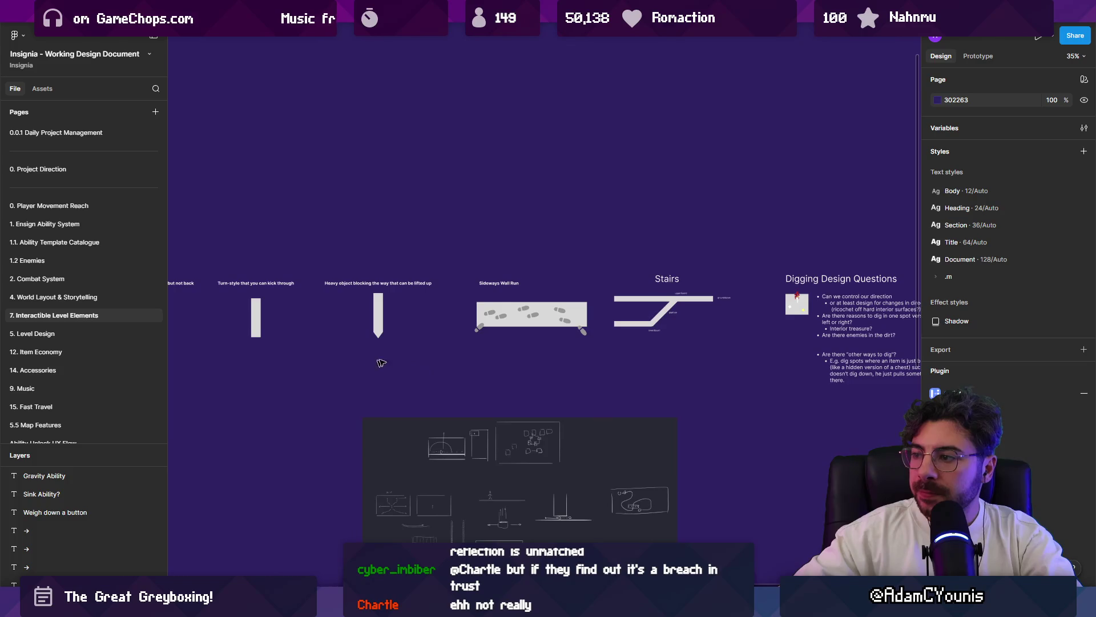
scroll(381, 362, "right", 3)
scroll(638, 315, "up", 3)
scroll(638, 315, "down", 3)
left_click_drag(385, 341, 615, 341)
scroll(615, 341, "up", 2)
scroll(563, 335, "left", 5)
scroll(614, 298, "up", 2)
scroll(613, 297, "left", 5)
scroll(556, 308, "left", 5)
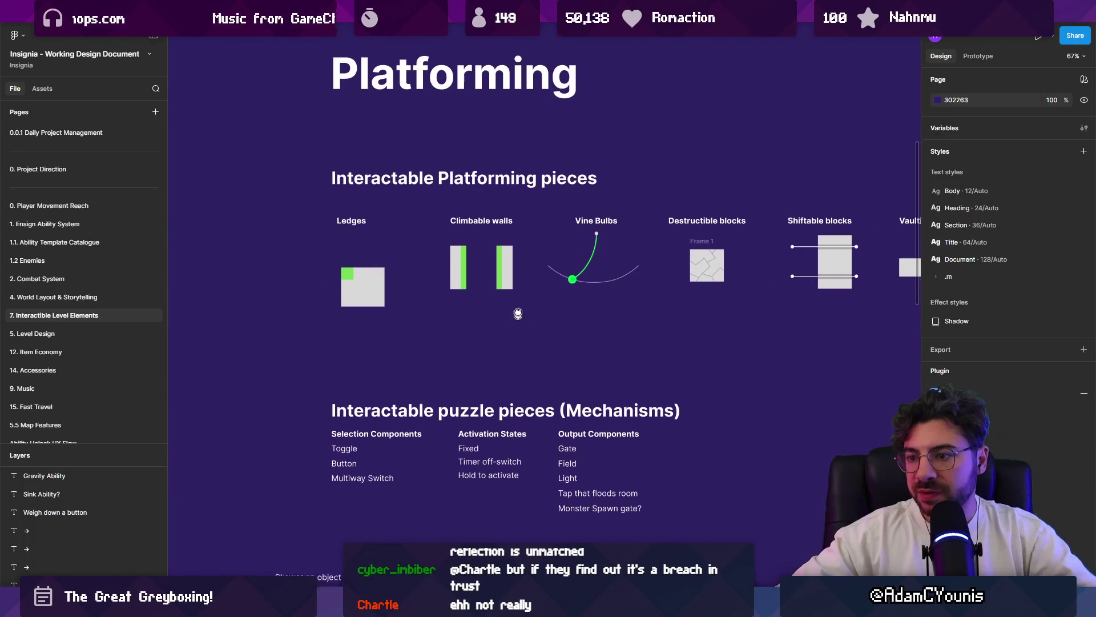
scroll(517, 313, "down", 5)
scroll(517, 314, "down", 2)
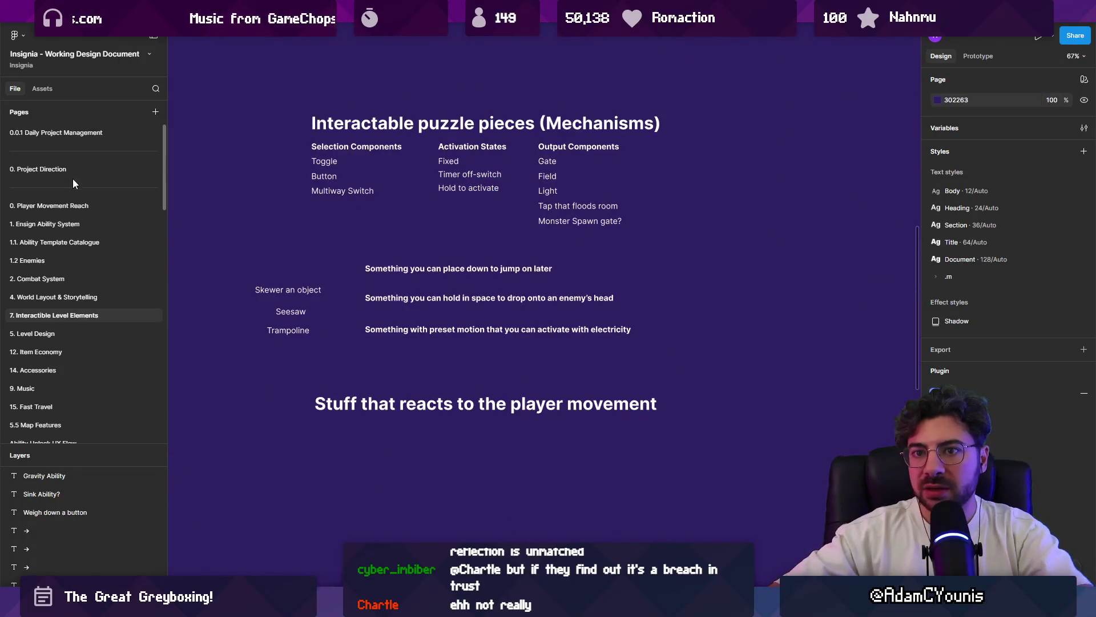
- Return to the Ability Template Catalogue and select a sketch beside Pull weight down
left_click(72, 245)
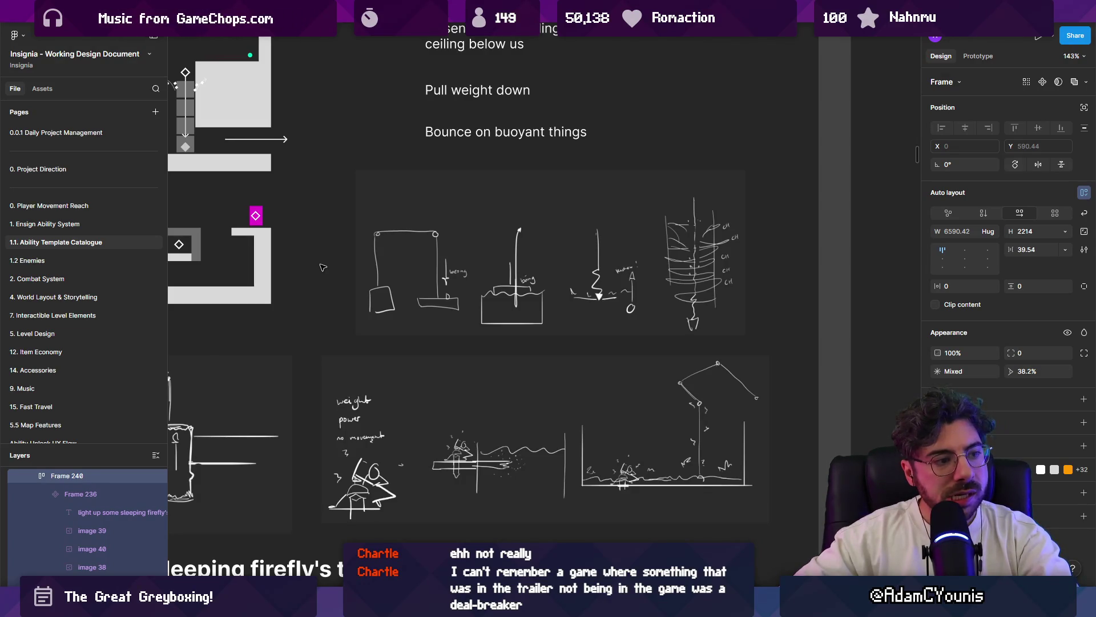
scroll(529, 285, "down", 5)
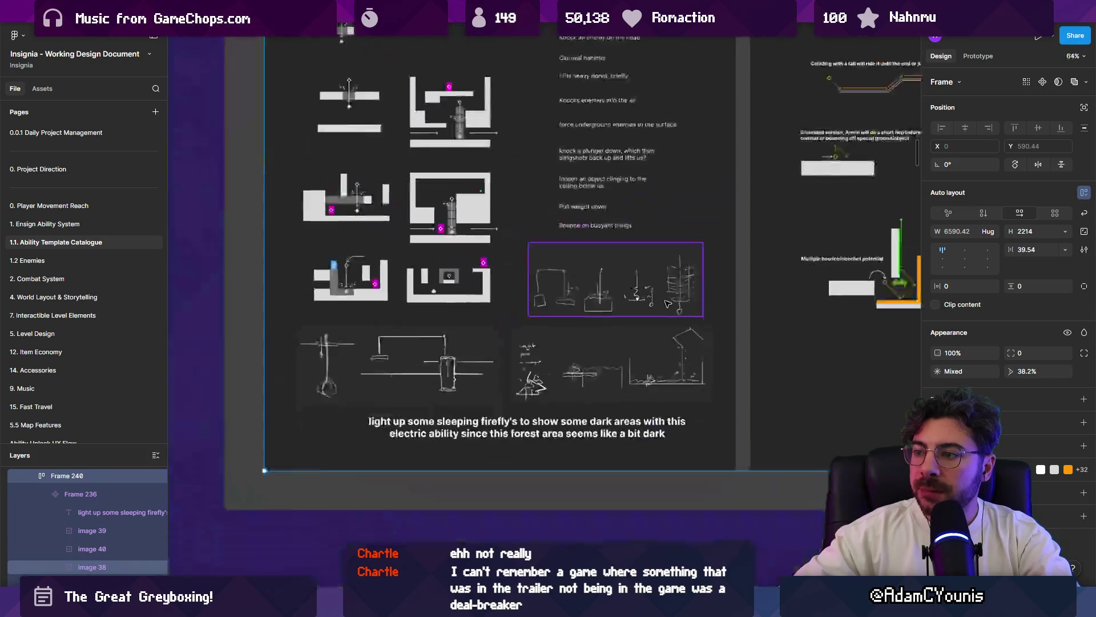
scroll(533, 476, "down", 2)
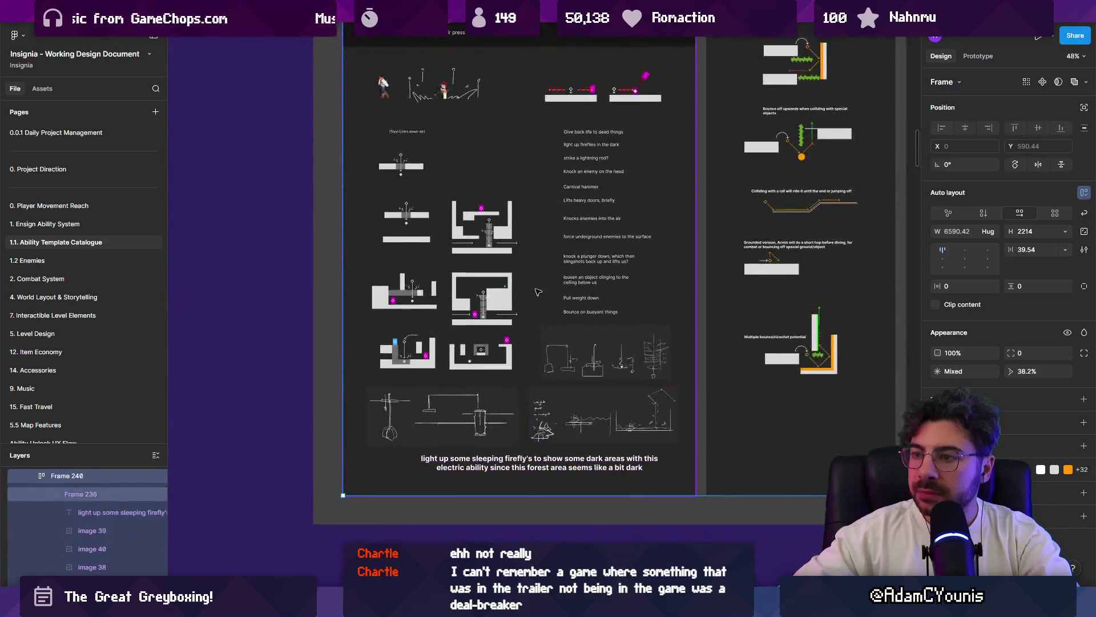
scroll(602, 328, "up", 3)
scroll(603, 328, "up", 3)
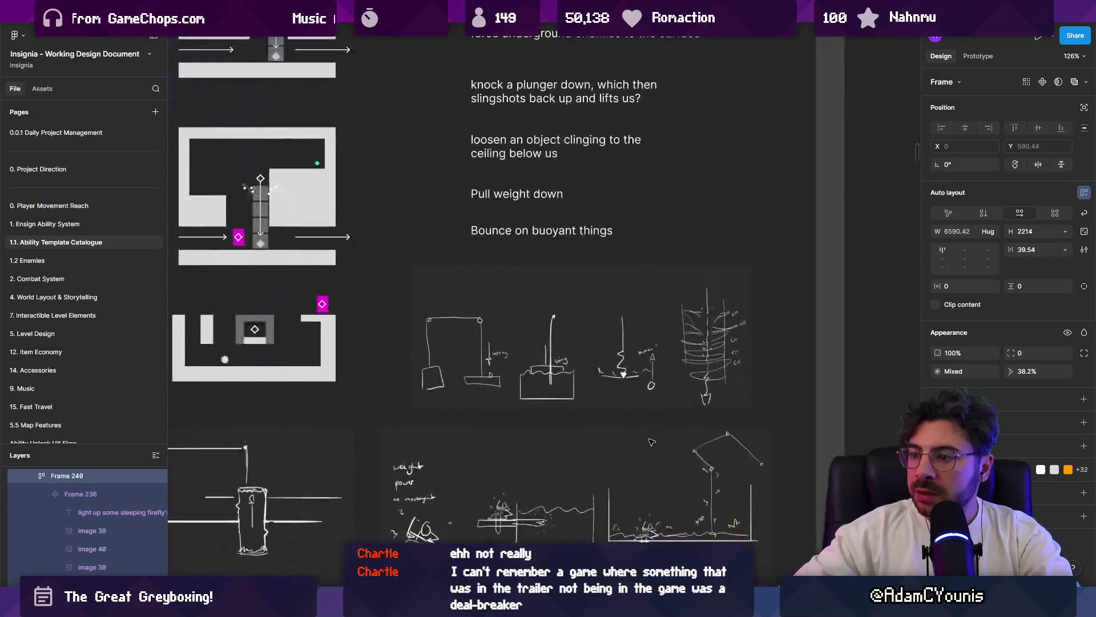
scroll(600, 330, "up", 1)
scroll(591, 334, "up", 2)
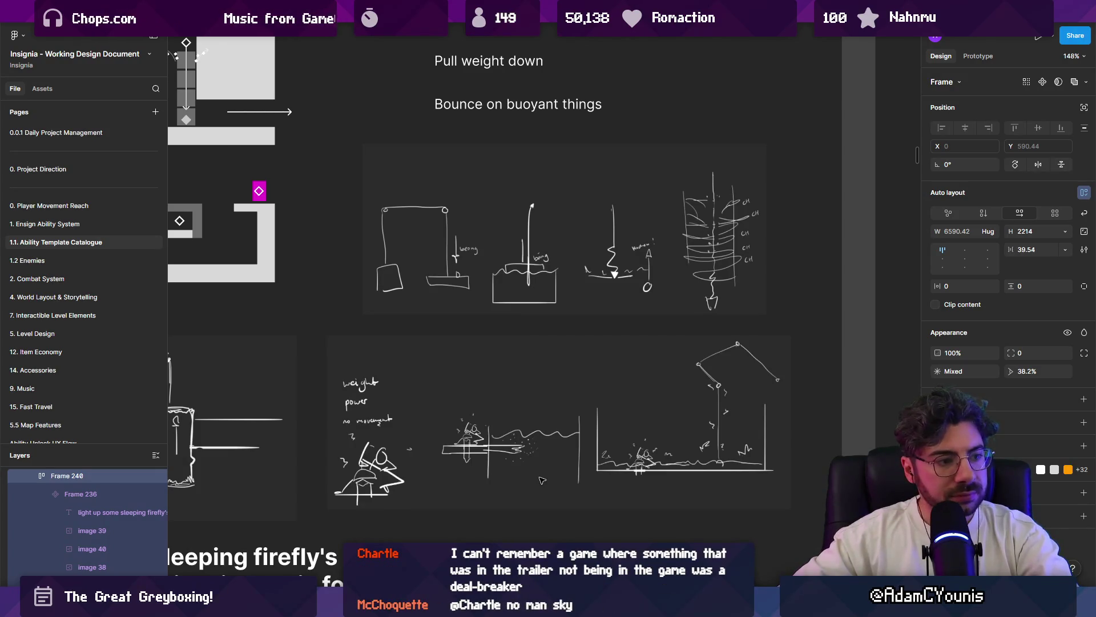
scroll(489, 421, "down", 2)
left_click(489, 420)
scroll(574, 400, "down", 2)
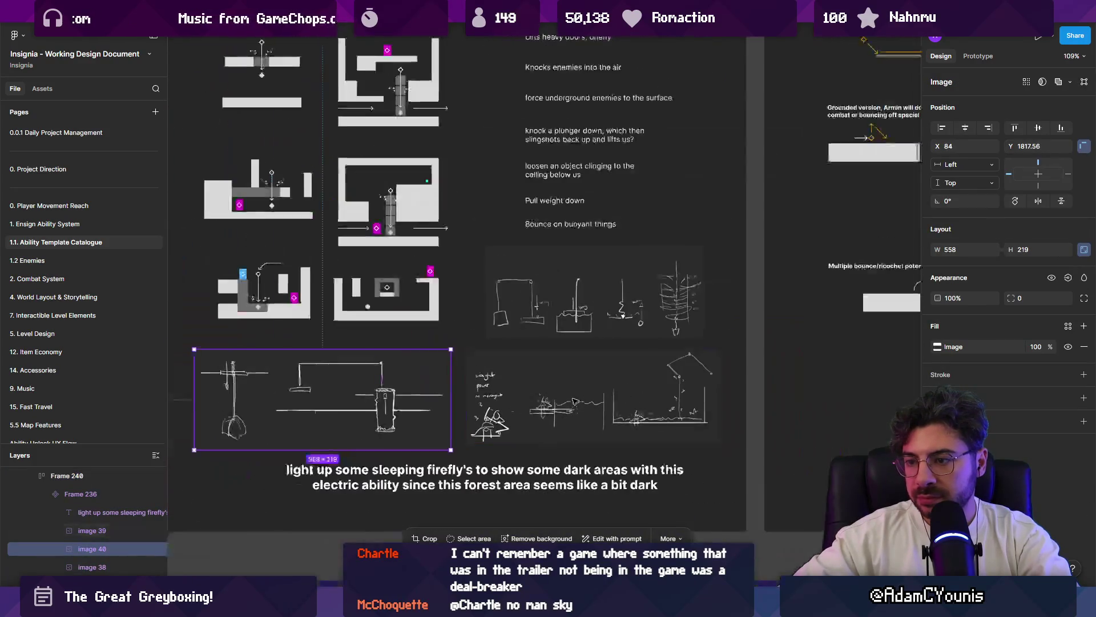
left_click(575, 400, "shift")
scroll(638, 295, "up", 2)
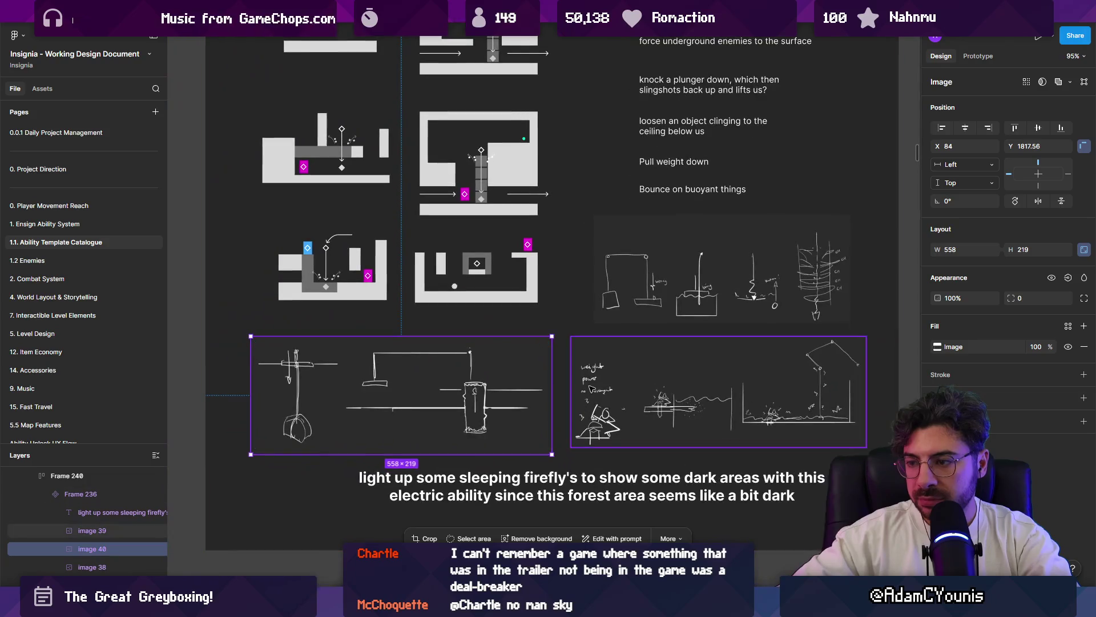
left_click(638, 296, "shift")
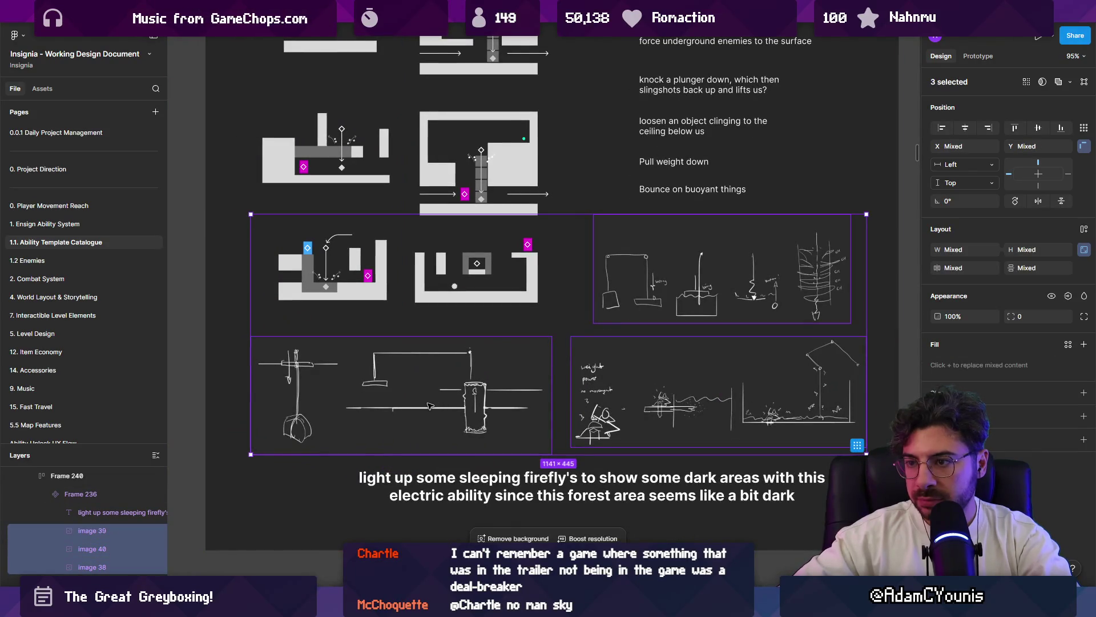
scroll(481, 340, "up", 3)
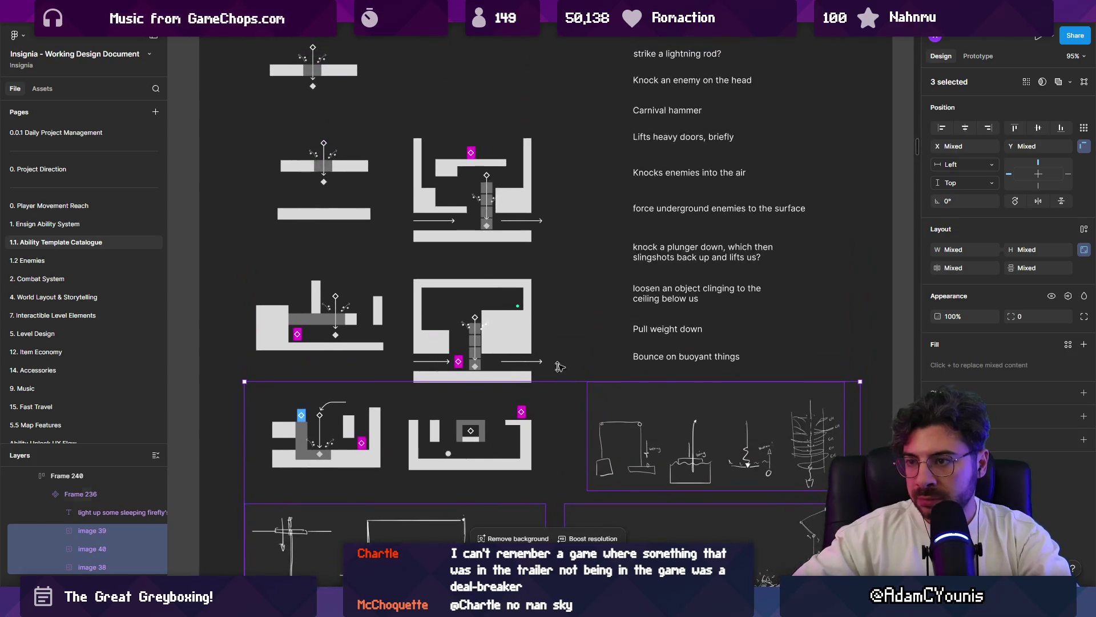
scroll(514, 360, "up", 3)
scroll(544, 377, "up", 2)
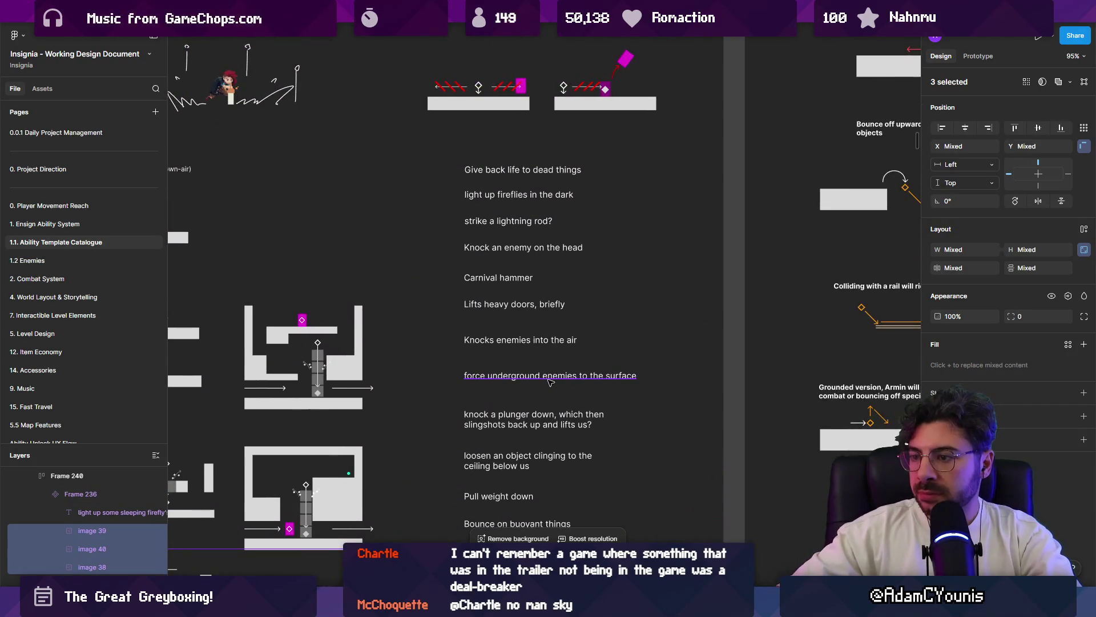
left_click(550, 378)
scroll(566, 239, "up", 2)
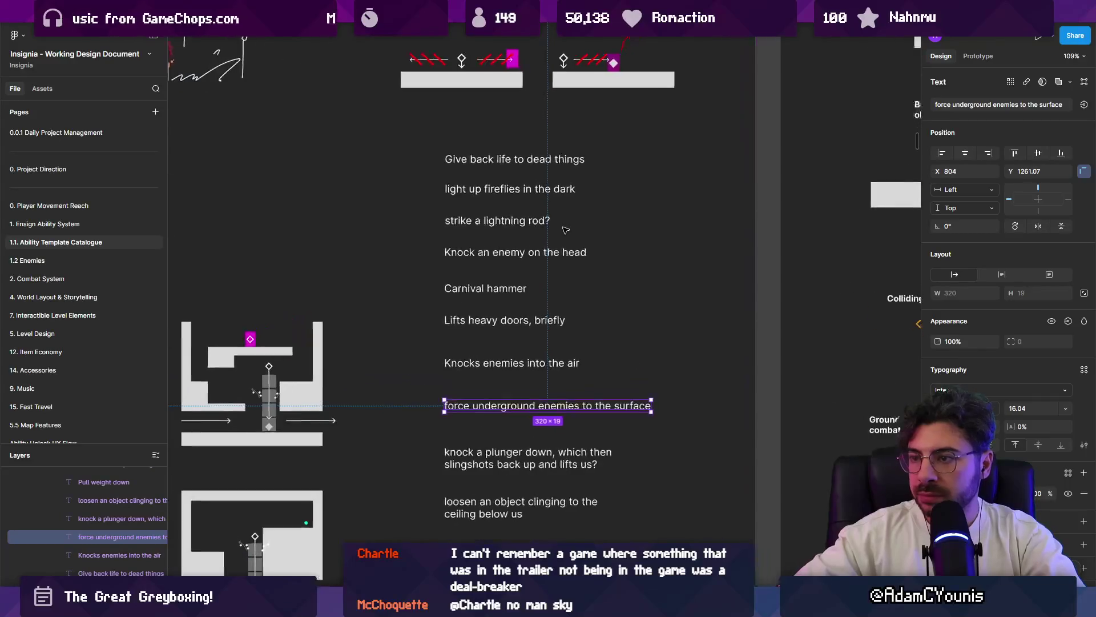
scroll(564, 230, "up", 1)
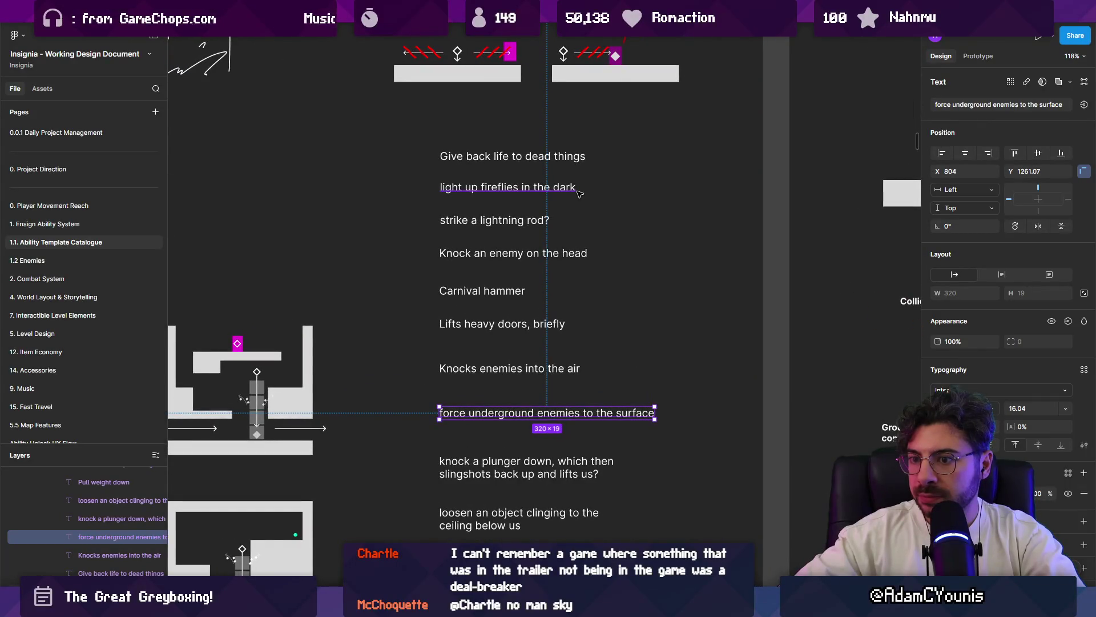
key("Escape")
left_click_drag(518, 182, 720, 361)
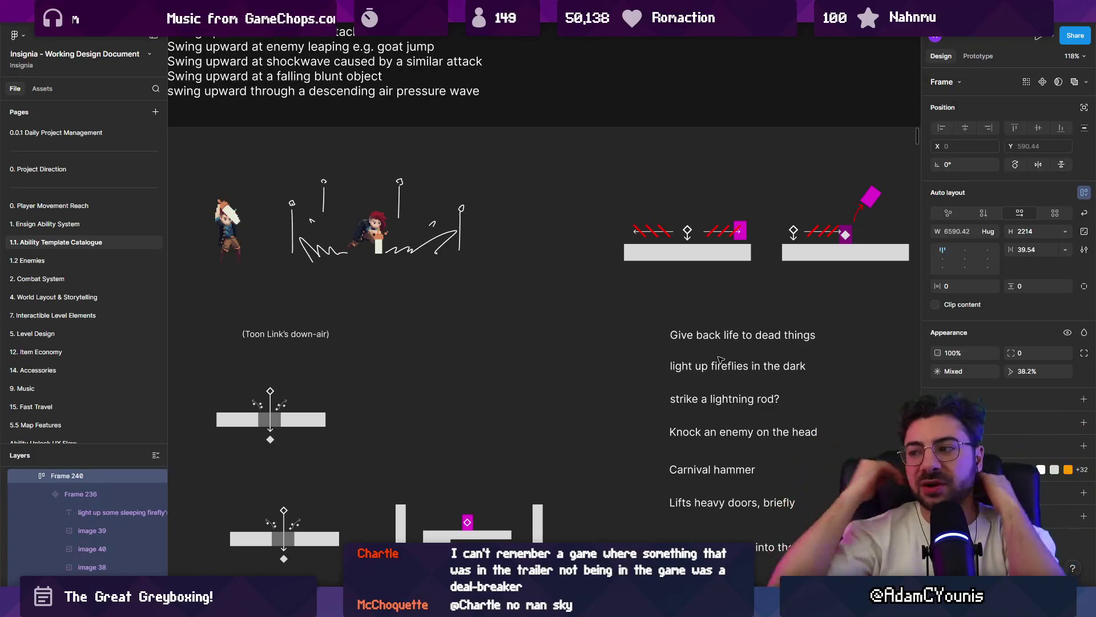
scroll(657, 315, "down", 5)
scroll(599, 265, "down", 2)
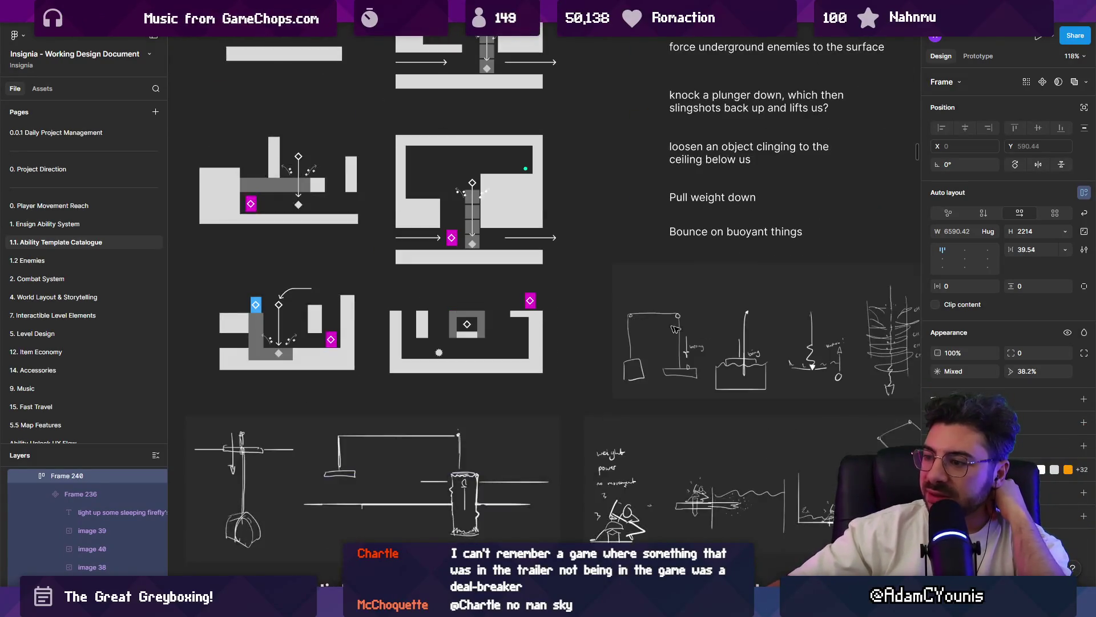
scroll(535, 215, "right", 4)
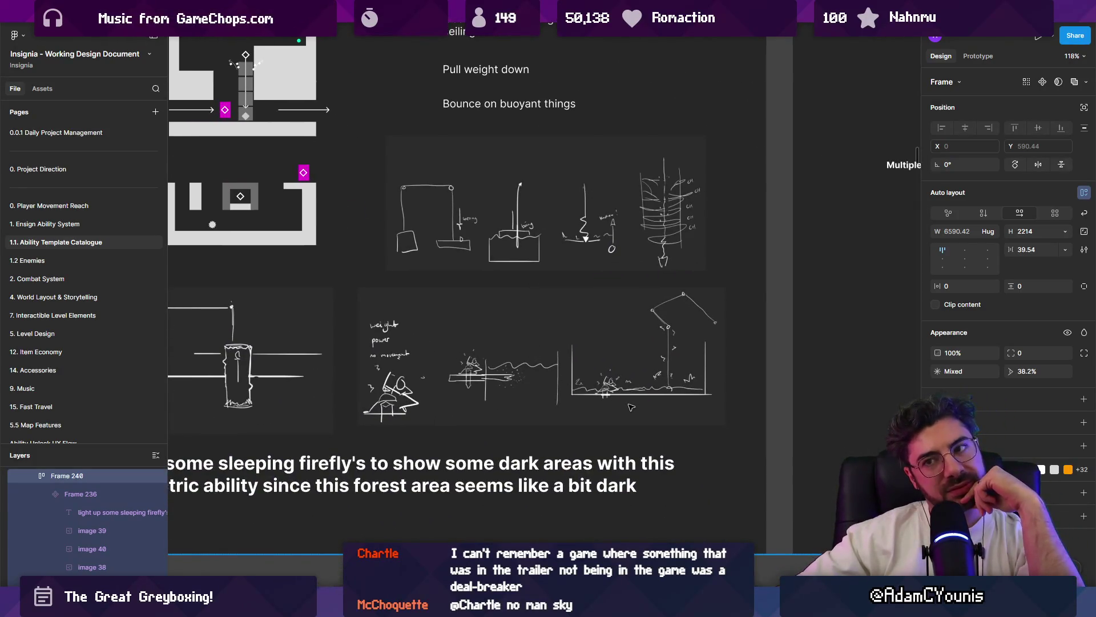
scroll(630, 407, "left", 5)
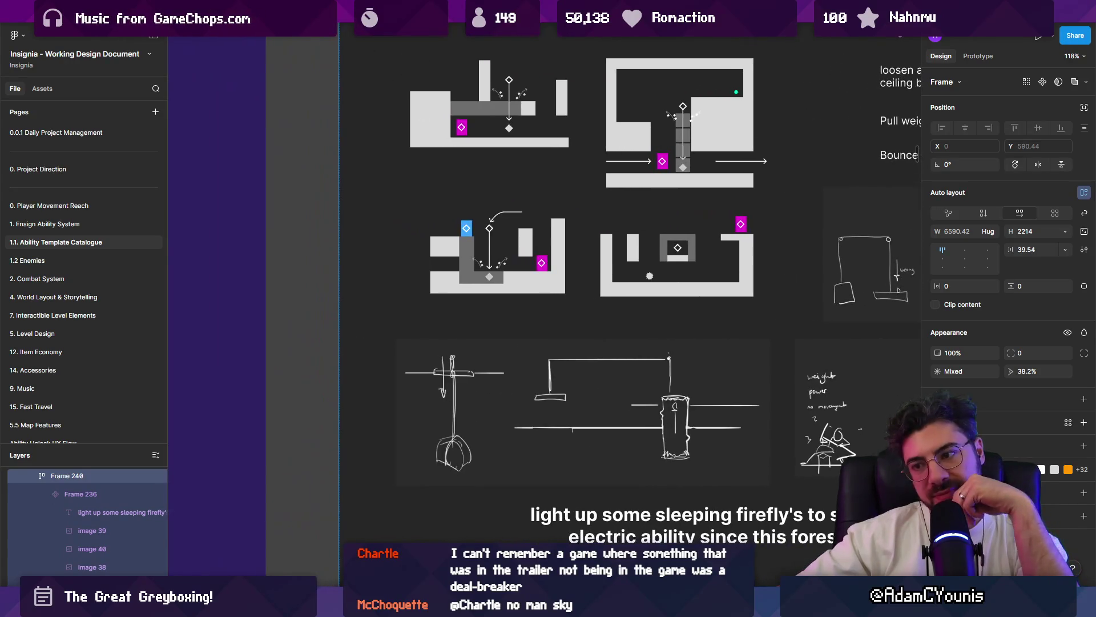
scroll(557, 412, "right", 5)
scroll(506, 417, "up", 1)
scroll(506, 418, "up", 1)
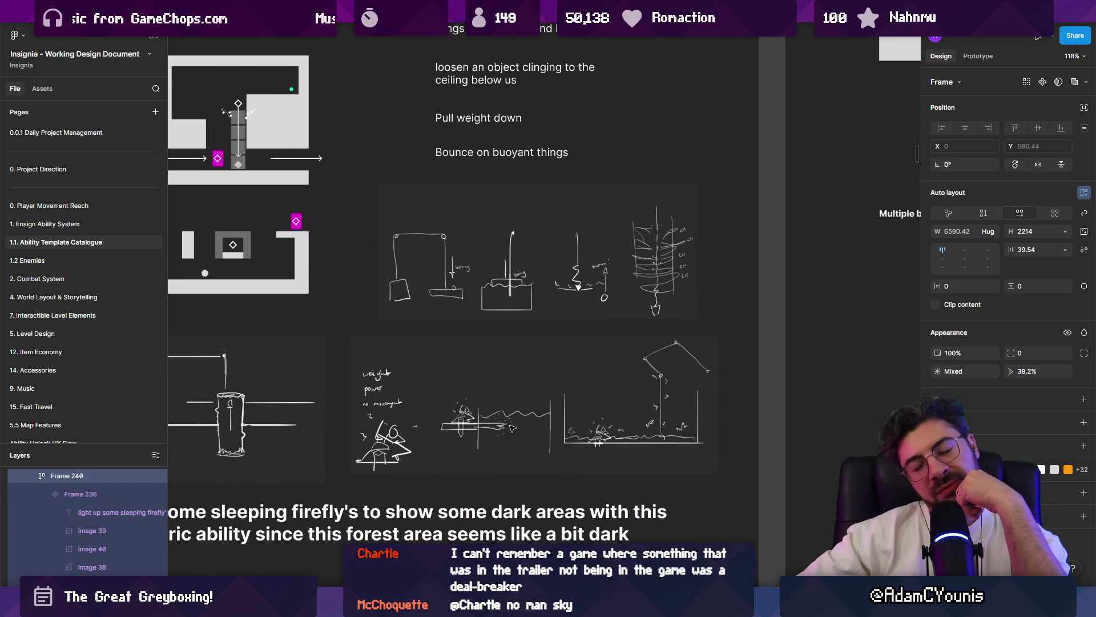
scroll(548, 355, "up", 4)
scroll(564, 411, "down", 2)
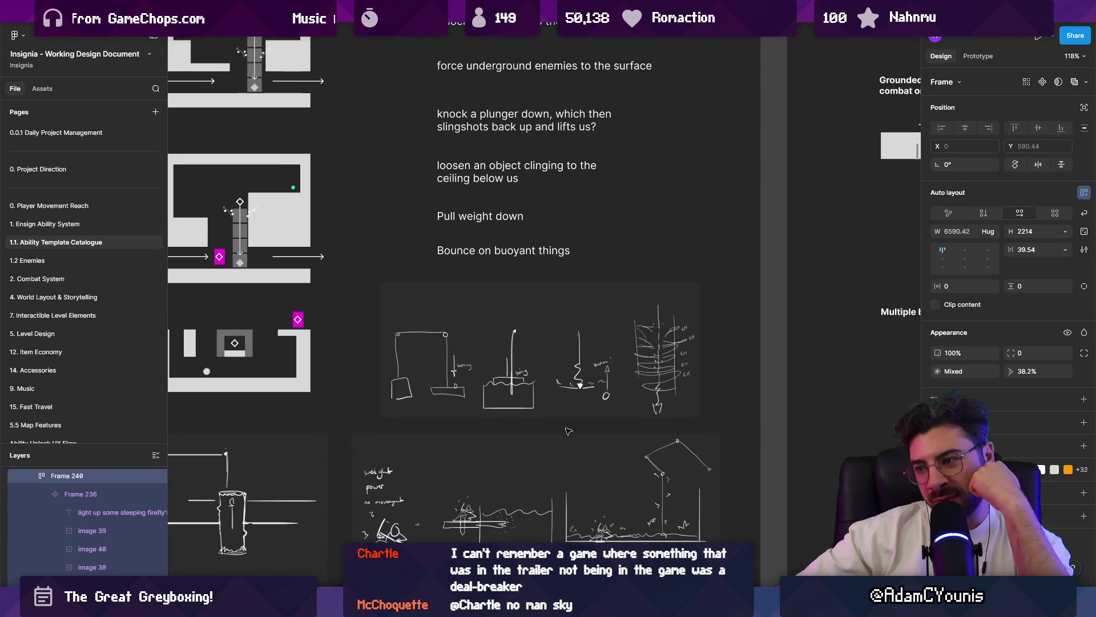
scroll(549, 366, "up", 2)
scroll(550, 365, "up", 2)
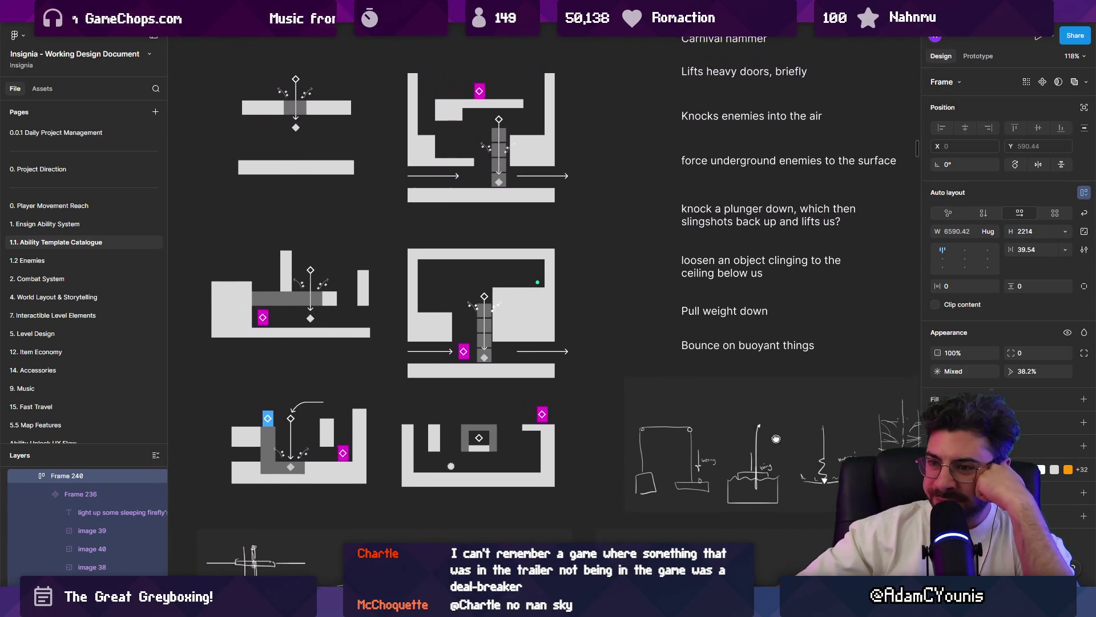
scroll(546, 319, "down", 4)
scroll(545, 319, "down", 3)
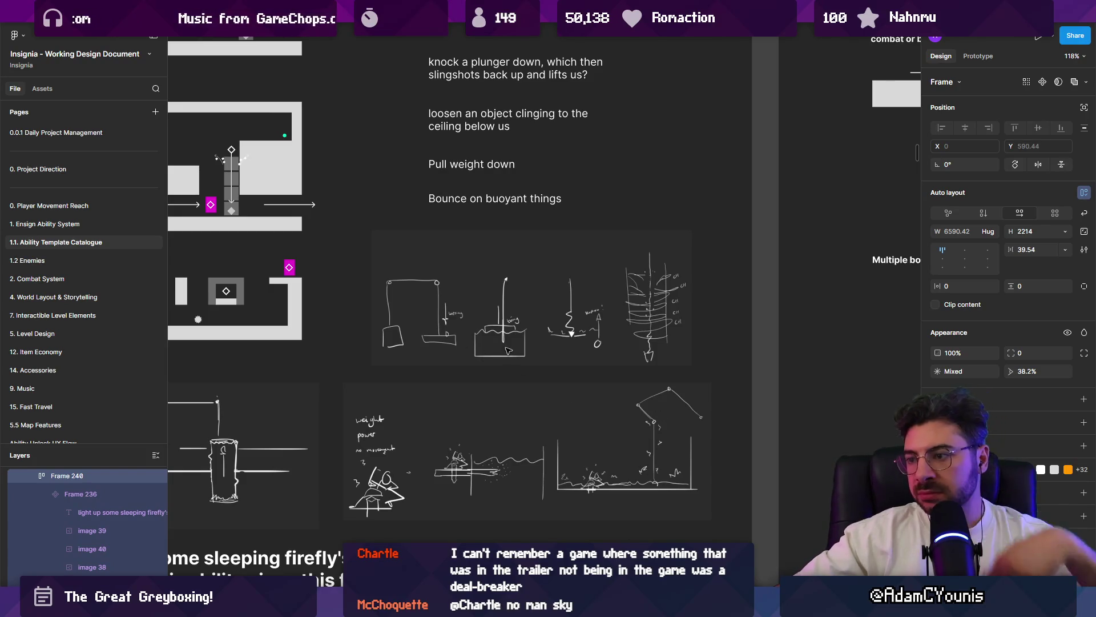
scroll(615, 307, "up", 5, "ctrl")
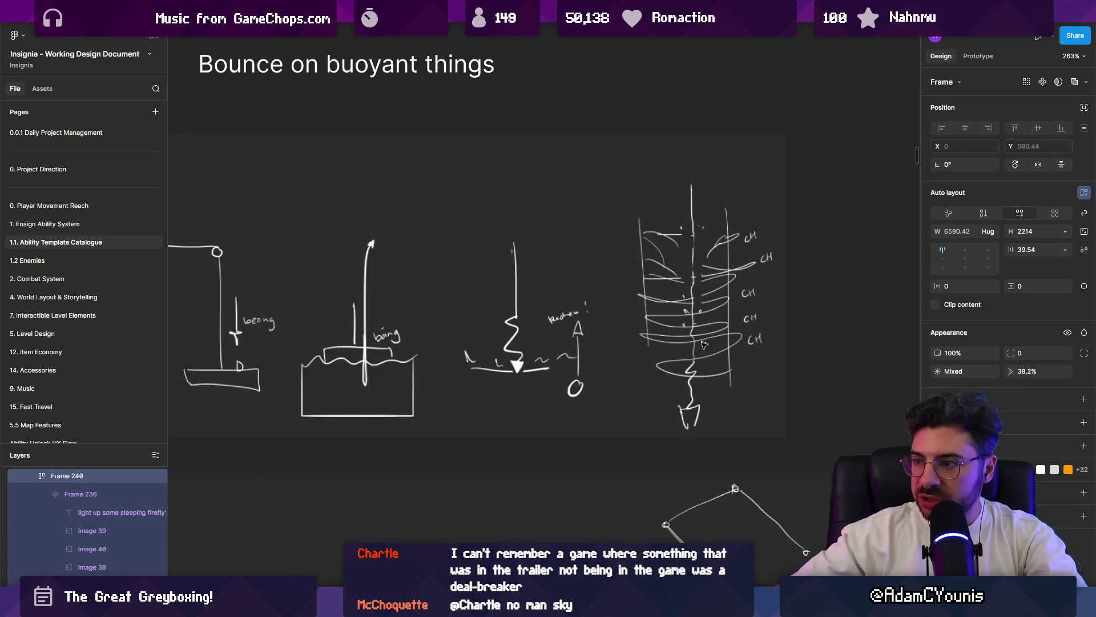
scroll(638, 366, "left", 2)
scroll(513, 343, "left", 4)
scroll(452, 330, "up", 1, "ctrl")
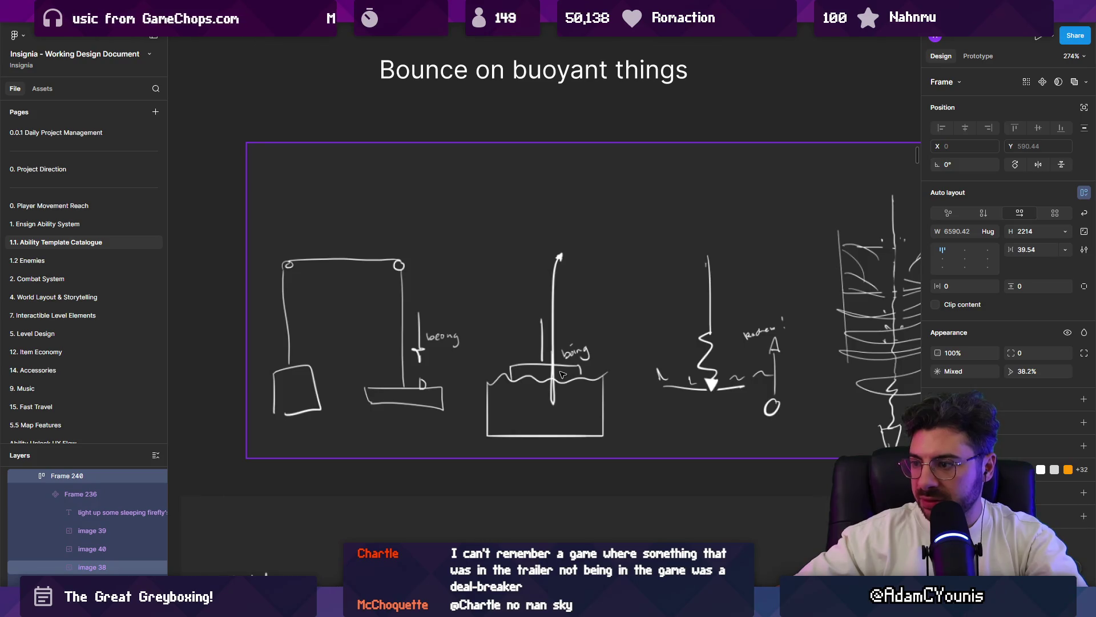
scroll(737, 385, "up", 3, "ctrl")
scroll(737, 386, "up", 2, "ctrl")
scroll(735, 387, "down", 5, "ctrl")
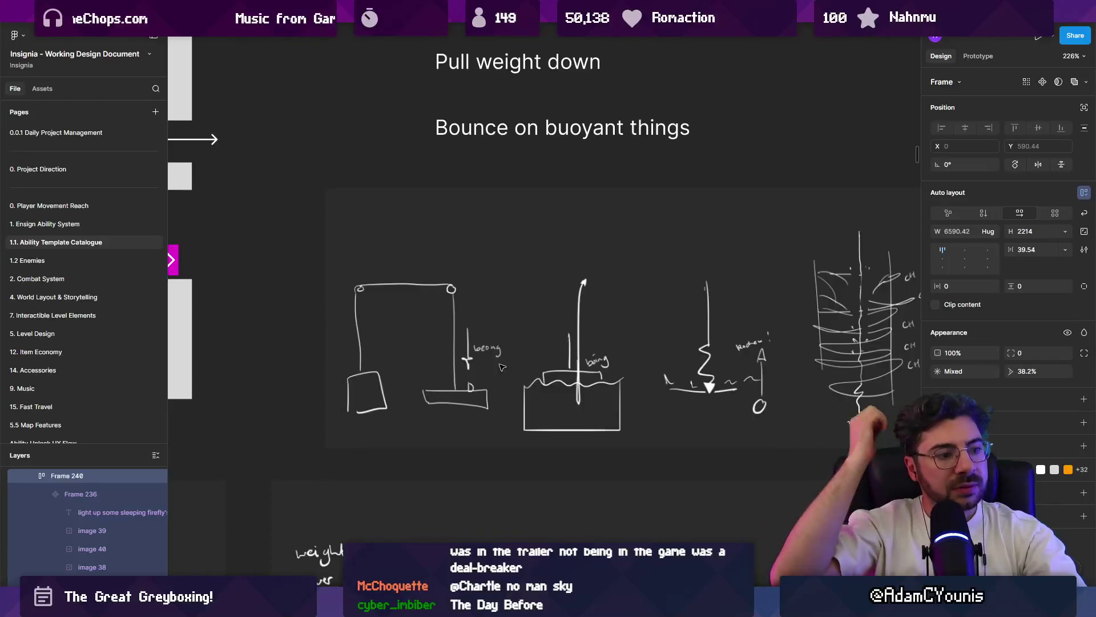
scroll(456, 343, "down", 5)
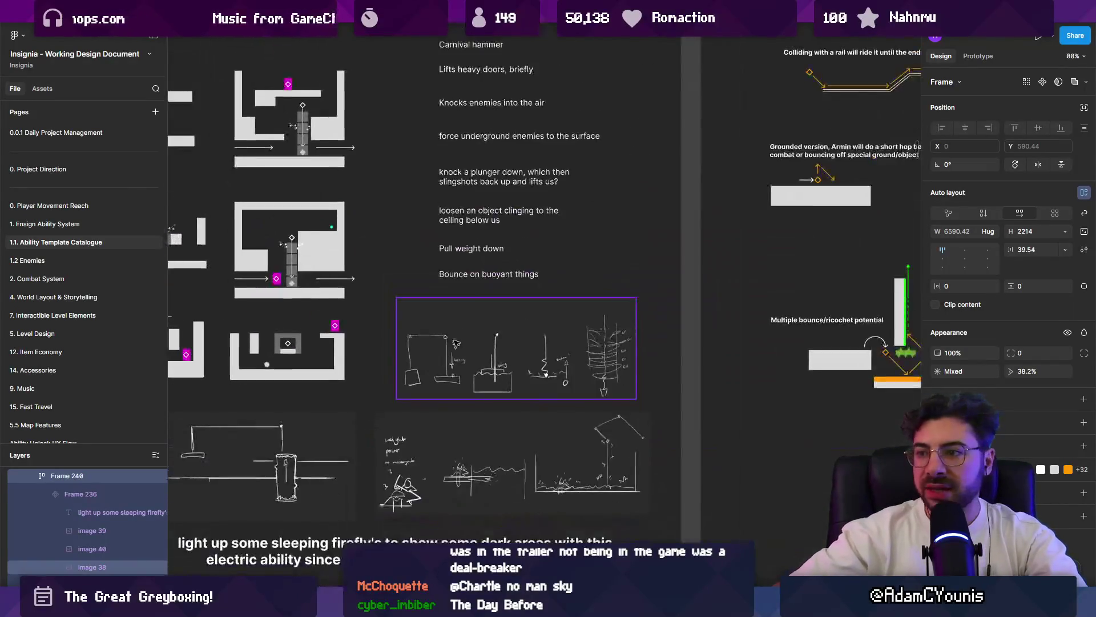
scroll(505, 268, "down", 2)
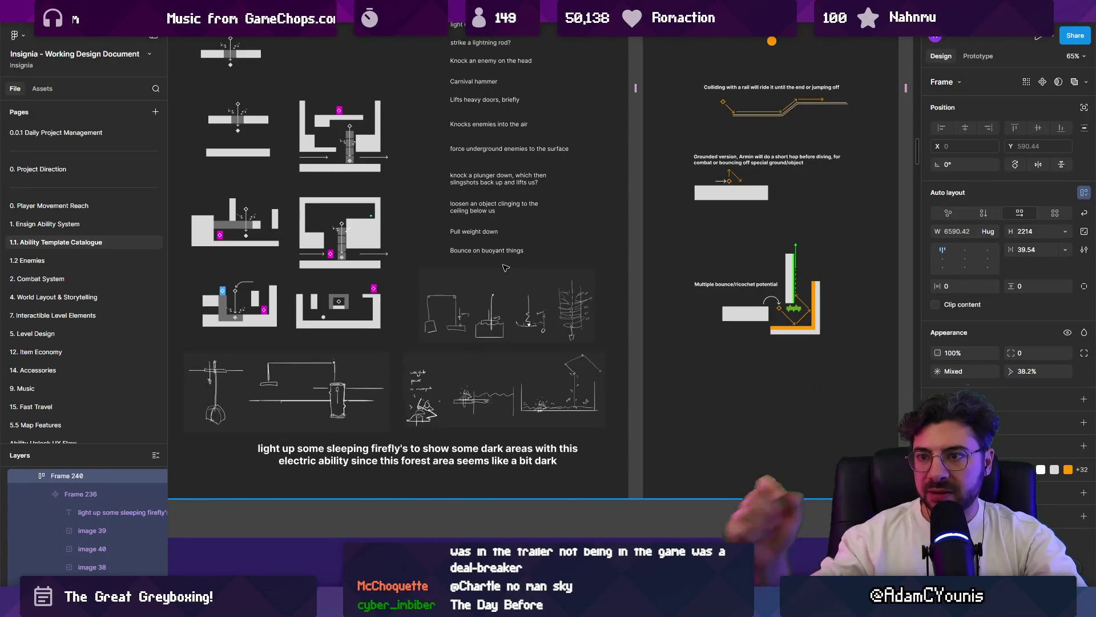
scroll(504, 268, "up", 3)
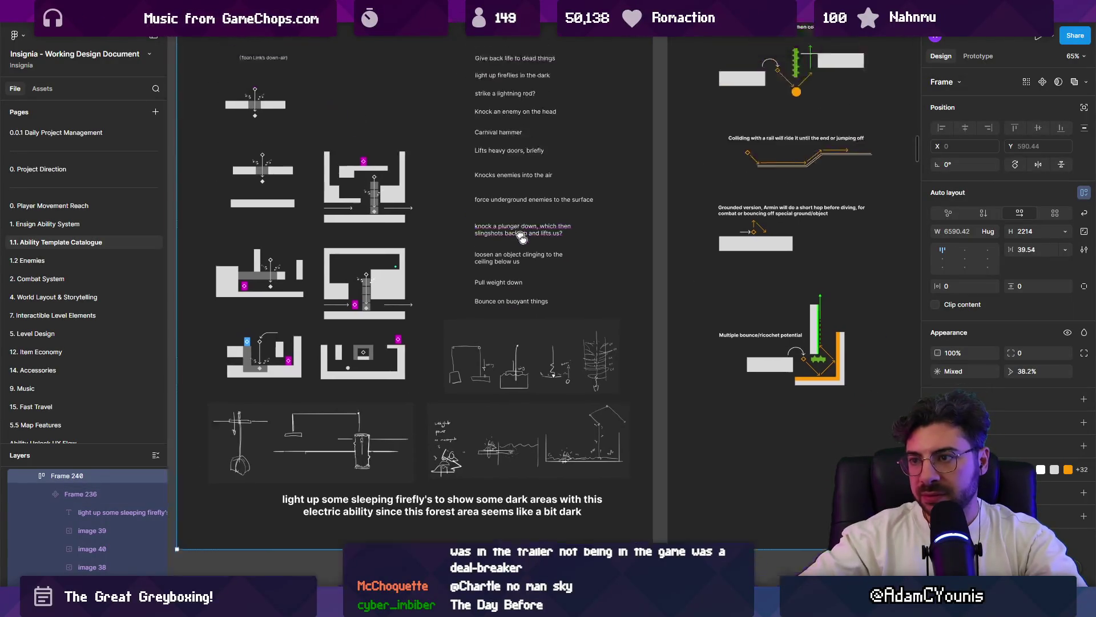
scroll(548, 299, "left", 2)
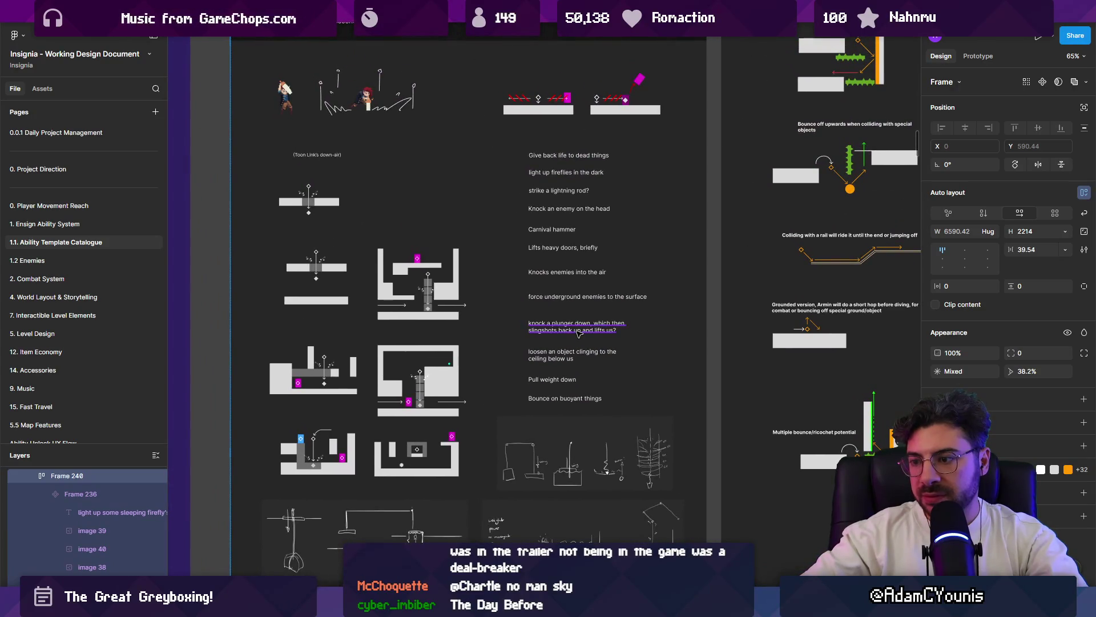
scroll(579, 335, "up", 3, "ctrl")
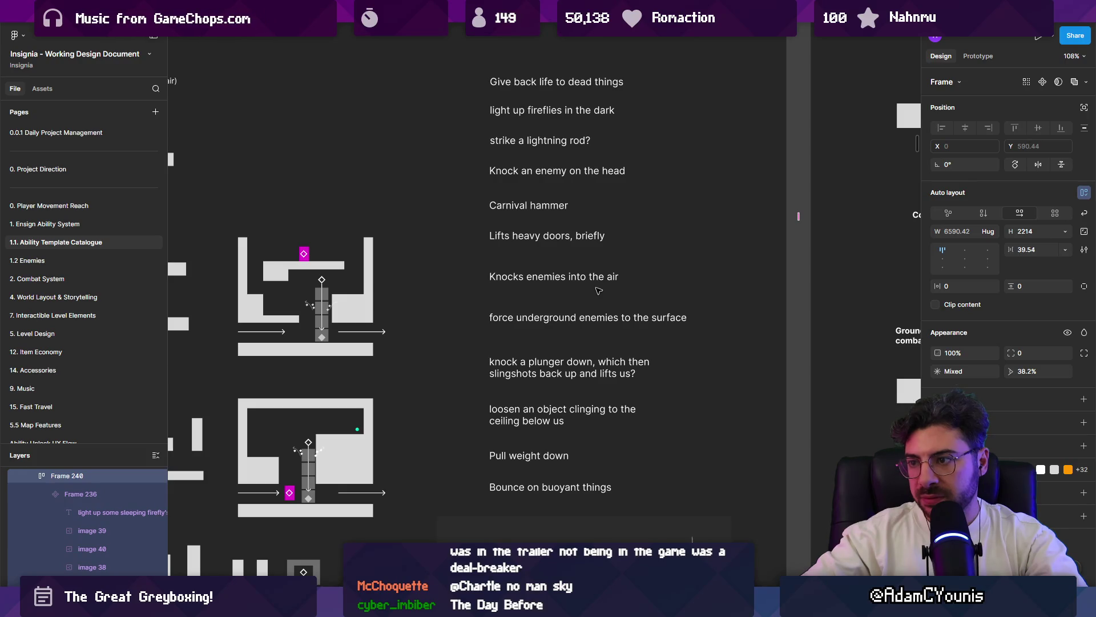
scroll(597, 334, "down", 3, "ctrl")
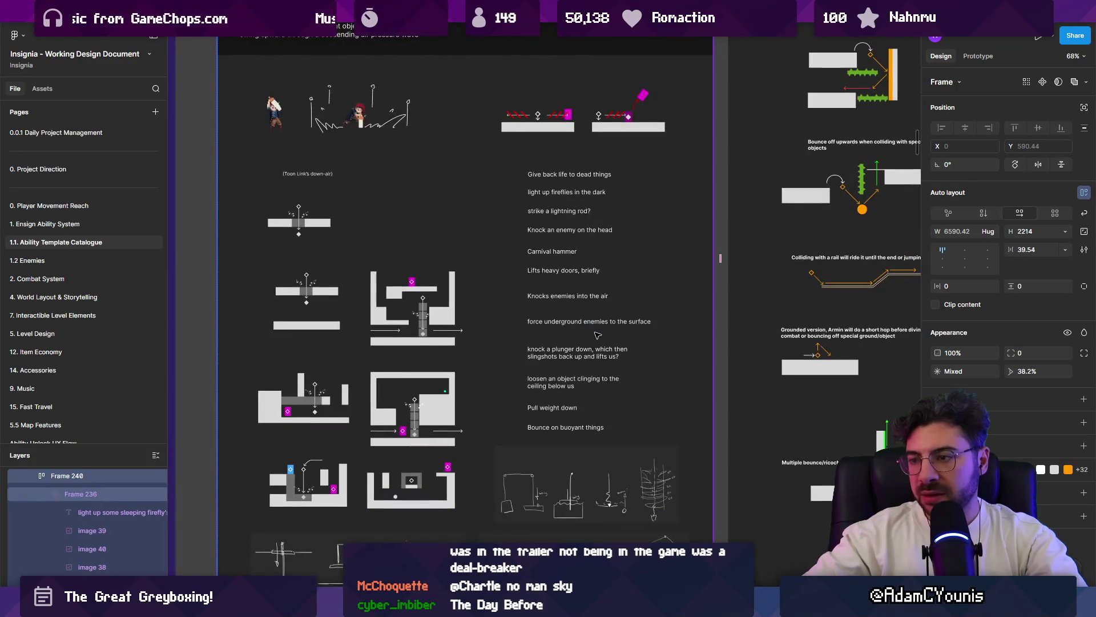
scroll(597, 334, "down", 5, "ctrl")
scroll(464, 344, "up", 5, "ctrl")
scroll(463, 344, "up", 3, "ctrl")
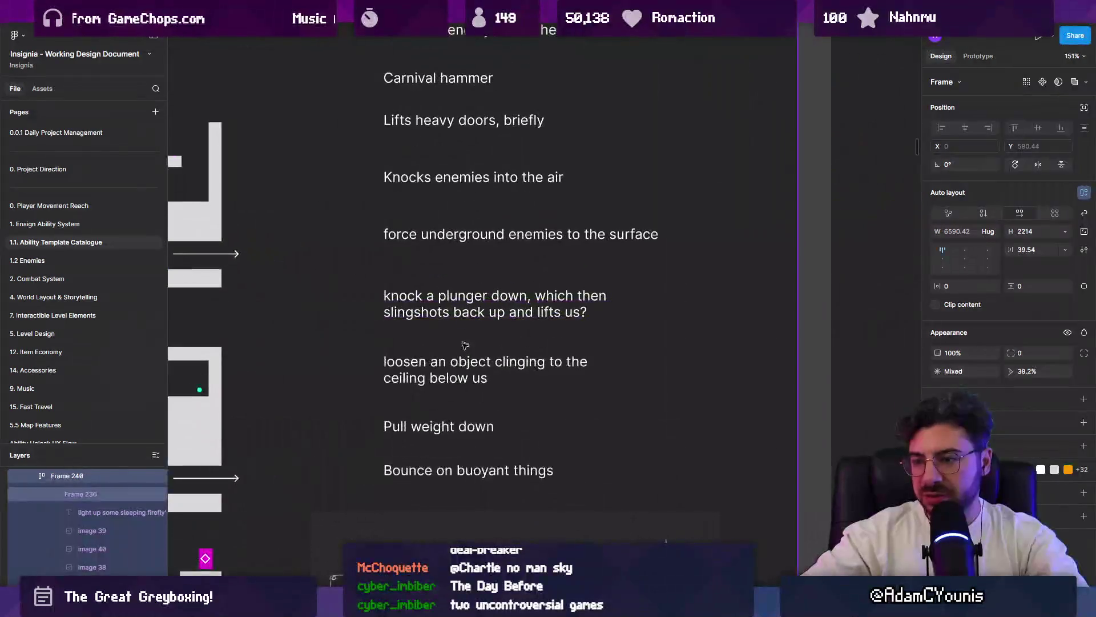
- Bold the Pull weight down idea and select Bounce on buoyant things next
left_click(485, 428)
key("ctrl+b")
left_click(470, 474)
- Bold Bounce on buoyant things, the ceiling-loosening idea, force underground enemies to the surface and Knocks enemies into the air
key("ctrl+b")
left_click(445, 370)
scroll(445, 382, "up", 1)
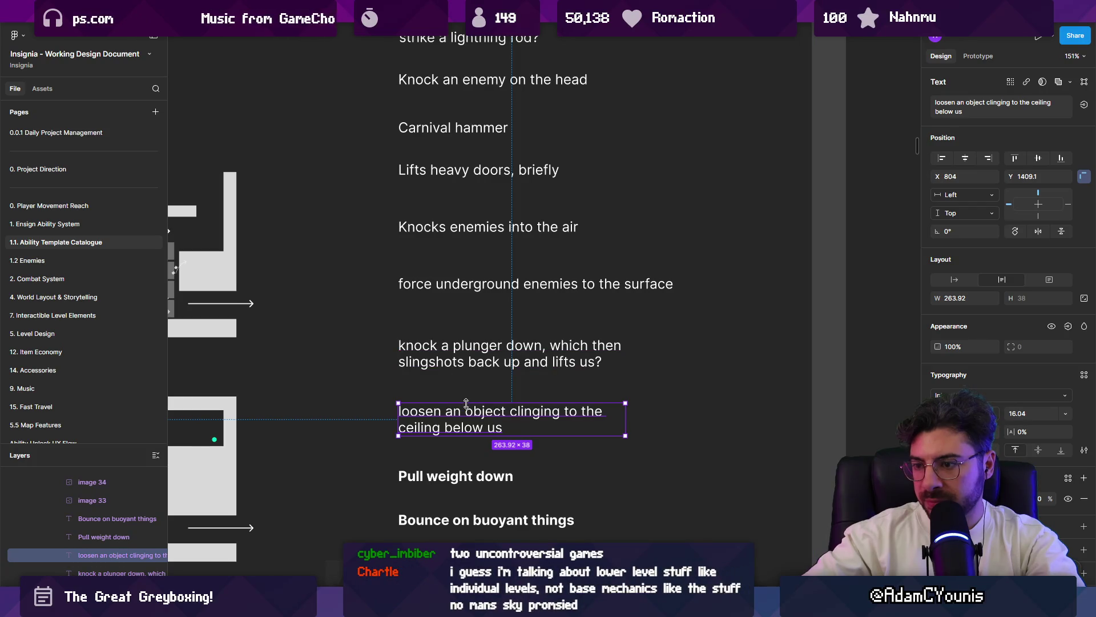
key("ctrl+b")
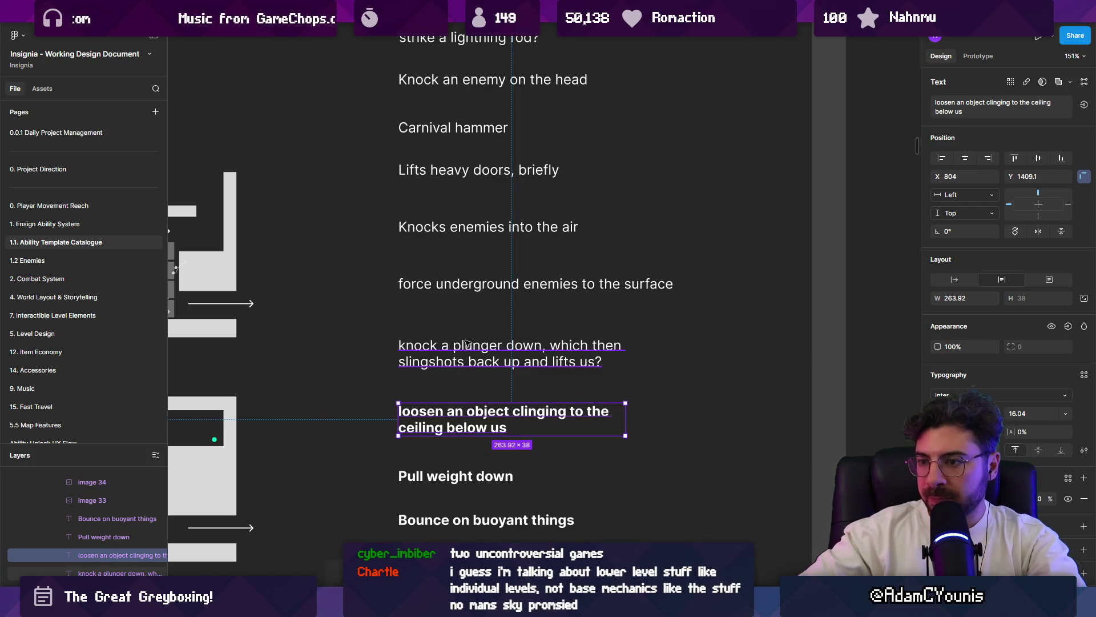
left_click(467, 351)
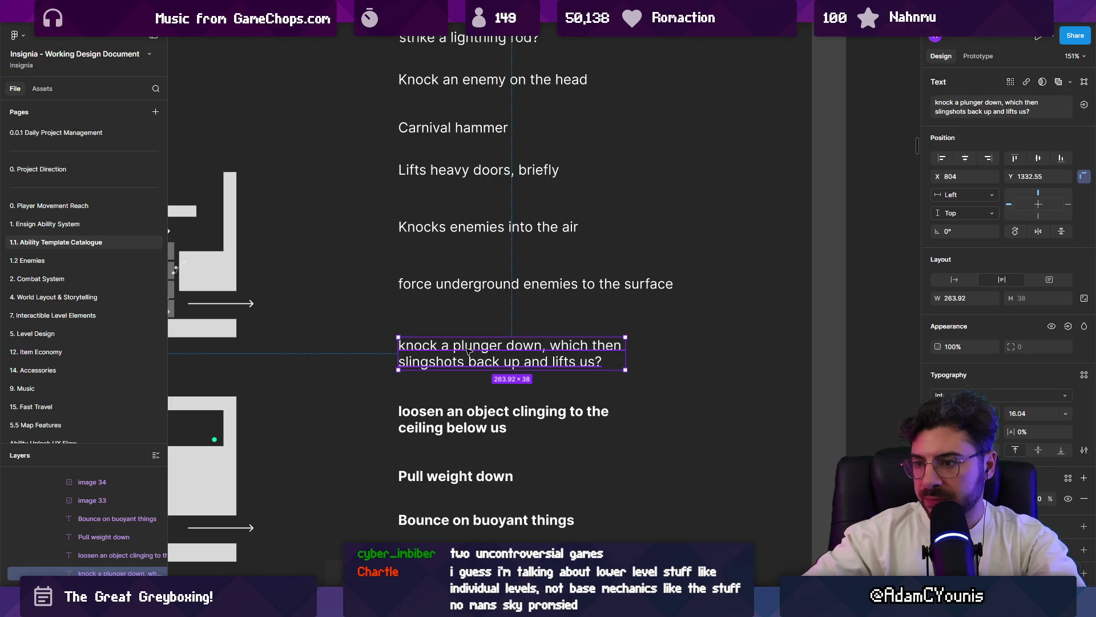
left_click(456, 286)
scroll(479, 343, "up", 3)
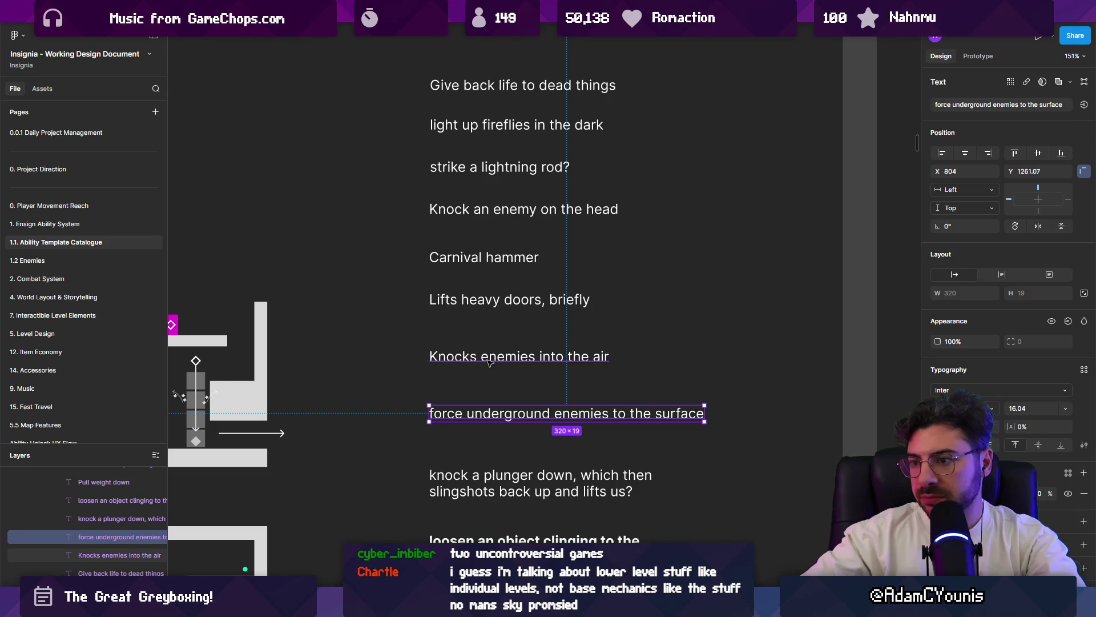
key("ctrl+b")
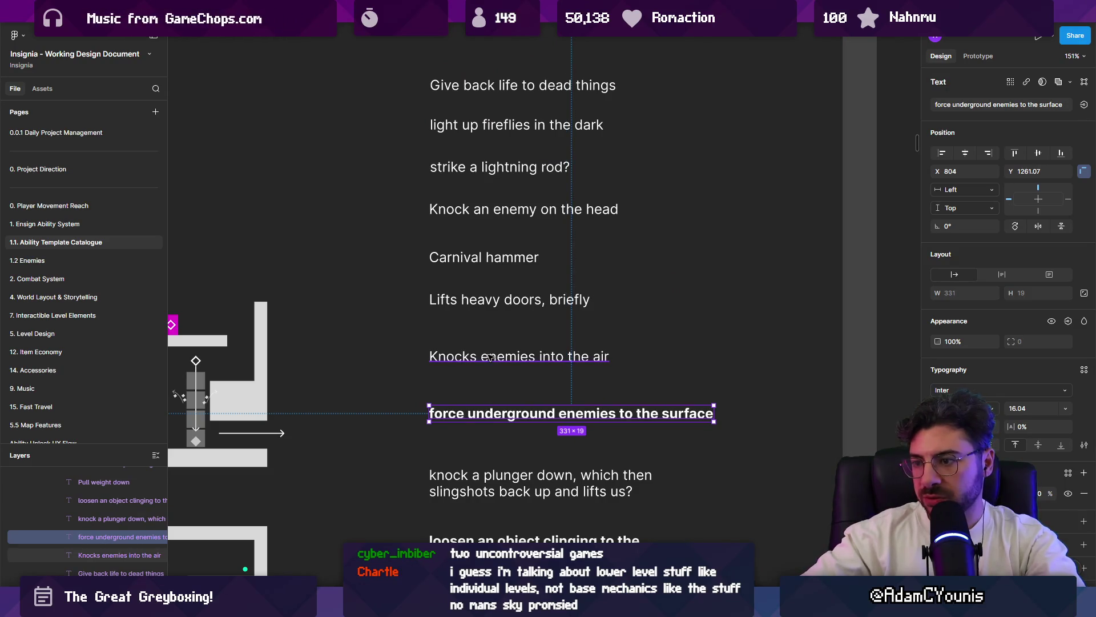
left_click(493, 356)
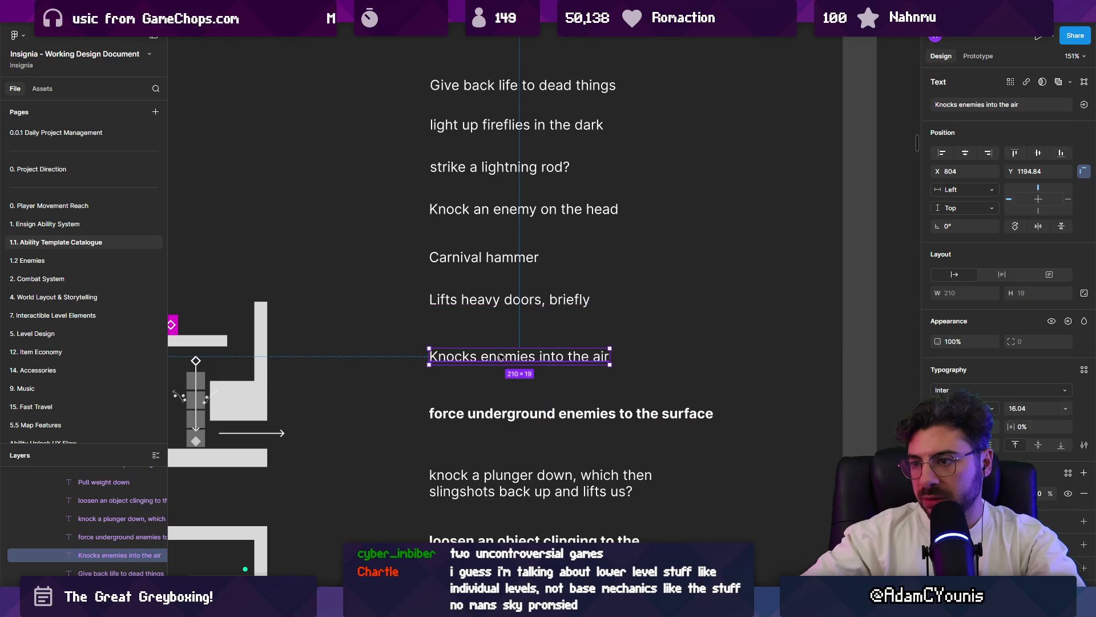
key("ctrl+b")
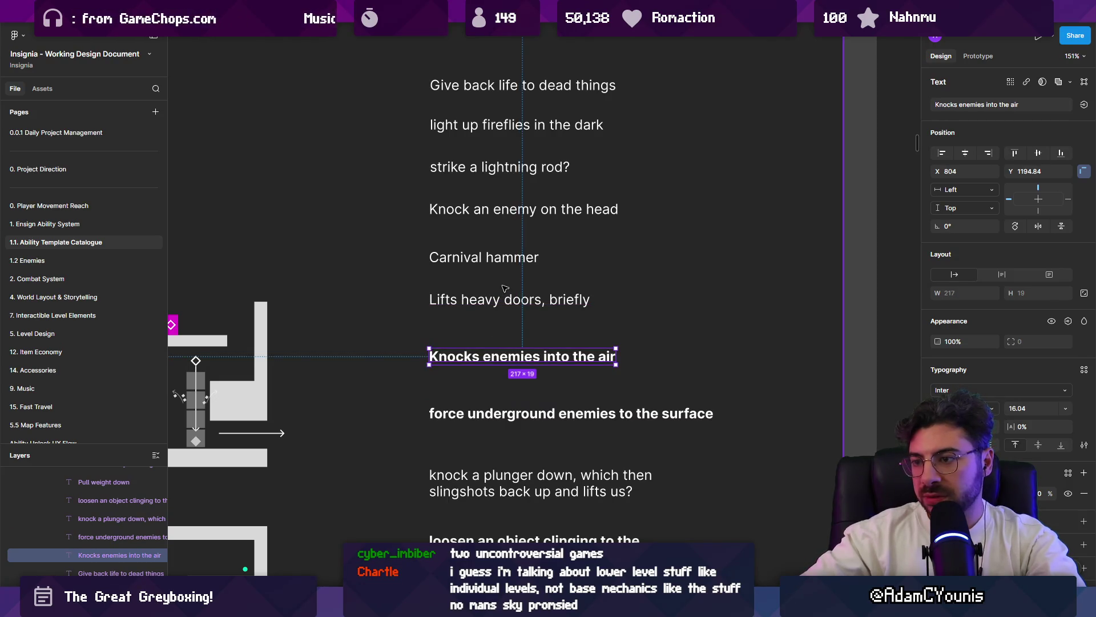
- Bold Carnival hammer, then look over the remaining plunge ideas up to Give back life to dead things
left_click(502, 300)
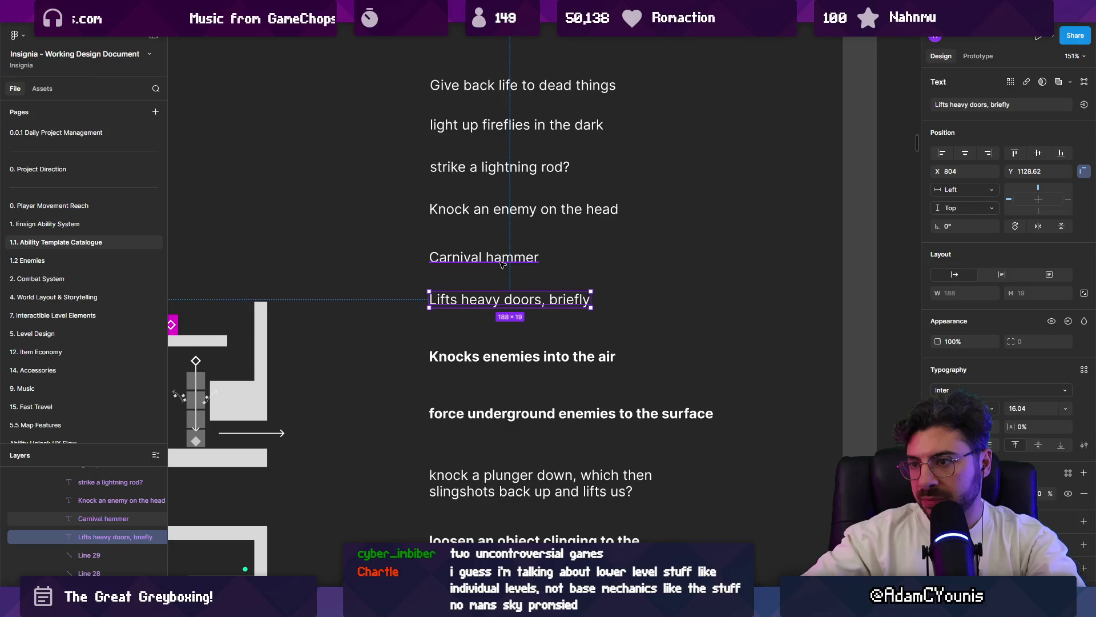
left_click(502, 260)
key("ctrl+b")
scroll(495, 279, "up", 2)
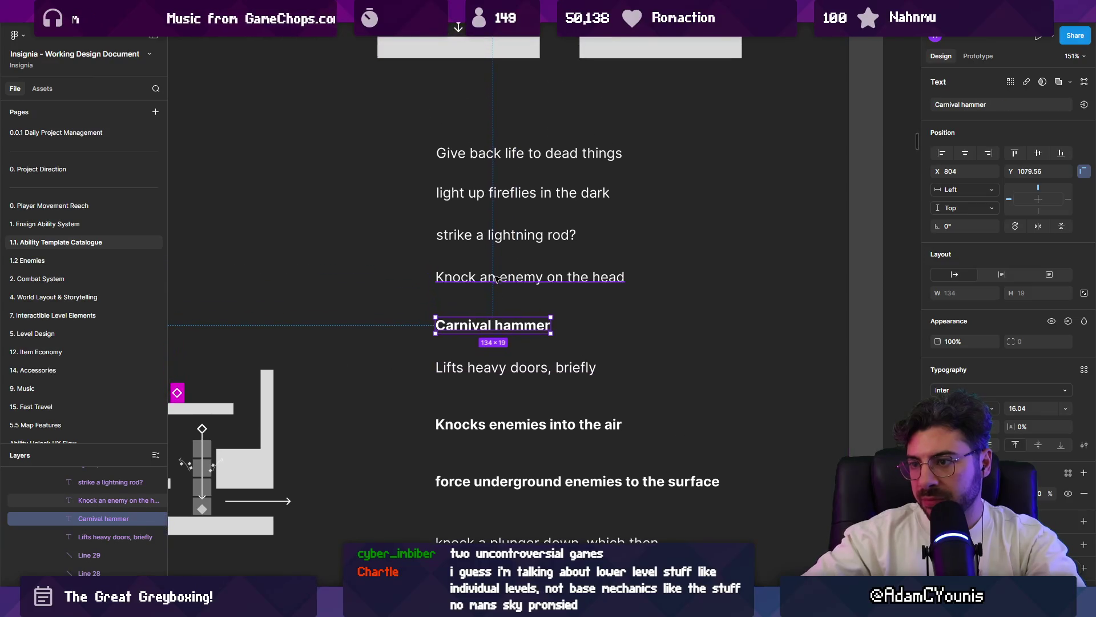
left_click(496, 277)
left_click(493, 236)
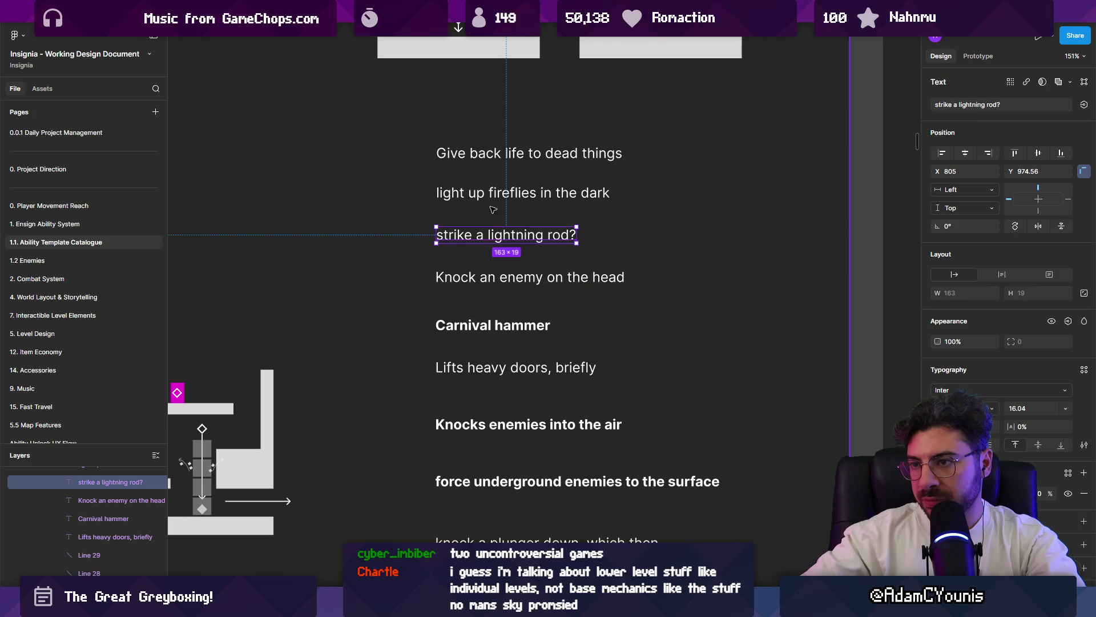
left_click(488, 192)
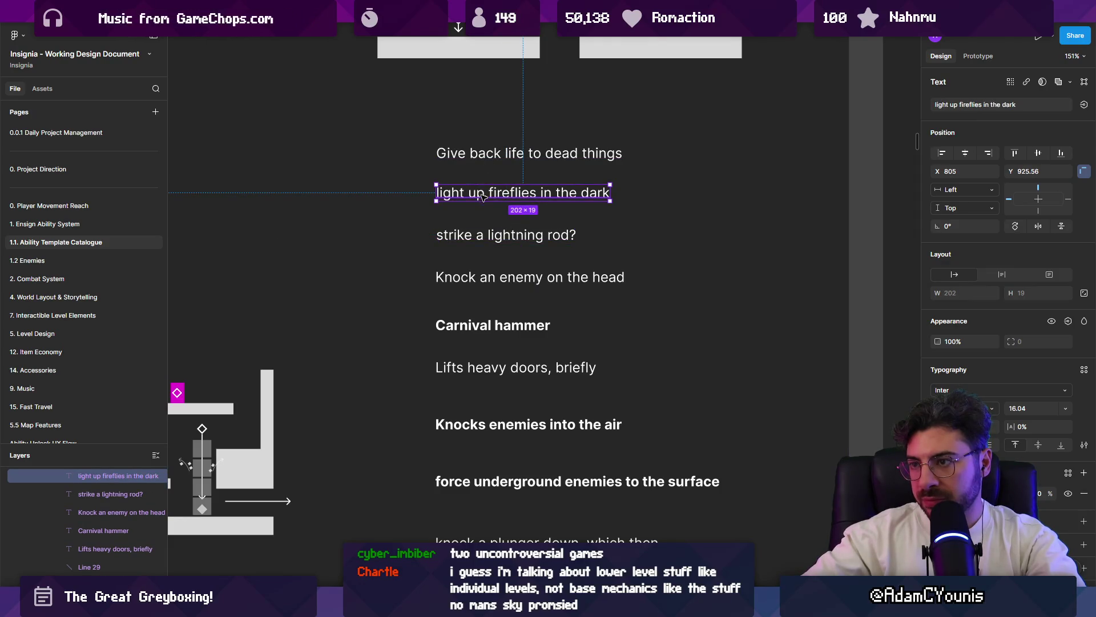
scroll(482, 195, "down", 2)
scroll(514, 197, "down", 2)
left_click(565, 203)
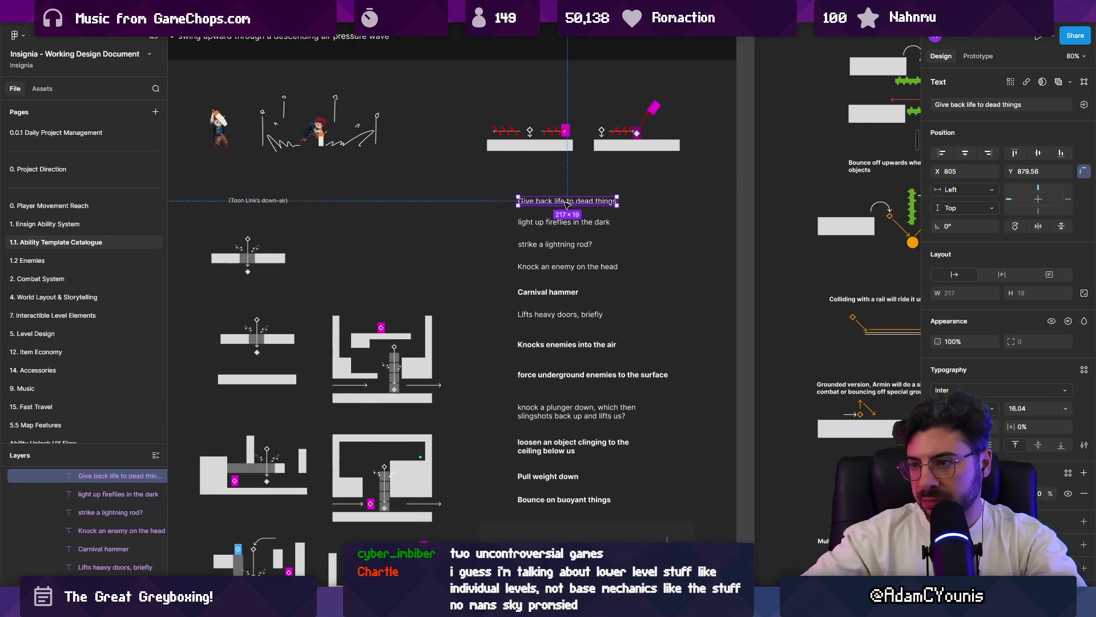
scroll(557, 447, "down", 1)
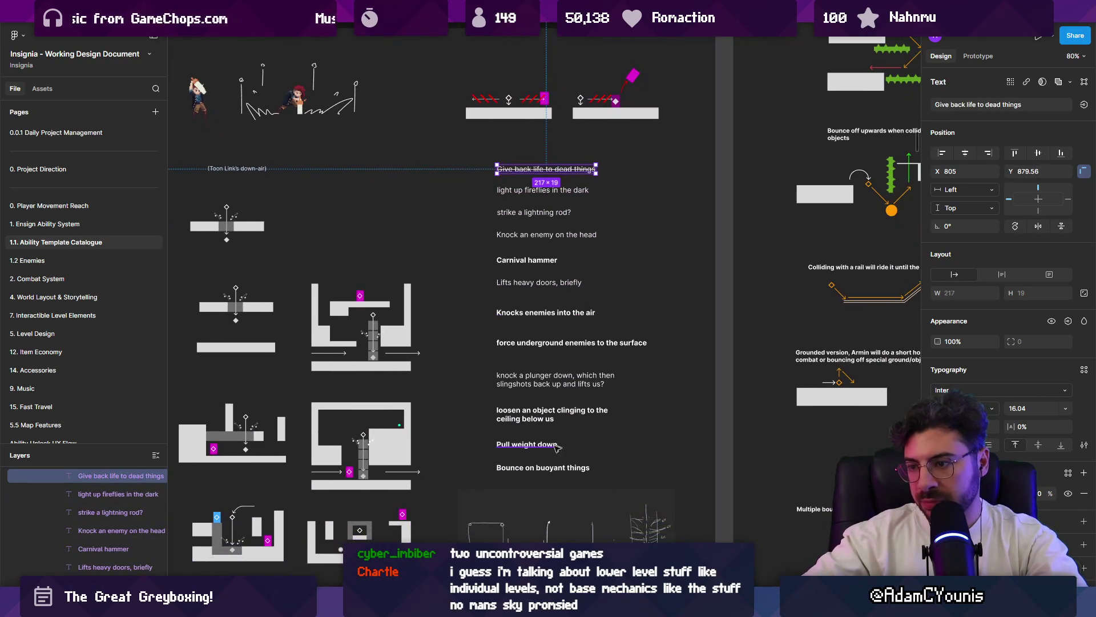
- Select the six bolded plunge ideas from Bounce on buoyant things up to Carnival hammer
left_click(548, 468, "shift")
left_click(527, 444, "shift")
left_click(552, 414, "shift")
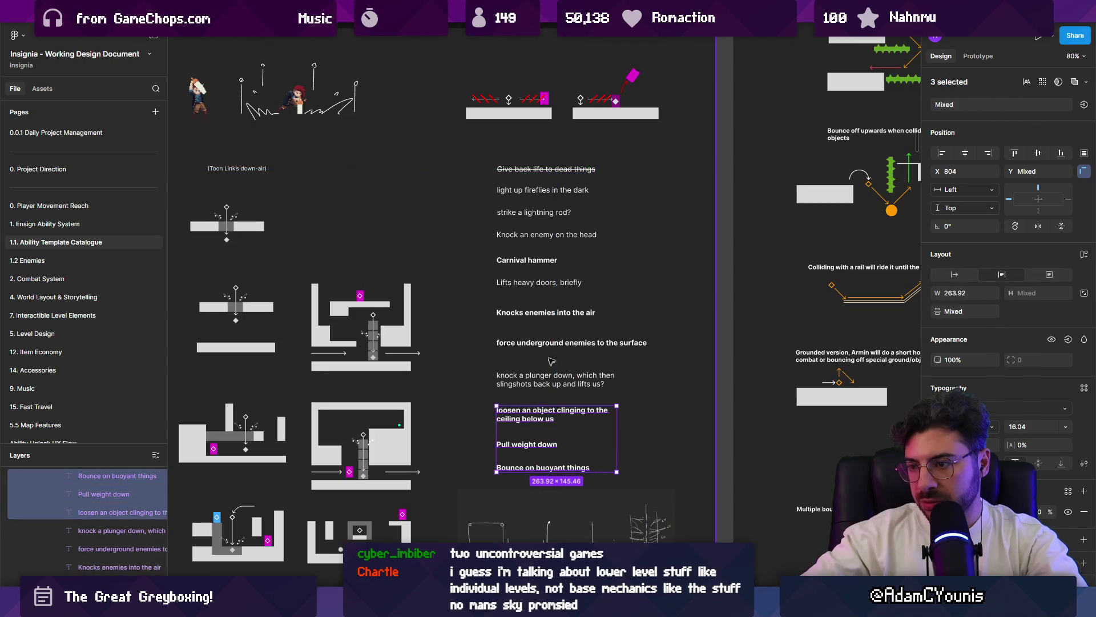
left_click(549, 329)
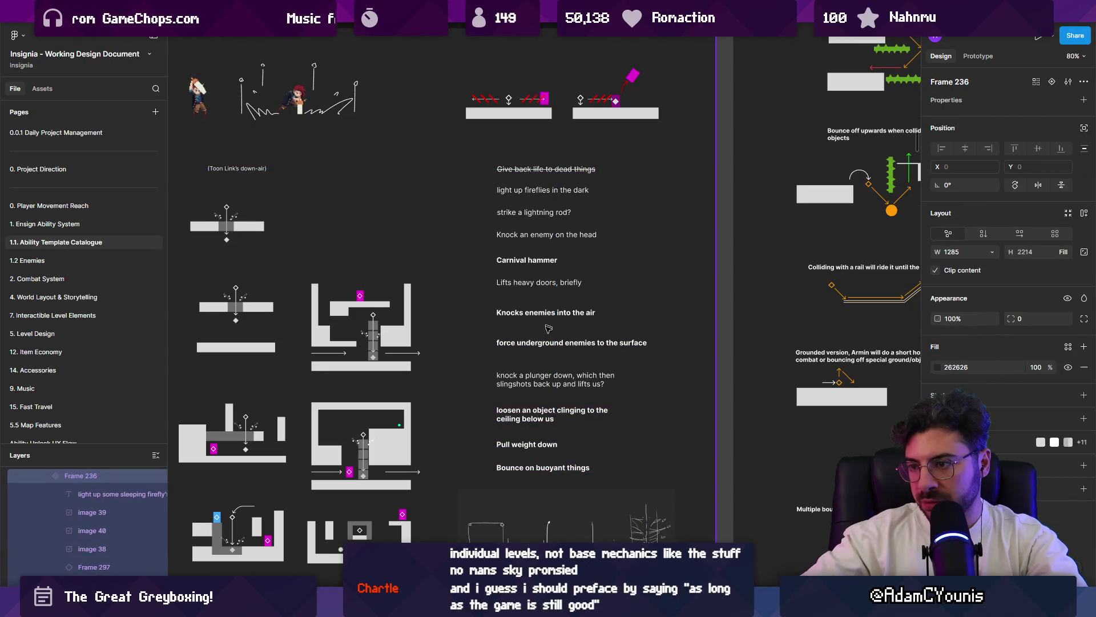
left_click(543, 467)
left_click(527, 444, "shift")
left_click(548, 413, "shift")
left_click(537, 343, "shift")
left_click(528, 314, "shift")
left_click(521, 261, "shift")
scroll(527, 266, "down", 4)
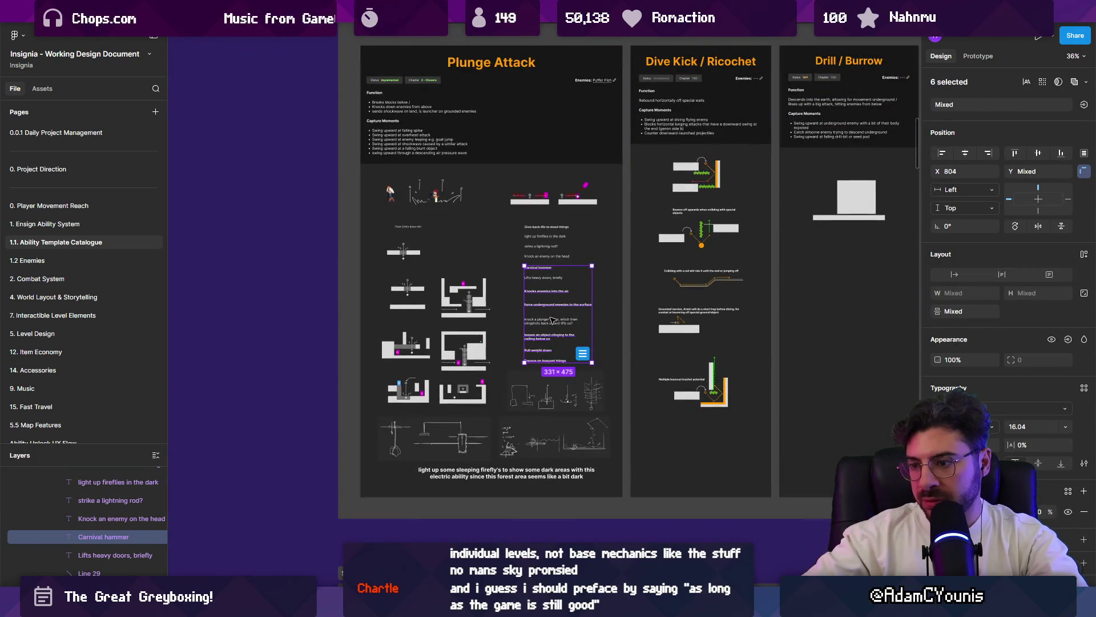
scroll(536, 349, "down", 5)
scroll(538, 348, "right", 5)
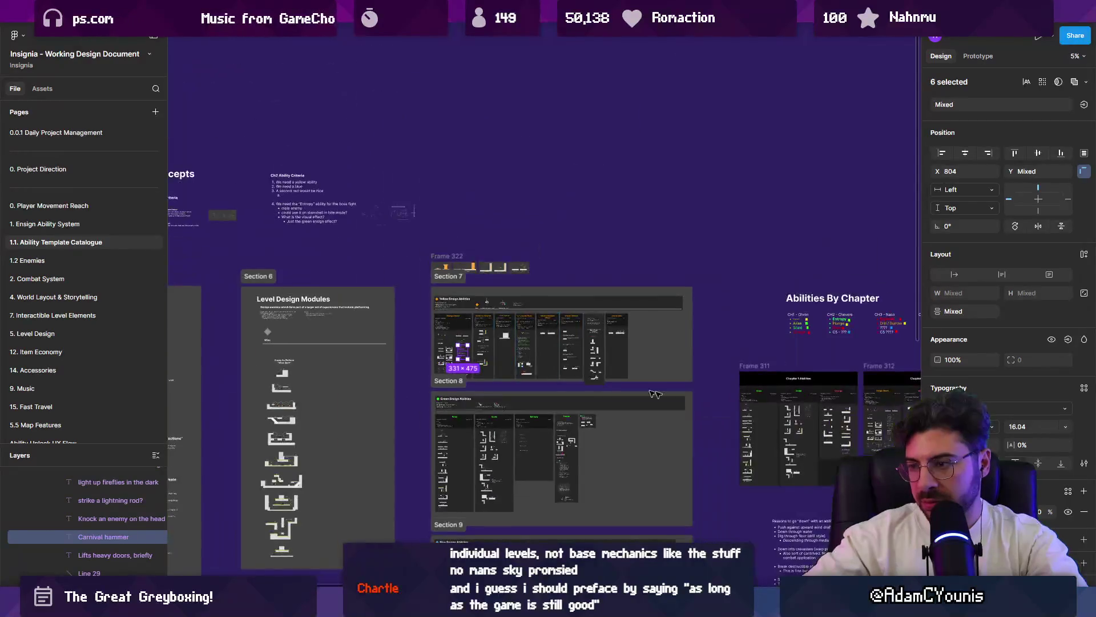
scroll(599, 411, "down", 3)
scroll(473, 349, "down", 2)
scroll(474, 350, "up", 4)
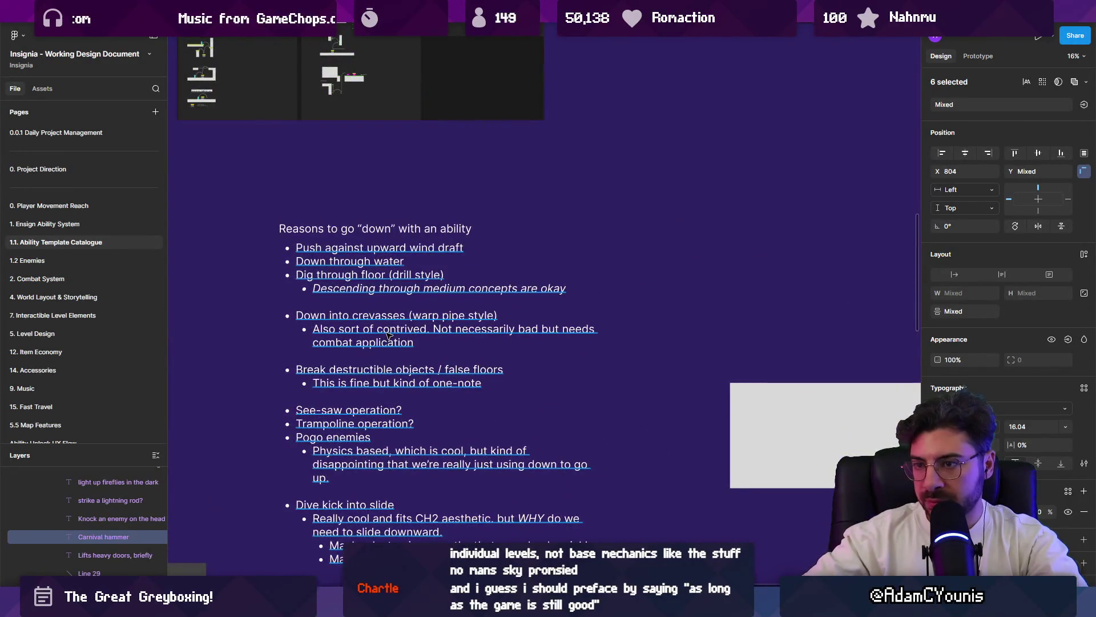
scroll(428, 351, "down", 3)
scroll(411, 351, "down", 3)
scroll(412, 351, "up", 3)
scroll(394, 317, "up", 3)
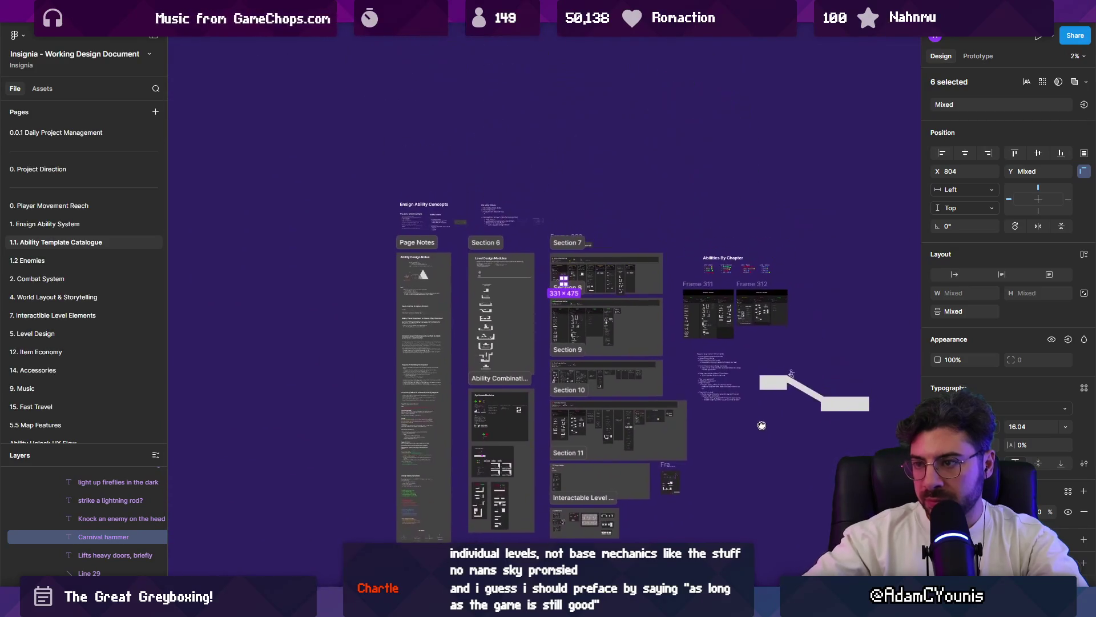
scroll(370, 264, "up", 3)
scroll(371, 265, "up", 2)
scroll(429, 300, "left", 5)
- Drag the six ideas onto the open canvas left of Page Notes and scale them up
mouse_move(509, 334)
left_mouse_down()
mouse_move(544, 293)
mouse_move(624, 400)
mouse_move(657, 391)
left_mouse_up()
key("k")
left_click(658, 391)
scroll(658, 391, "down", 2)
scroll(460, 310, "down", 3)
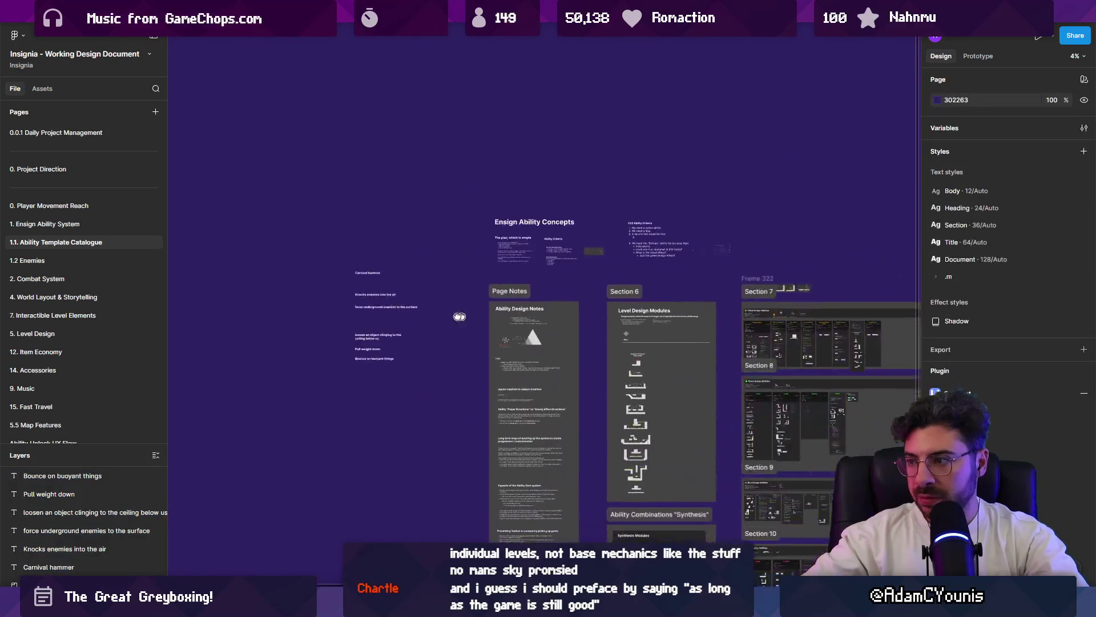
scroll(411, 159, "down", 2)
scroll(353, 193, "down", 1)
scroll(352, 192, "up", 2)
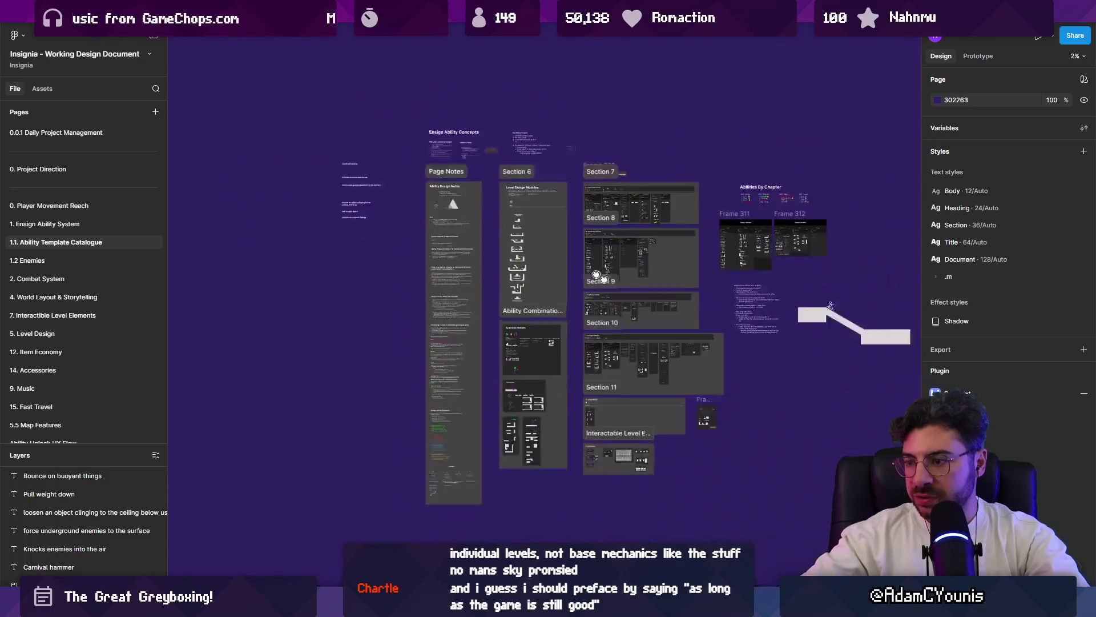
scroll(515, 257, "down", 5)
scroll(515, 257, "right", 5)
scroll(597, 295, "down", 2)
scroll(548, 309, "up", 5)
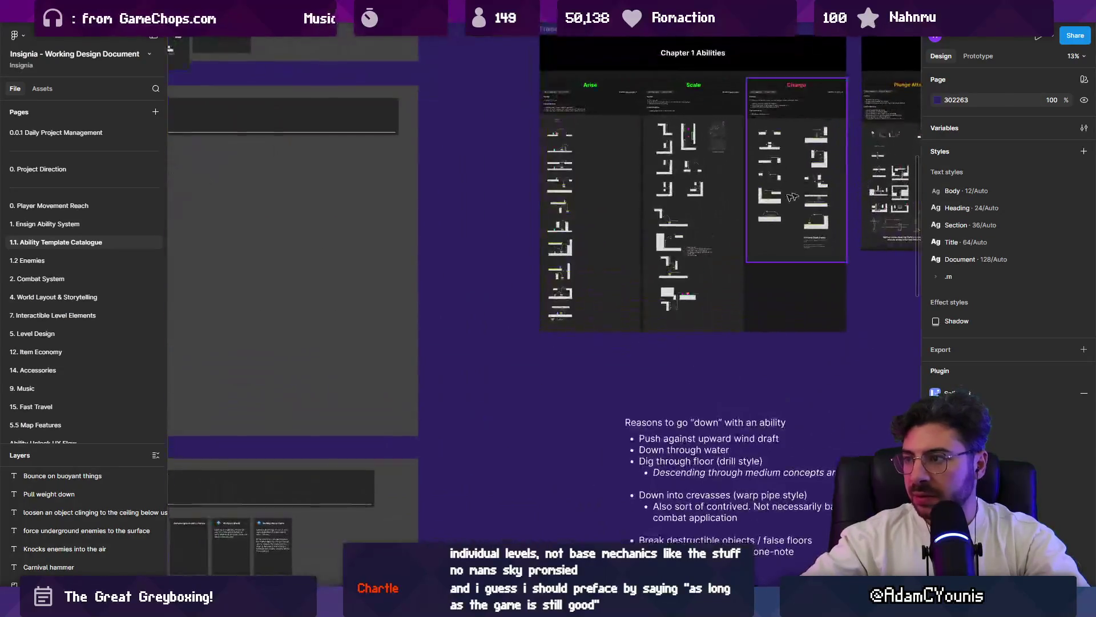
scroll(497, 315, "right", 3)
scroll(830, 303, "left", 3)
scroll(301, 225, "up", 2)
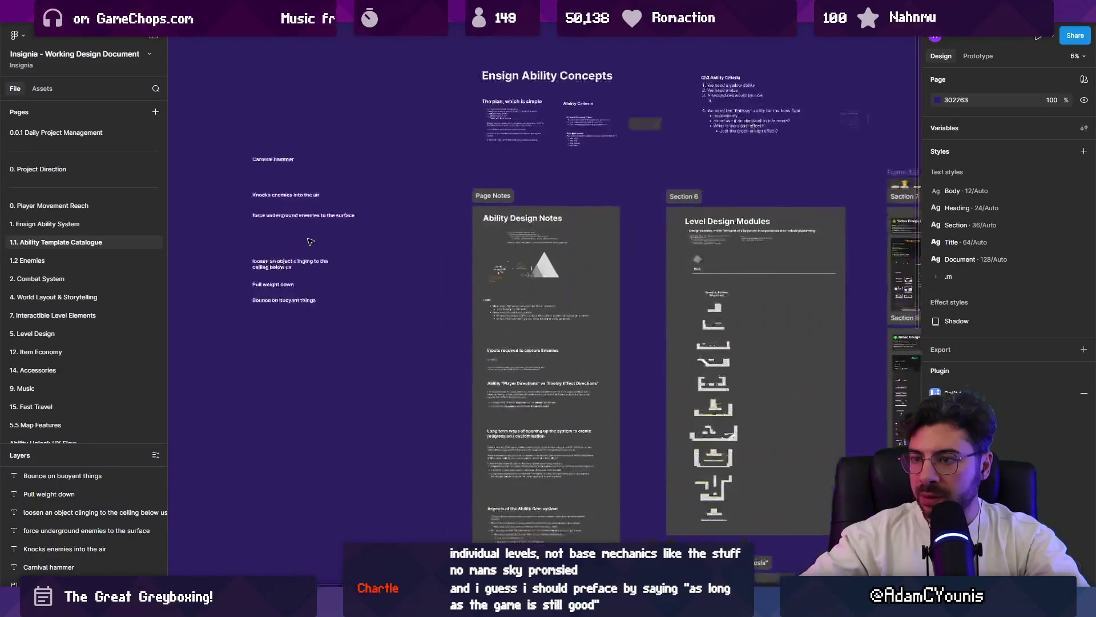
scroll(302, 224, "left", 2)
scroll(301, 225, "up", 3)
- Copy the Combat Updates task card from the Daily Project Management page and return to the catalogue
left_click(55, 132)
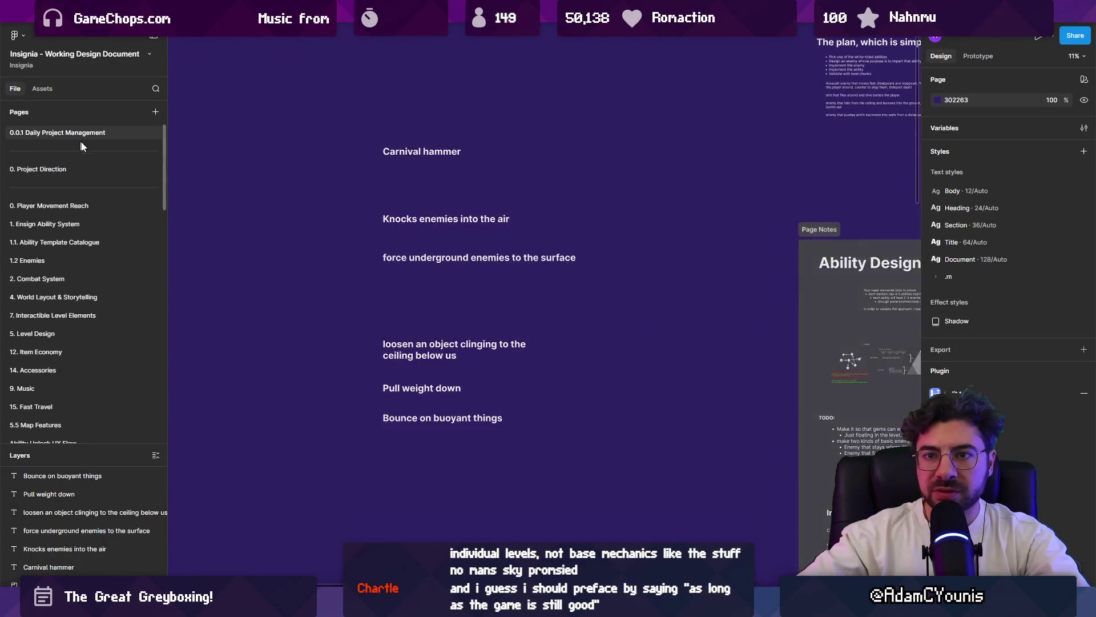
left_click(397, 240)
left_click(69, 169)
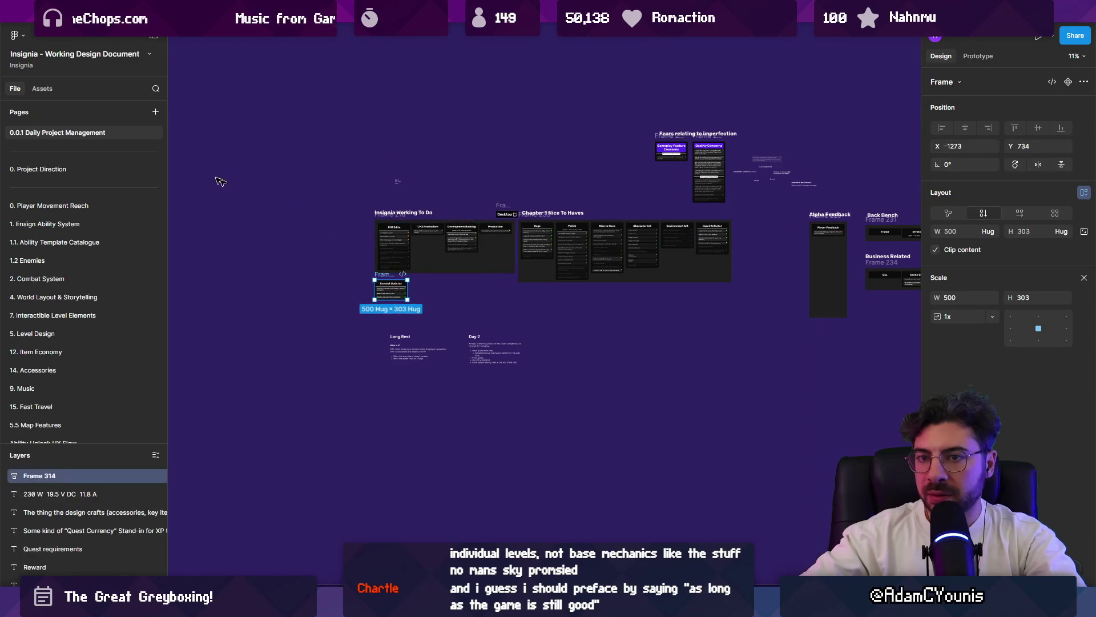
left_click(71, 243)
scroll(326, 237, "up", 3)
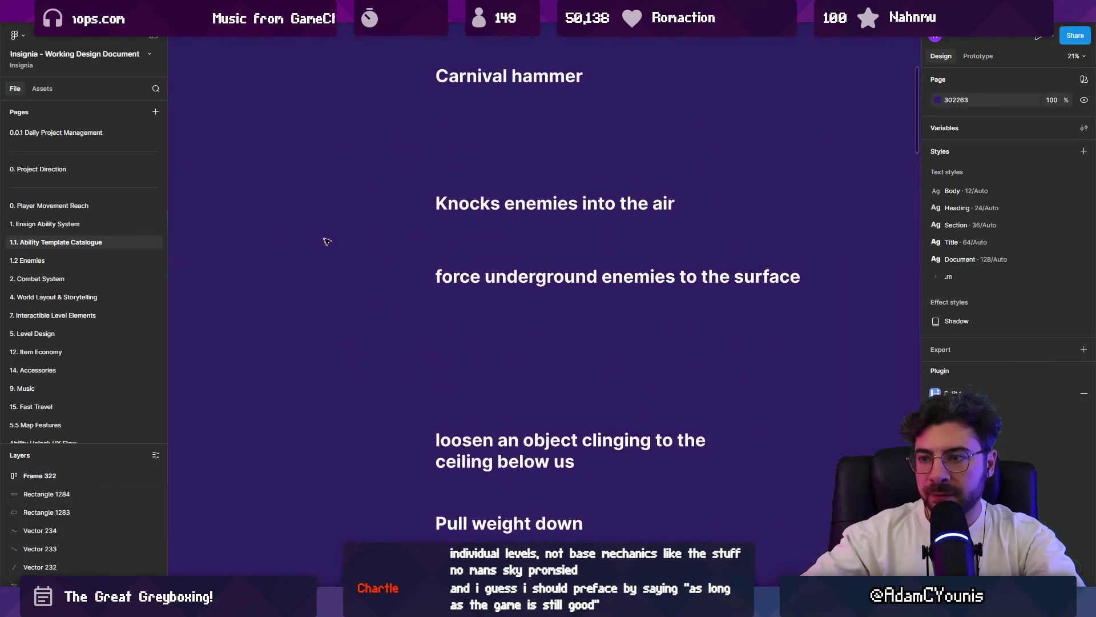
- Paste the task card, enlarge it and place it right beside the six plunge ideas
left_click(505, 292)
mouse_move(506, 294)
left_mouse_down()
mouse_move(320, 234)
mouse_move(418, 311)
left_mouse_up()
scroll(417, 312, "down", 3)
scroll(385, 283, "down", 3)
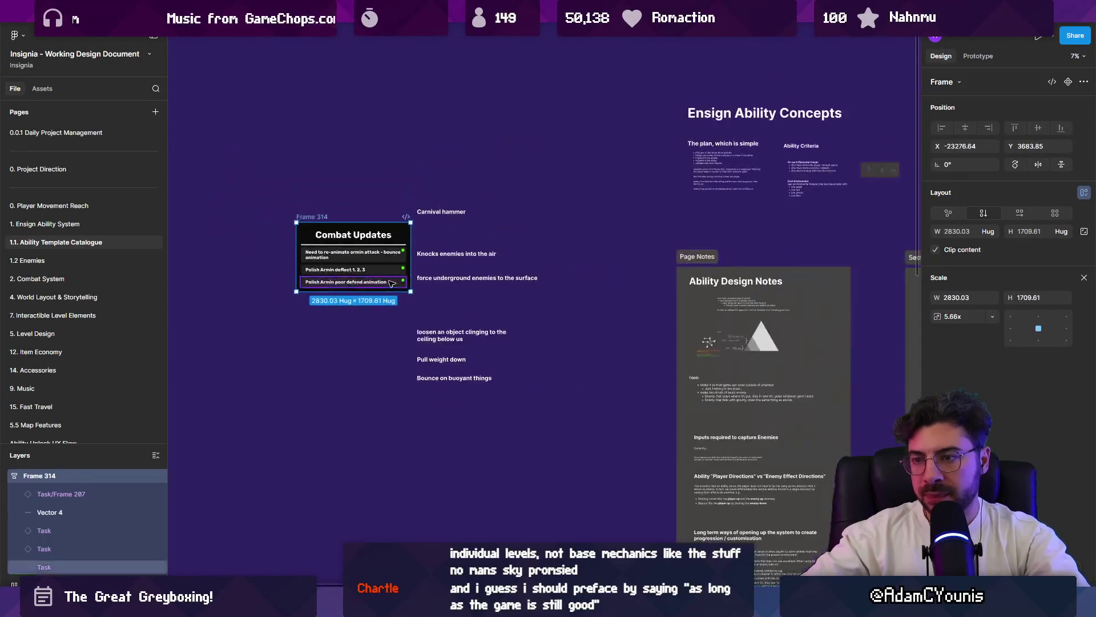
scroll(325, 257, "down", 3)
key("ctrl+z")
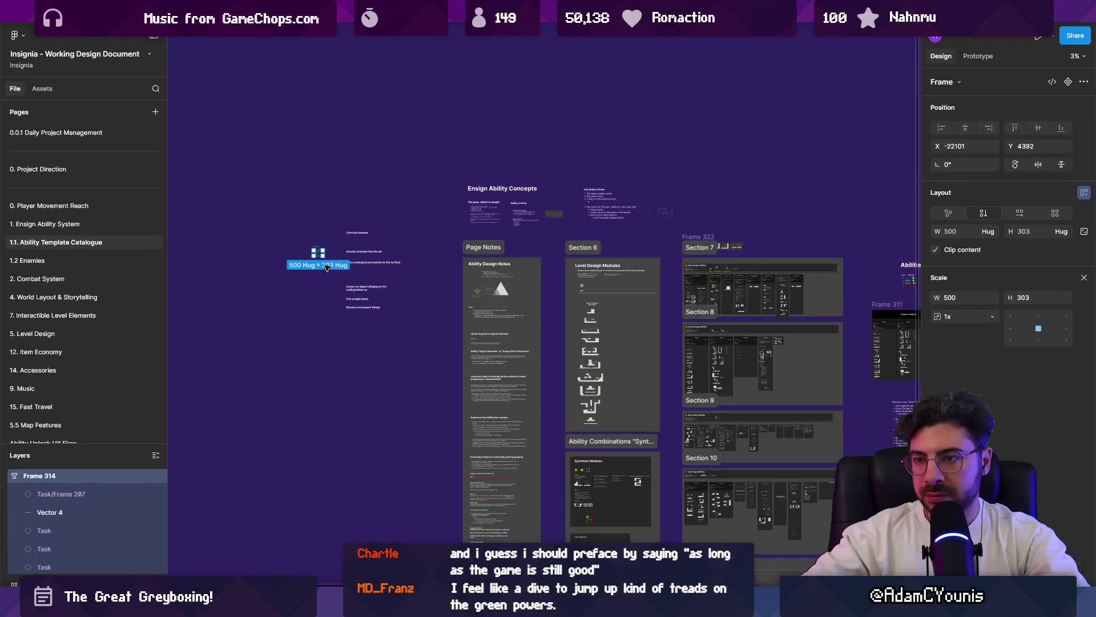
key("ctrl+shift+z")
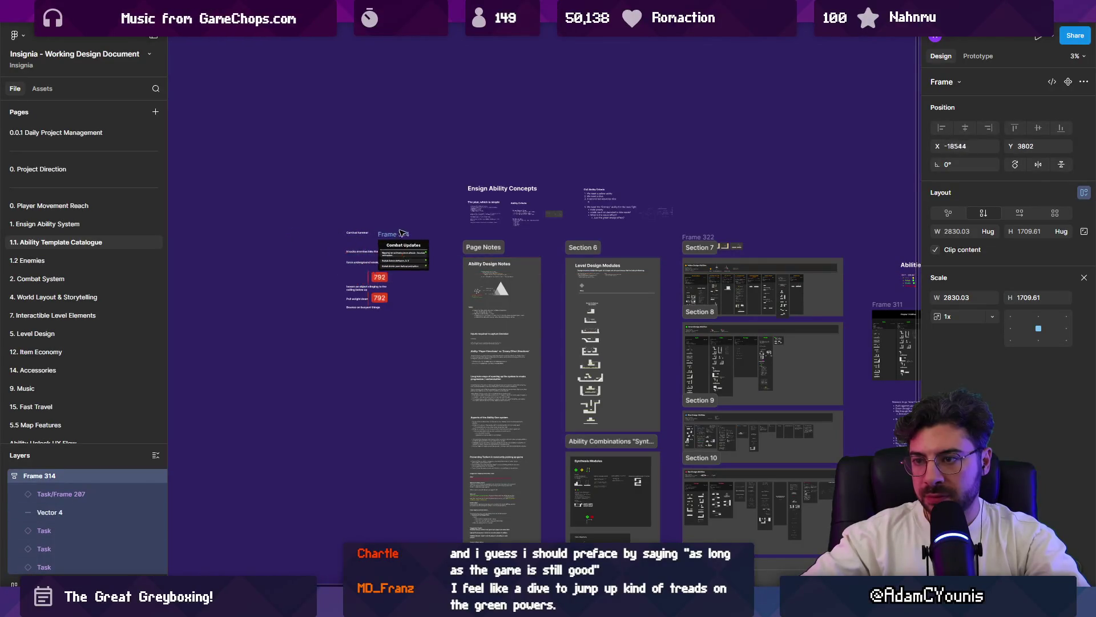
left_click_drag(315, 233, 403, 224)
scroll(358, 241, "up", 3)
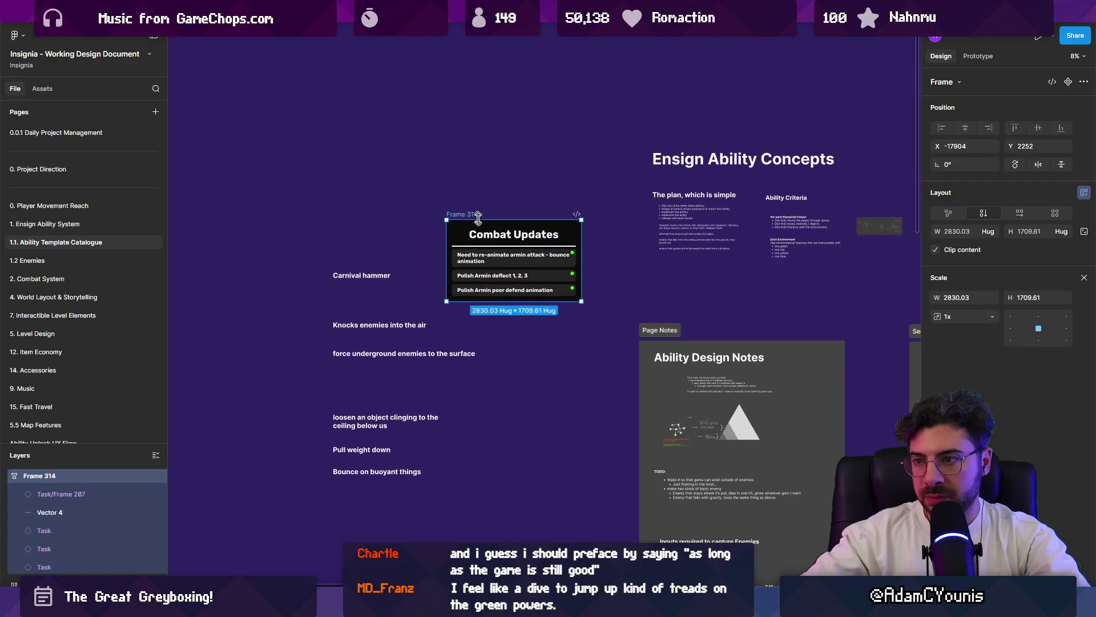
- Rename the card heading to Plunge To Do and fill its first rows with Carnival hammer and Knocks enemies into the air
double_click(491, 236)
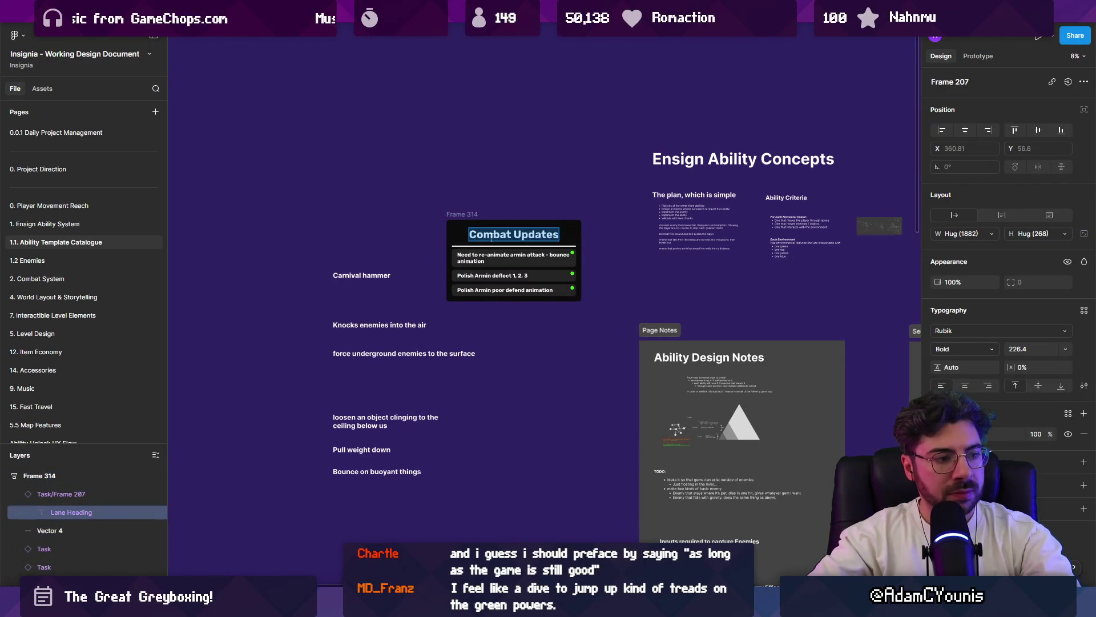
type("Plunge")
type(" ToD")
type(" Do")
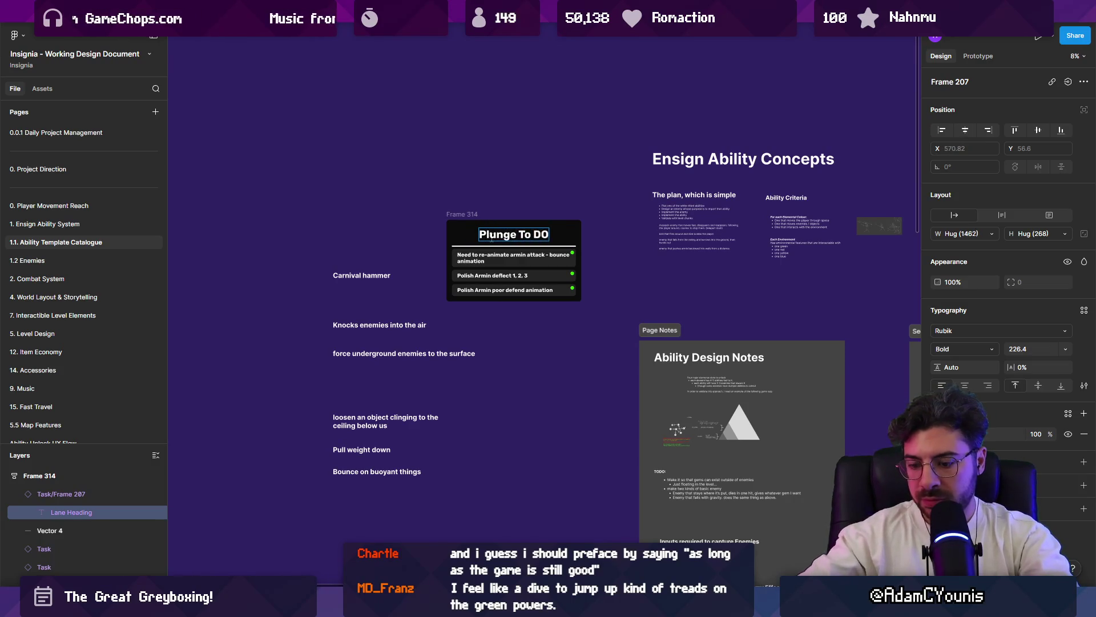
key("Escape")
scroll(470, 263, "up", 3)
scroll(317, 261, "down", 2)
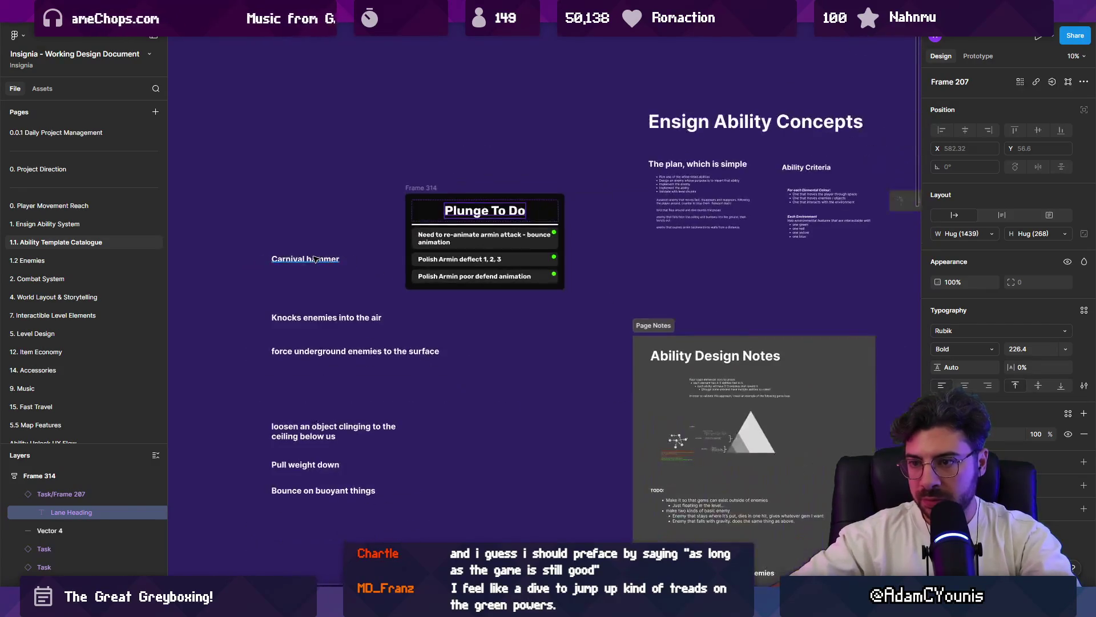
left_click(317, 260)
double_click(445, 236)
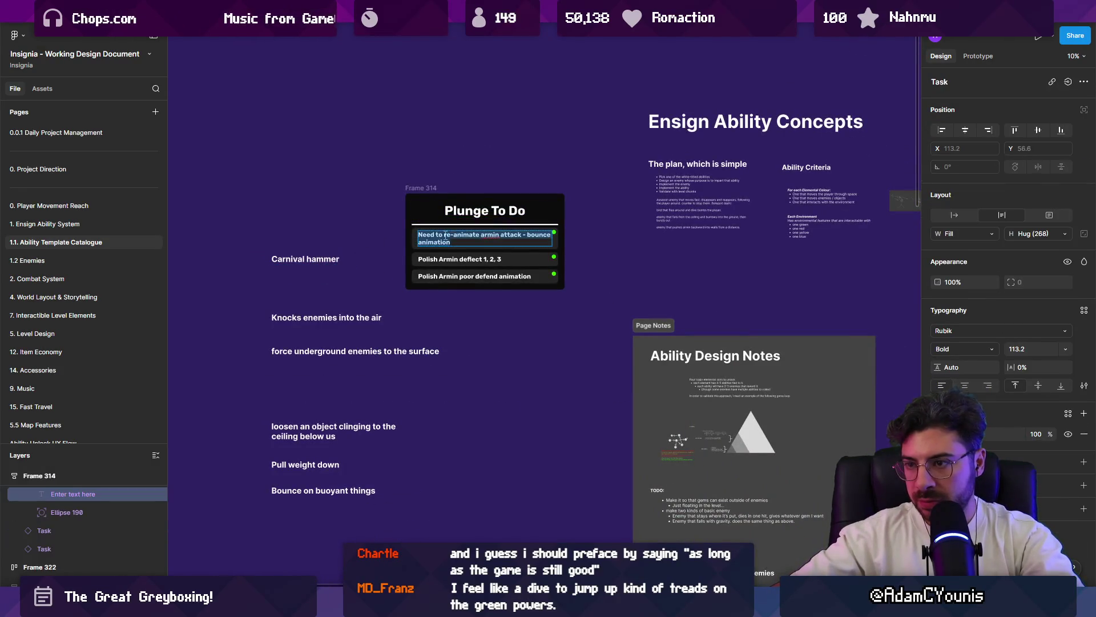
type("Carnival hammer")
double_click(325, 317)
double_click(461, 249)
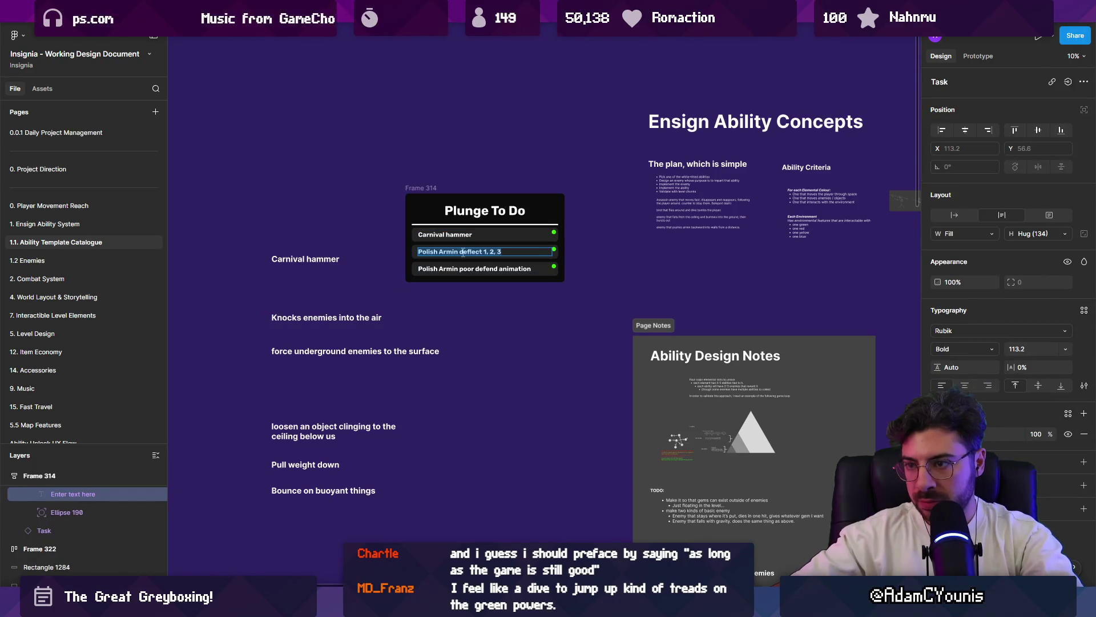
- Fill the third row with the underground-enemies idea and a duplicated fourth row with the ceiling-loosening idea
double_click(355, 351)
key("ctrl+c")
double_click(463, 268)
key("ctrl+v")
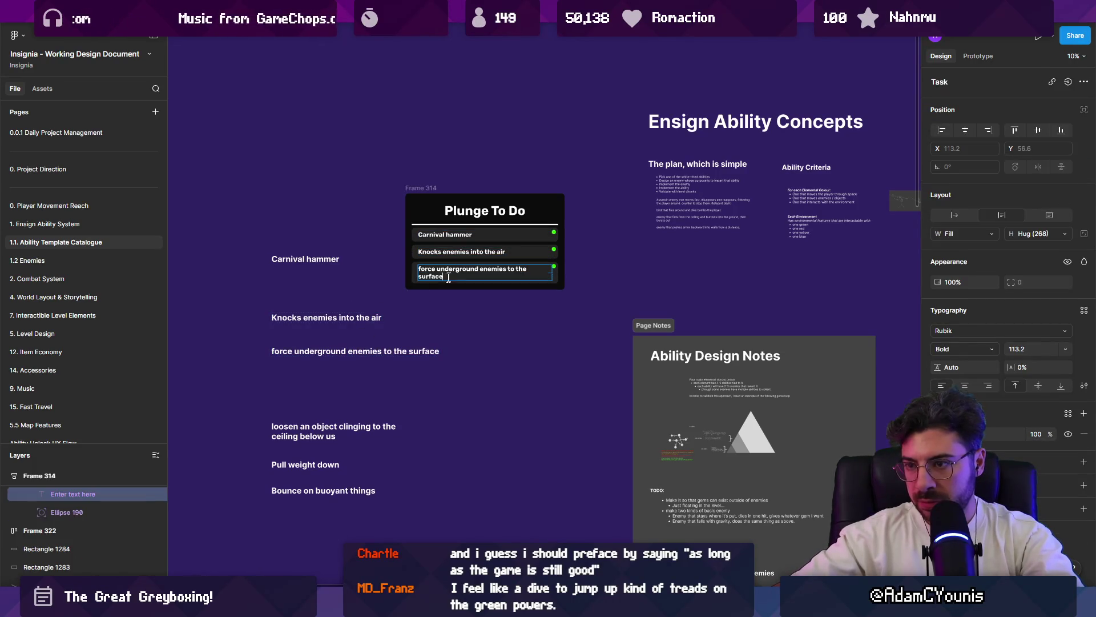
left_click(414, 279)
double_click(336, 426)
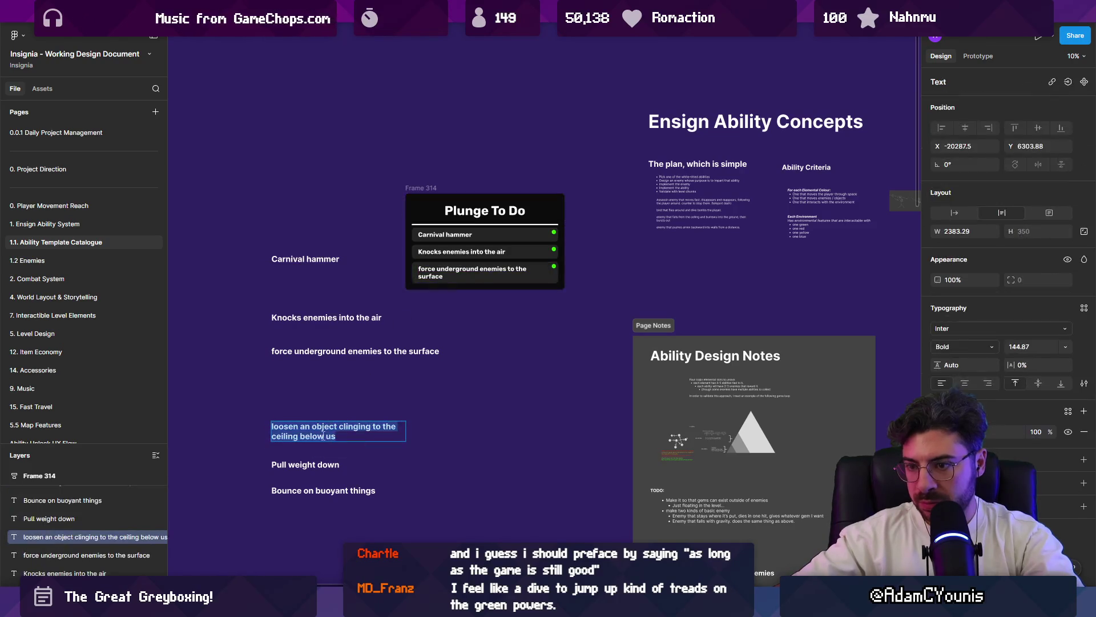
left_click(416, 278)
key("ctrl+d")
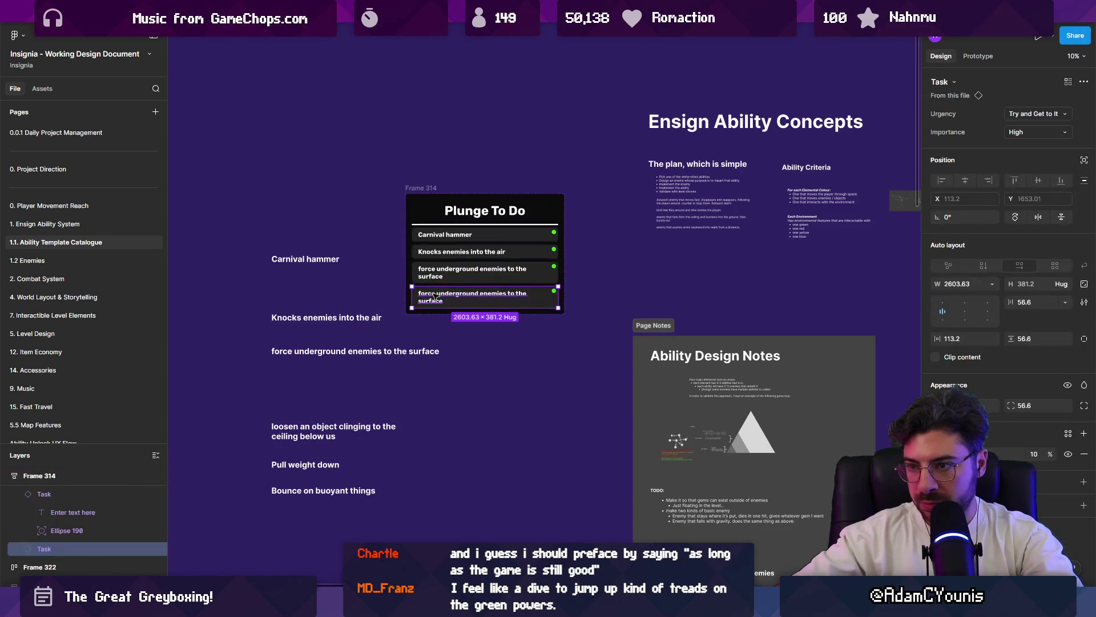
key("Return")
key("ctrl+v")
- Restore the accidentally removed loose text, then add a fifth row reading Pull weight down
double_click(291, 465)
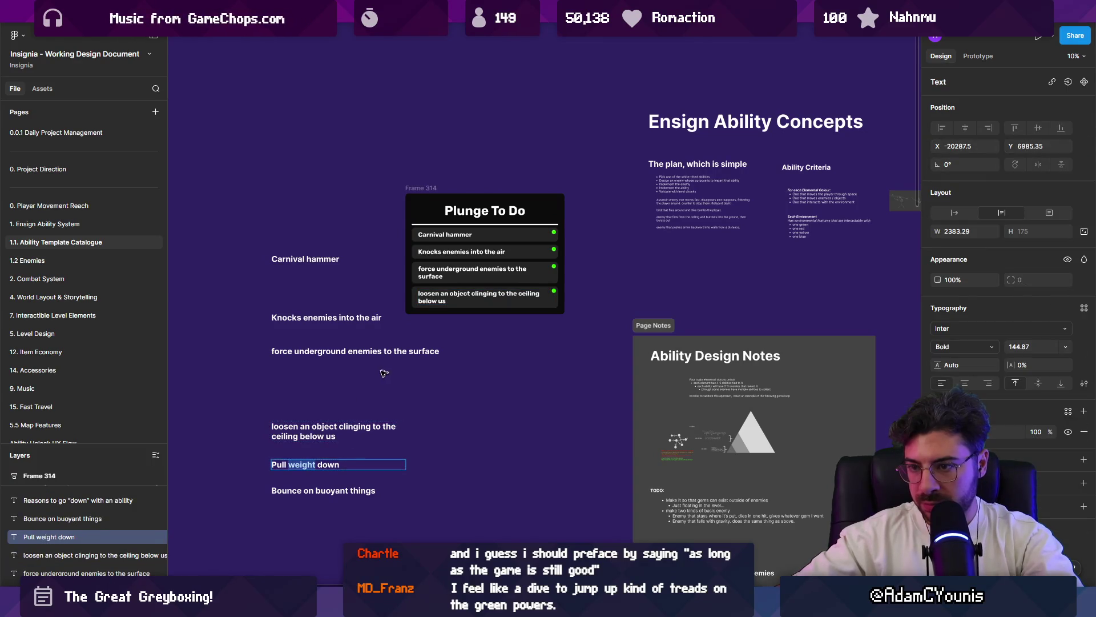
left_click(361, 428)
key("Return")
key("BackSpace")
key("ctrl+z")
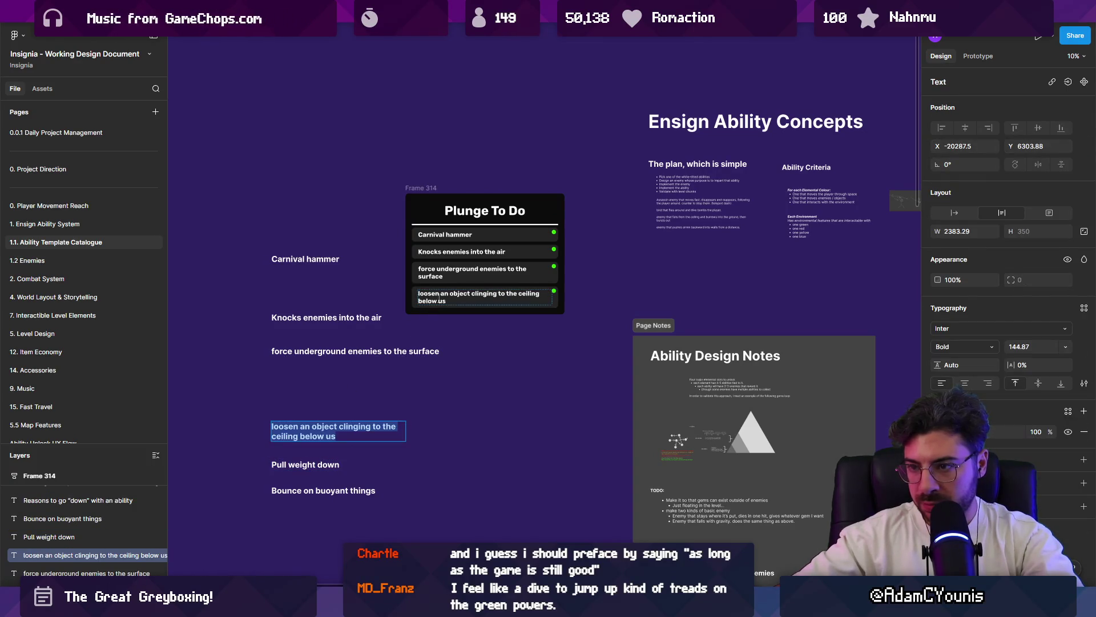
double_click(442, 295)
left_click(317, 465)
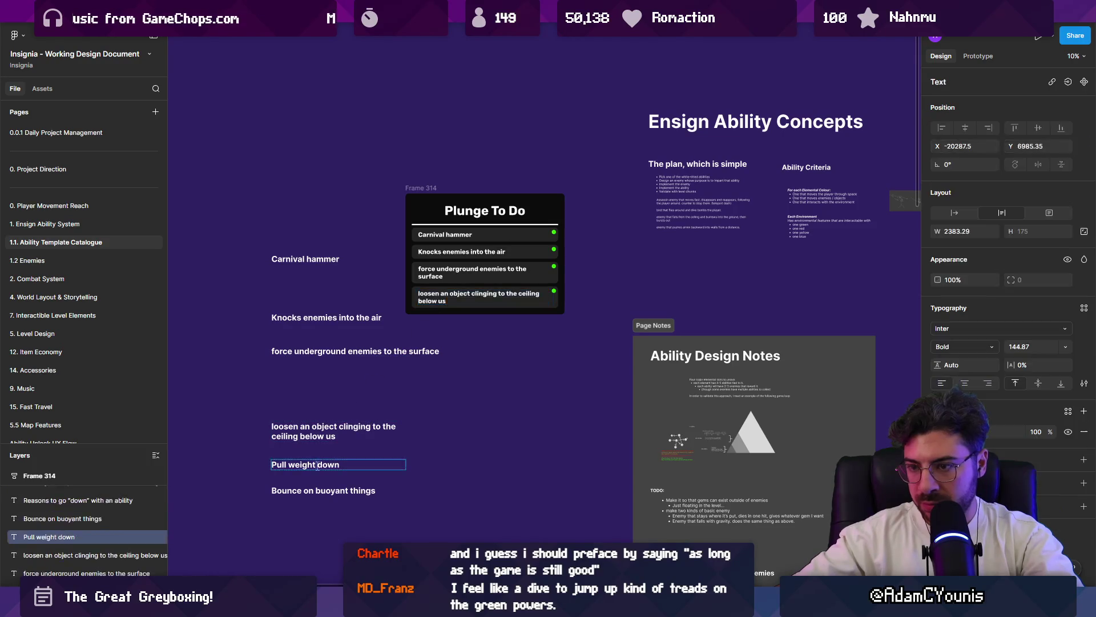
left_click(420, 300)
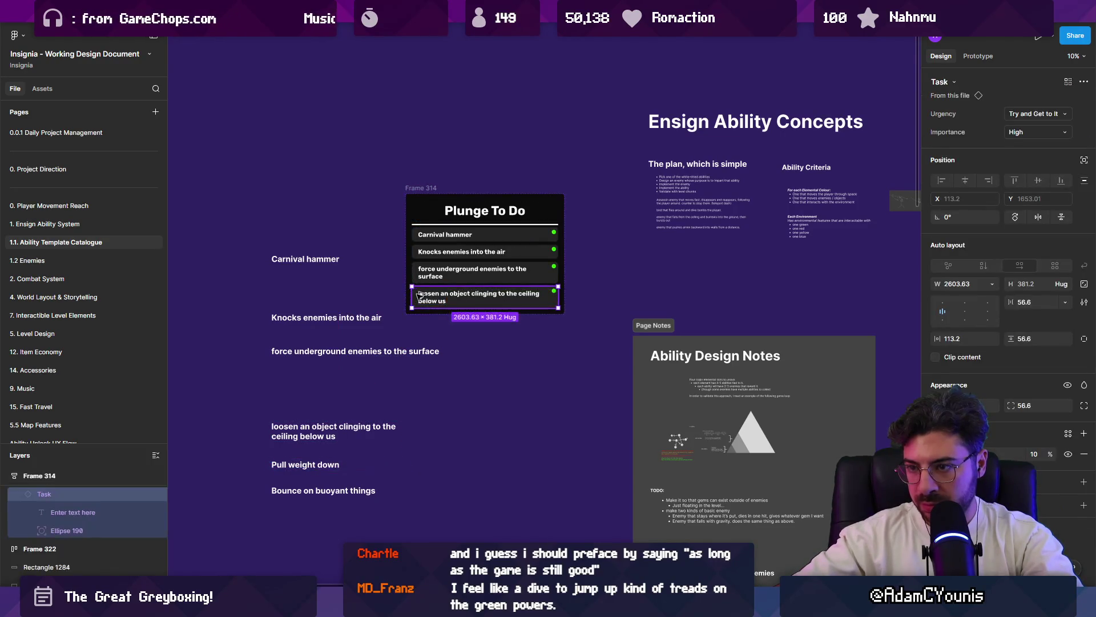
key("ctrl+d")
key("Return")
key("ctrl+v")
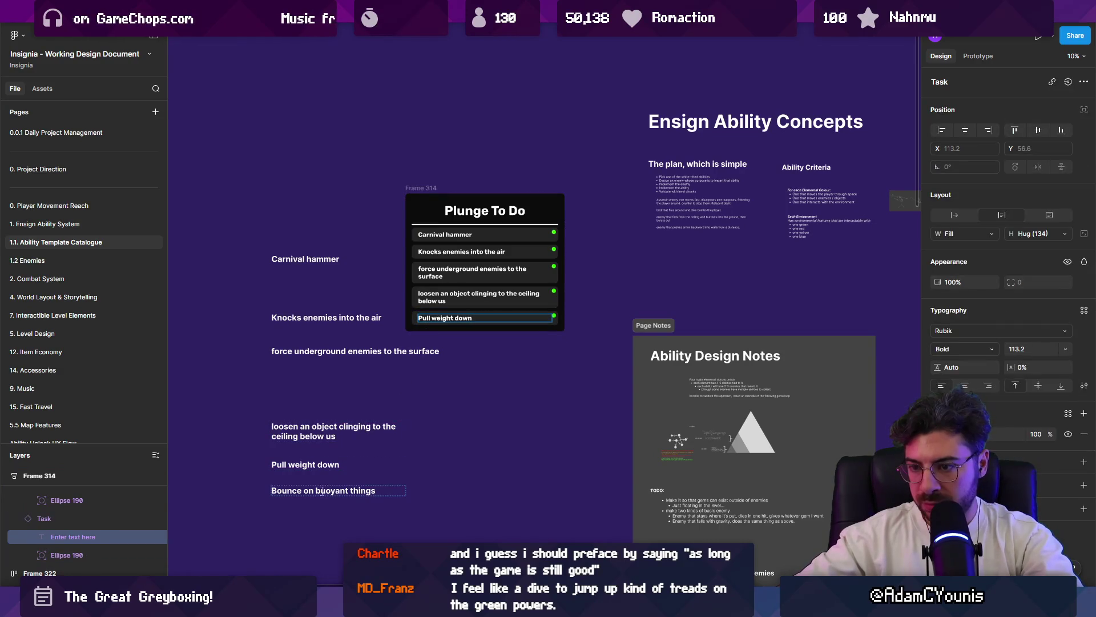
- Add a sixth row reading Bounce on buoyant things and delete the leftover loose idea texts
left_click(319, 491)
left_click(420, 319)
key("ctrl+d")
key("Return")
key("ctrl+v")
left_click(299, 414)
left_click_drag(257, 197, 445, 505)
key("Delete")
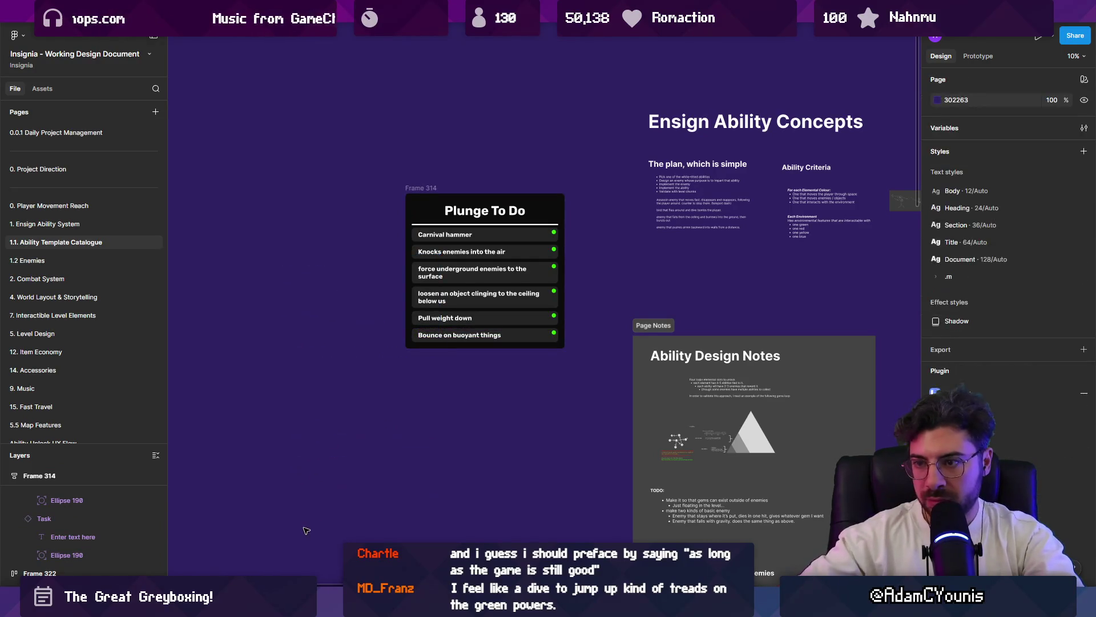
scroll(494, 287, "up", 3)
left_click_drag(494, 287, 454, 324)
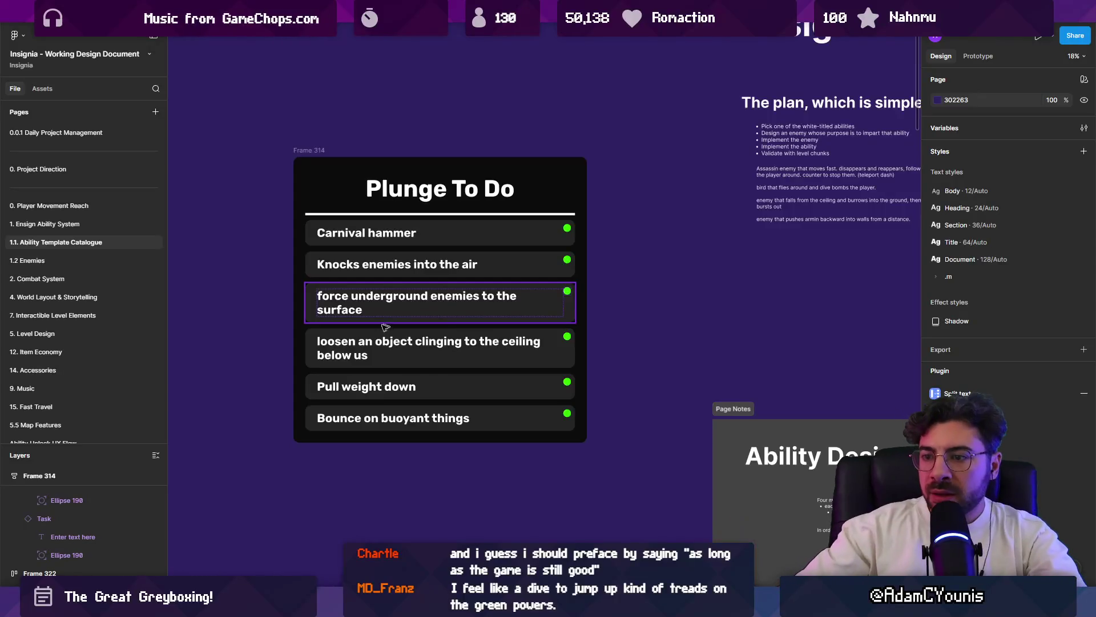
scroll(377, 329, "up", 2)
scroll(363, 330, "up", 1)
scroll(363, 330, "down", 2)
scroll(317, 257, "down", 2)
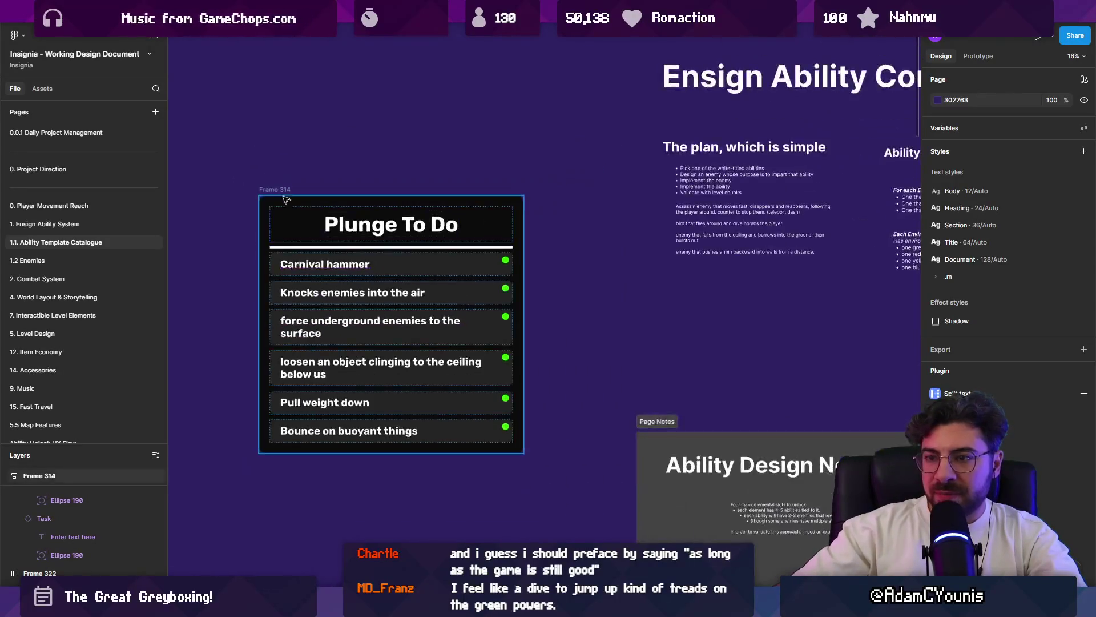
left_click(283, 200)
scroll(341, 412, "up", 1)
scroll(342, 411, "up", 2)
left_click(331, 396)
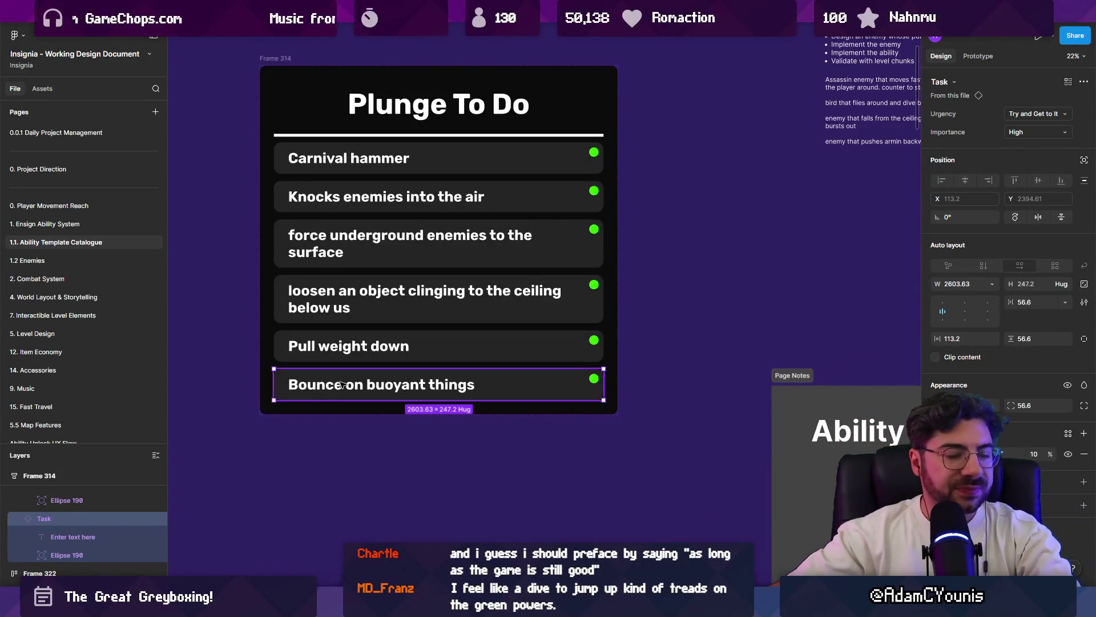
left_click(222, 369)
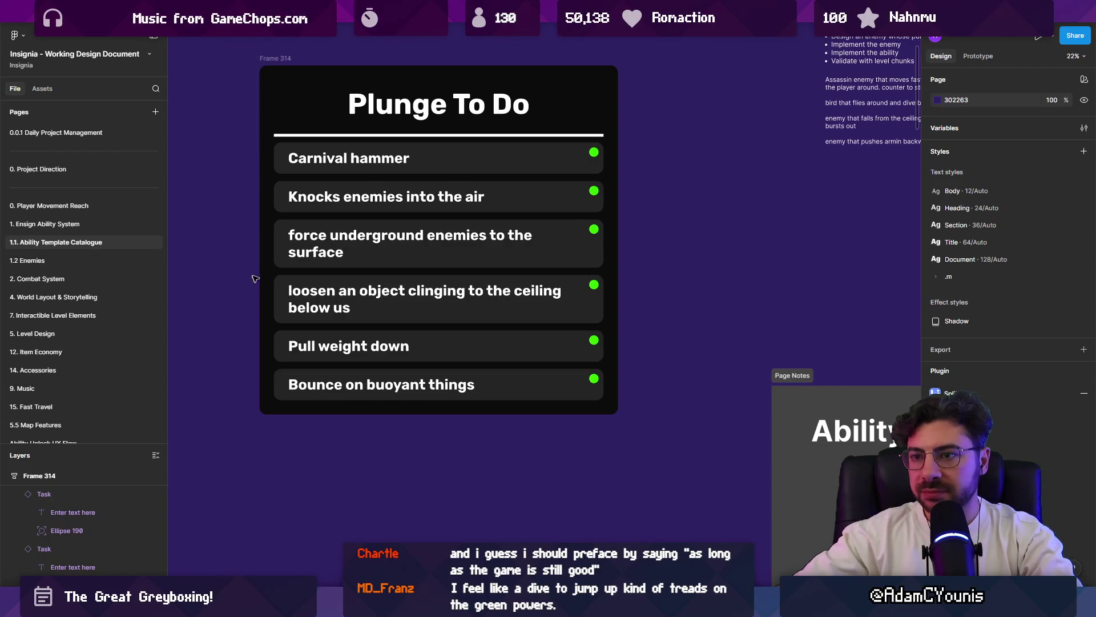
scroll(414, 263, "down", 1)
scroll(414, 262, "down", 1)
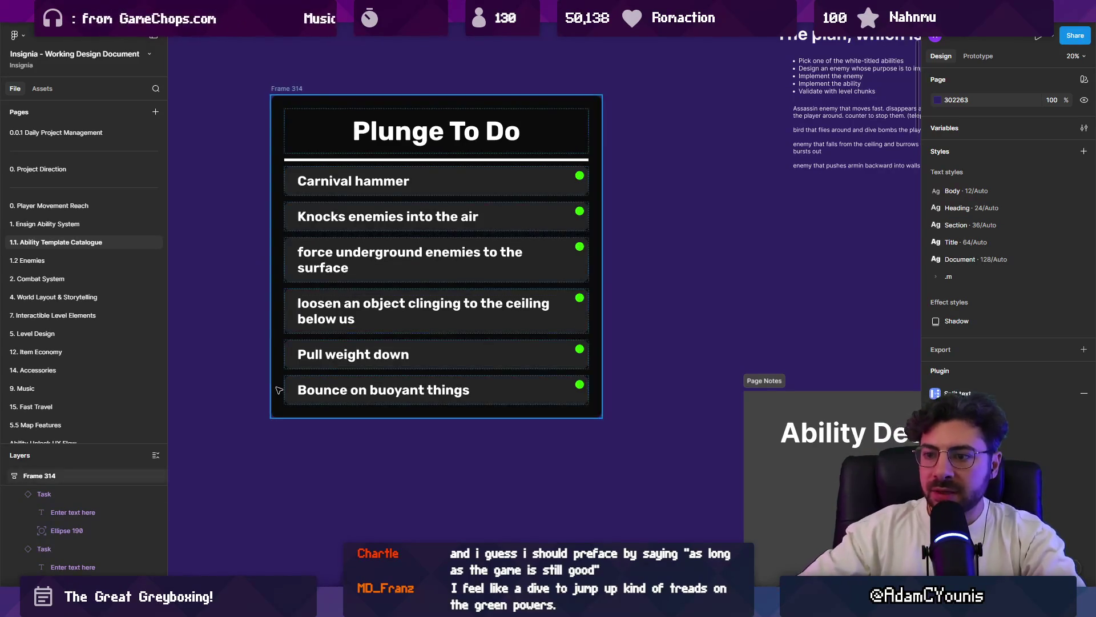
left_click(298, 394)
key("ctrl+d")
double_click(336, 431)
double_click(341, 431)
key("BackSpace")
type("Lightning Strike")
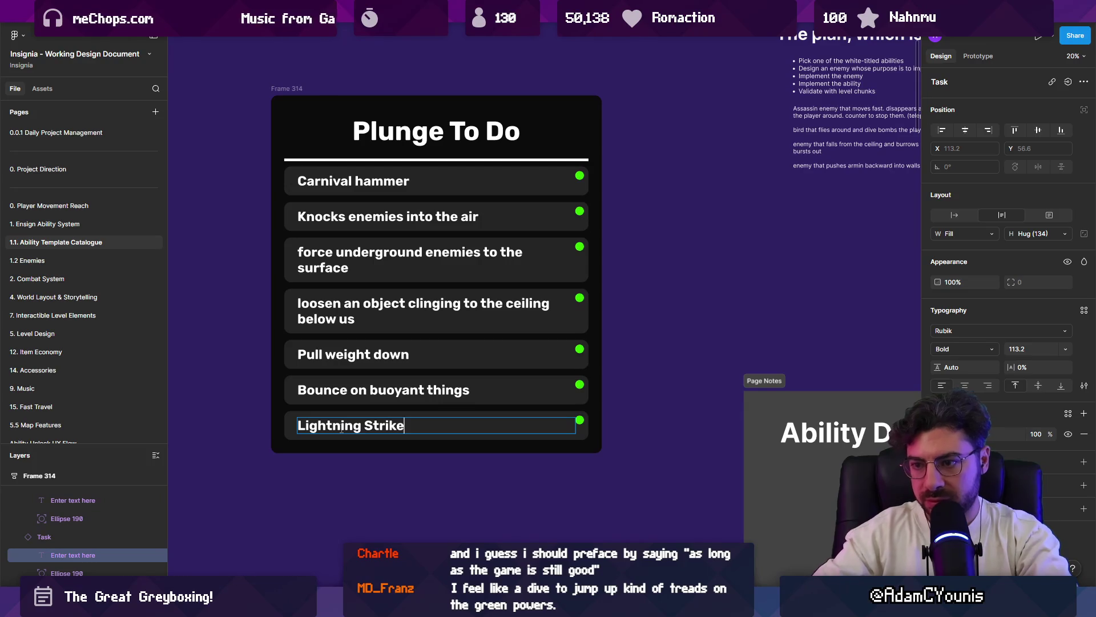
key("Escape")
double_click(425, 425)
left_click(425, 426)
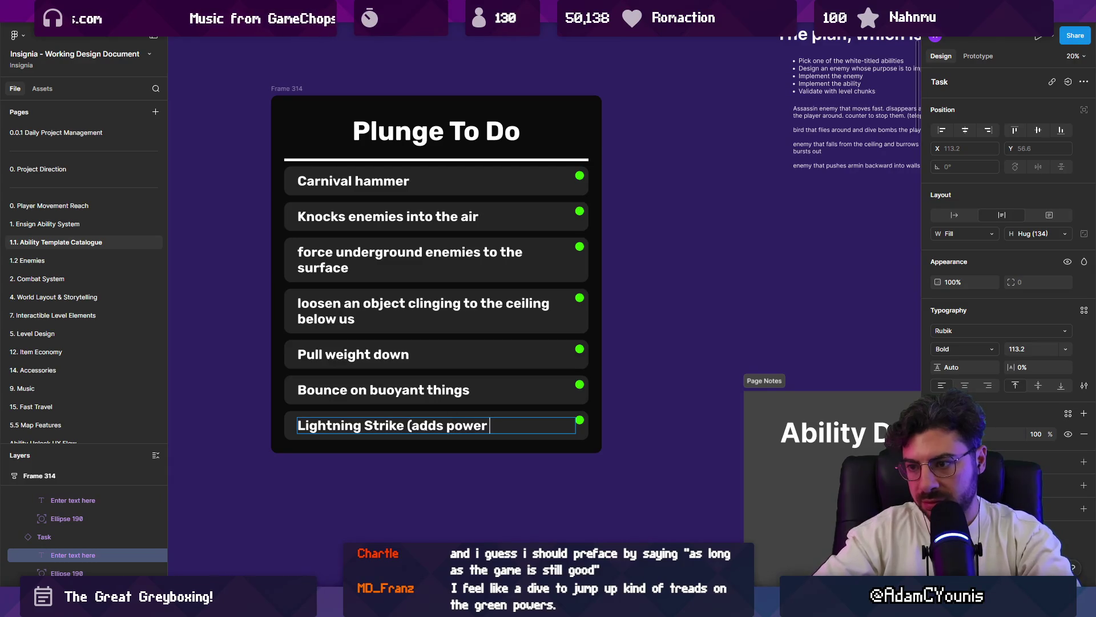
type("ng?")
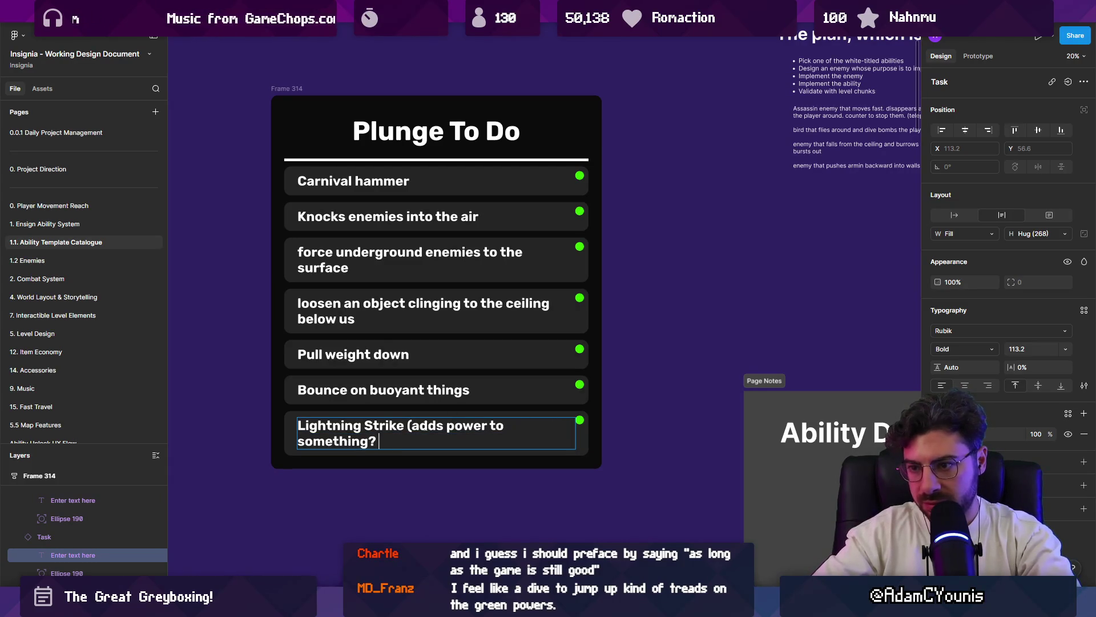
key("shift+ctrl+End")
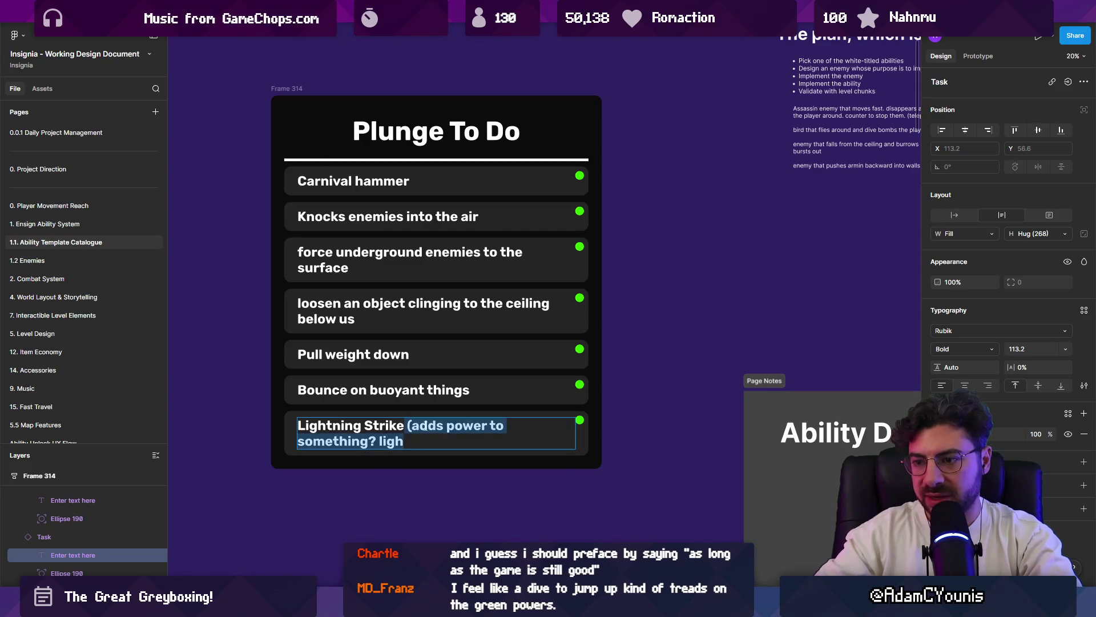
key("BackSpace")
key("shift+ctrl+h")
left_click(427, 427)
key("Delete")
left_click(378, 182)
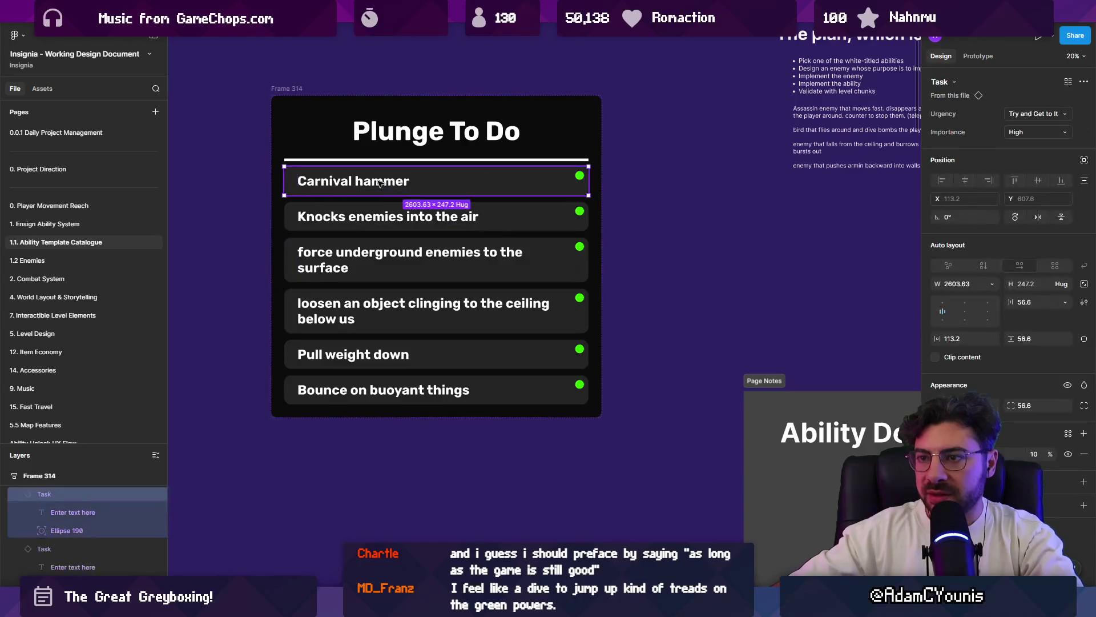
- Move Carnival hammer to the list bottom with Ongoing urgency and Medium importance
key("Down")
key("Down")
key("Down")
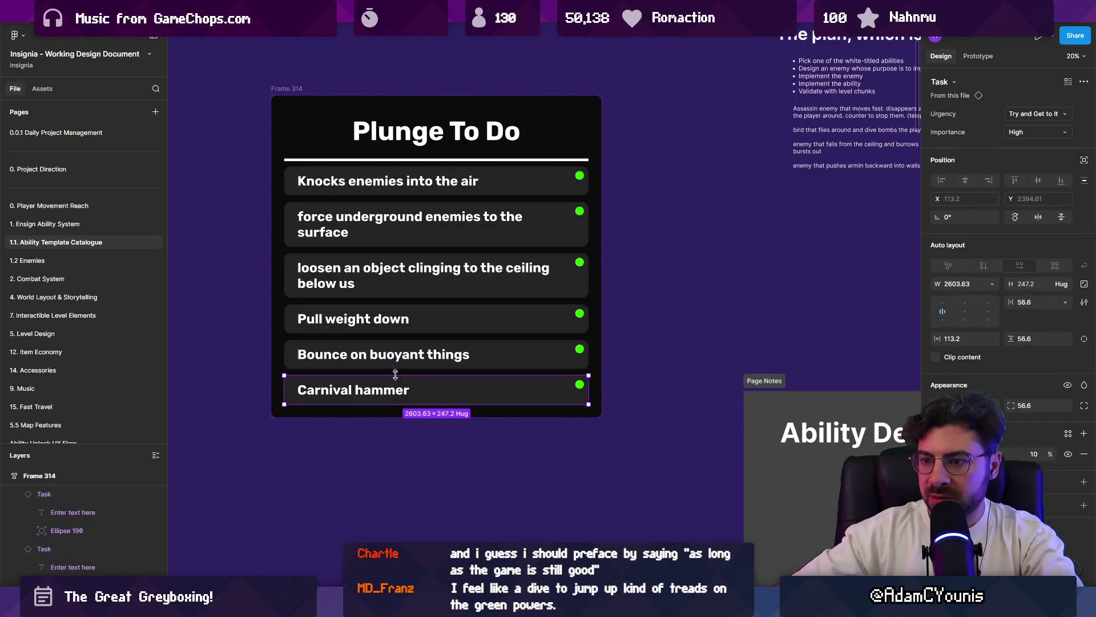
left_click(1034, 115)
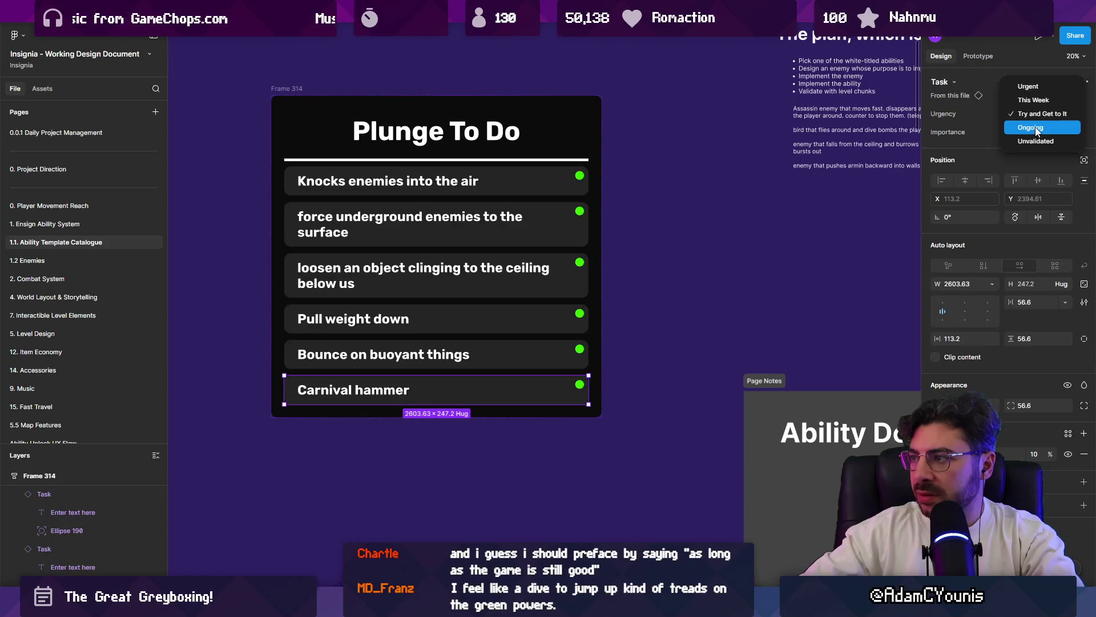
left_click(1035, 129)
left_click(1036, 132)
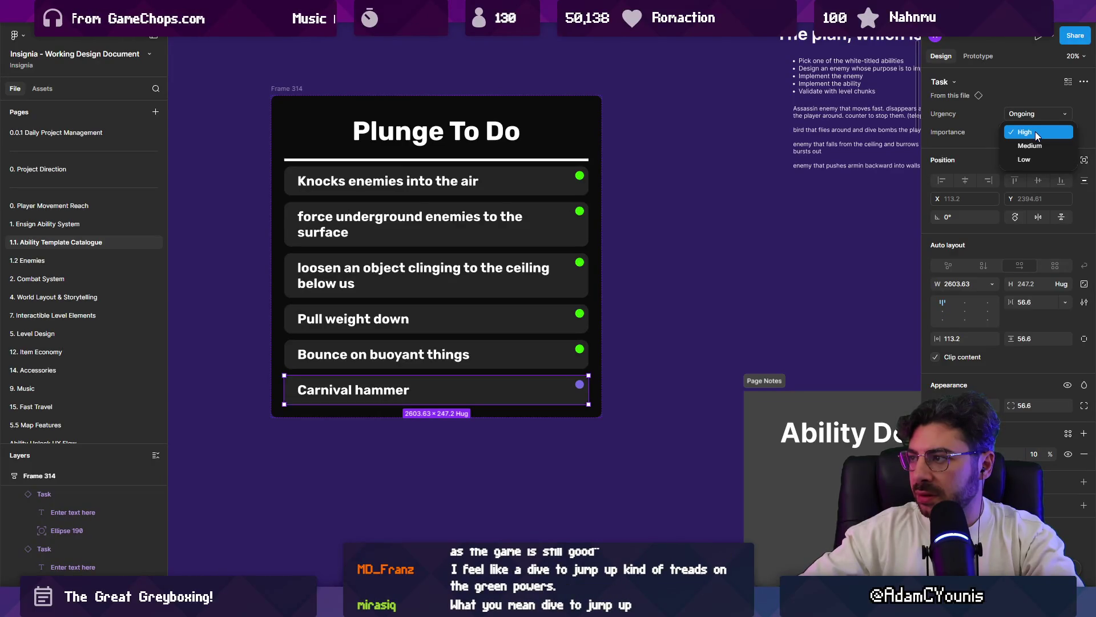
left_click(1036, 147)
- Append Knocks enemies into the air to the underground-enemies task and delete the redundant Knocks row
left_click(494, 357)
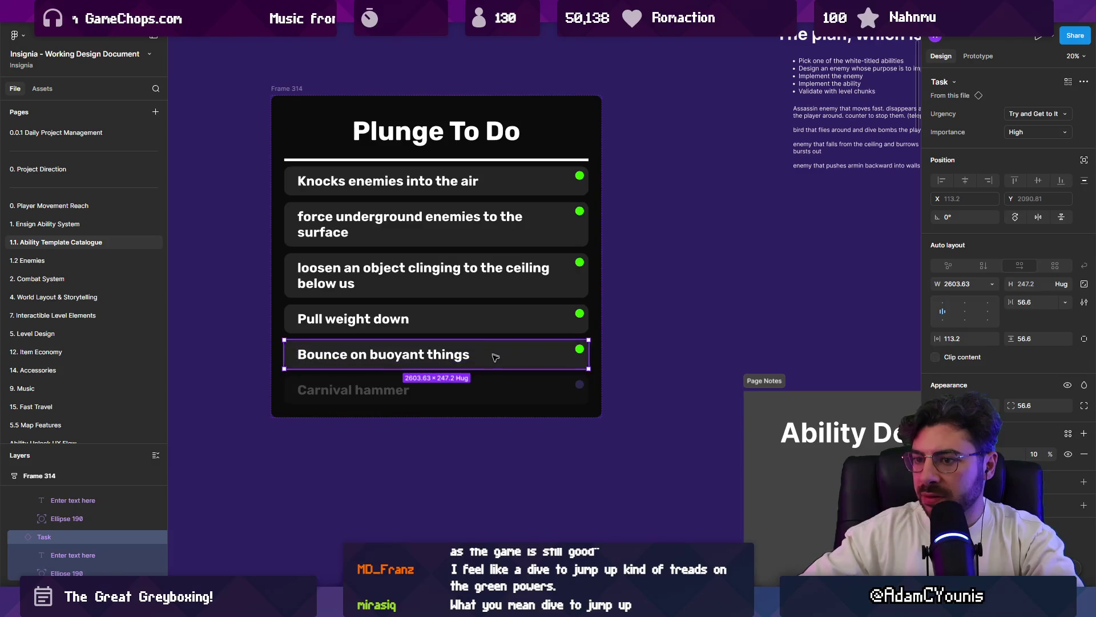
left_click(443, 326)
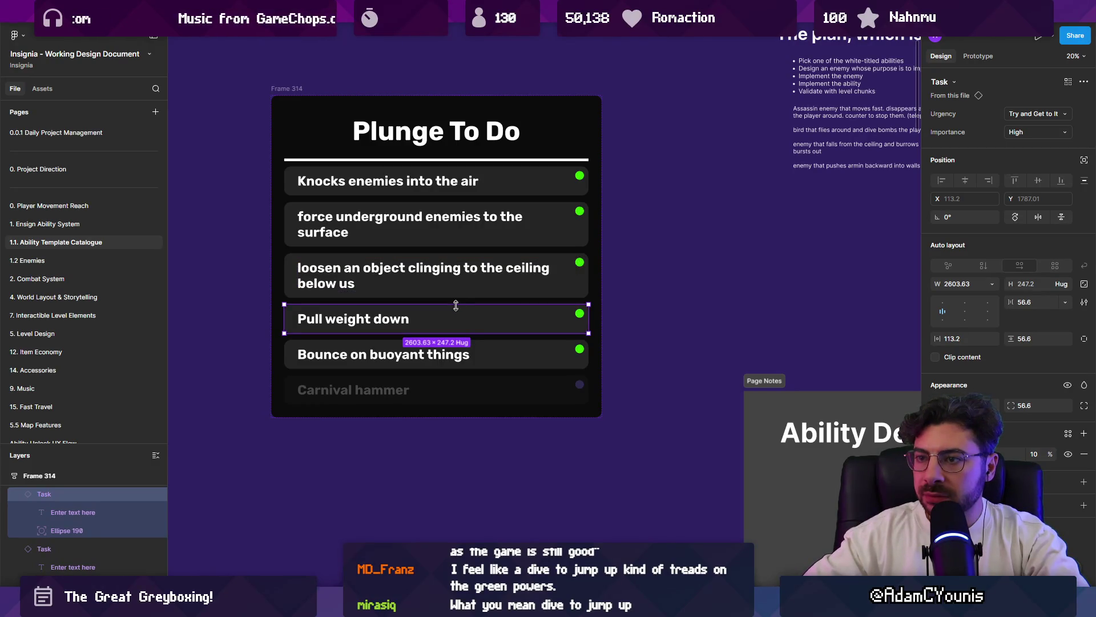
left_click(393, 280)
left_click(384, 232)
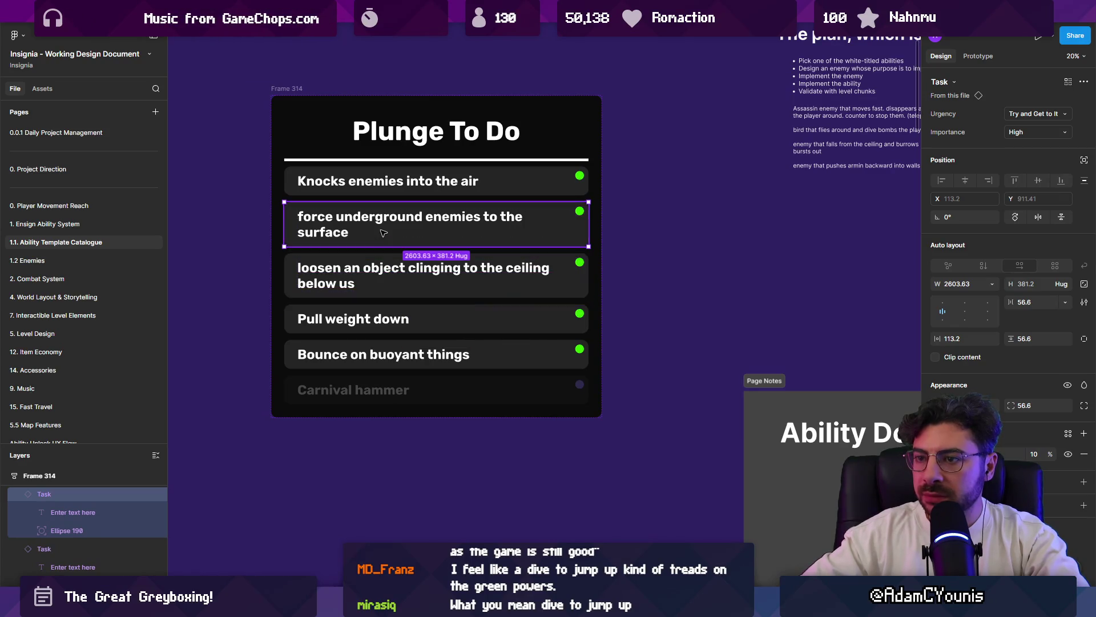
left_click(377, 178)
double_click(377, 178)
key("ctrl+c")
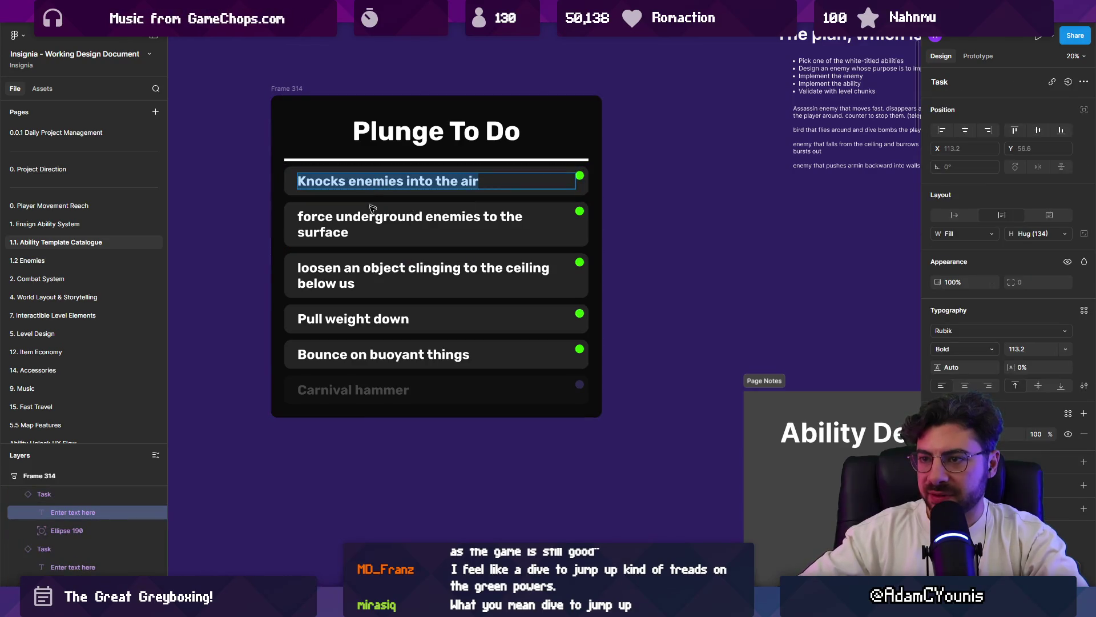
left_click(359, 228)
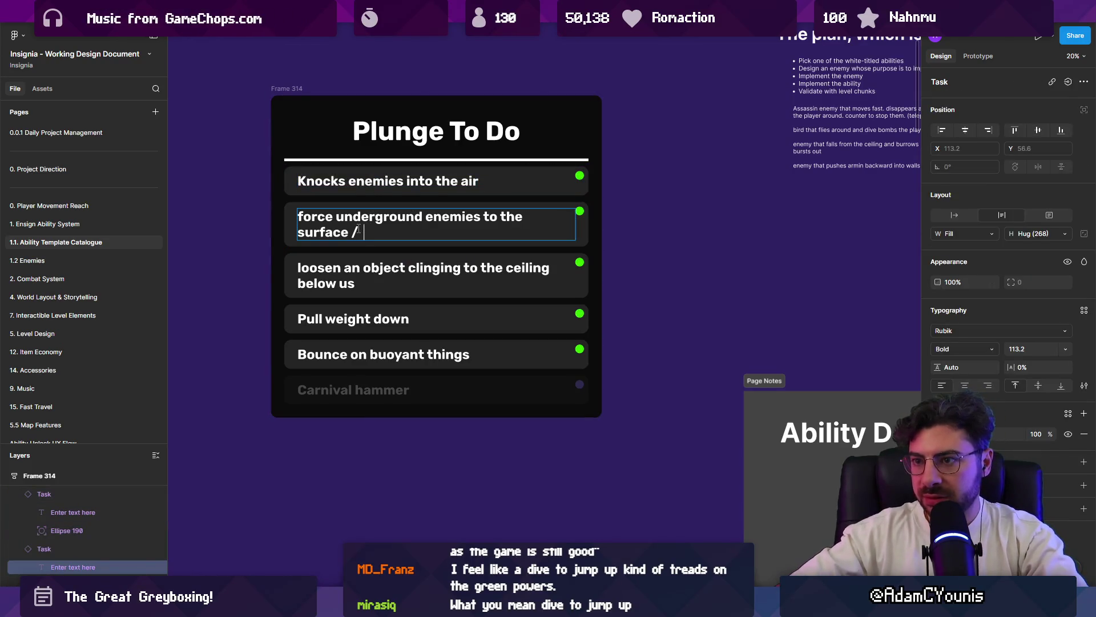
key("ctrl+v")
left_click(378, 192)
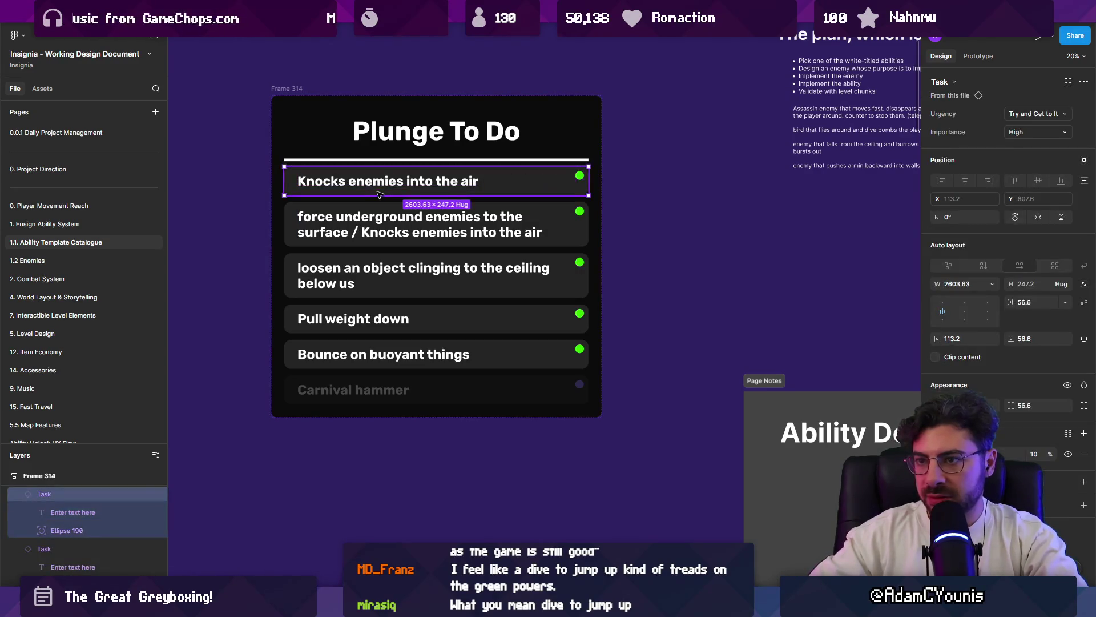
key("Delete")
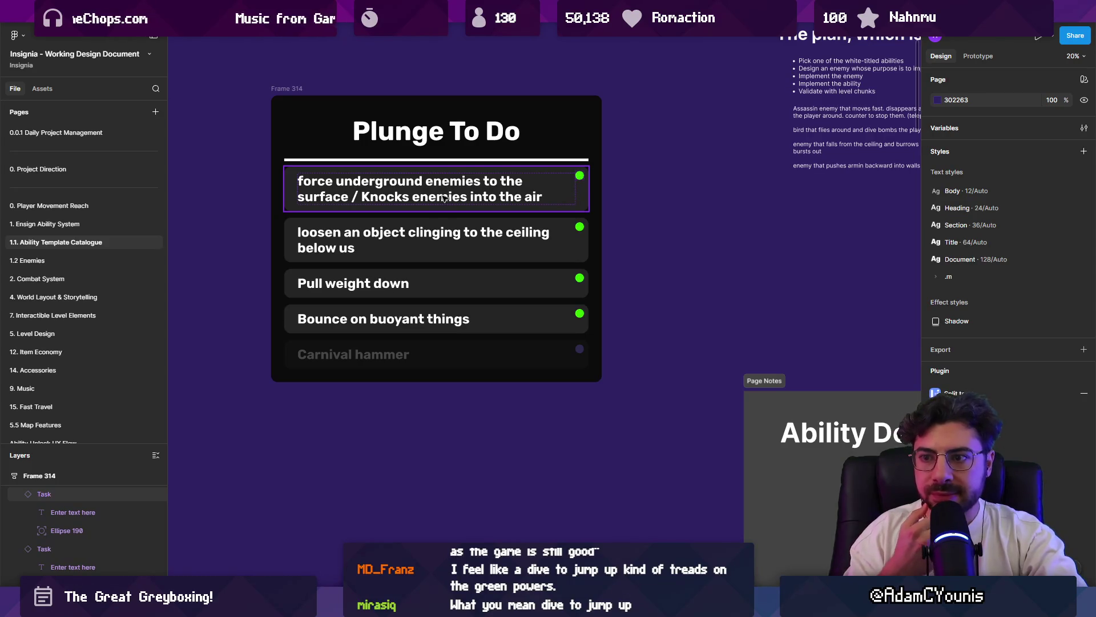
left_click(444, 260)
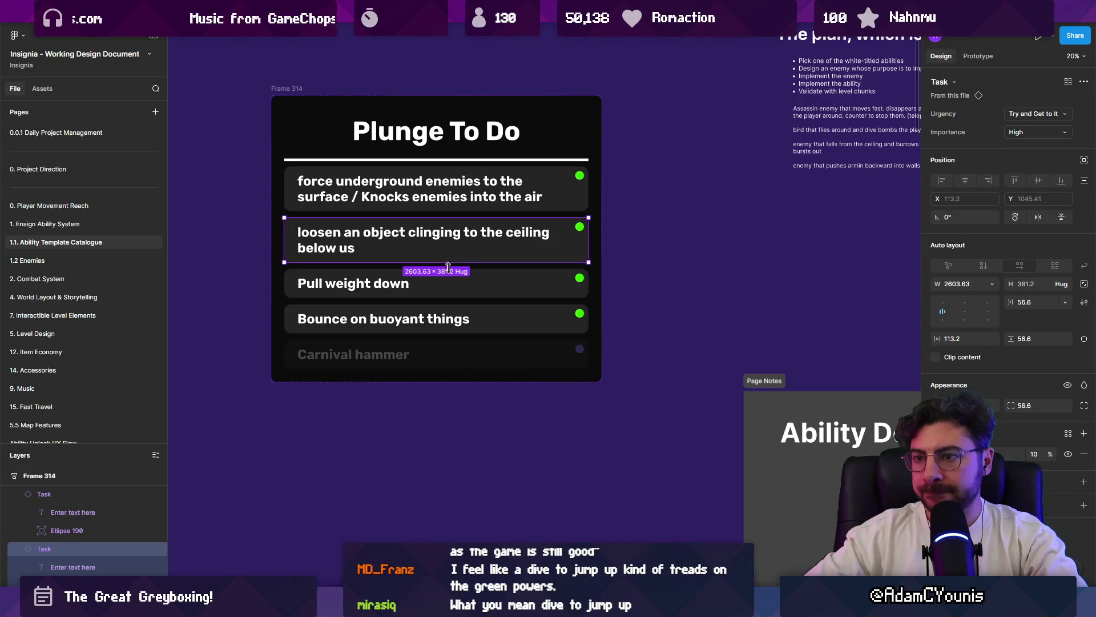
left_click(676, 276)
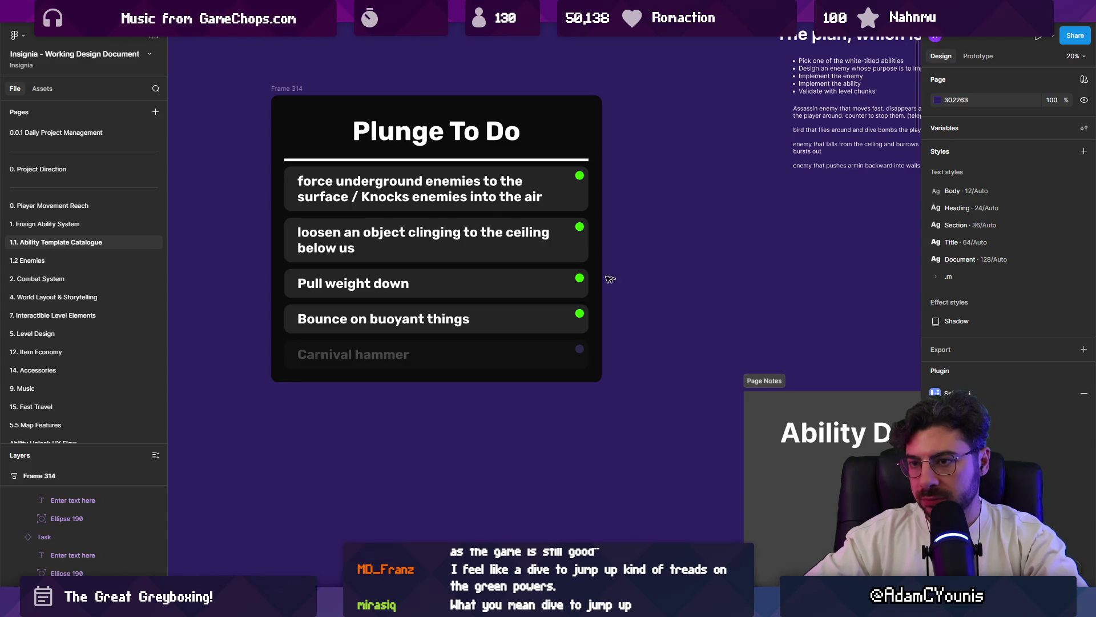
left_click(467, 257)
left_click(651, 291)
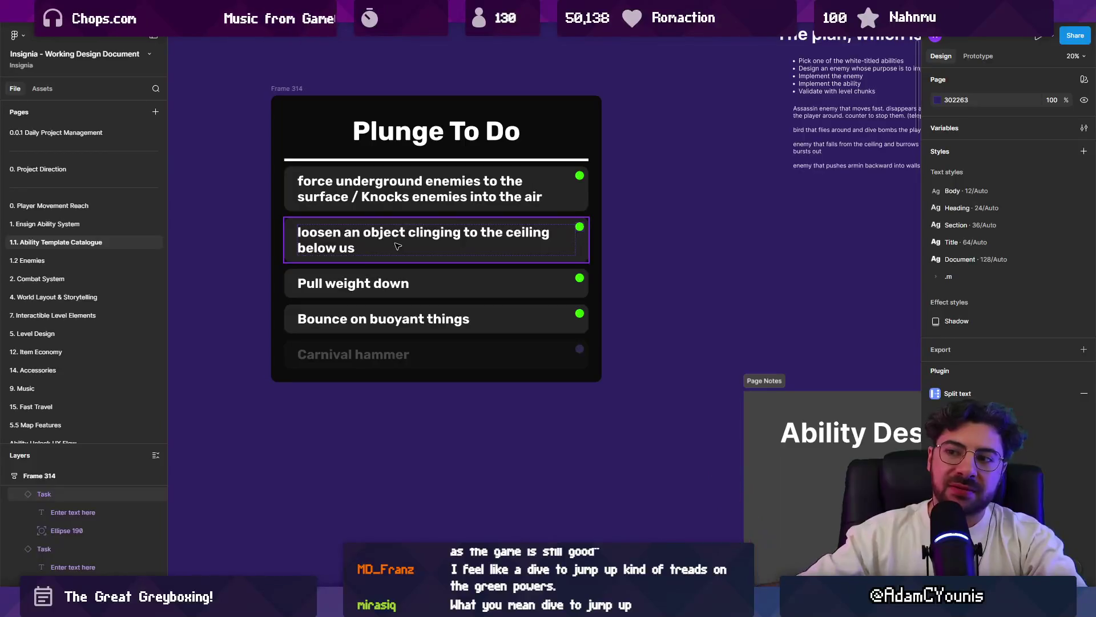
left_click(433, 288)
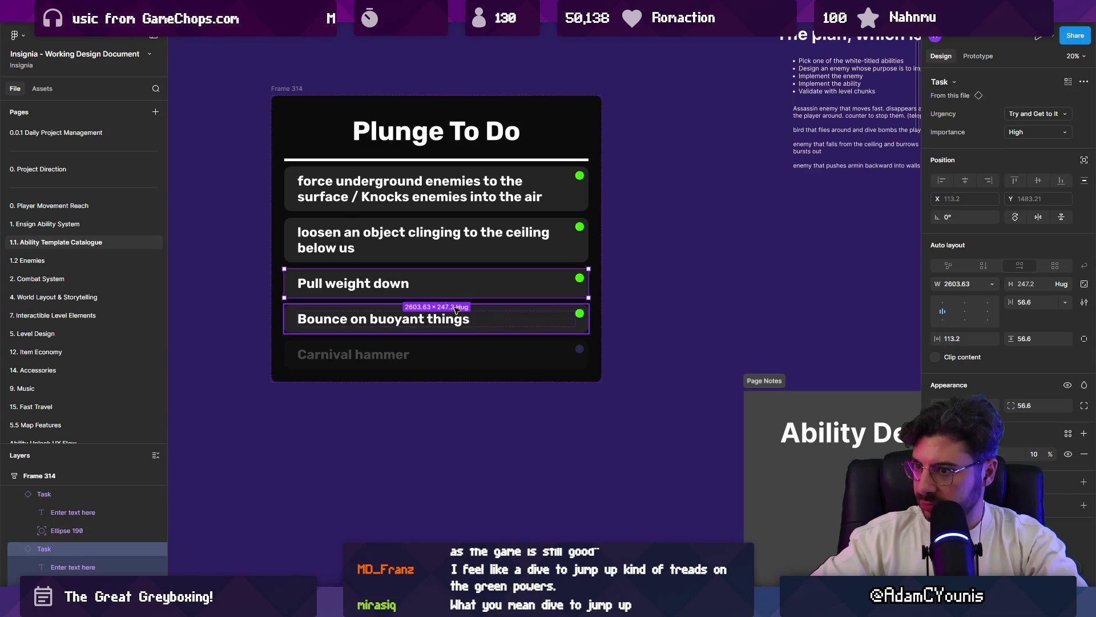
left_click(631, 302)
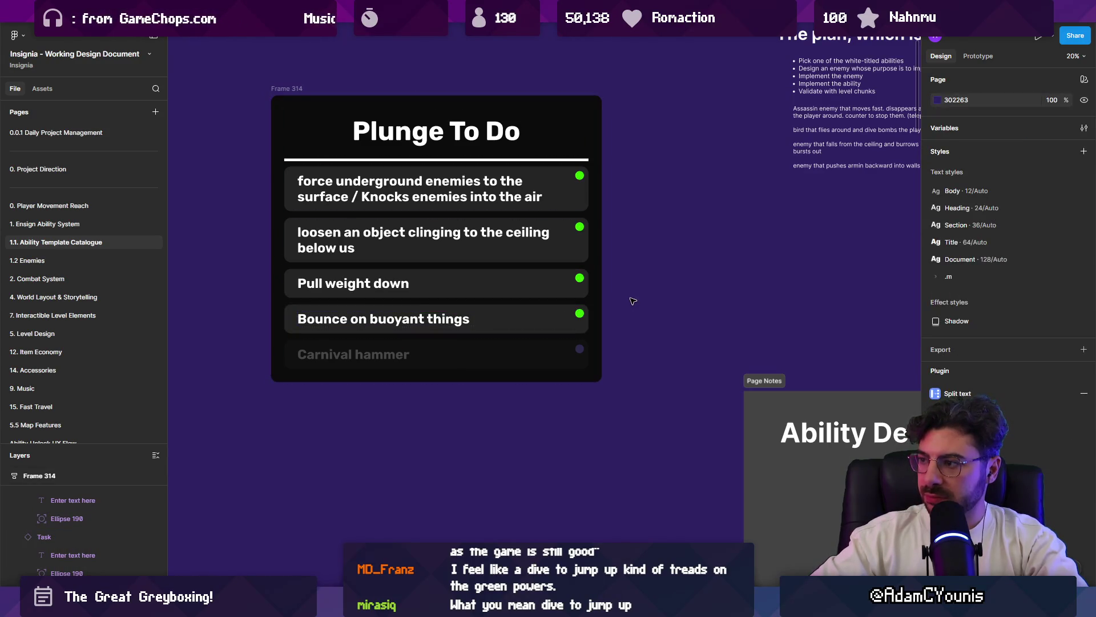
scroll(386, 236, "down", 5)
scroll(386, 236, "down", 5)
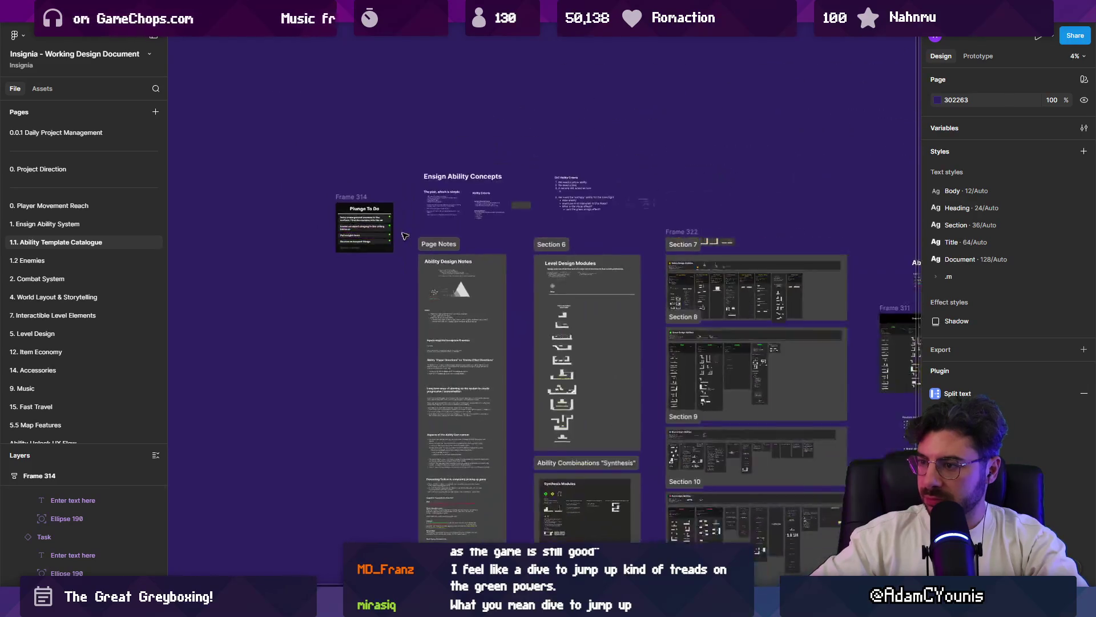
scroll(725, 299, "down", 3)
scroll(725, 299, "up", 5)
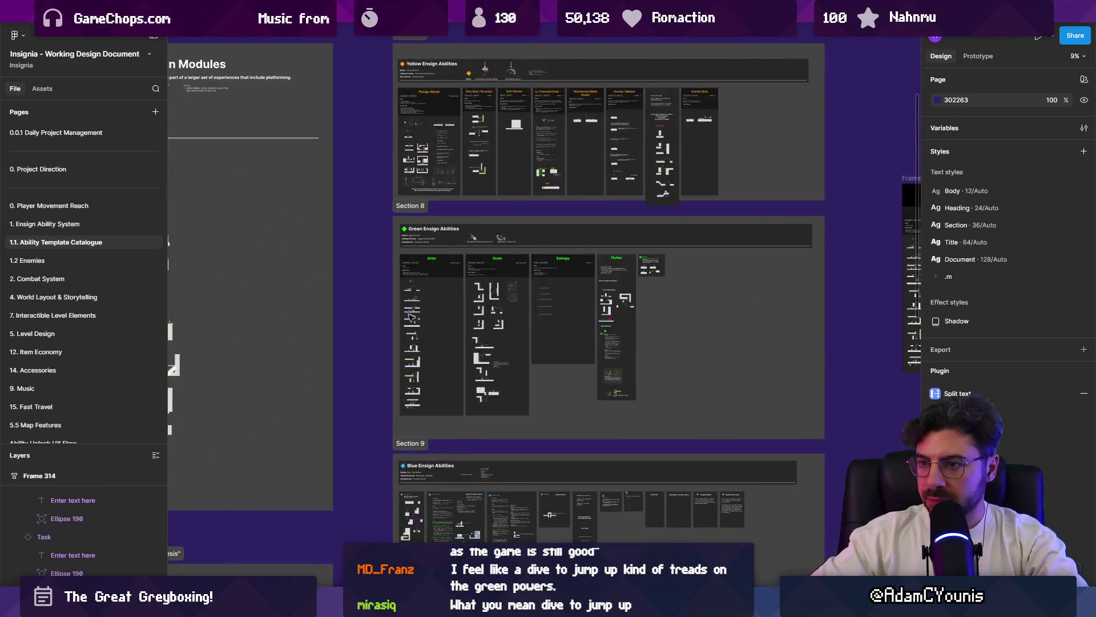
scroll(427, 271, "up", 3)
scroll(426, 271, "up", 3)
scroll(476, 258, "up", 3)
scroll(477, 257, "up", 3)
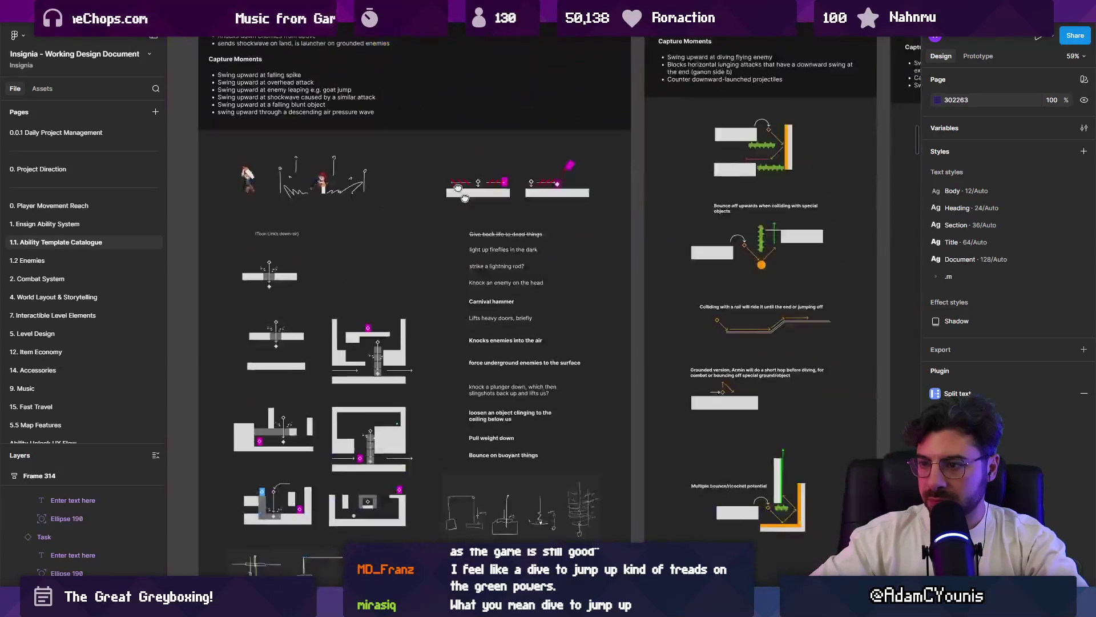
scroll(478, 257, "up", 3)
scroll(493, 264, "down", 2)
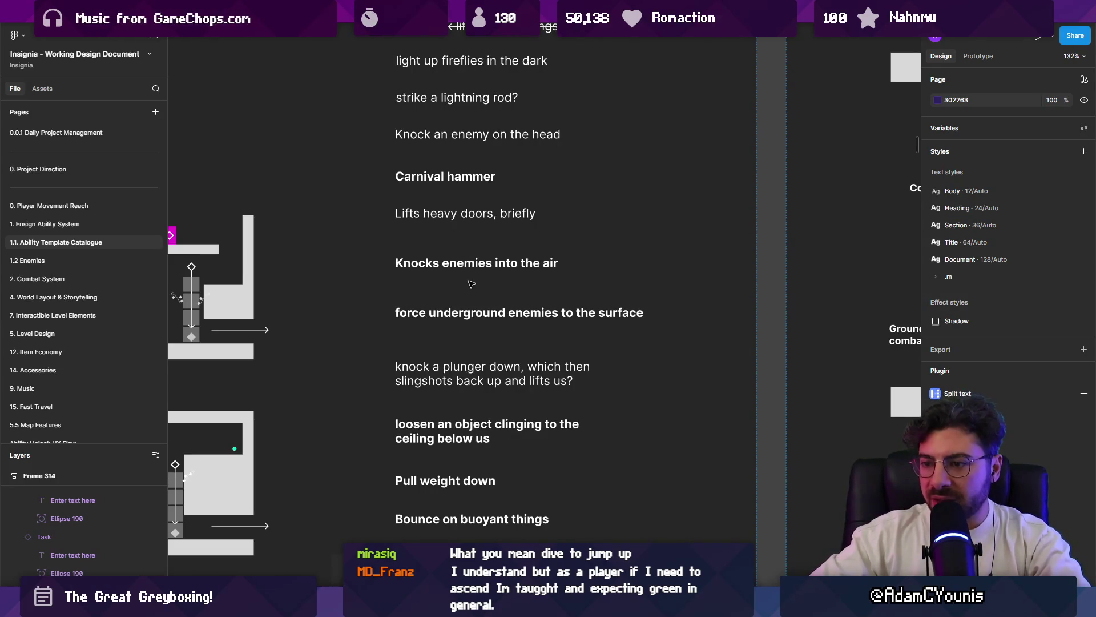
scroll(442, 272, "up", 2)
scroll(442, 272, "up", 1)
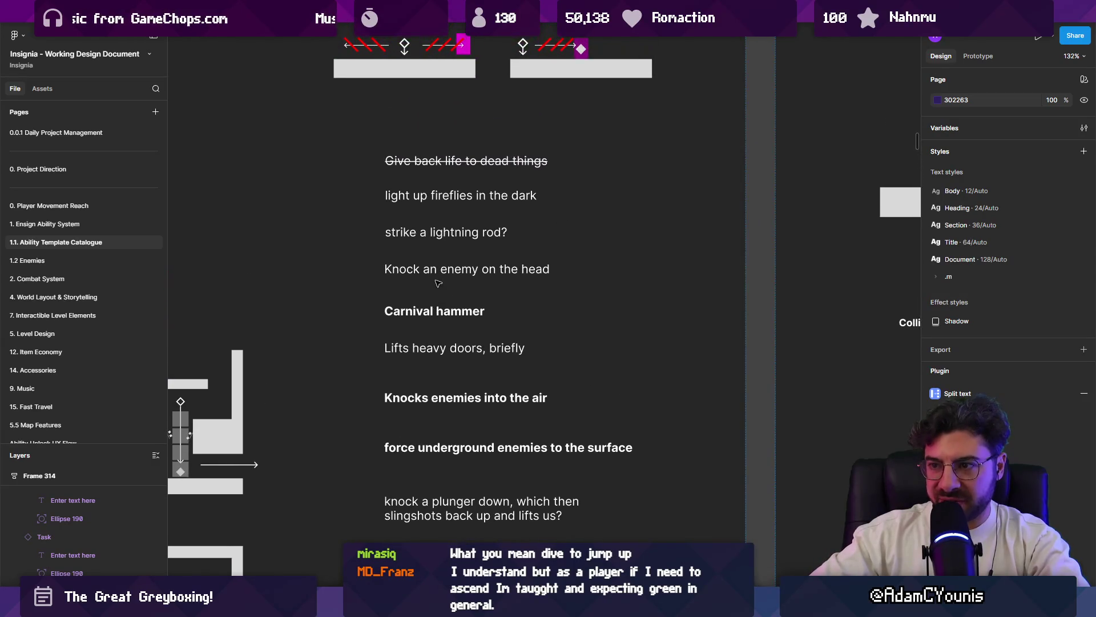
left_click(440, 276)
left_click(440, 276)
scroll(528, 281, "down", 5)
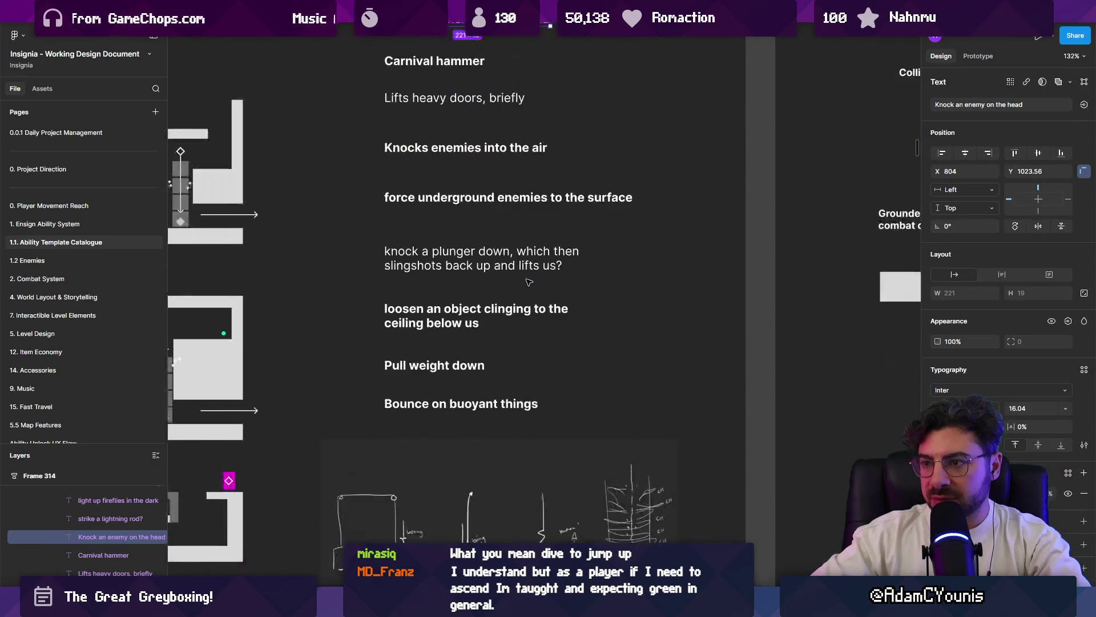
scroll(529, 281, "down", 3, "ctrl")
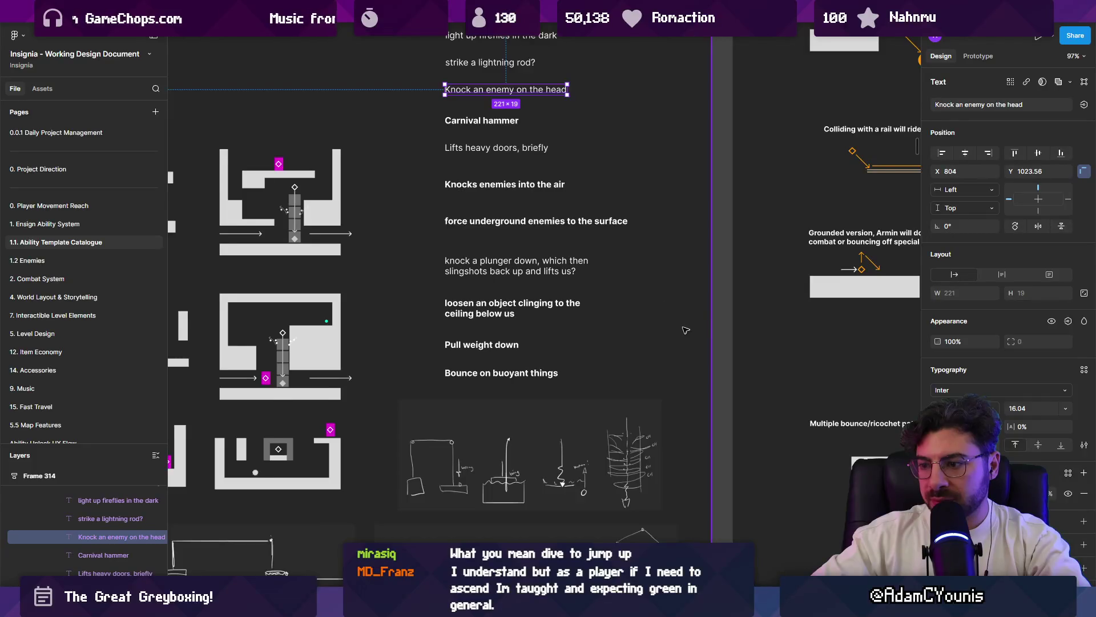
scroll(405, 314, "down", 10, "ctrl")
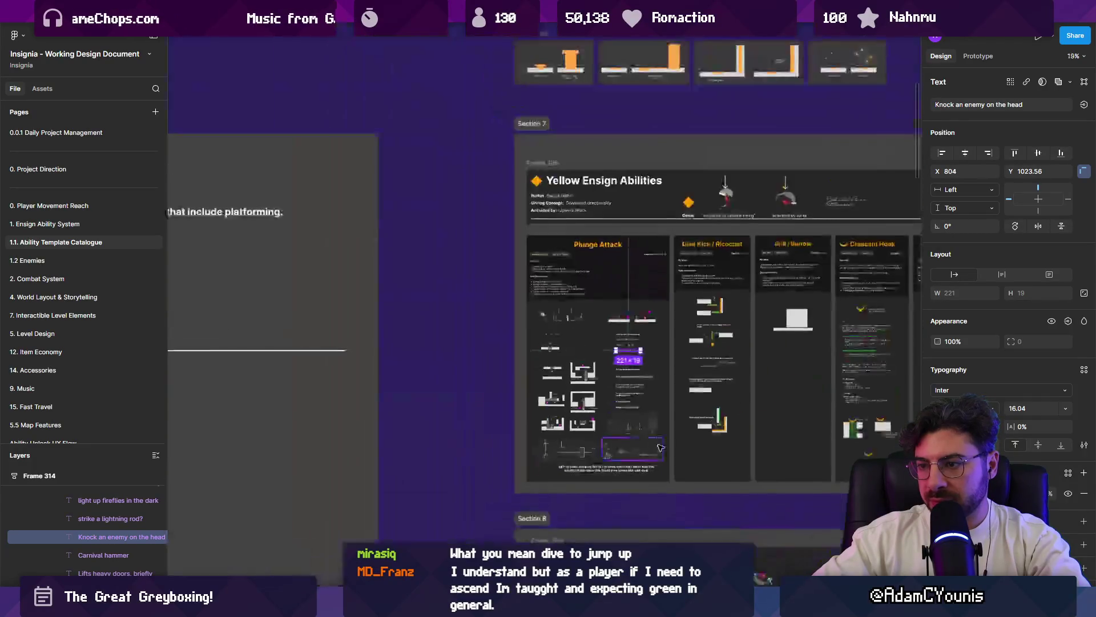
scroll(405, 314, "left", 5)
scroll(277, 334, "up", 5, "ctrl")
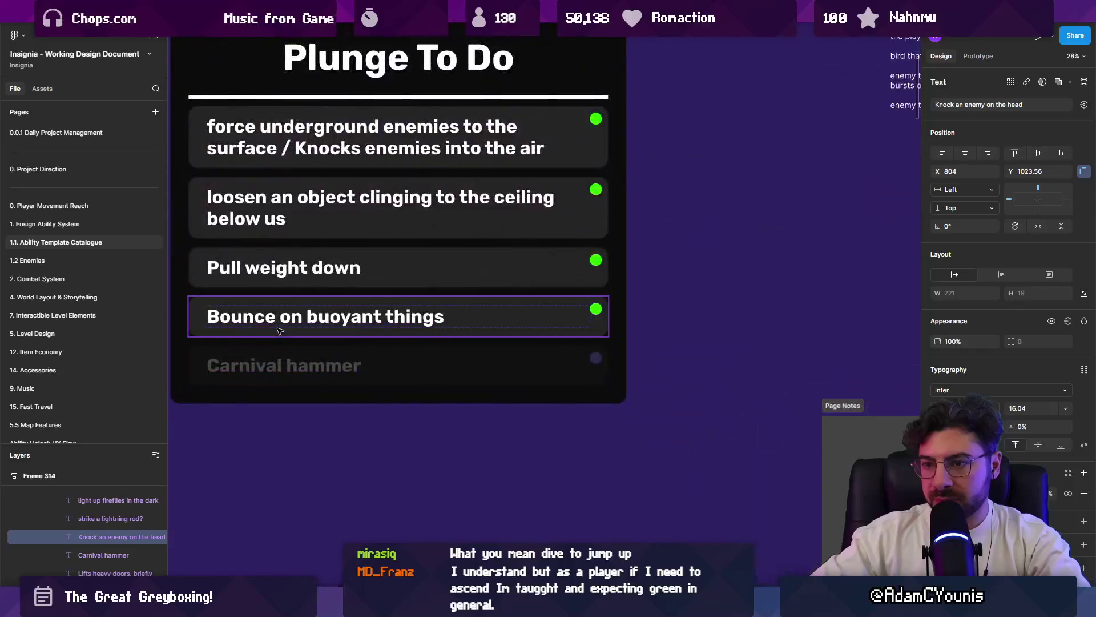
- Duplicate the last task and retitle the copy 'Destroy something barring downward travel'
left_click(276, 335)
key("ctrl+d")
double_click(272, 366)
type("Destroy something barr")
key("BackSpace")
type("ing")
key("BackSpace")
key("BackSpace")
key("BackSpace")
type("ring downlo")
key("BackSpace")
key("BackSpace")
type("ward travel")
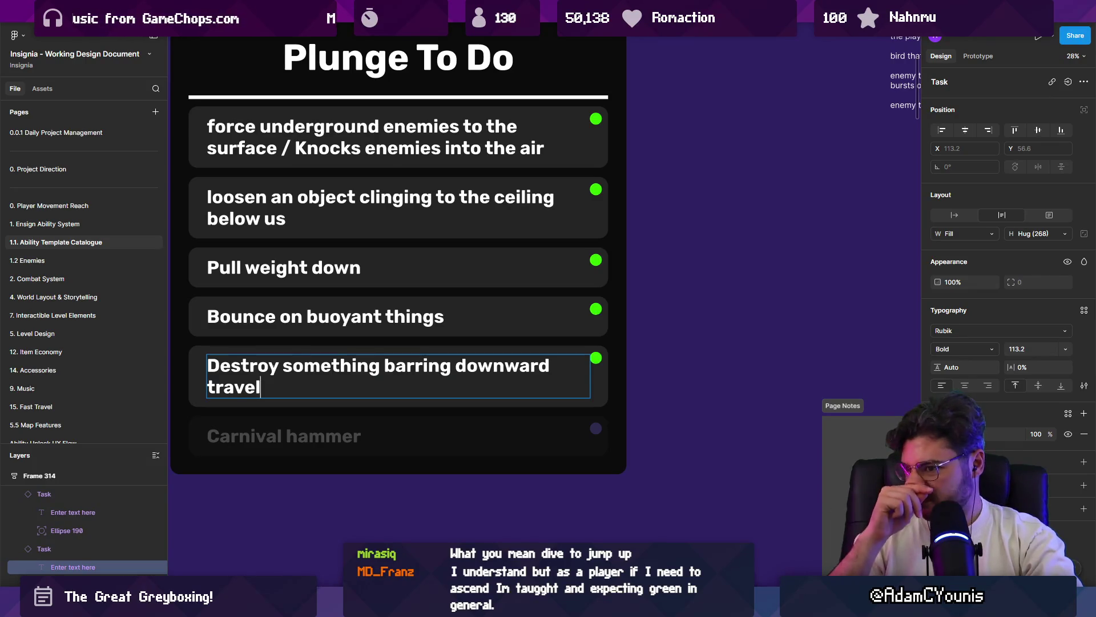
left_click(651, 314)
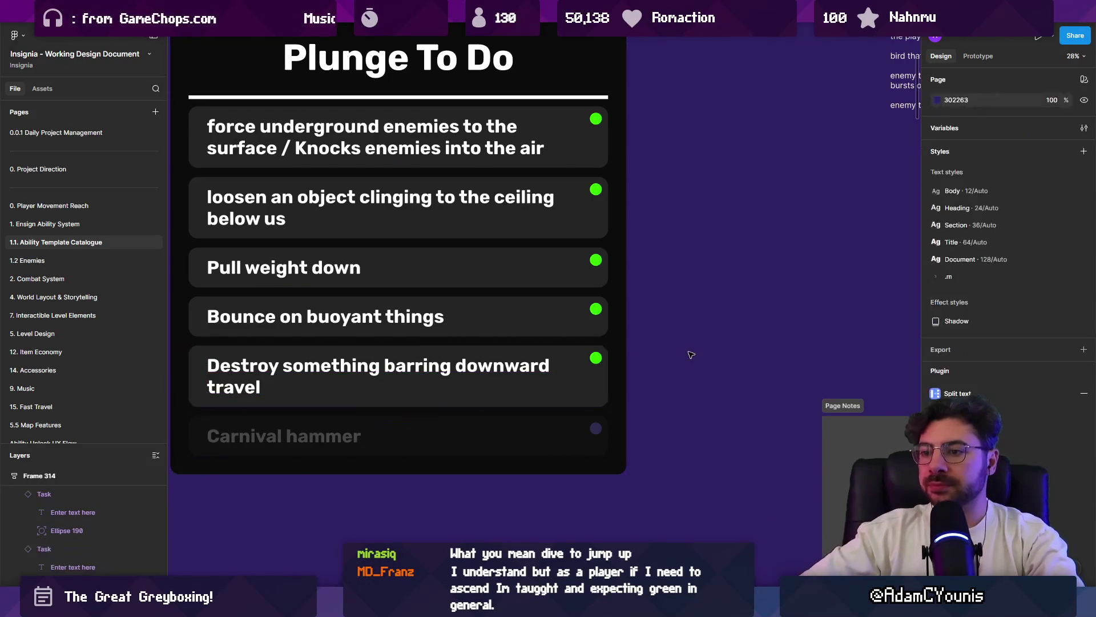
scroll(659, 319, "up", 2)
scroll(676, 327, "left", 2)
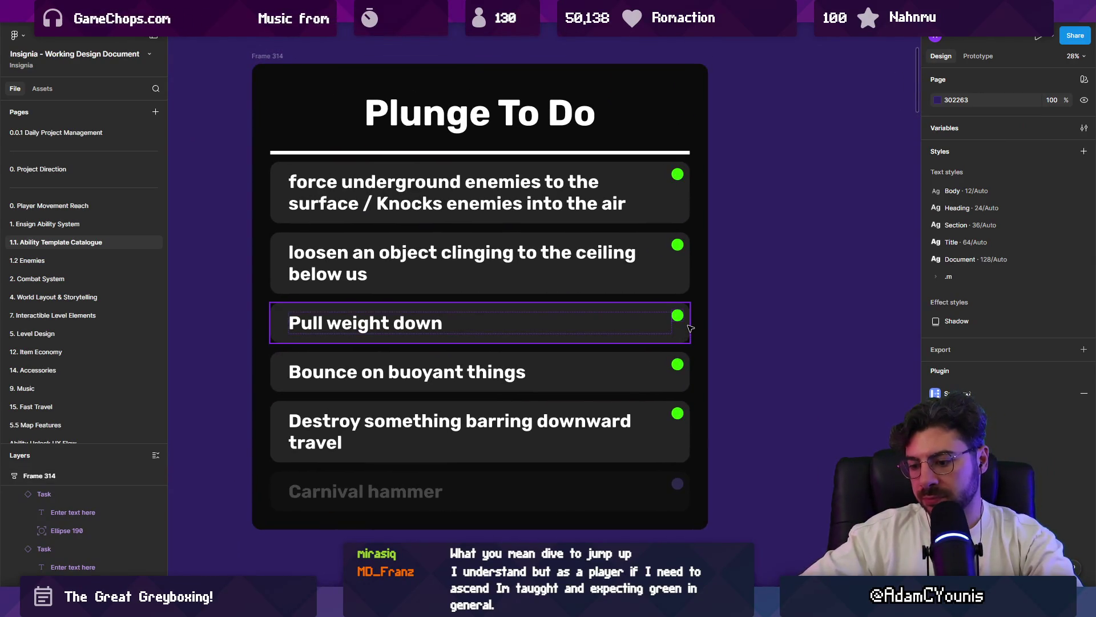
- Duplicate that task and retitle the new copy 'Defy upward momentum (wind)'
left_click(514, 447)
key("ctrl+d")
double_click(444, 492)
type("Defy upward")
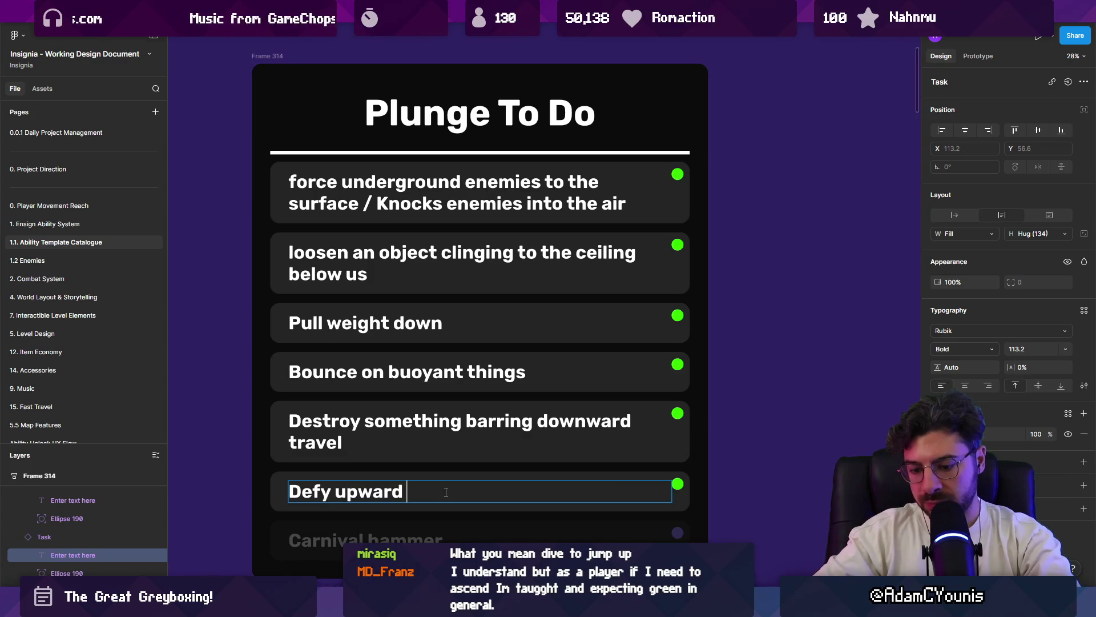
type(" momentum")
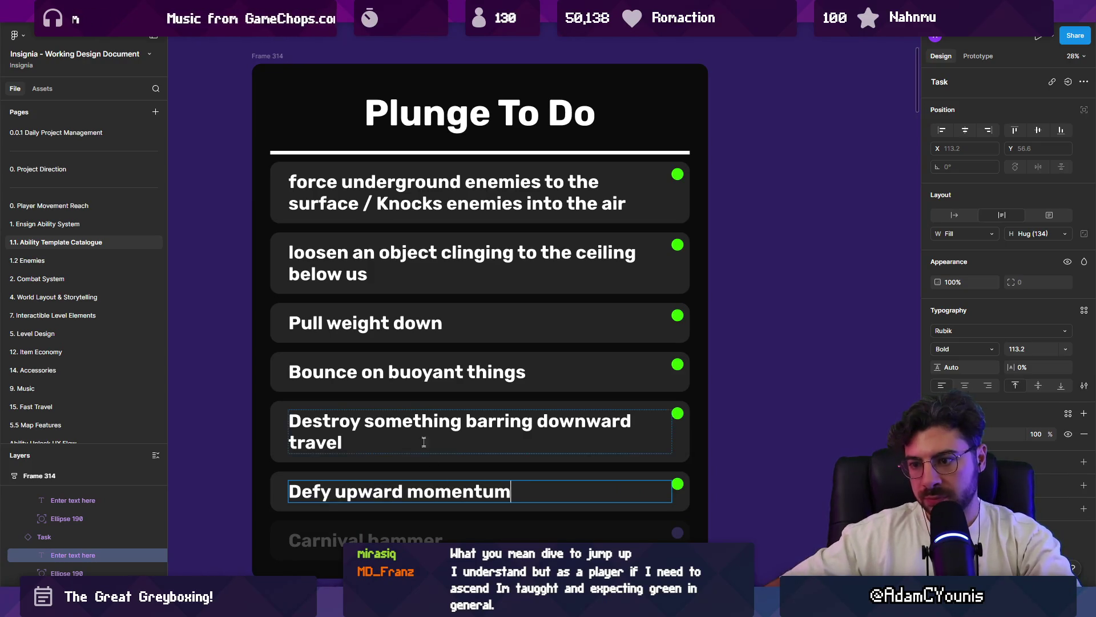
scroll(420, 440, "down", 2)
type("(wind)")
key("Escape")
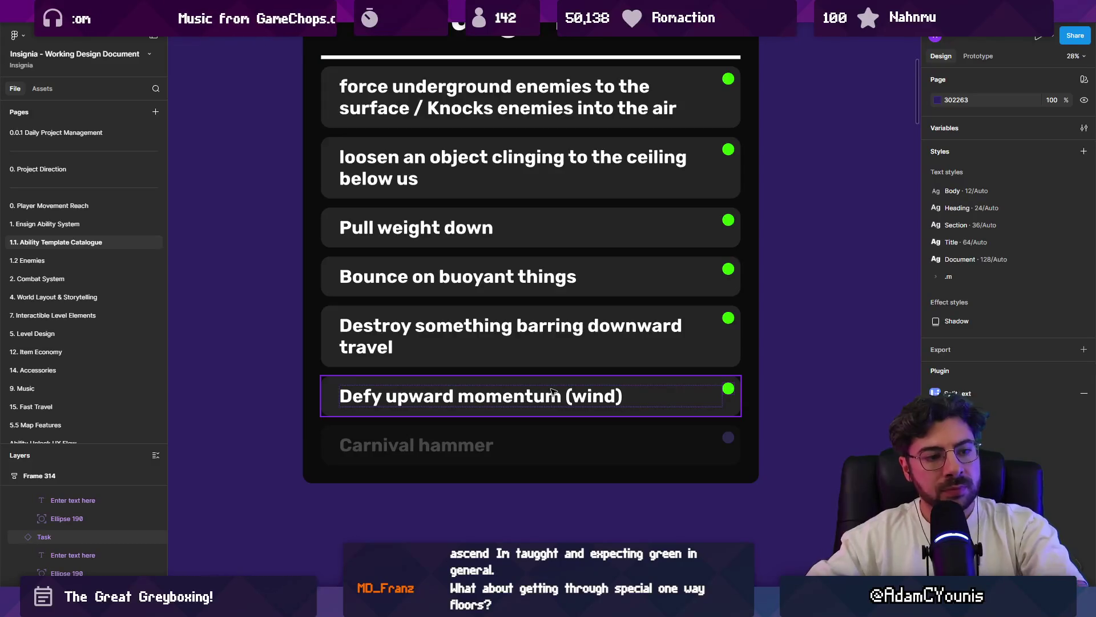
- Move the Pull weight down card below Bounce on buoyant things in the list
left_click(514, 325)
left_click_drag(433, 233, 453, 294)
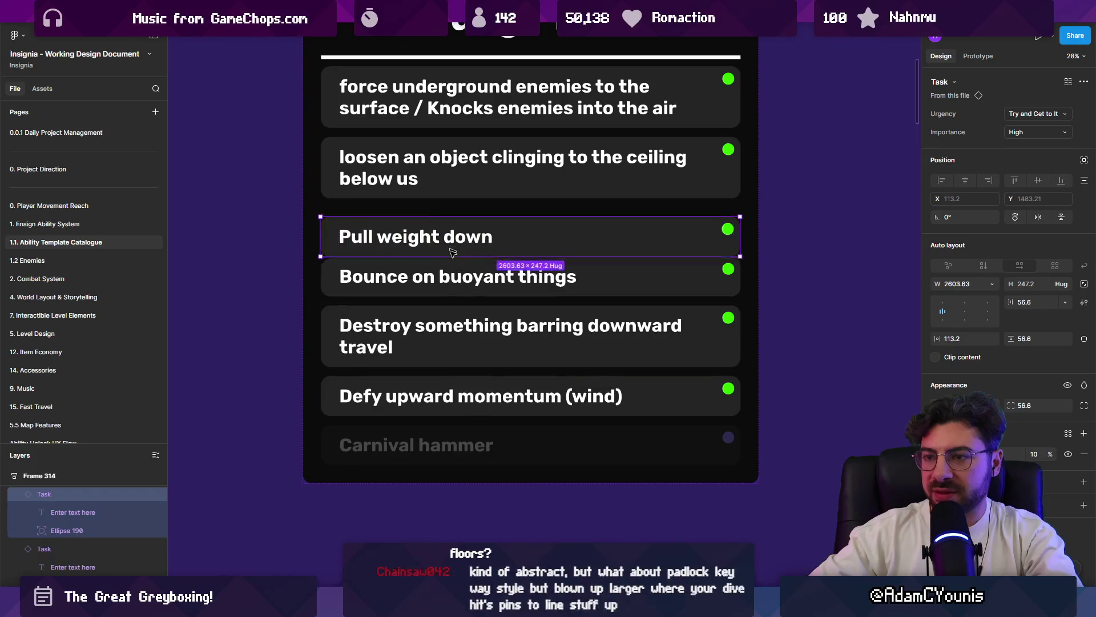
left_click(441, 335, "shift")
left_click(441, 396, "shift")
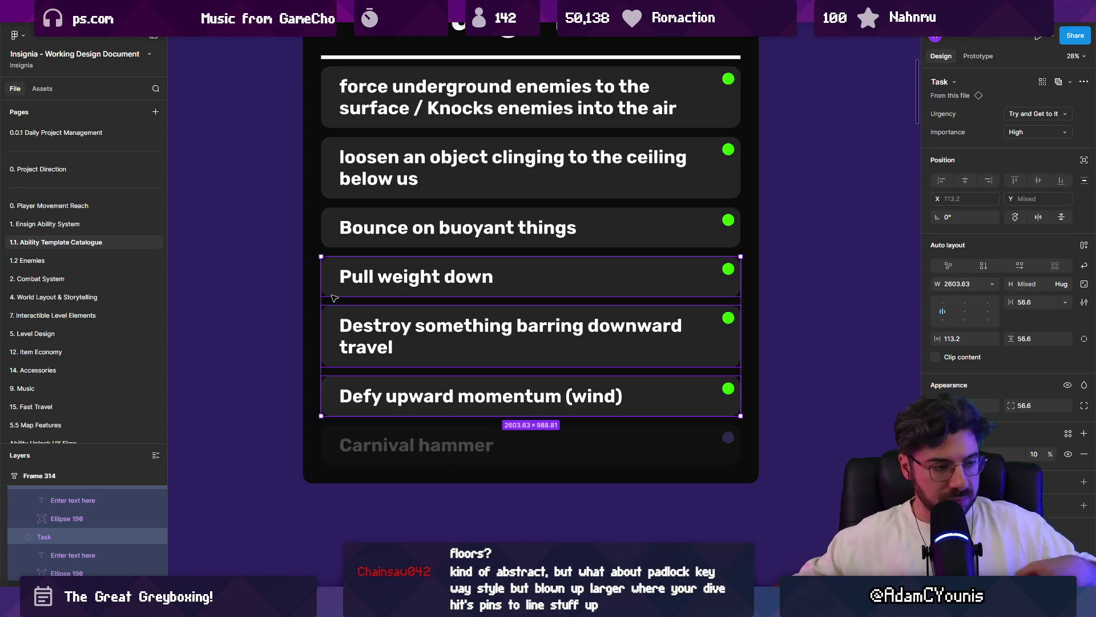
- Review the lower tasks, clear the selection and switch back to the Unity editor
left_click(400, 327)
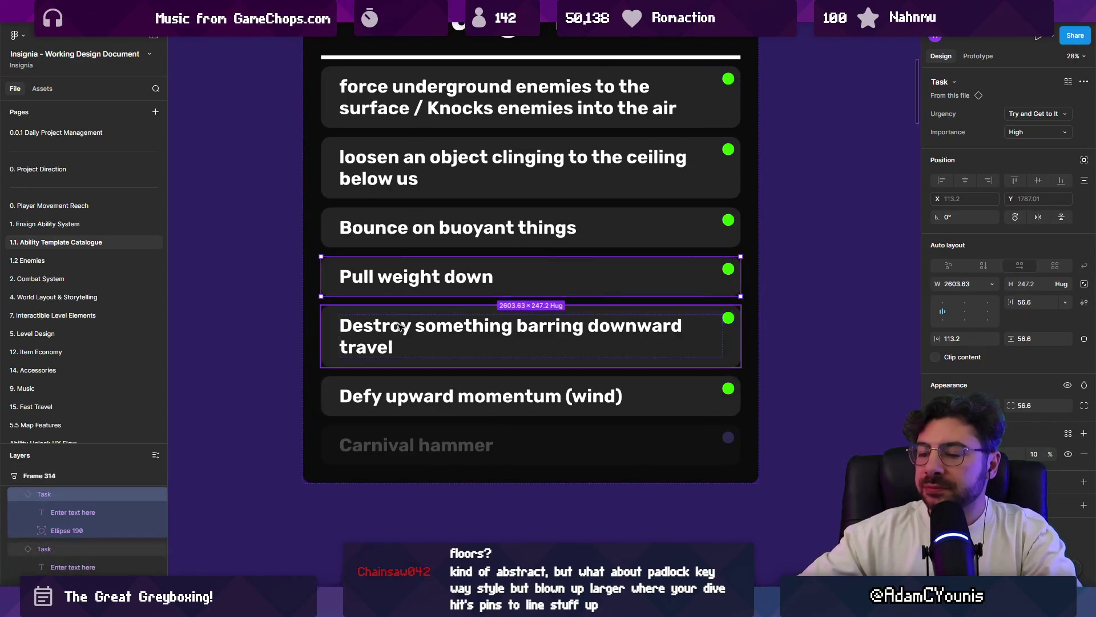
key("Tab")
key("Tab")
scroll(440, 351, "down", 3)
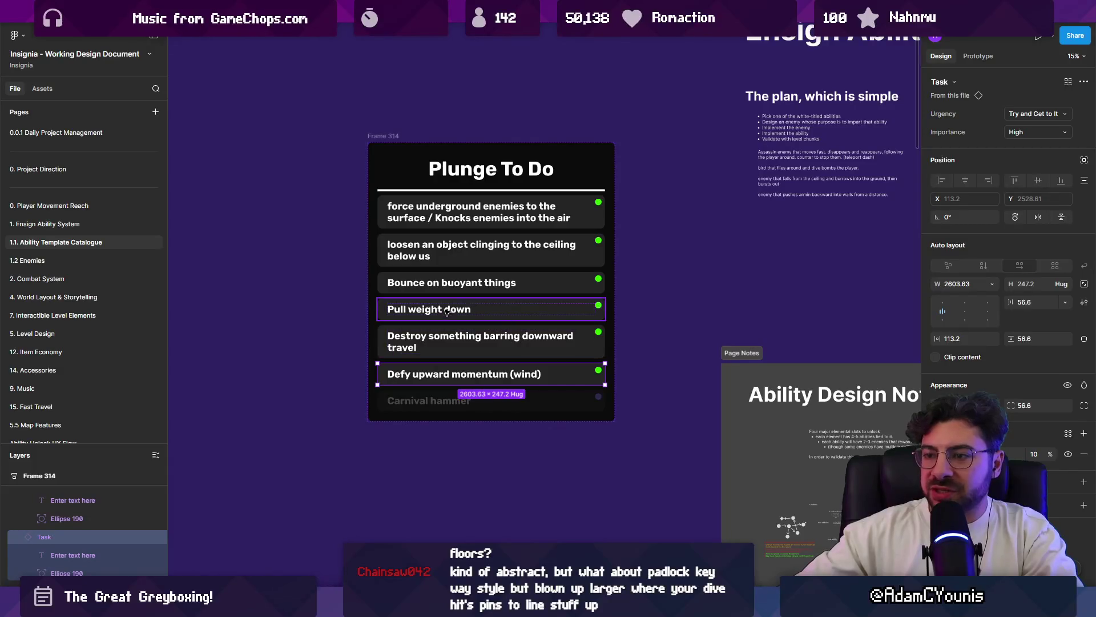
left_click(340, 344)
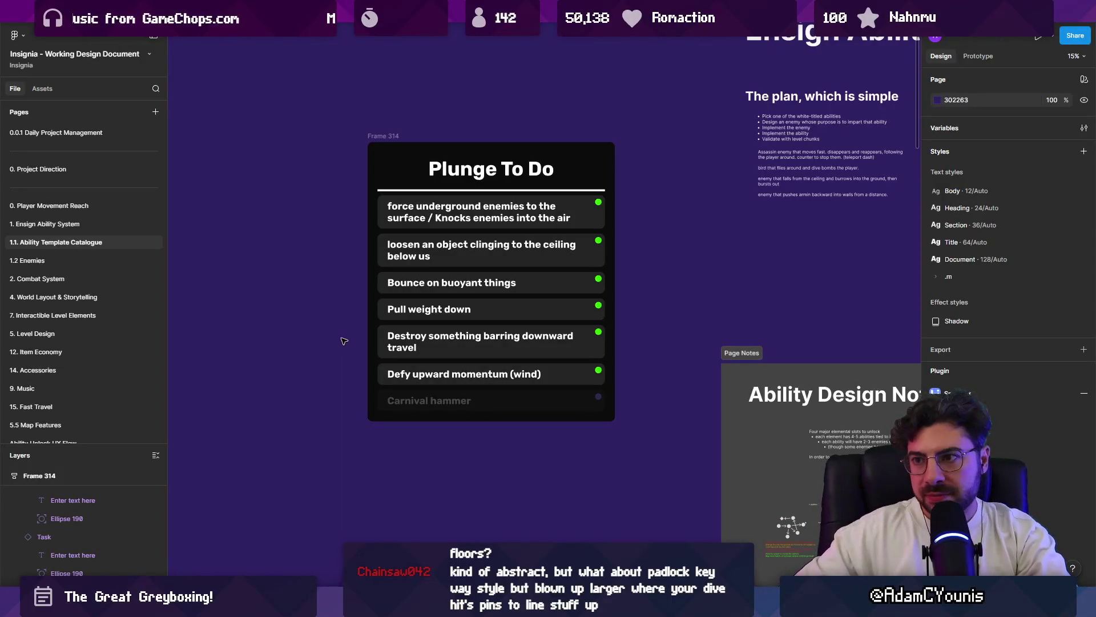
key("alt+Tab")
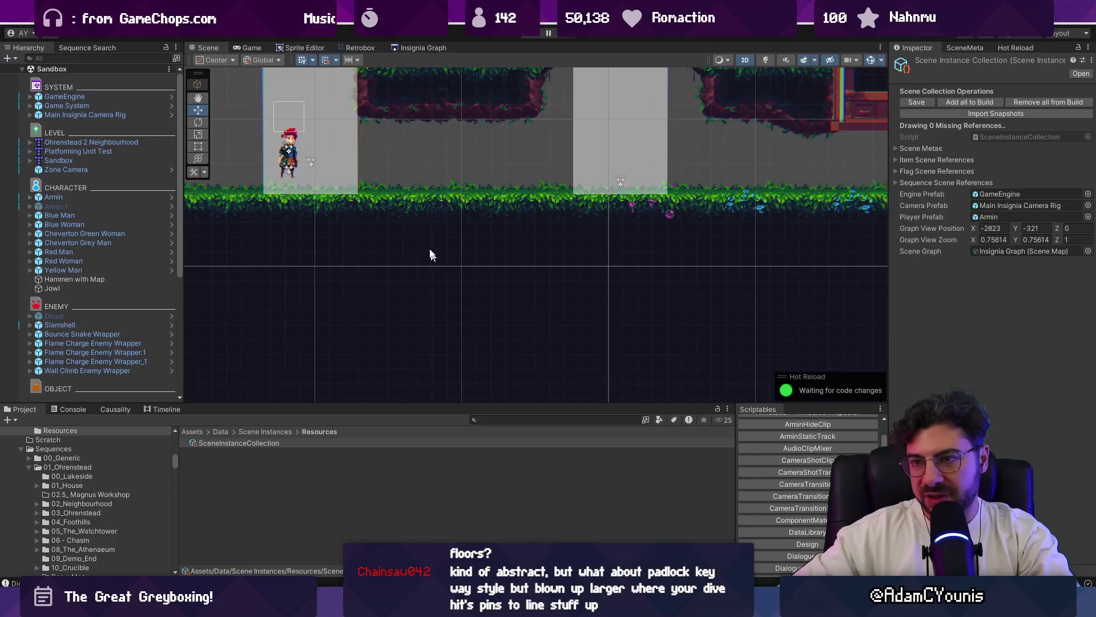
- Playtest the sandbox, attacking and destroying the enemy with the sword
left_click_drag(404, 98, 565, 265)
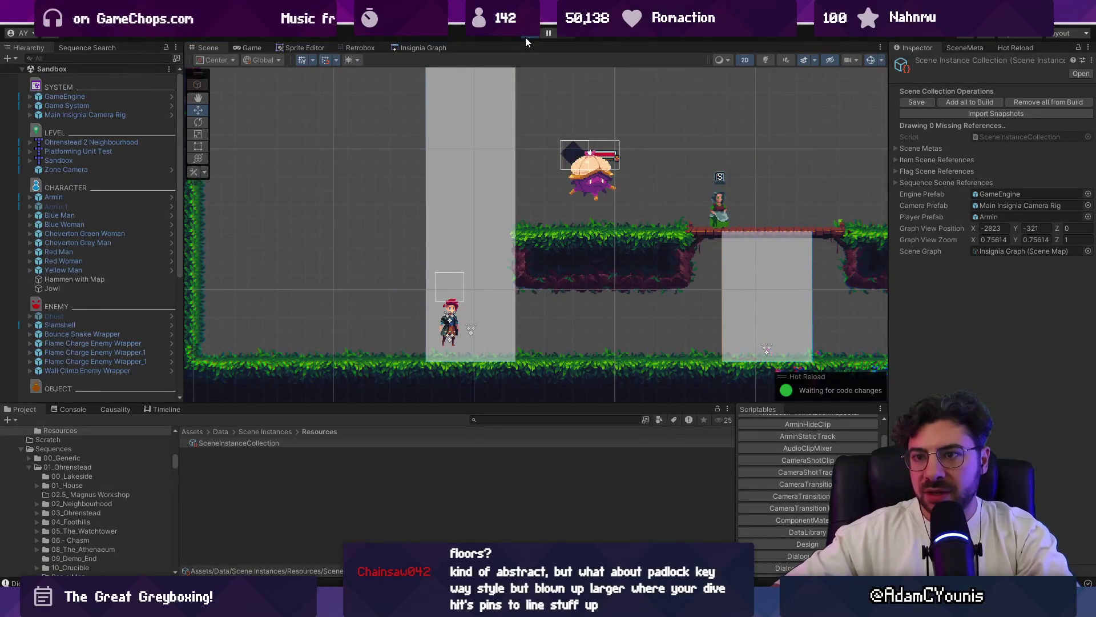
left_click(525, 37)
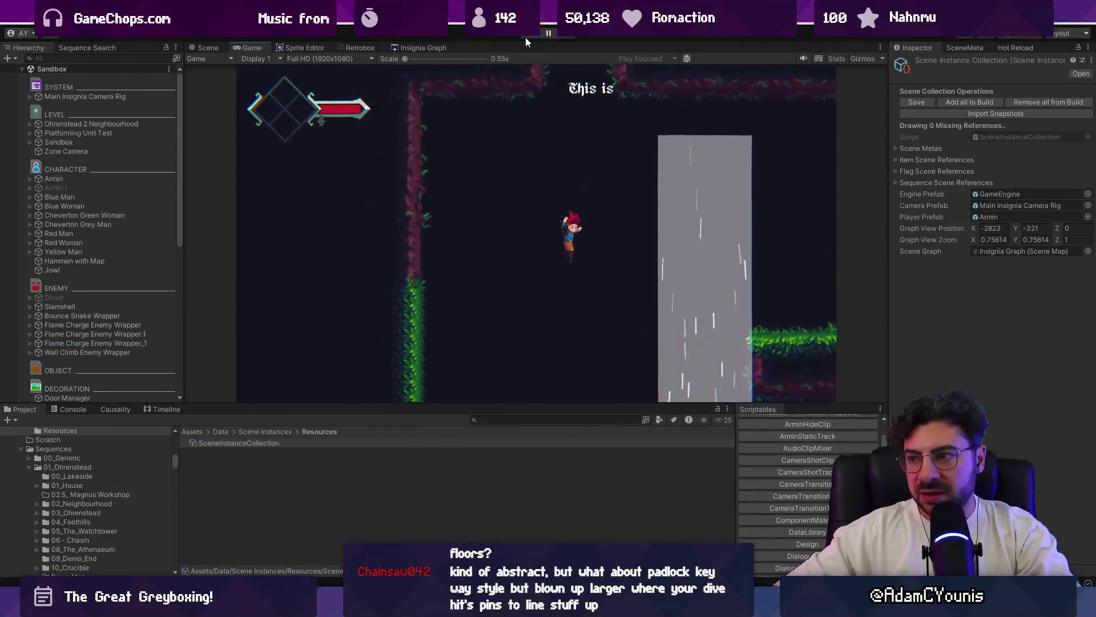
key("Left")
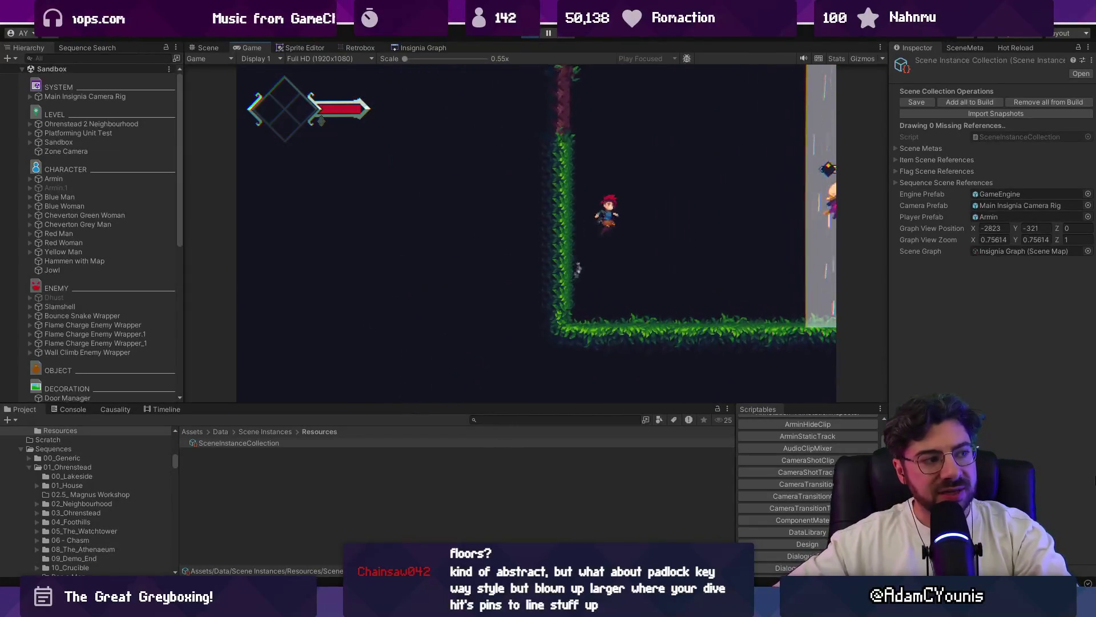
key("x")
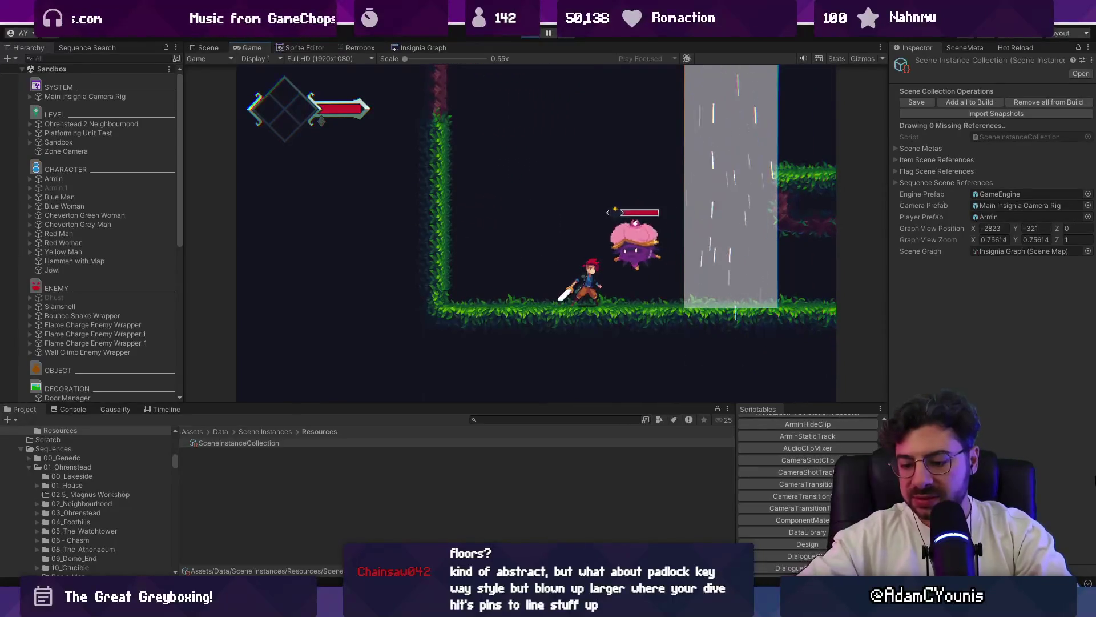
key("x")
- Jump out of the wind column, plunge to the floor, then bring up the Insignia Graph of levels
key("Right")
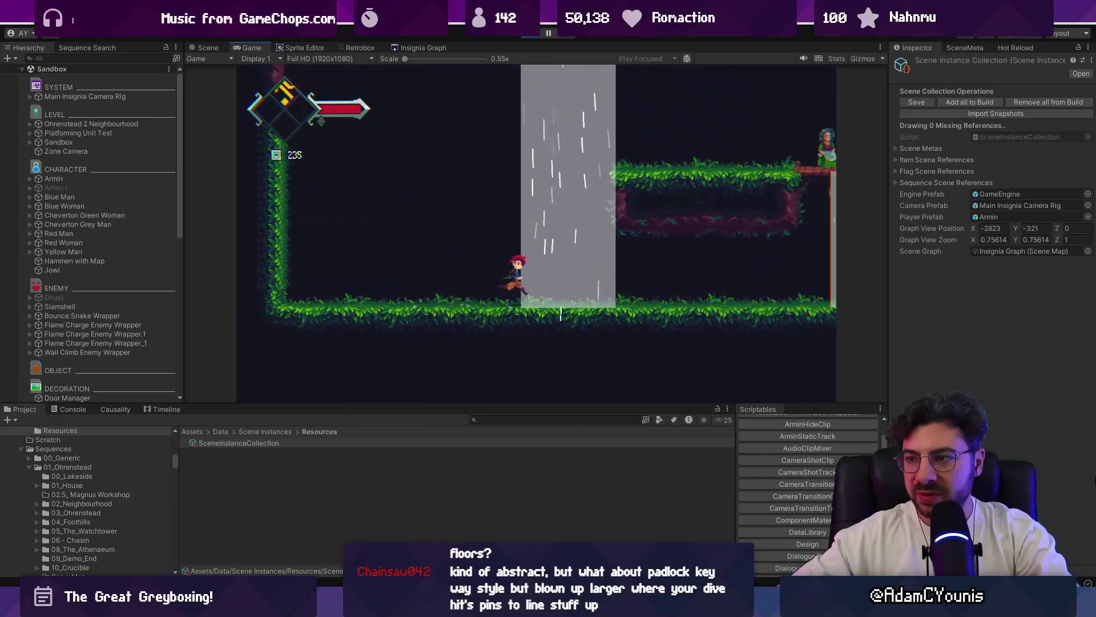
key("x")
key("space")
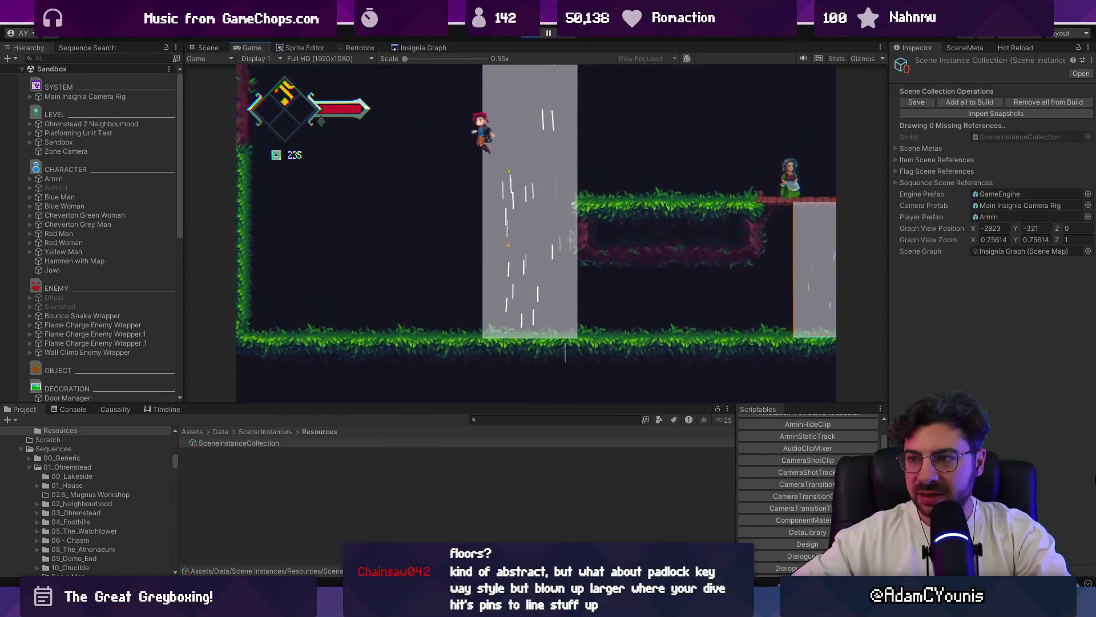
key("Left")
key("Down")
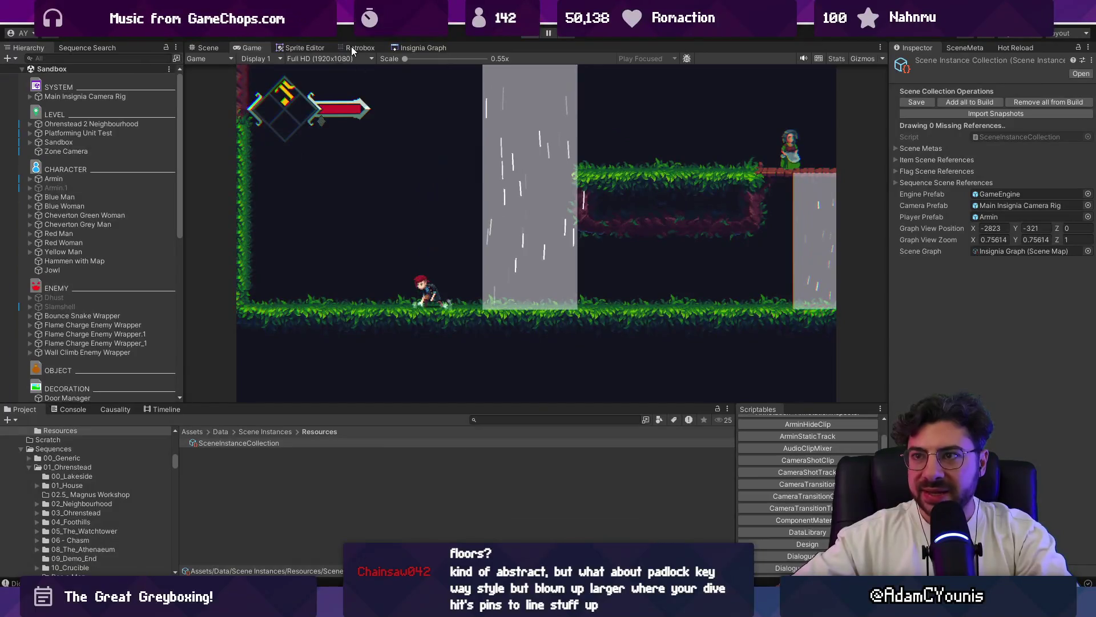
left_click(409, 48)
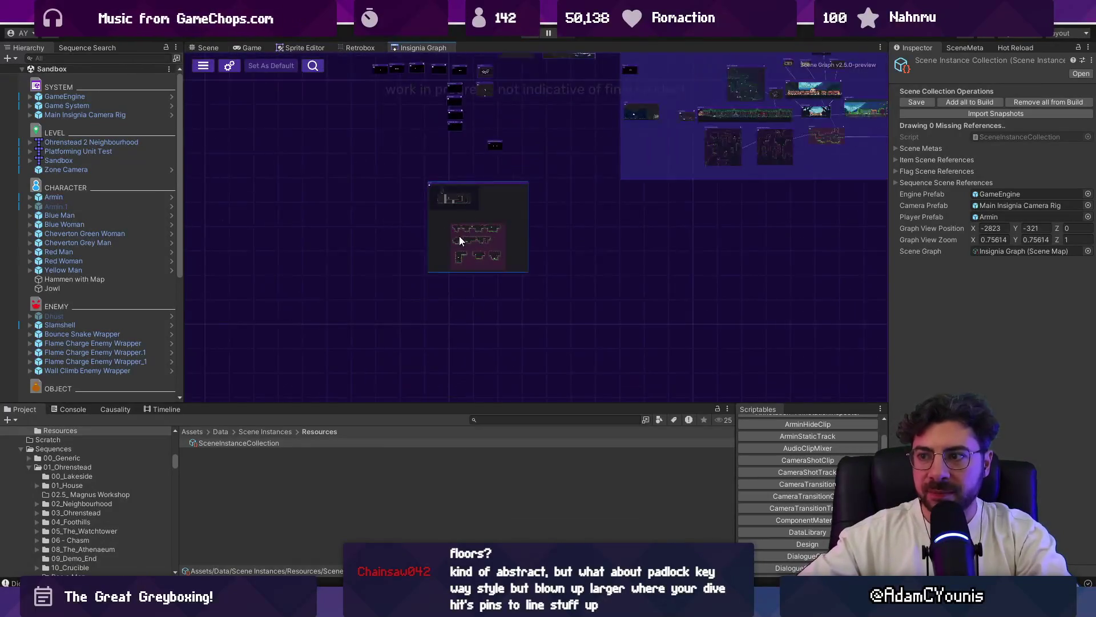
scroll(459, 235, "up", 3)
scroll(440, 289, "up", 2)
scroll(539, 301, "up", 2)
scroll(540, 302, "up", 2)
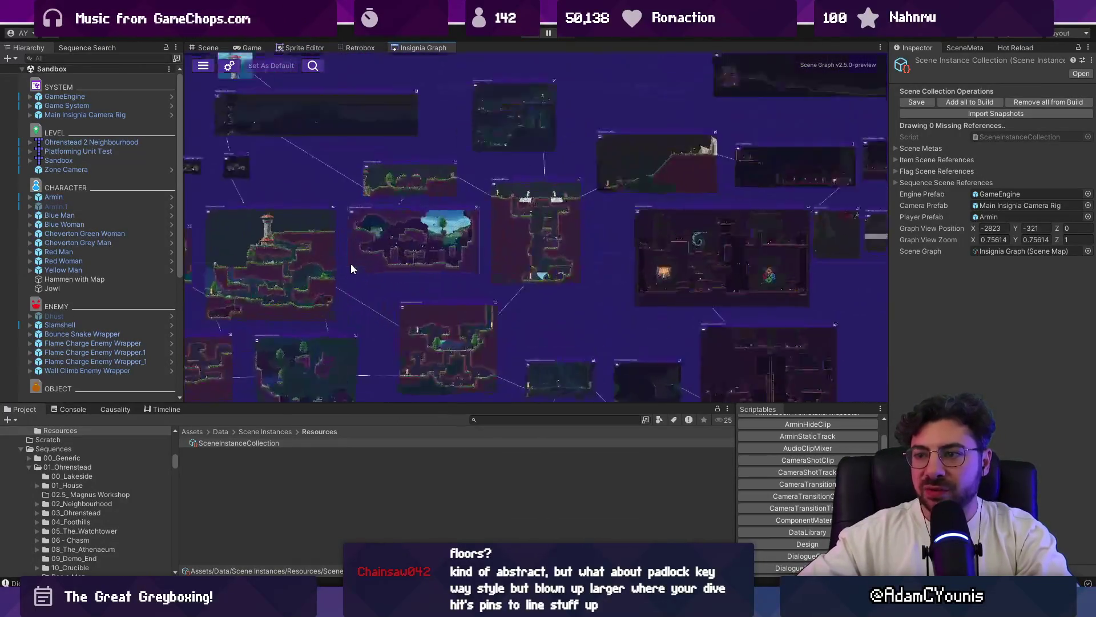
scroll(548, 283, "up", 2)
scroll(576, 241, "up", 1)
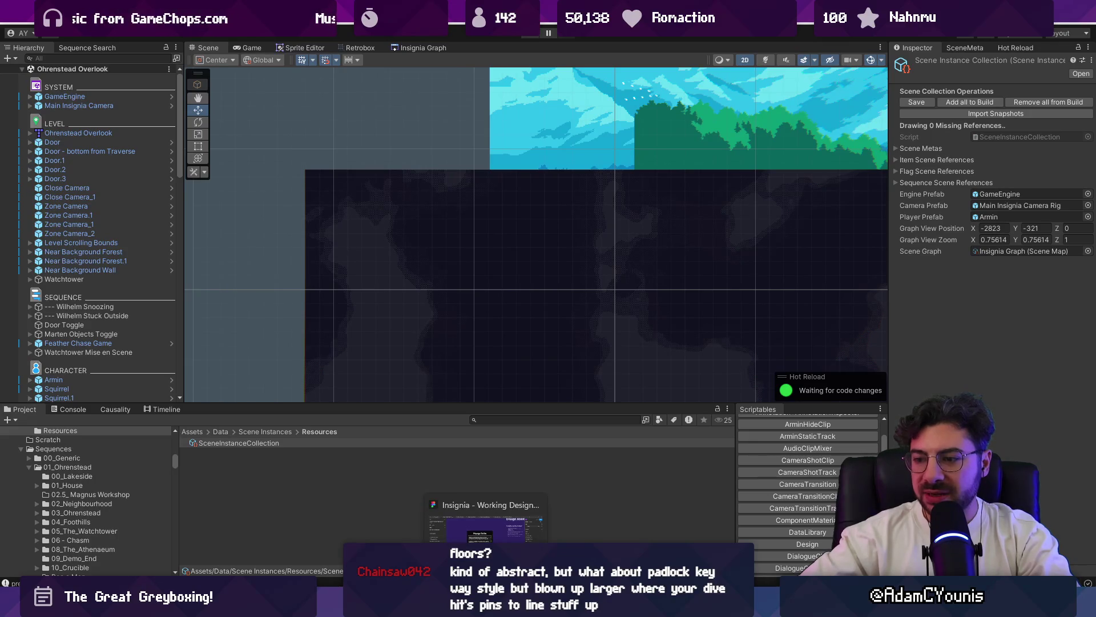
- Check the Plunge To Do frame in Figma and return to Unity with Ohrenstead Overlook loaded
left_click(483, 523)
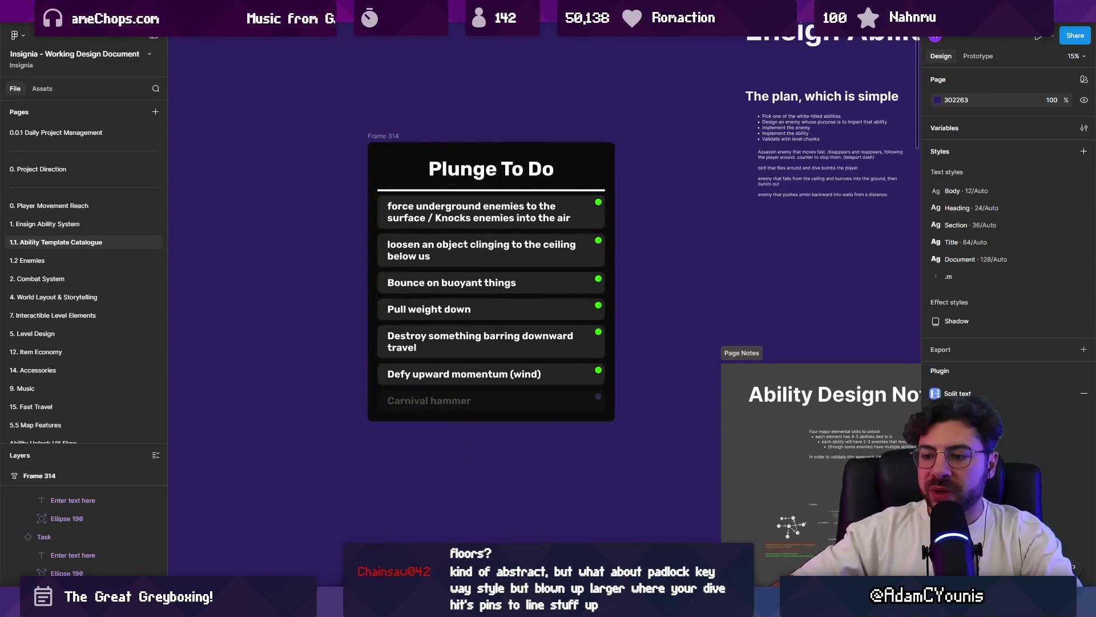
key("alt+Tab")
scroll(391, 282, "down", 2)
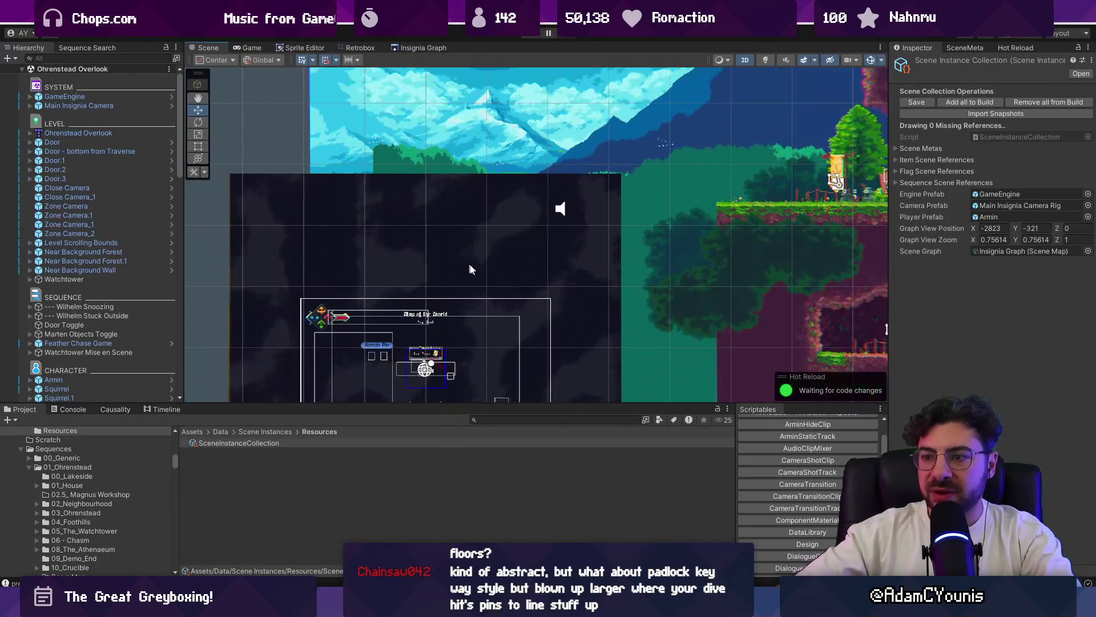
- Reopen the Sandbox level from the Insignia Graph and select Wind Field_1
left_click_drag(469, 269, 251, 257)
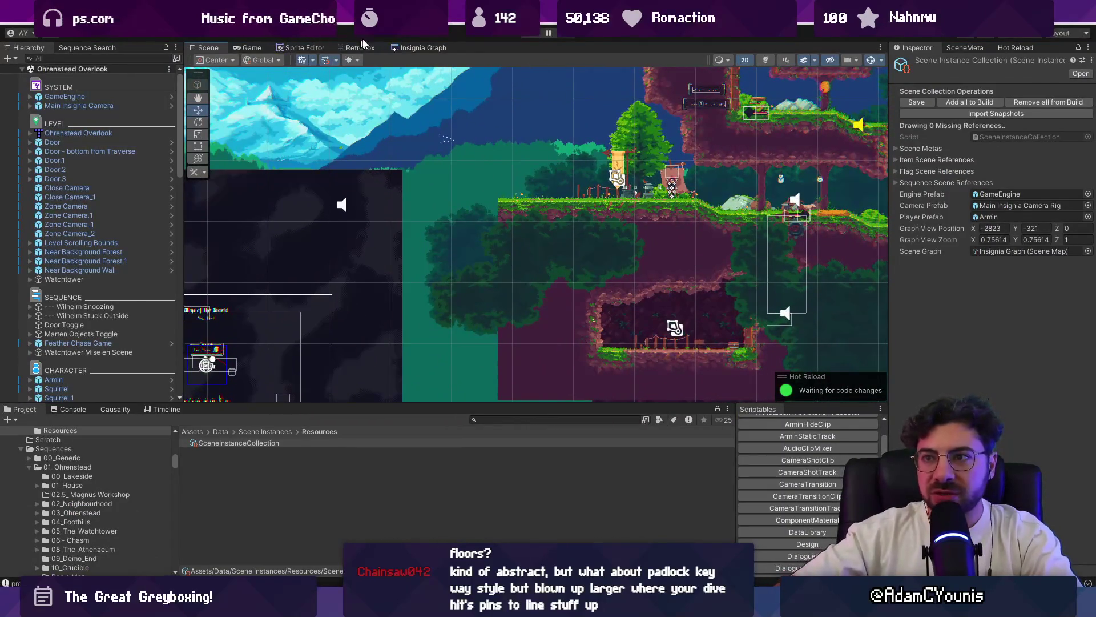
left_click(412, 48)
scroll(489, 158, "down", 3)
scroll(472, 232, "up", 3)
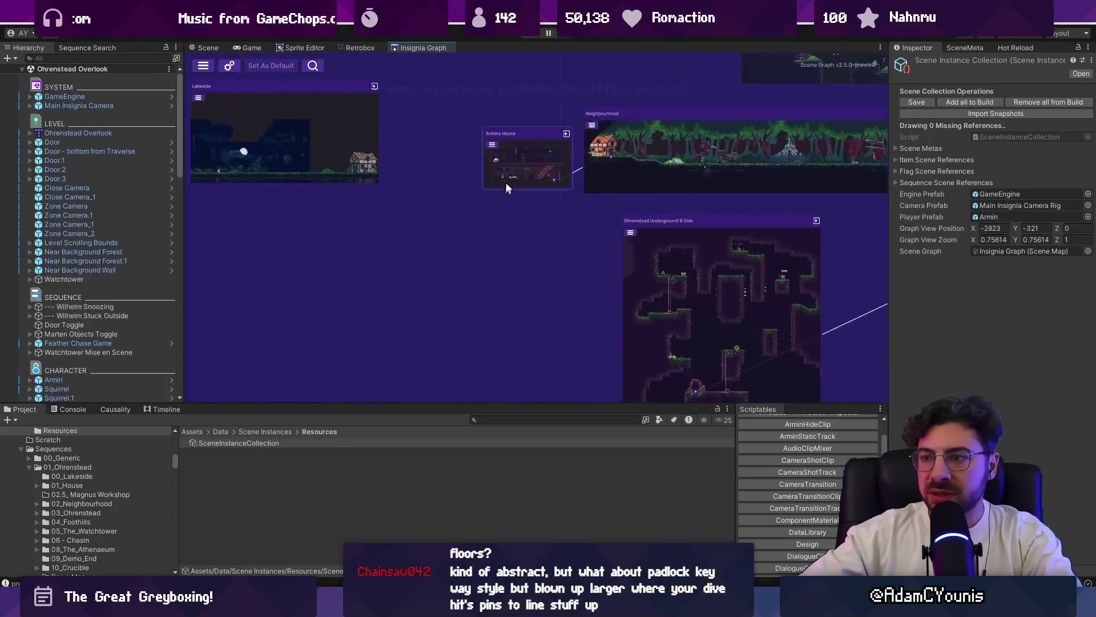
scroll(505, 184, "down", 3)
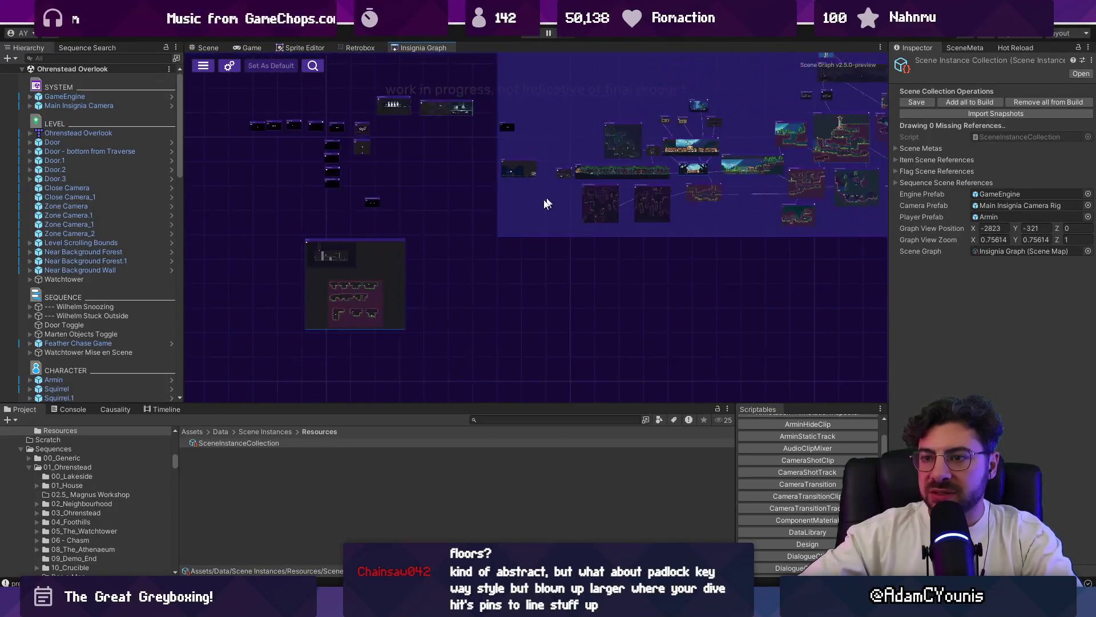
double_click(345, 255)
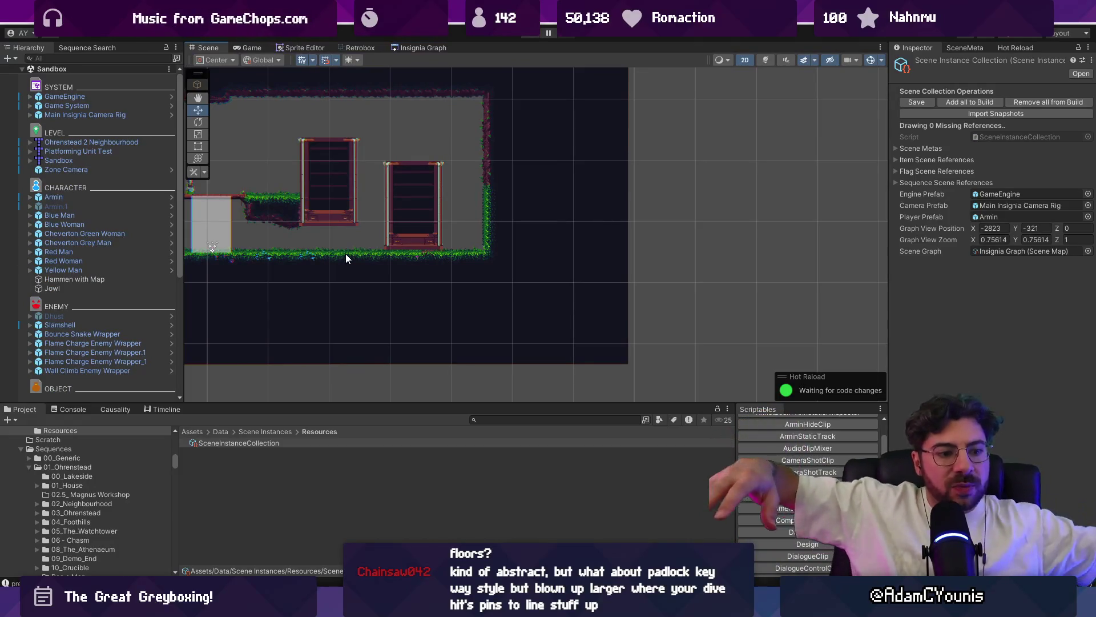
scroll(650, 263, "up", 3)
scroll(507, 212, "up", 2)
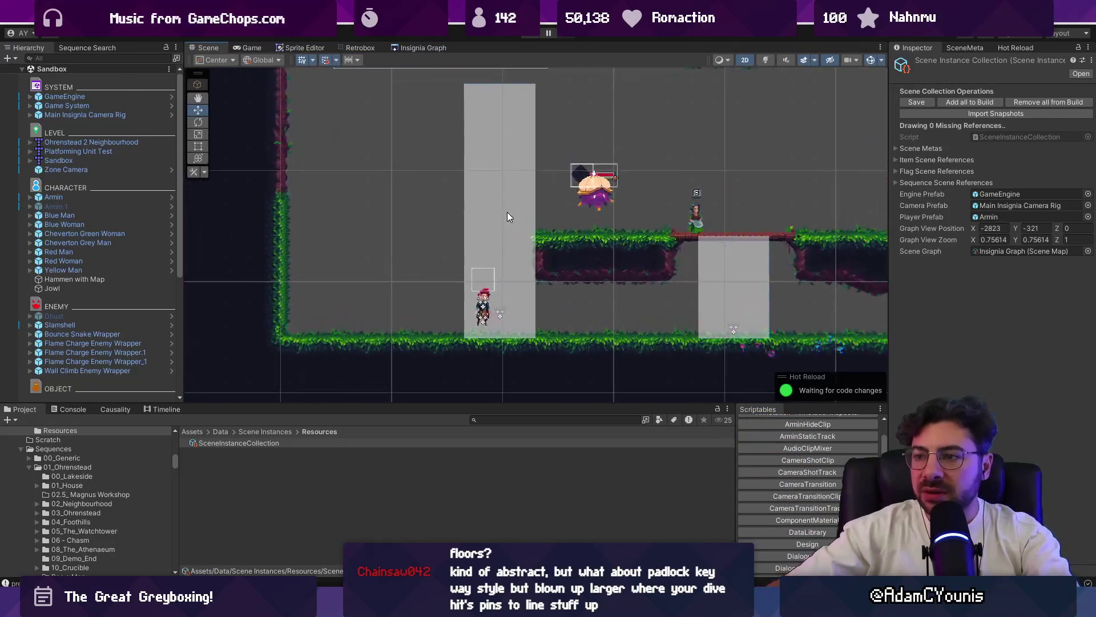
left_click(507, 212)
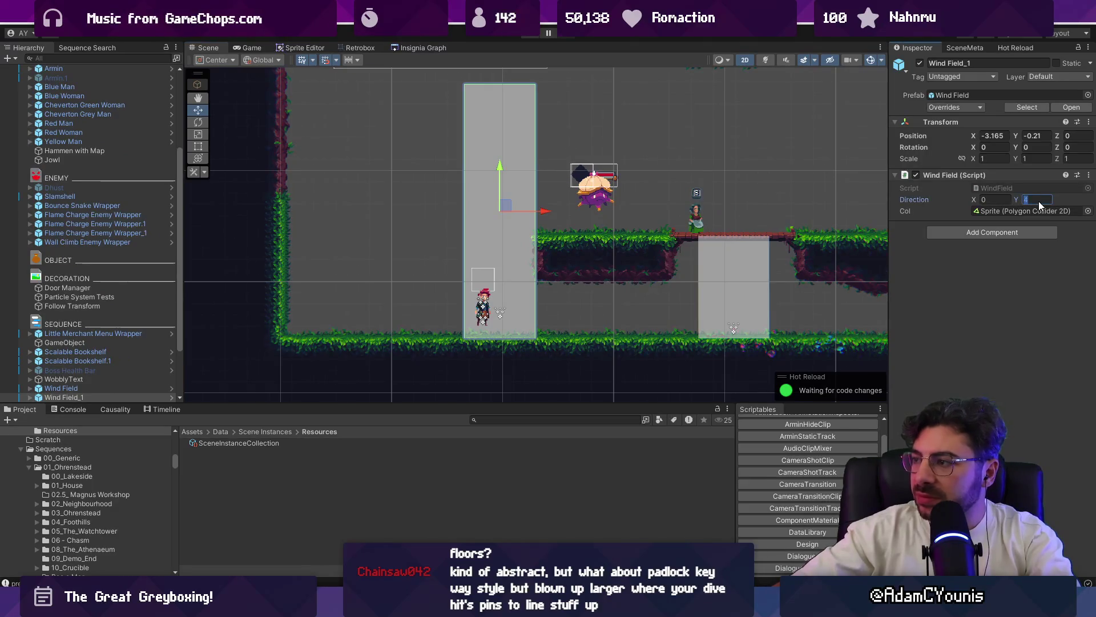
- Test the wind column, retune Wind Field_1's Direction Y, and playtest again
key("ctrl+p")
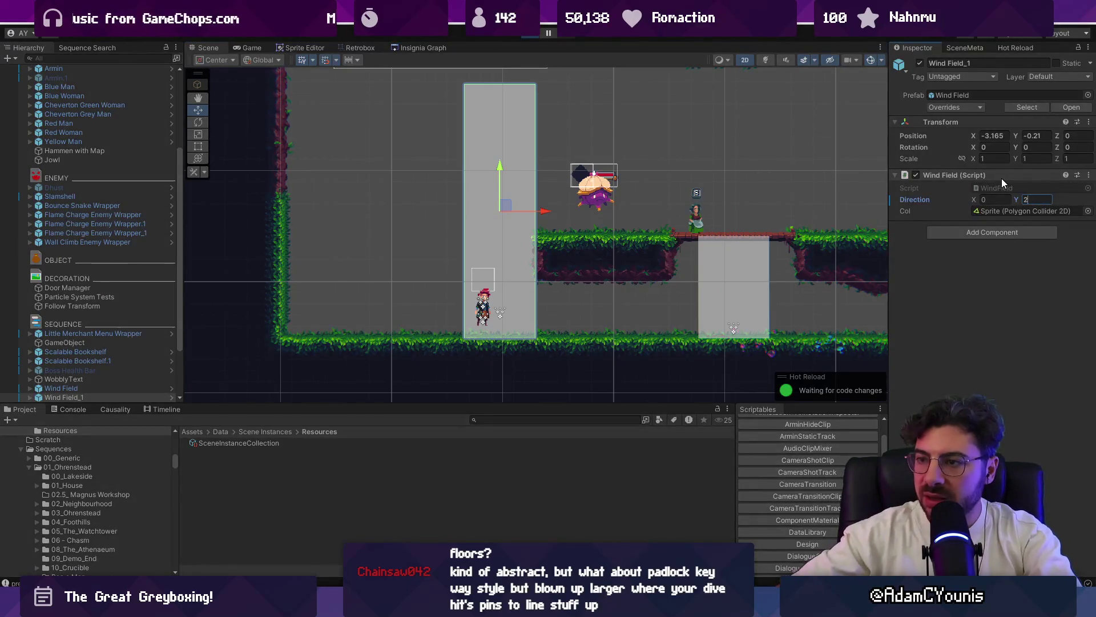
key("Right")
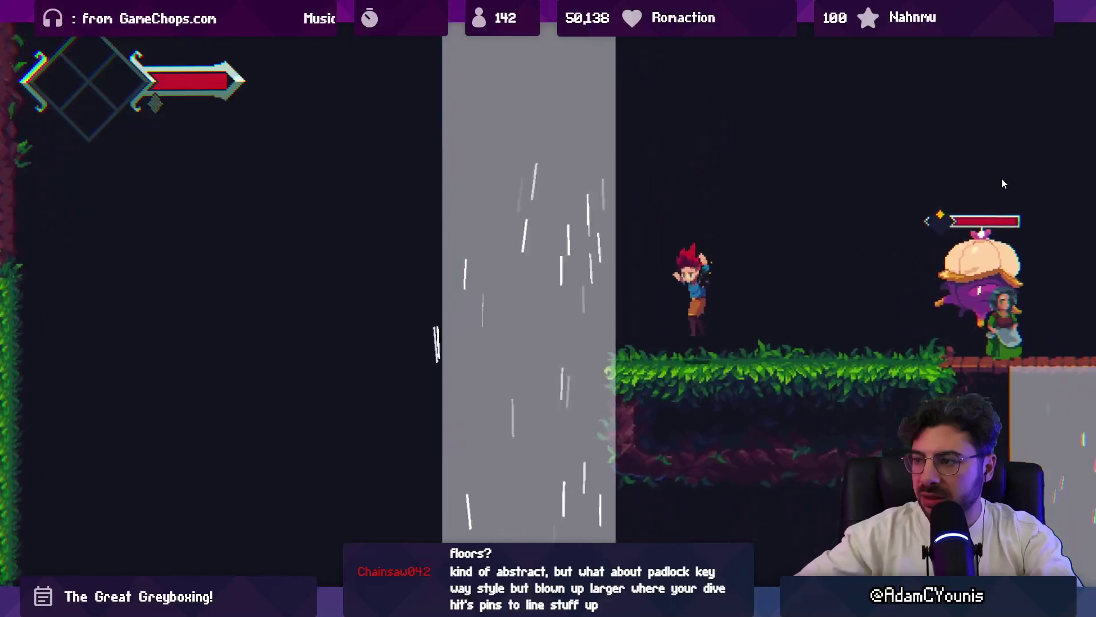
key("ctrl+p")
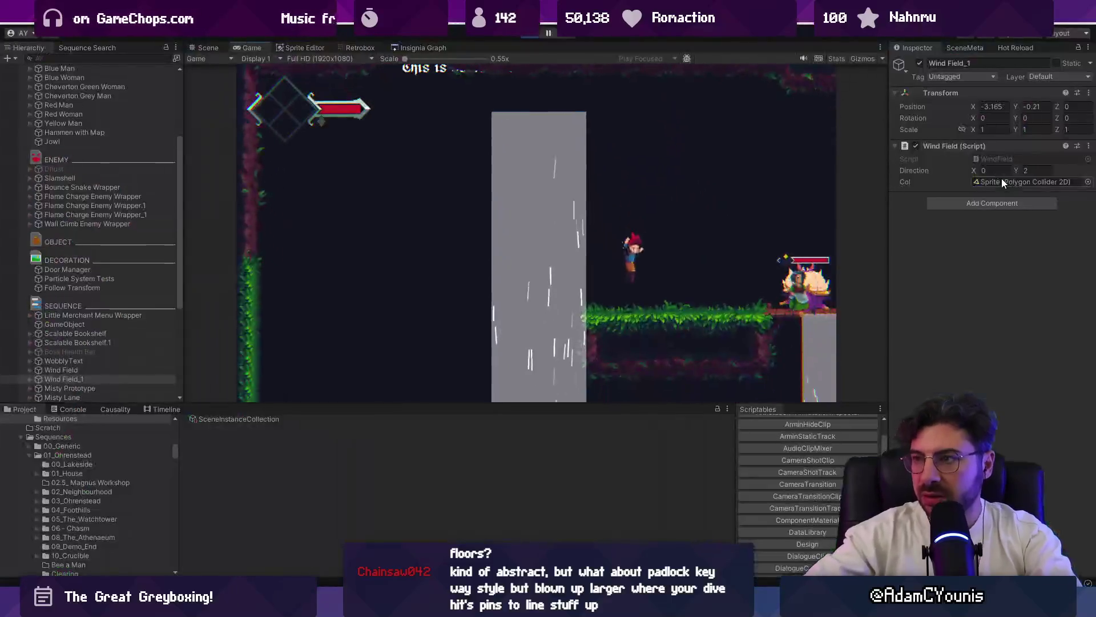
left_click(548, 32)
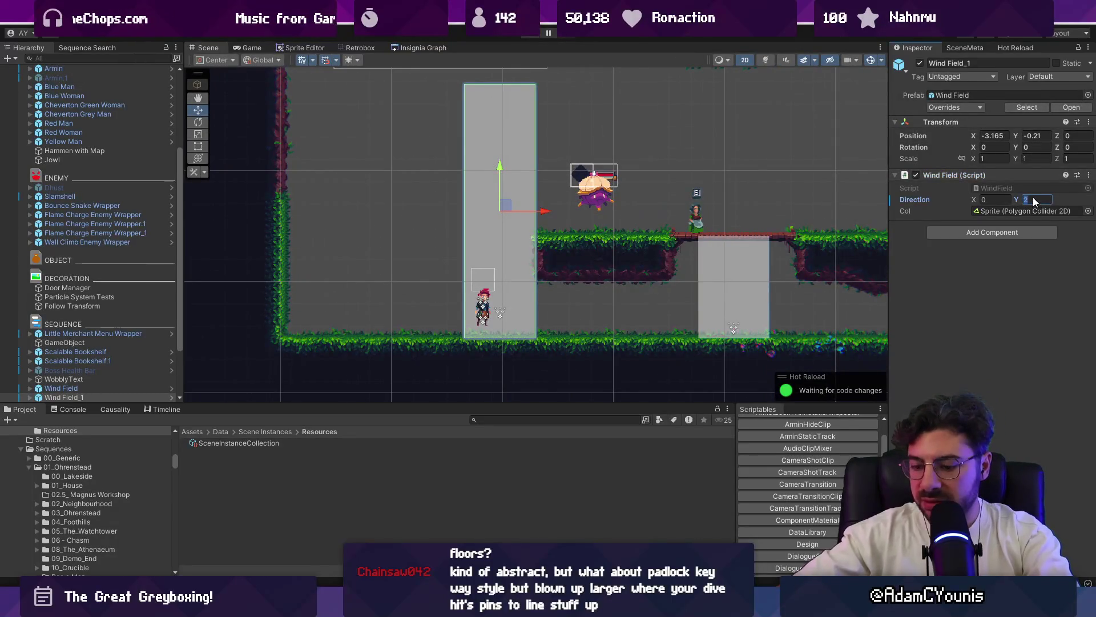
type("0.5")
key("ctrl+p")
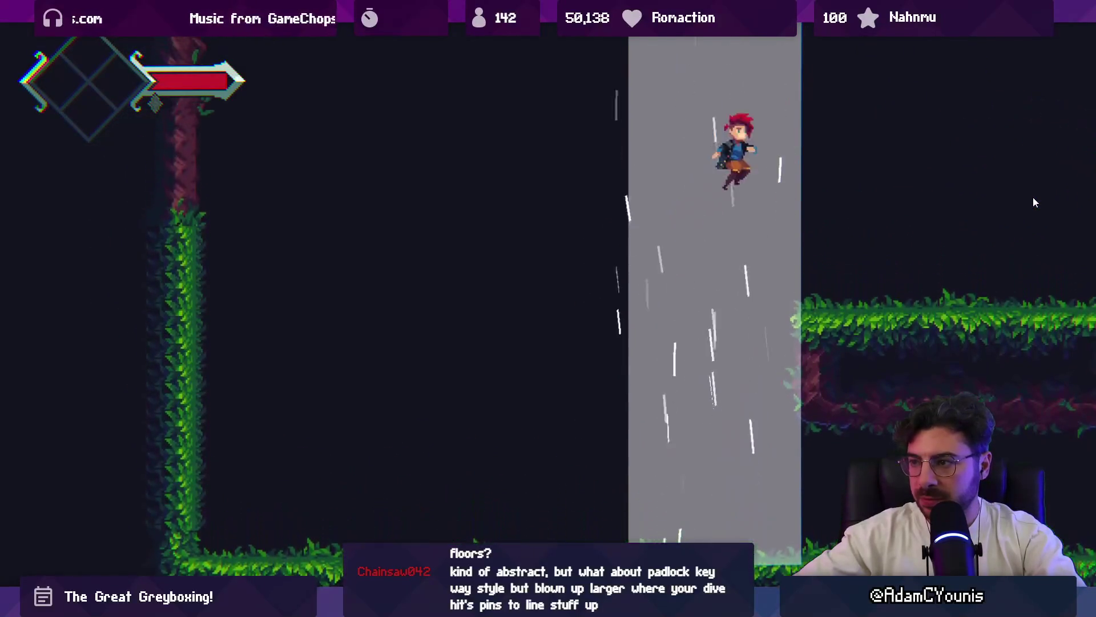
- Ride the wind column up repeatedly, plunging to its floor and hopping out onto the grassy ledges
key("Right")
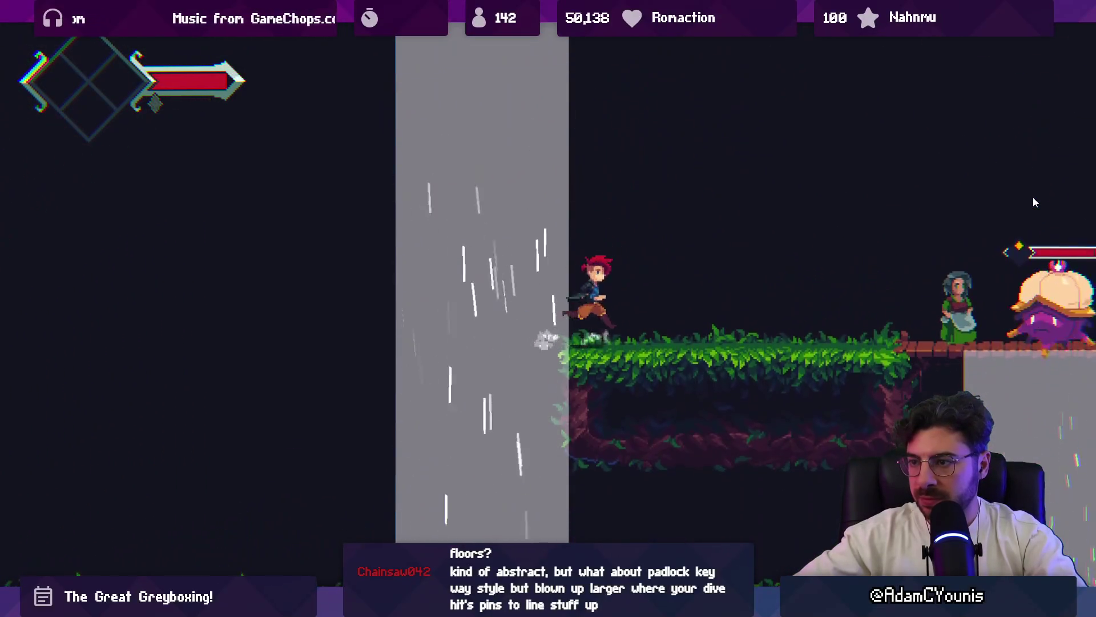
key("Left")
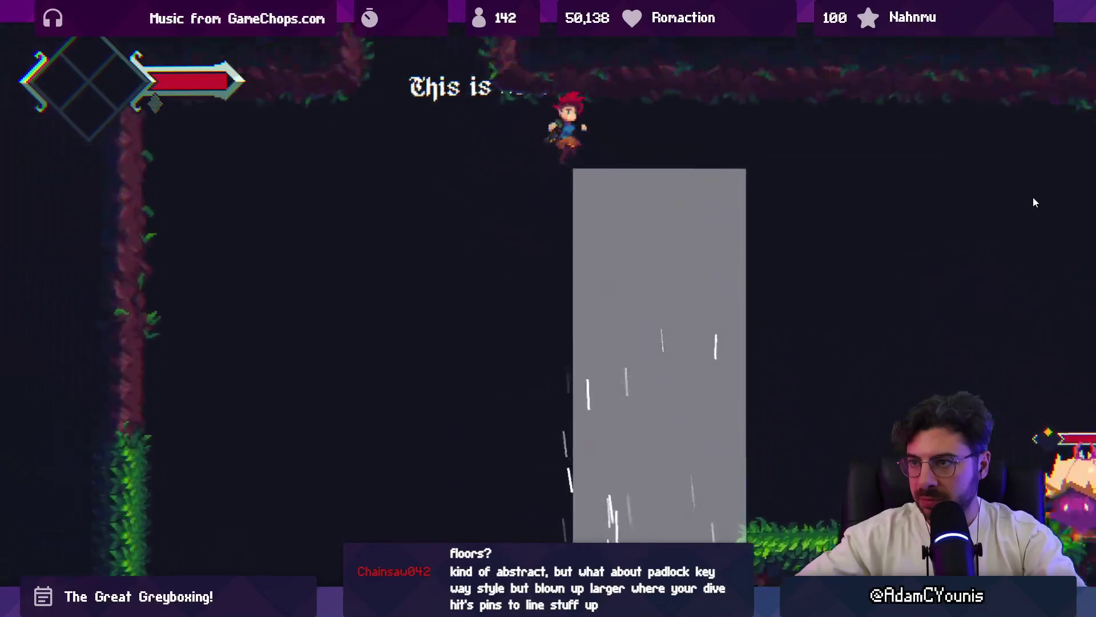
key("Down")
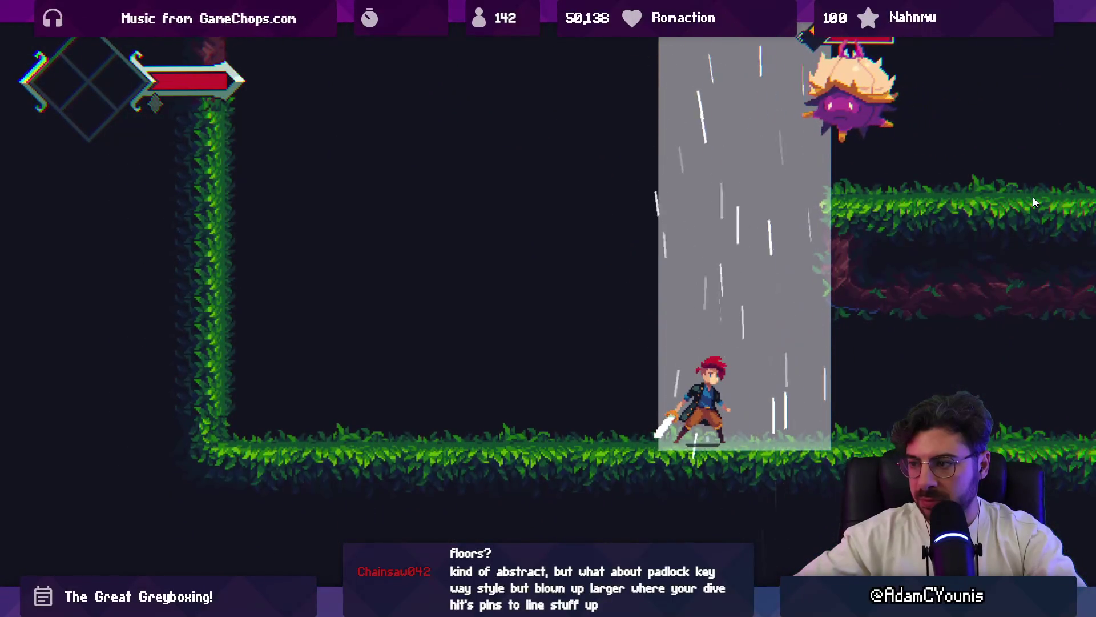
key("Right")
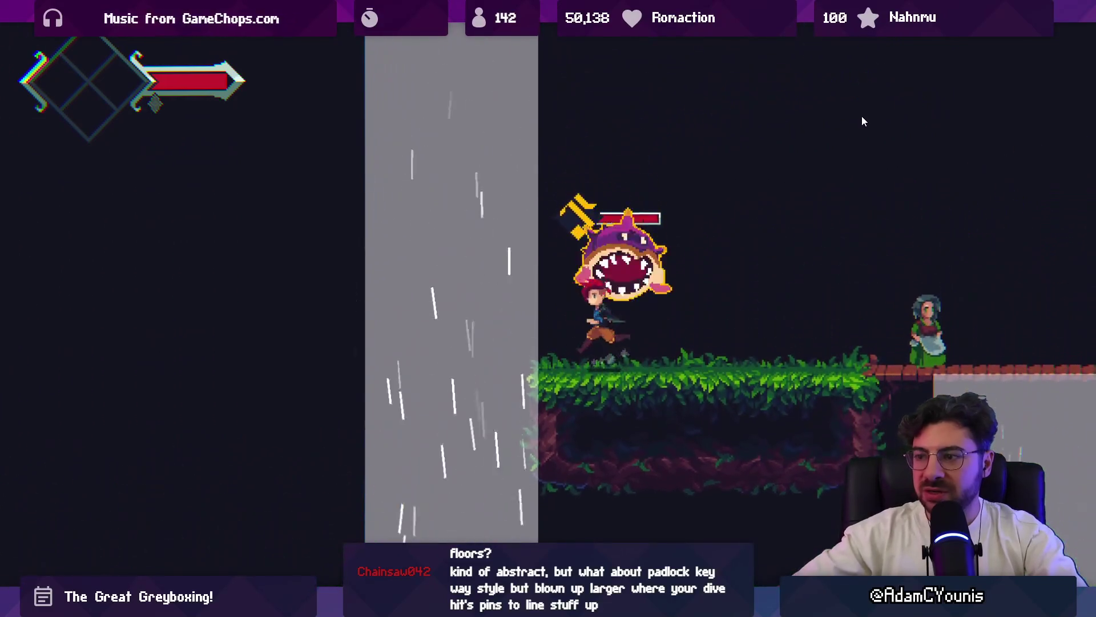
key("Left")
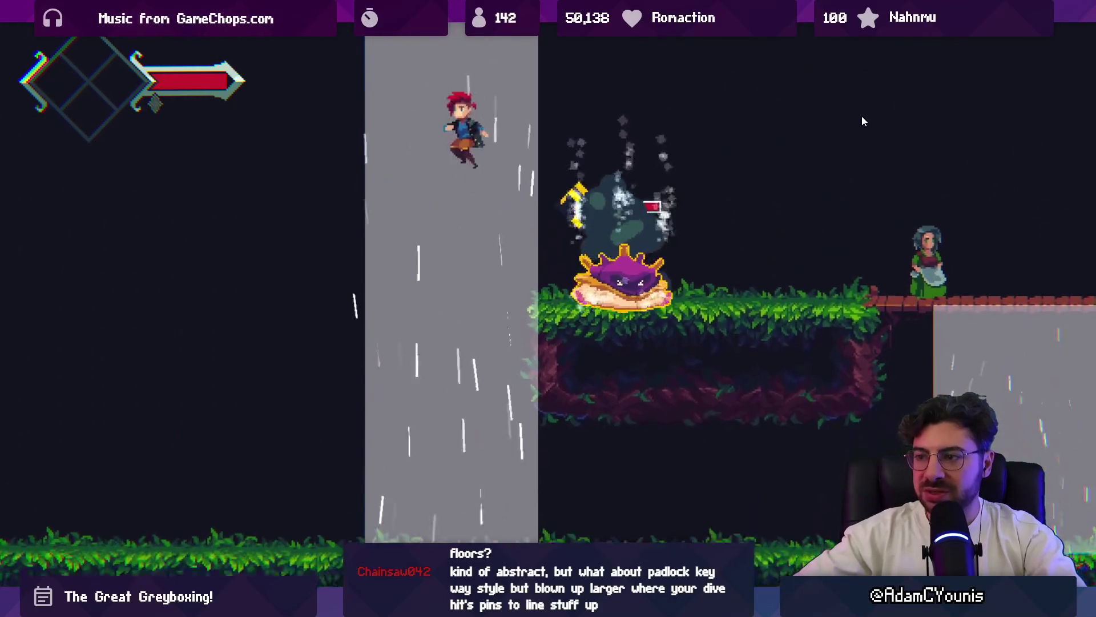
key("Right")
key("Down")
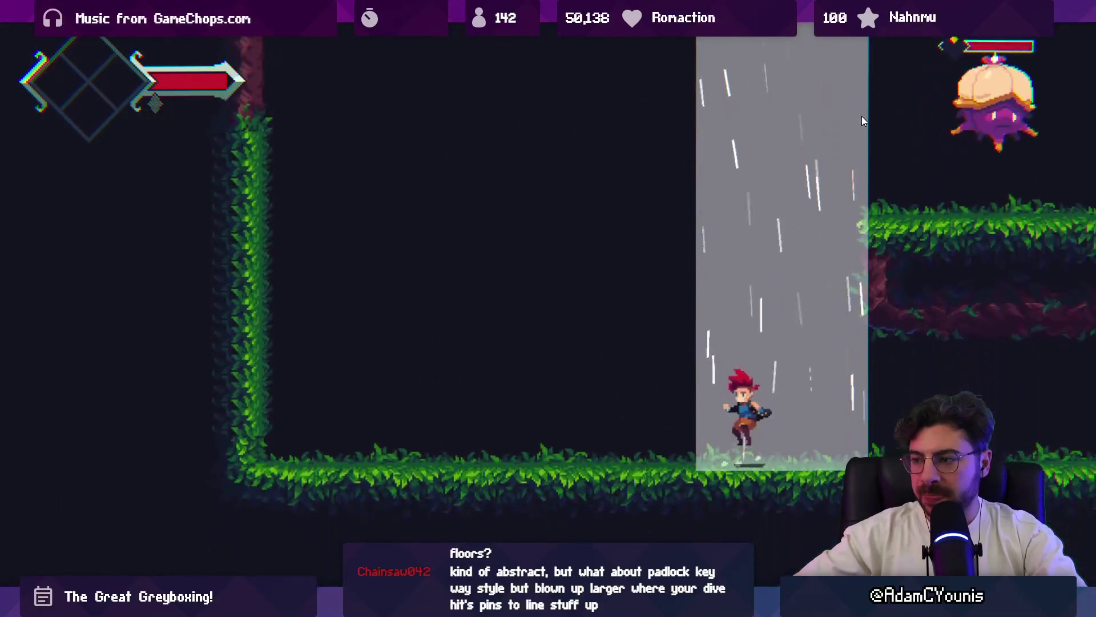
key("Left")
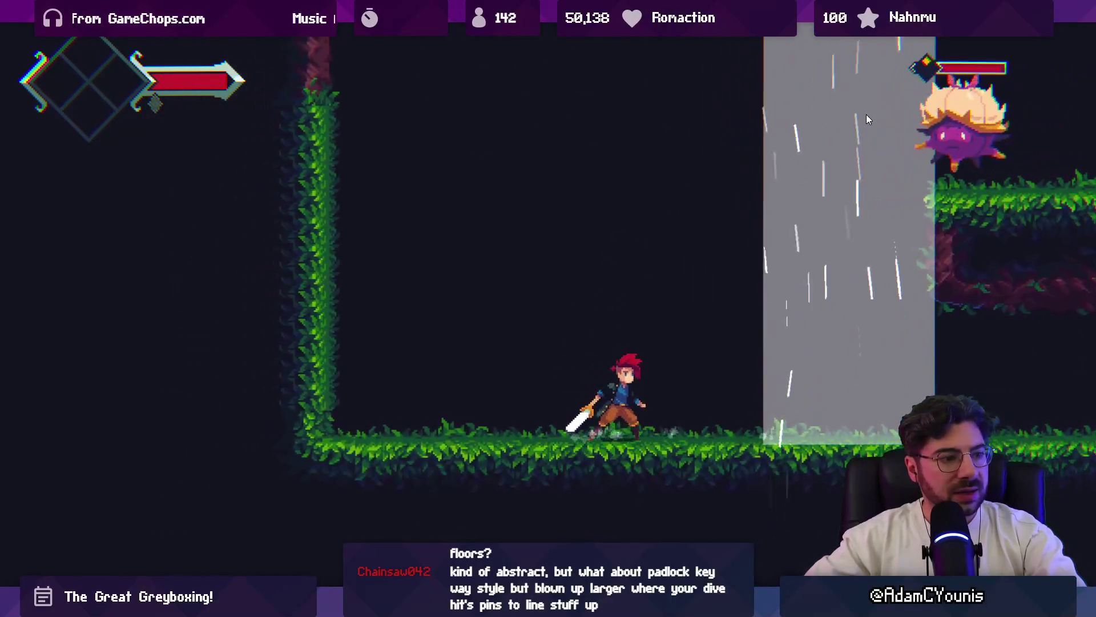
key("space")
key("Right")
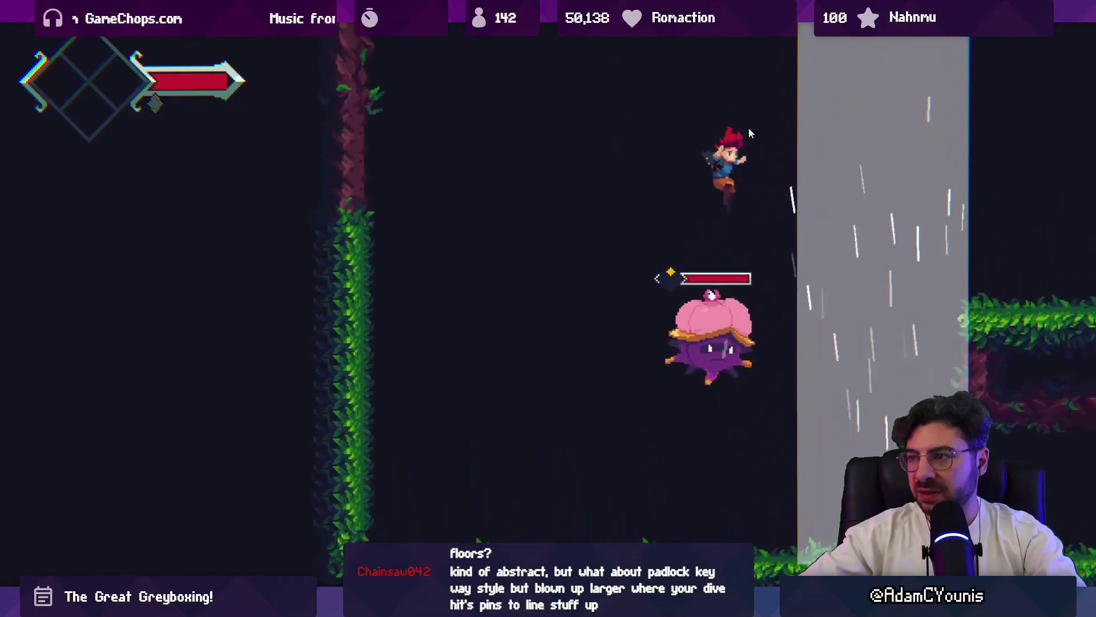
key("space")
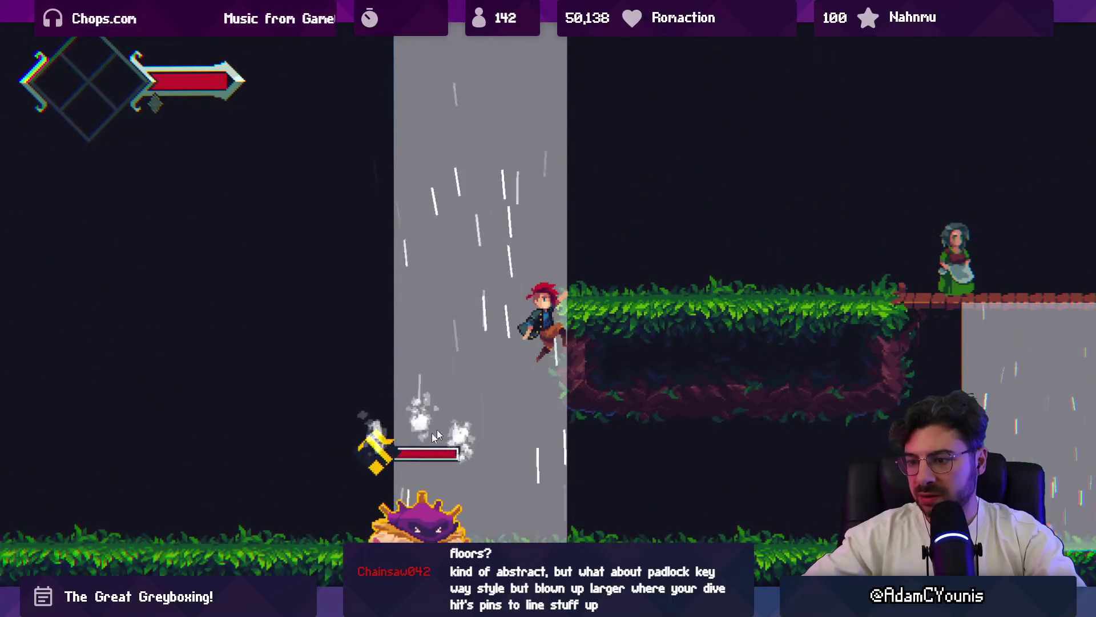
key("Right")
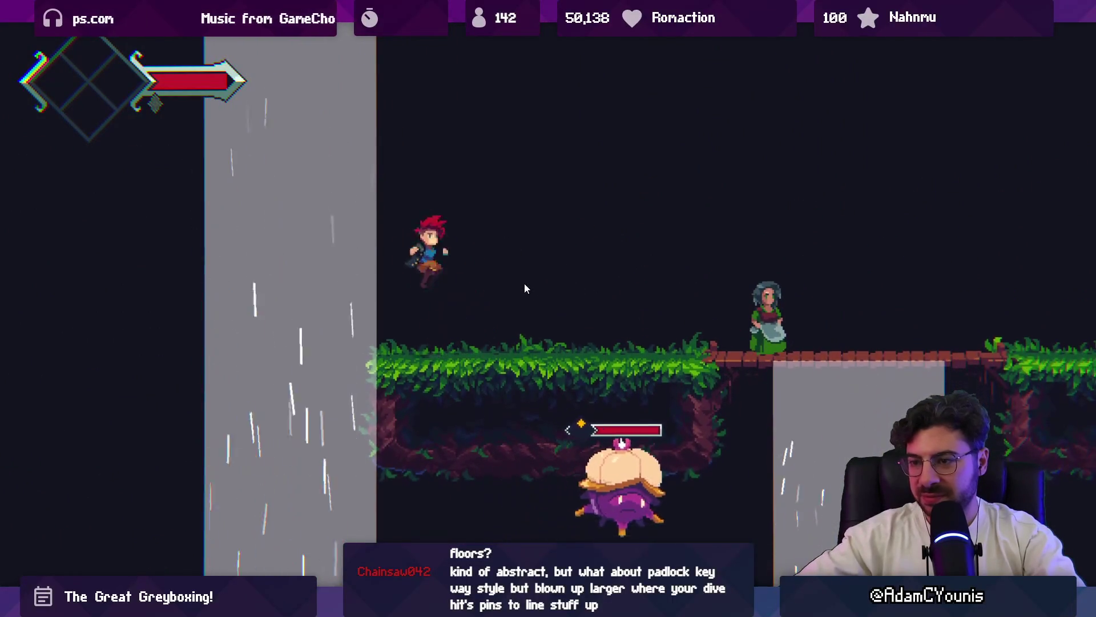
key("Left")
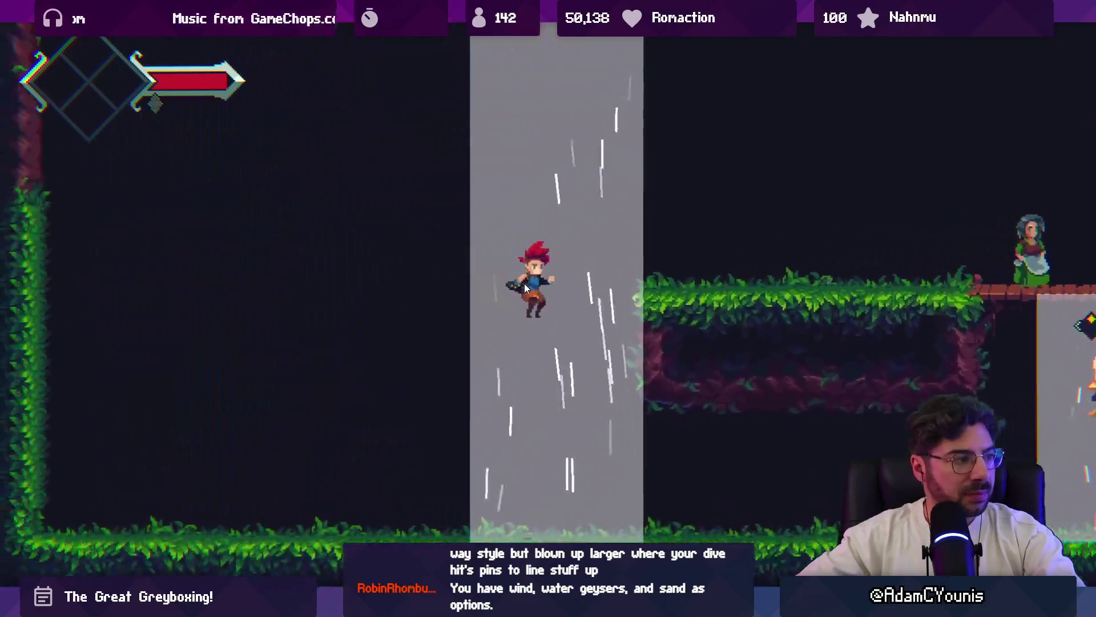
key("Right")
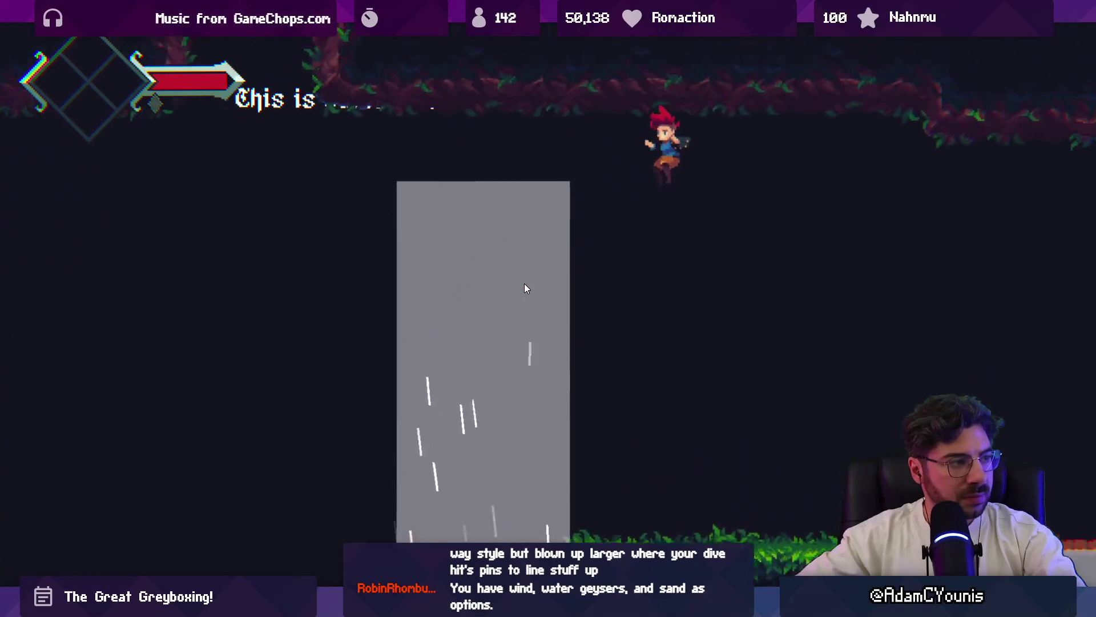
key("Left")
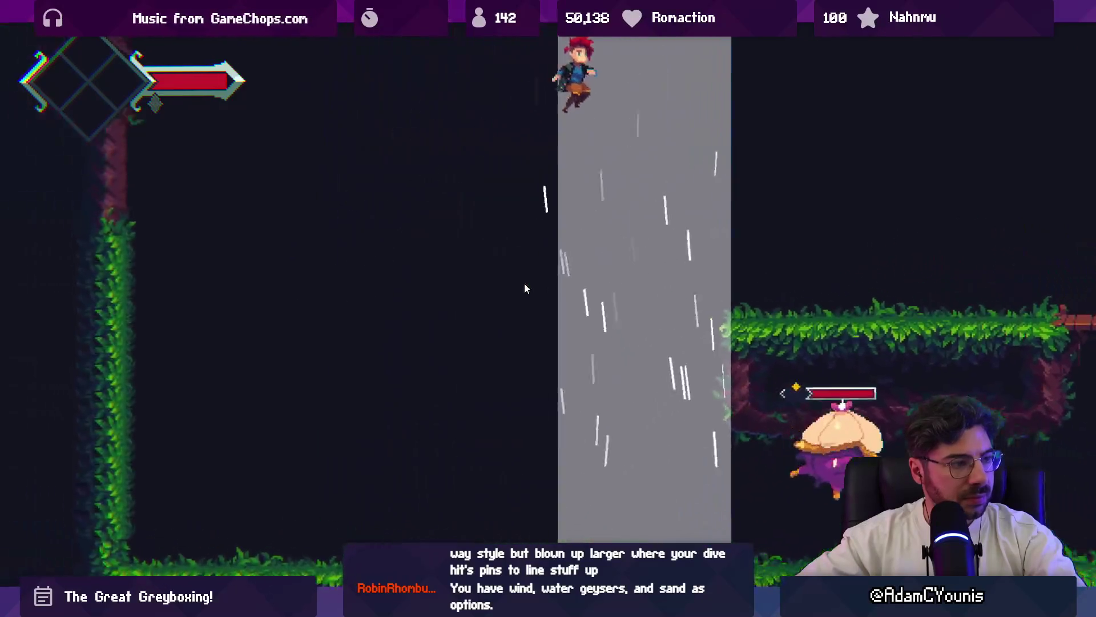
key("Right")
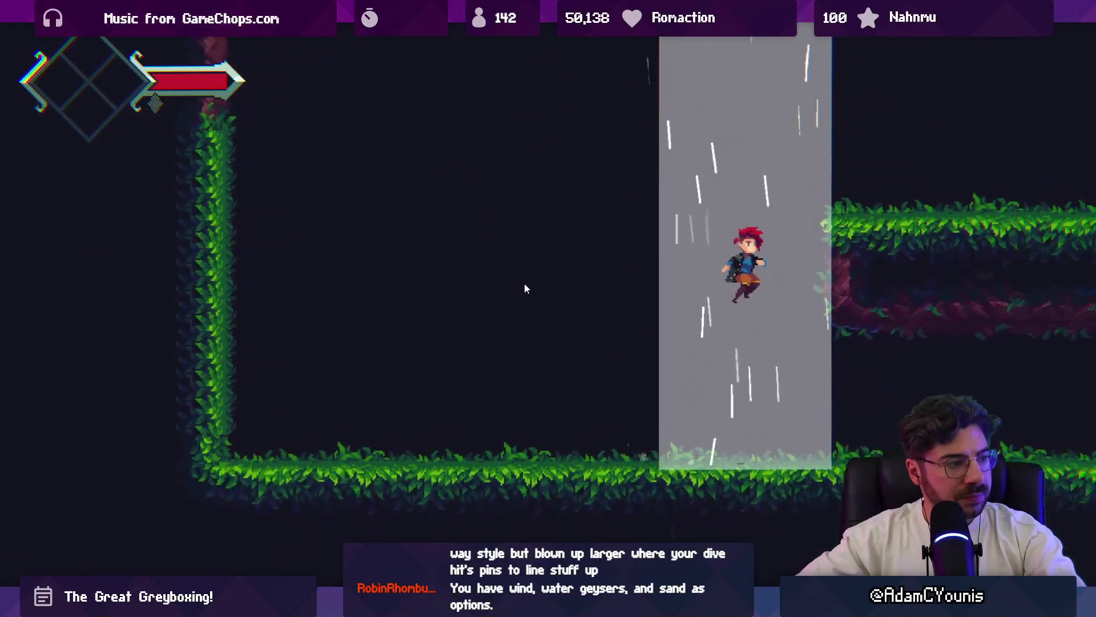
key("Right")
key("Left")
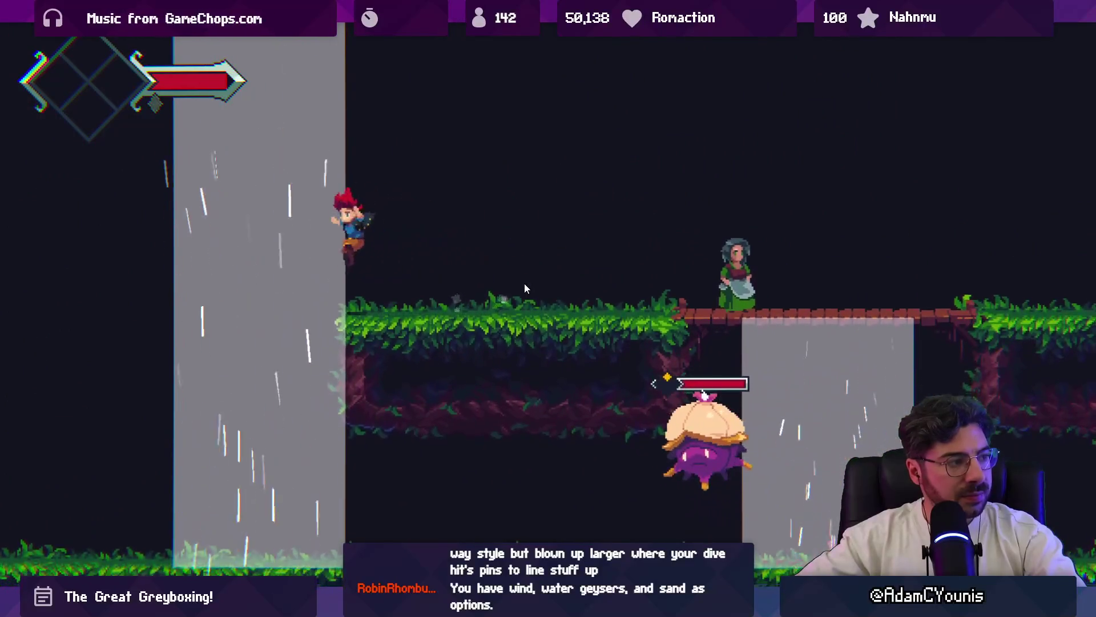
key("Right")
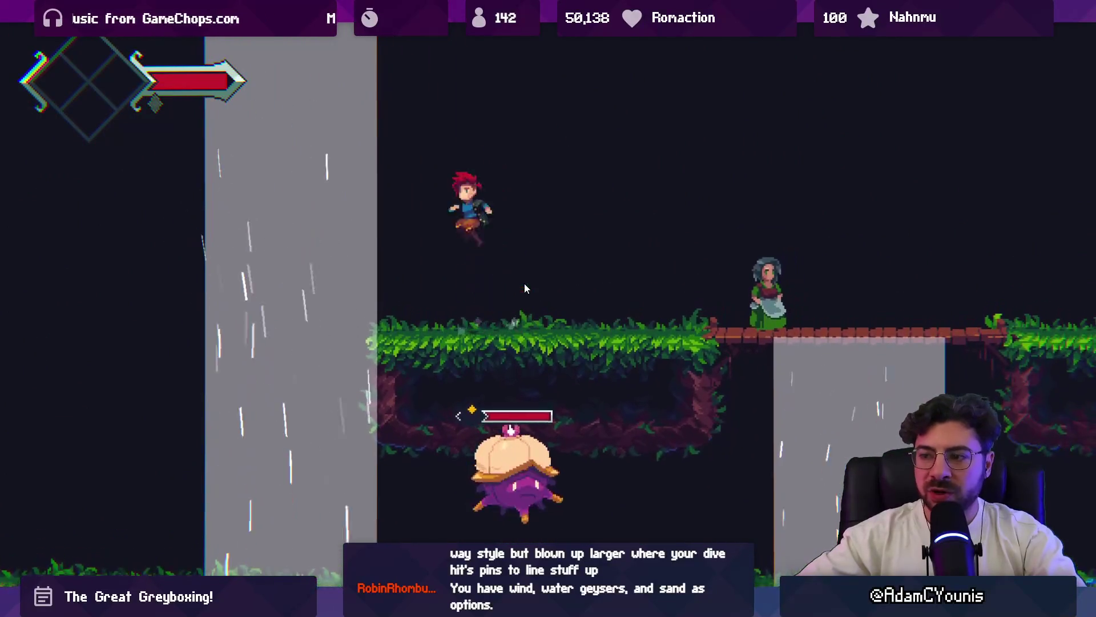
key("Right")
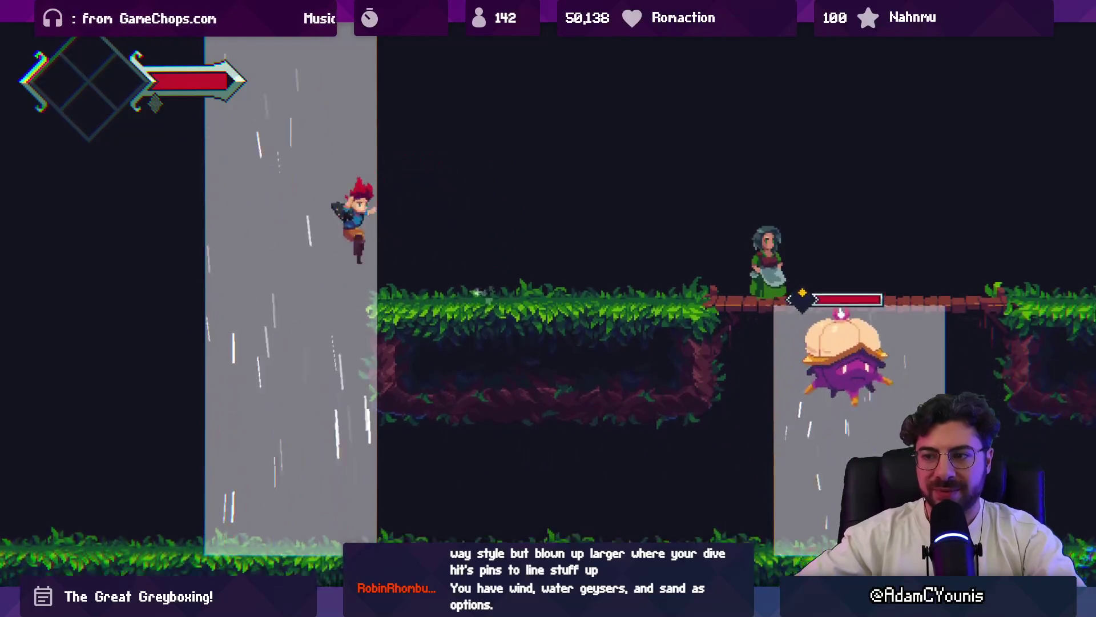
key("Left")
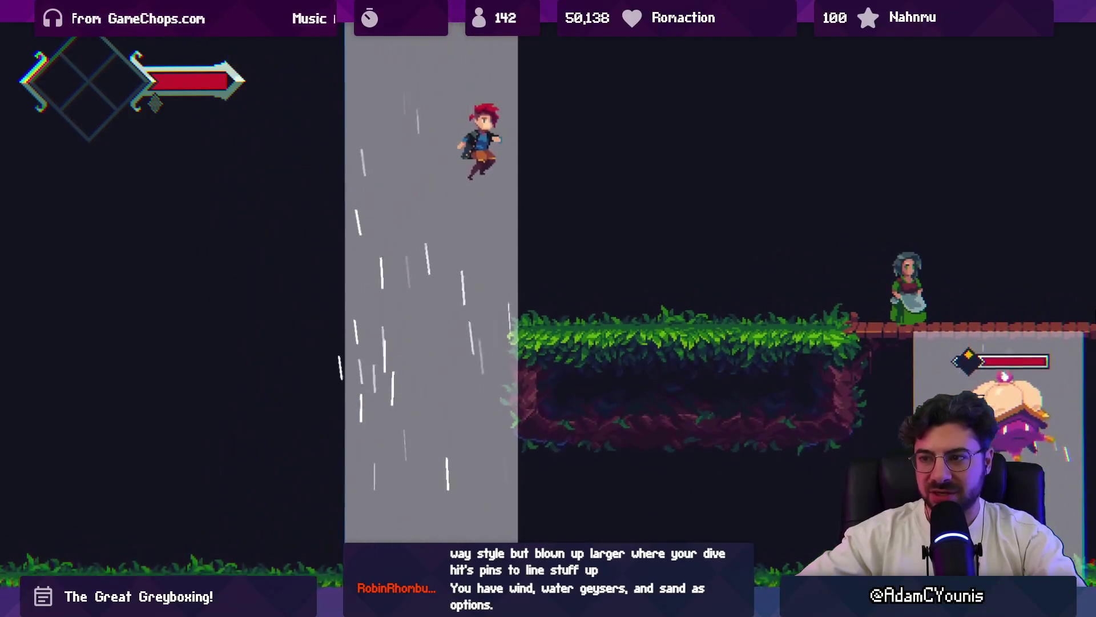
key("Right")
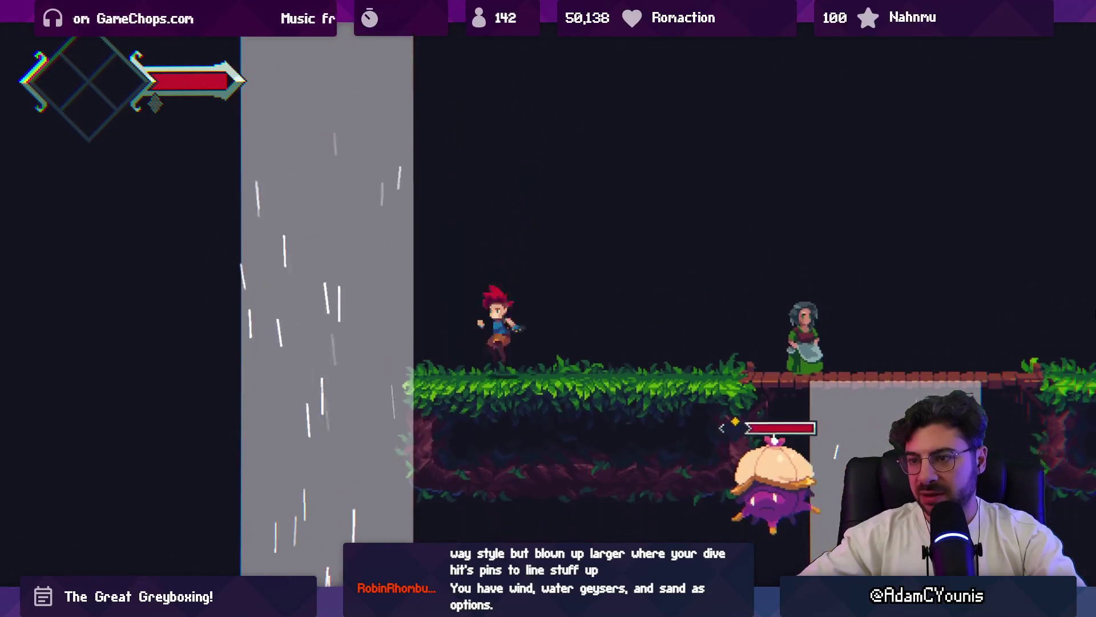
key("space")
key("Left")
key("Right")
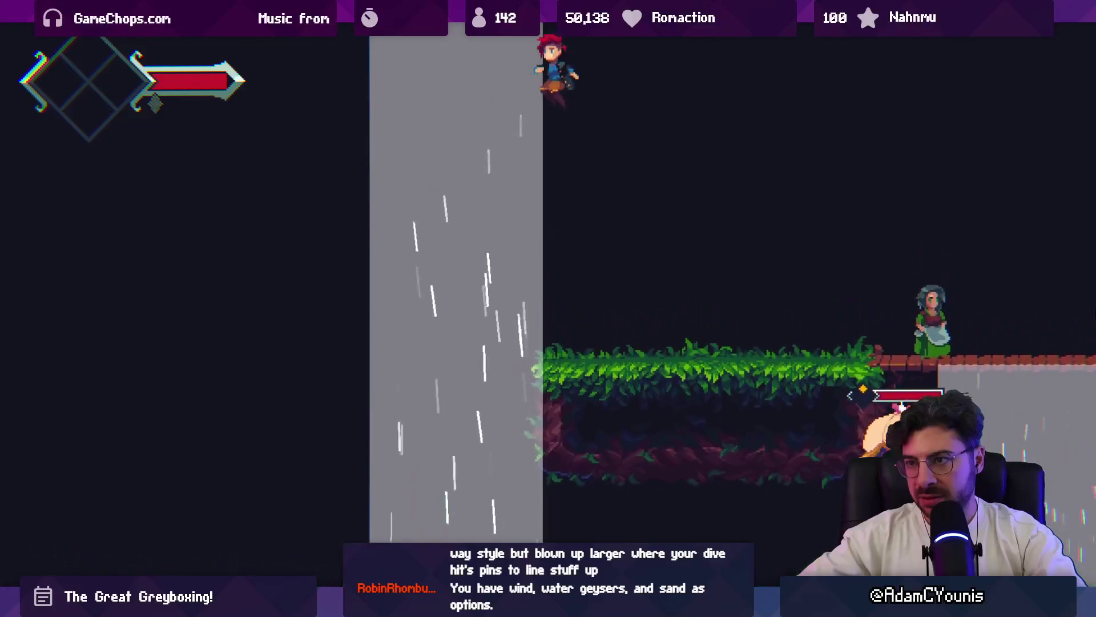
key("x")
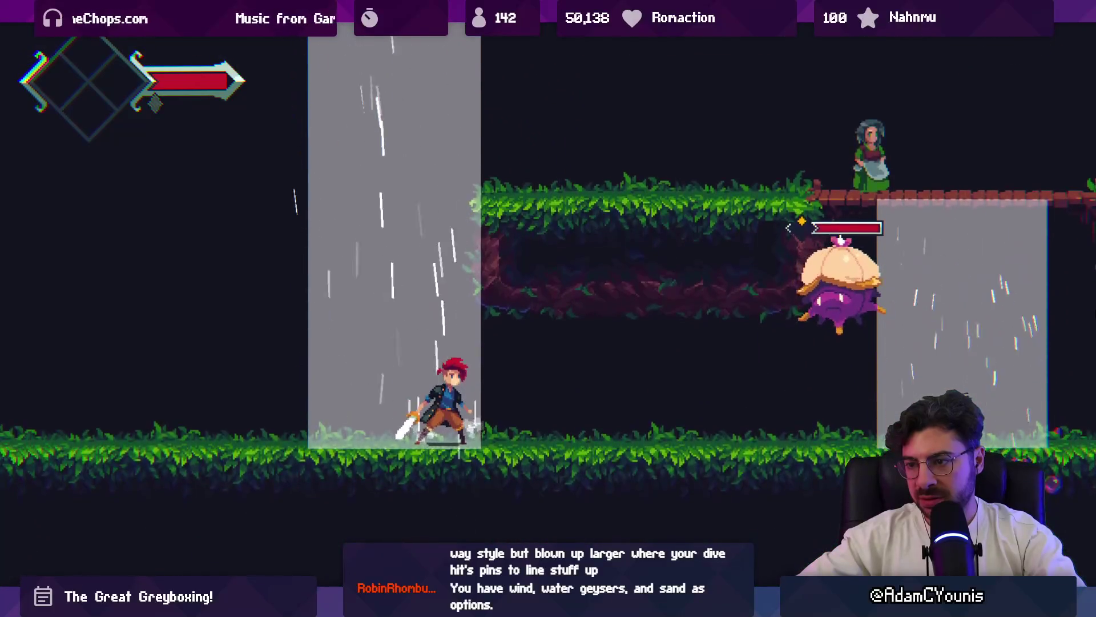
key("Left")
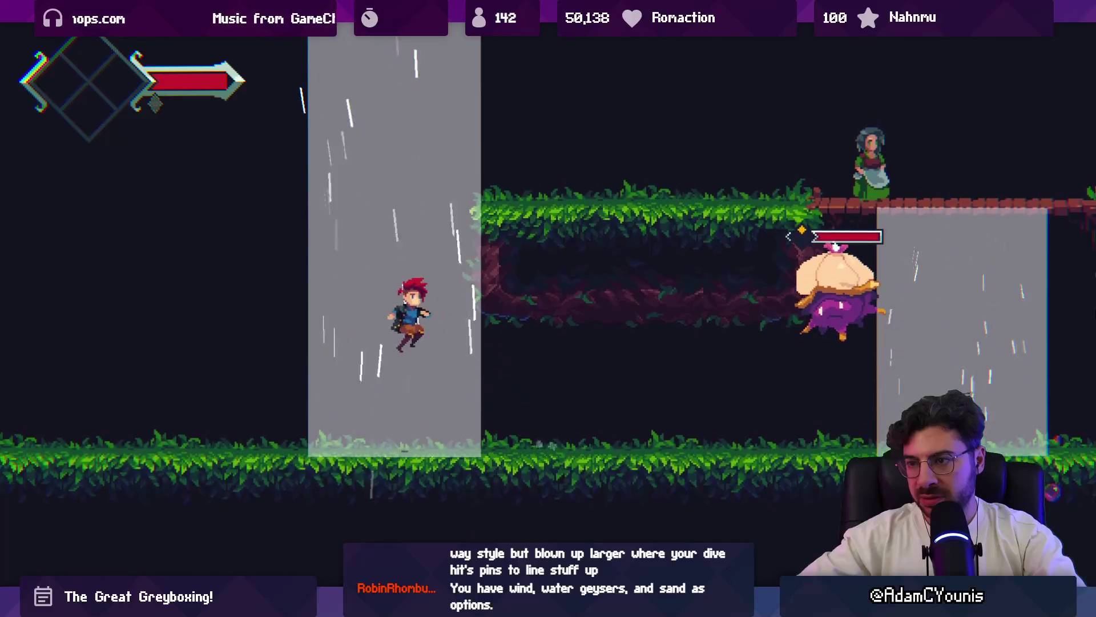
key("Right")
key("Left")
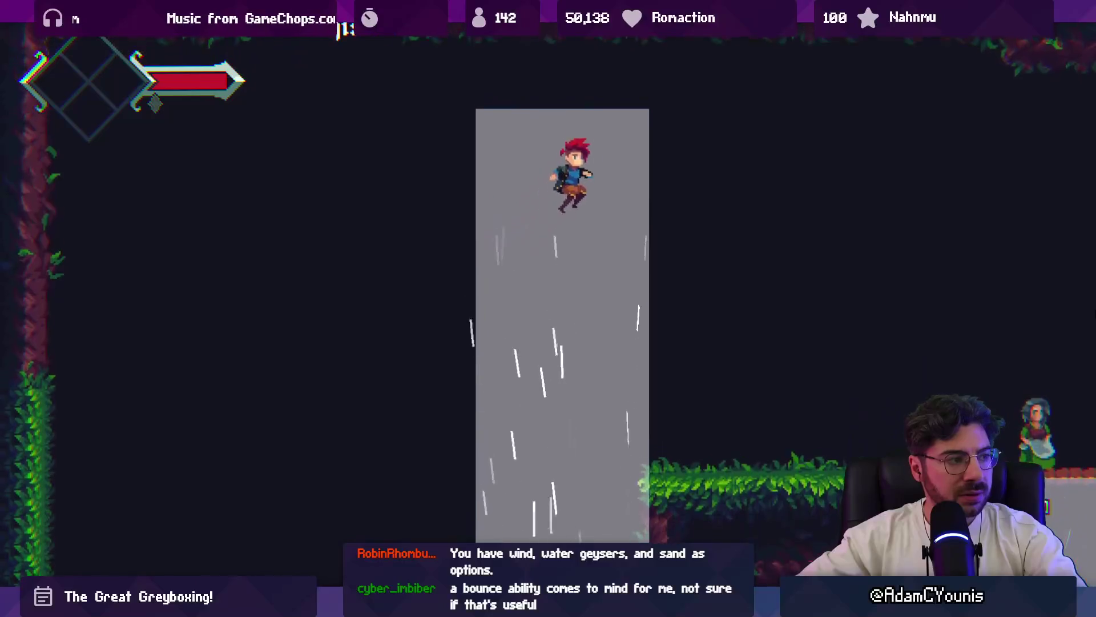
key("Right")
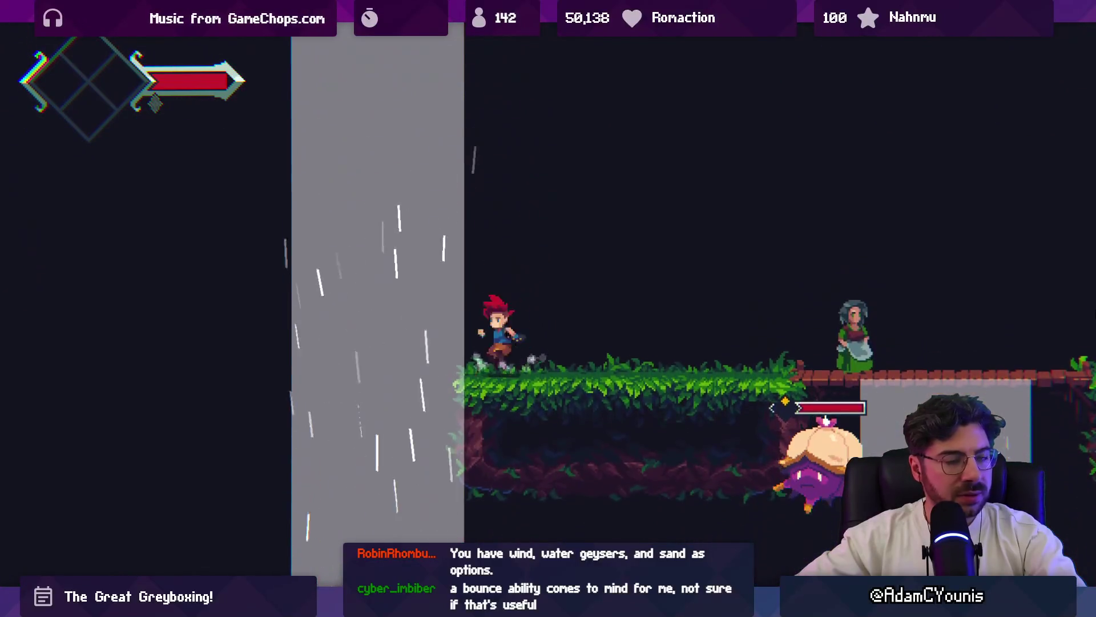
key("Left")
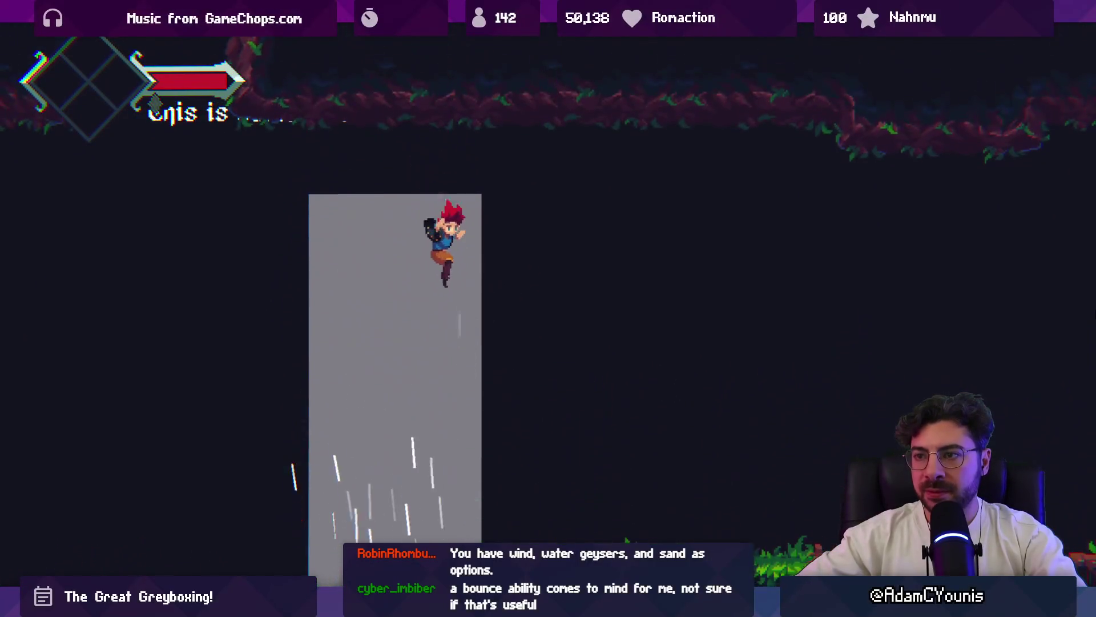
- Keep testing exits onto the upper ledge with jumps and sword swings, then stop the playtest
key("Right")
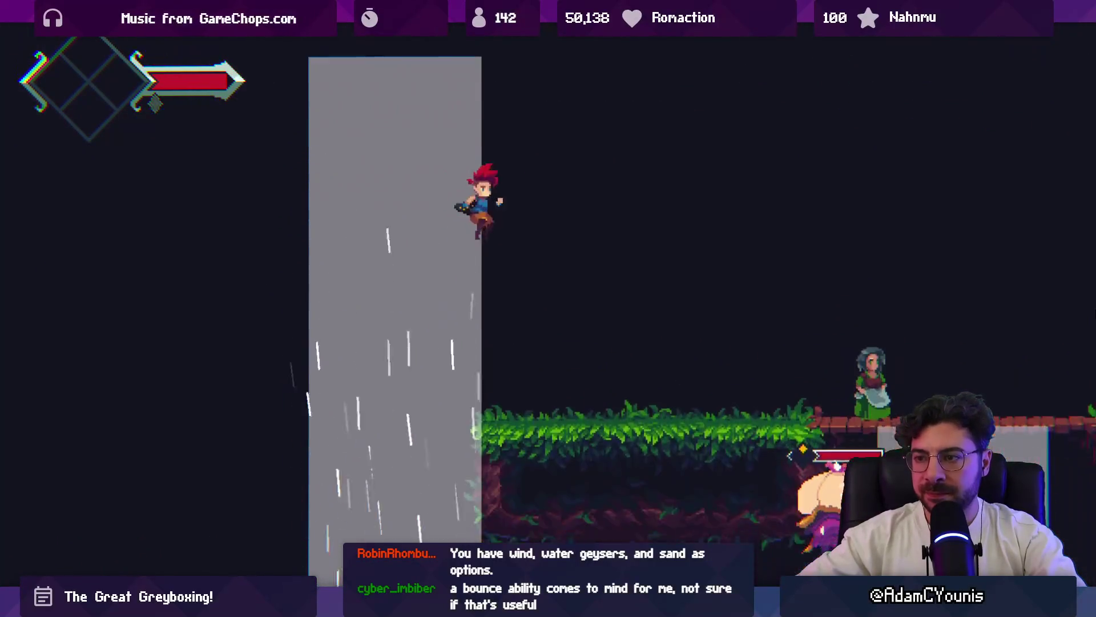
key("Left")
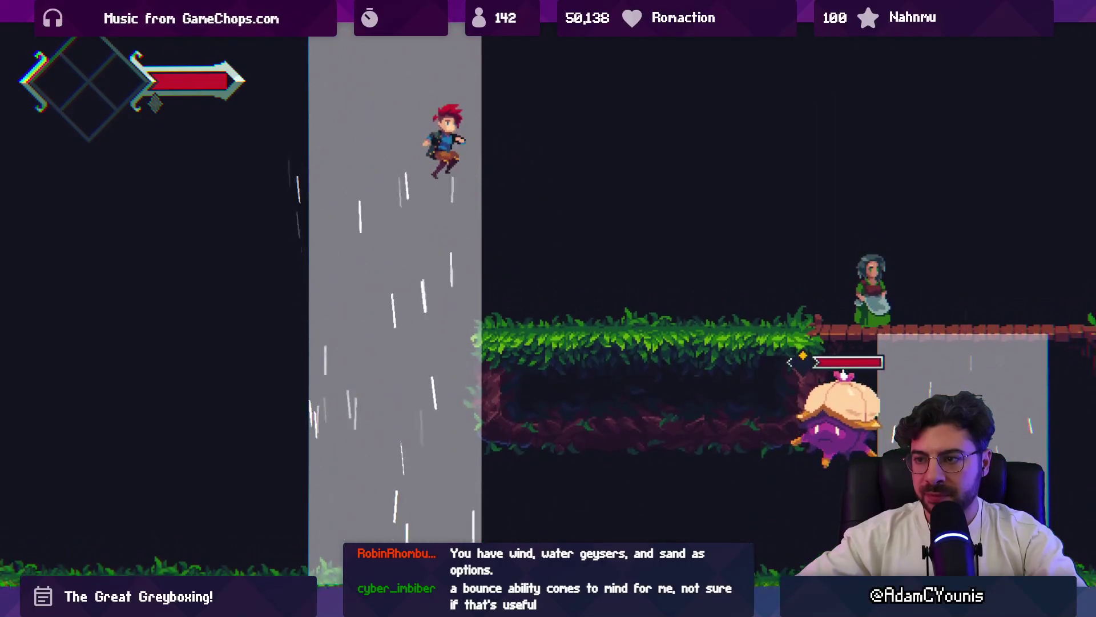
key("Right")
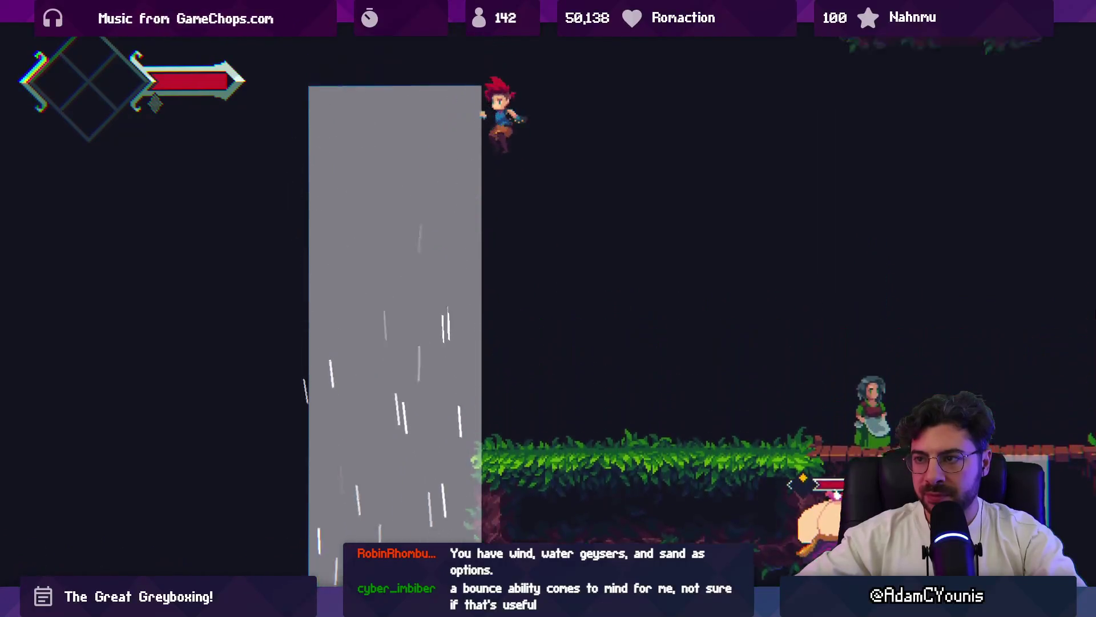
key("Left")
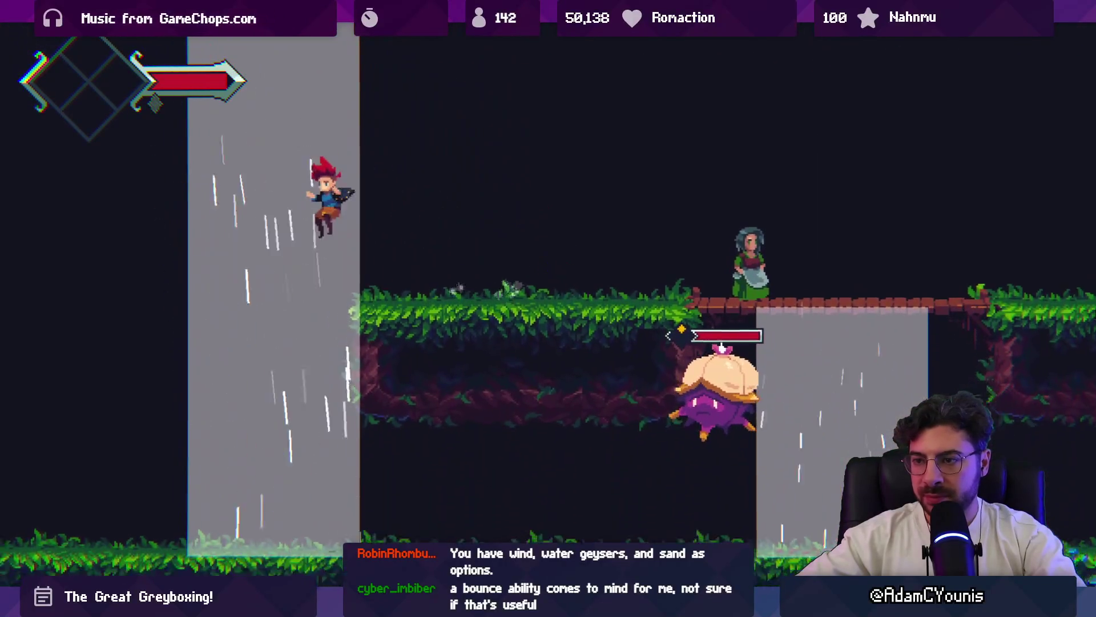
key("Left")
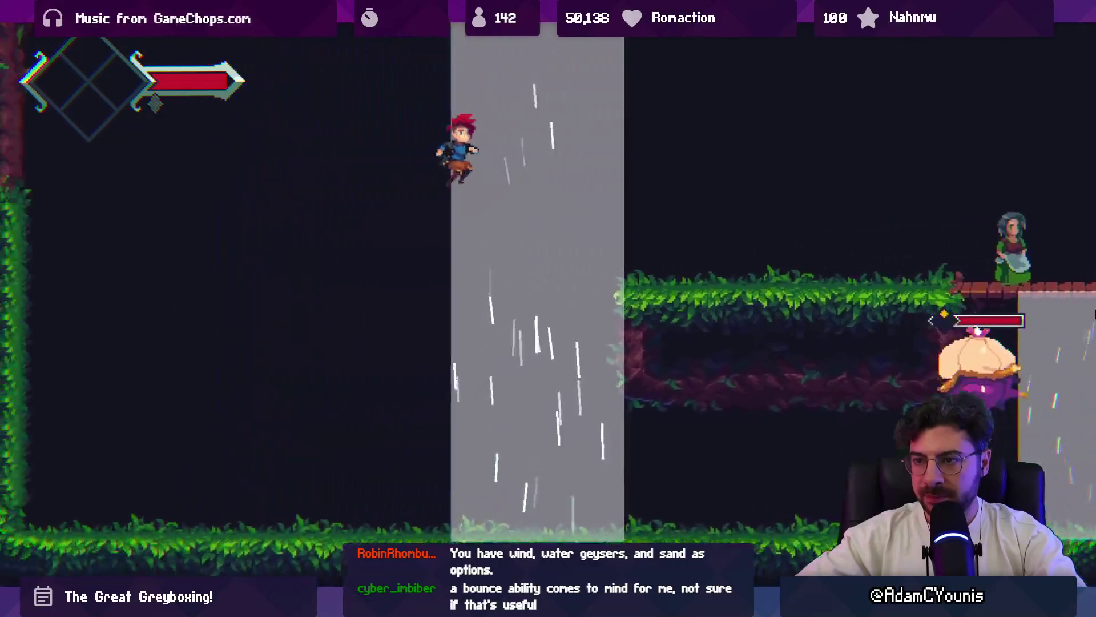
key("Right")
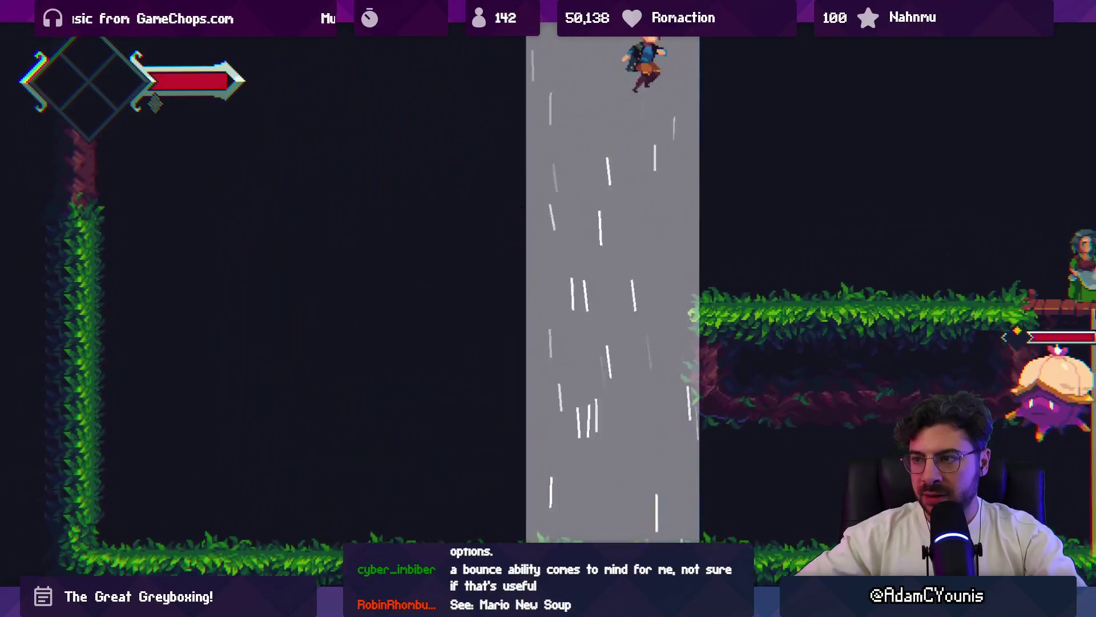
key("Right")
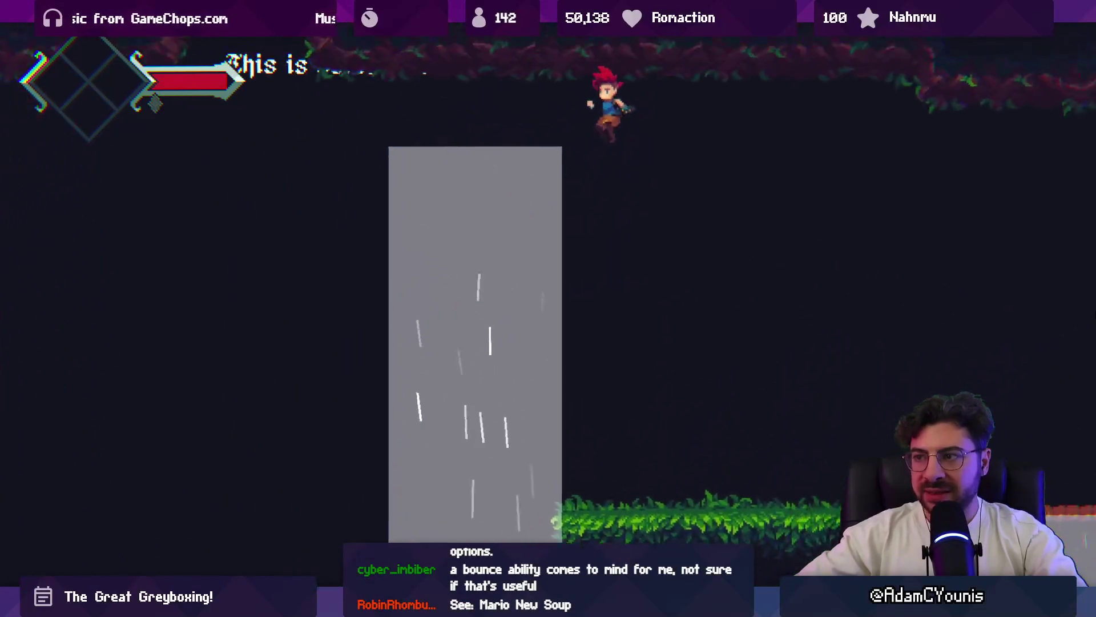
key("x")
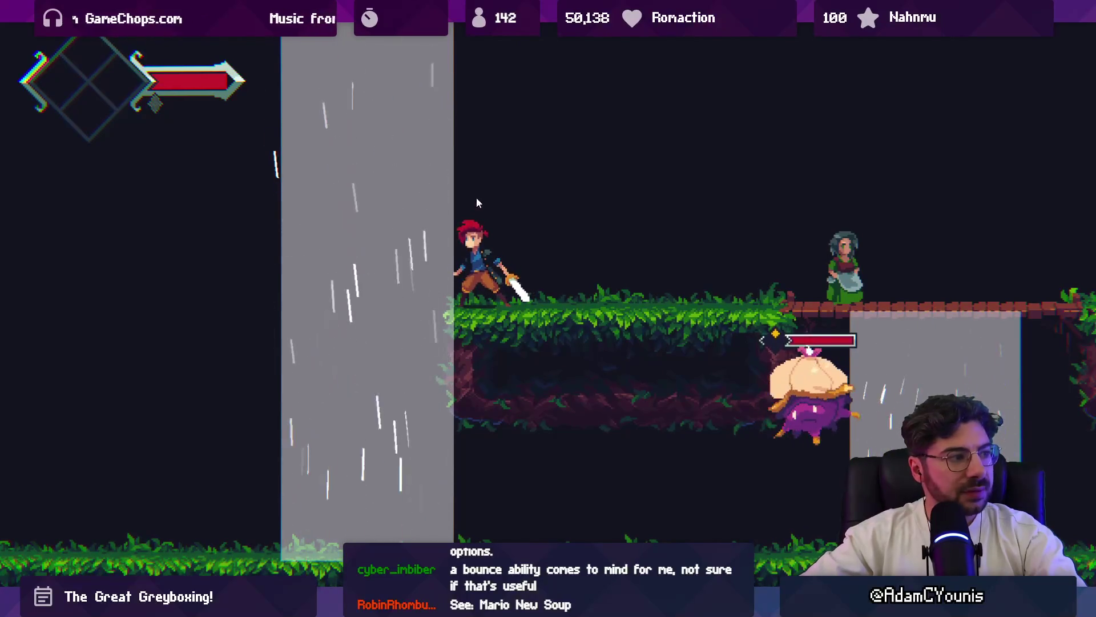
key("Right")
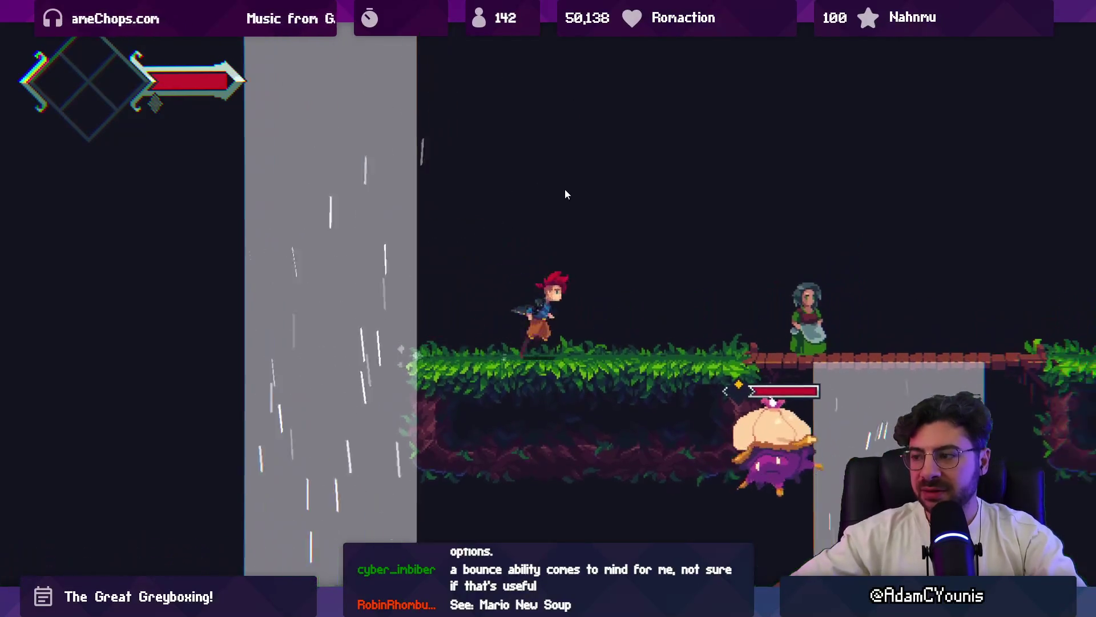
key("z")
key("Left")
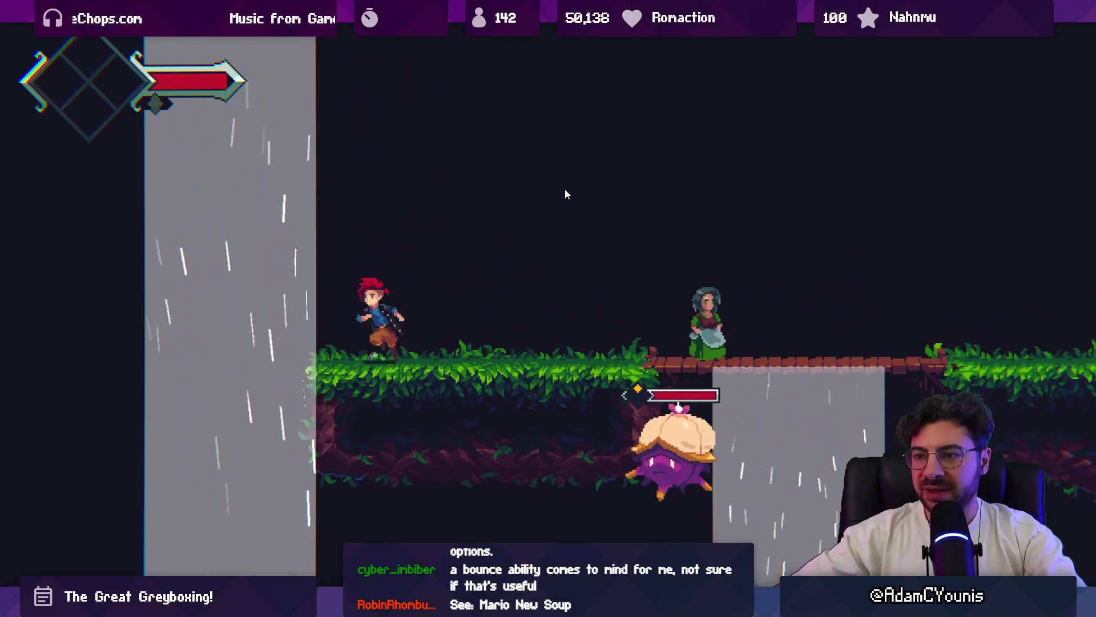
key("x")
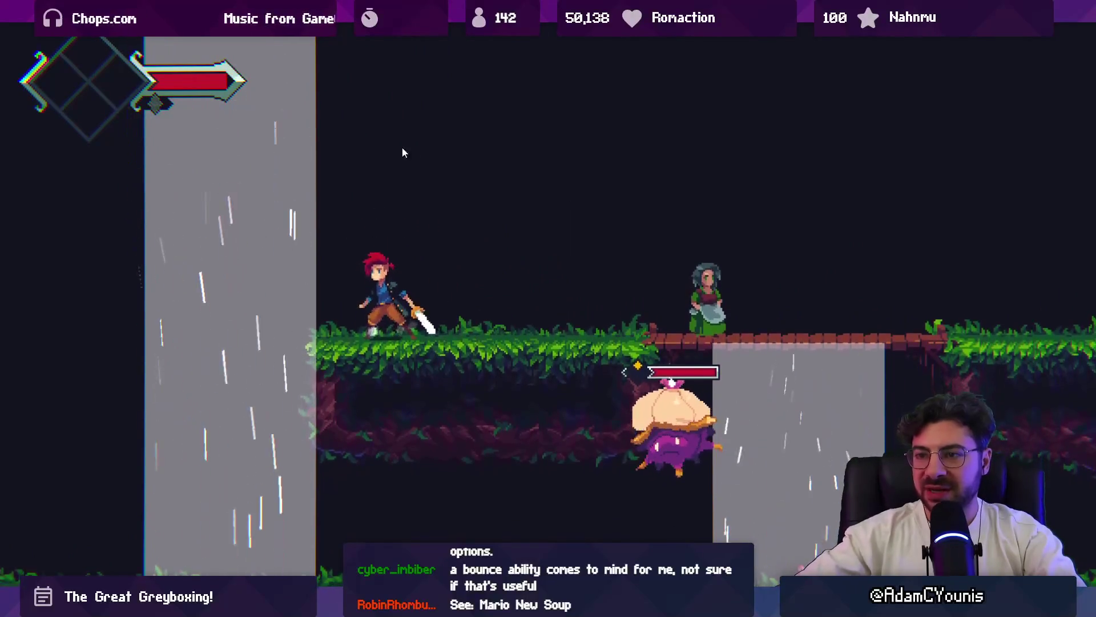
key("z")
key("x")
key("z")
key("Left")
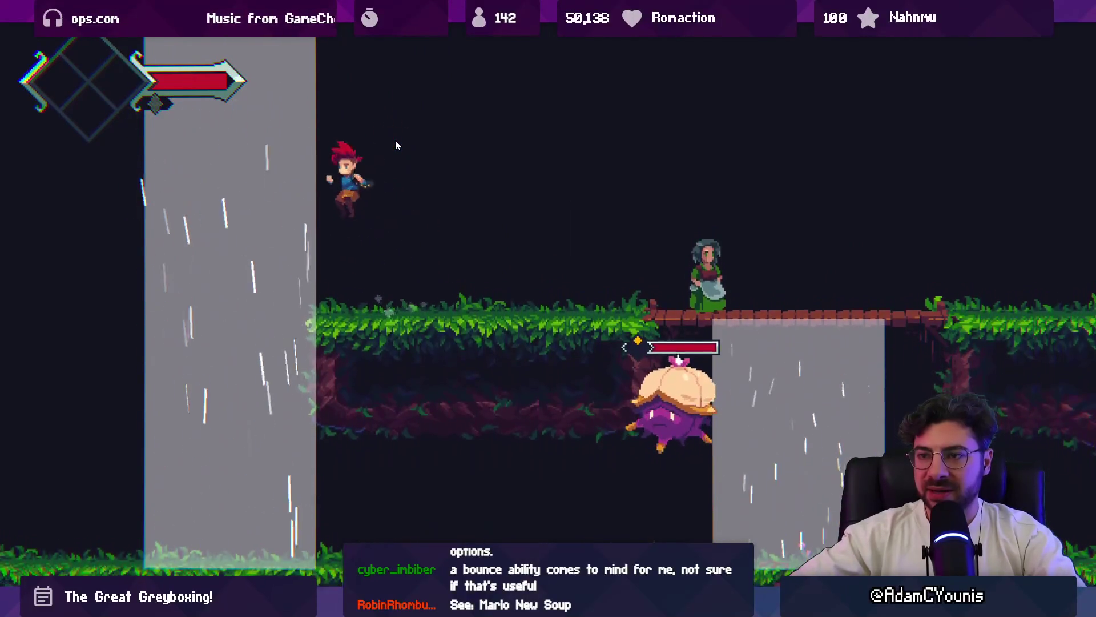
key("Left")
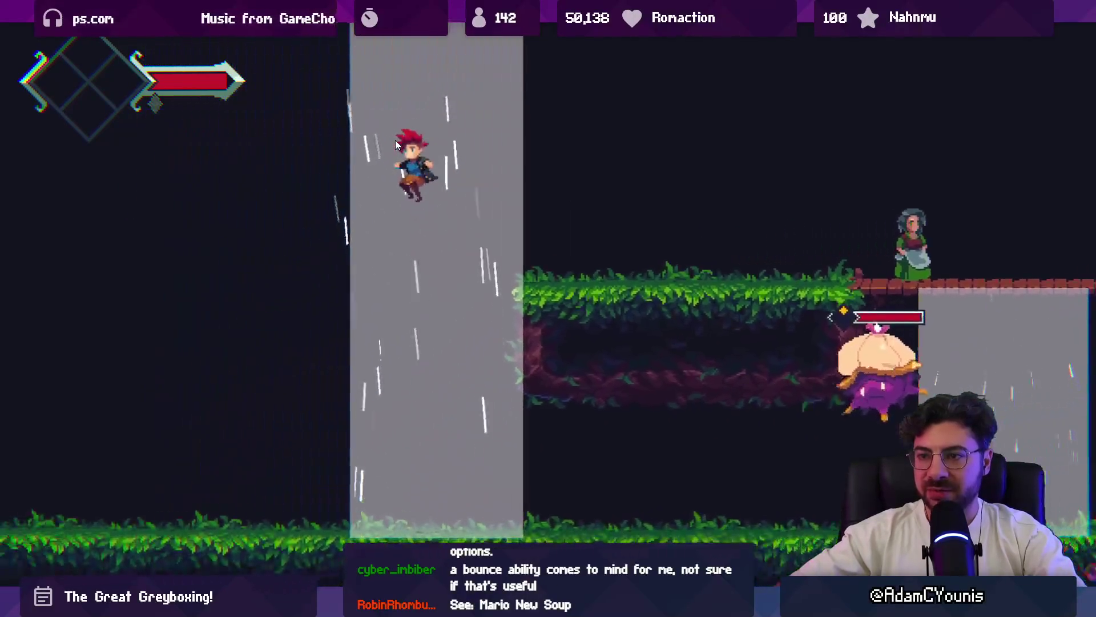
key("x")
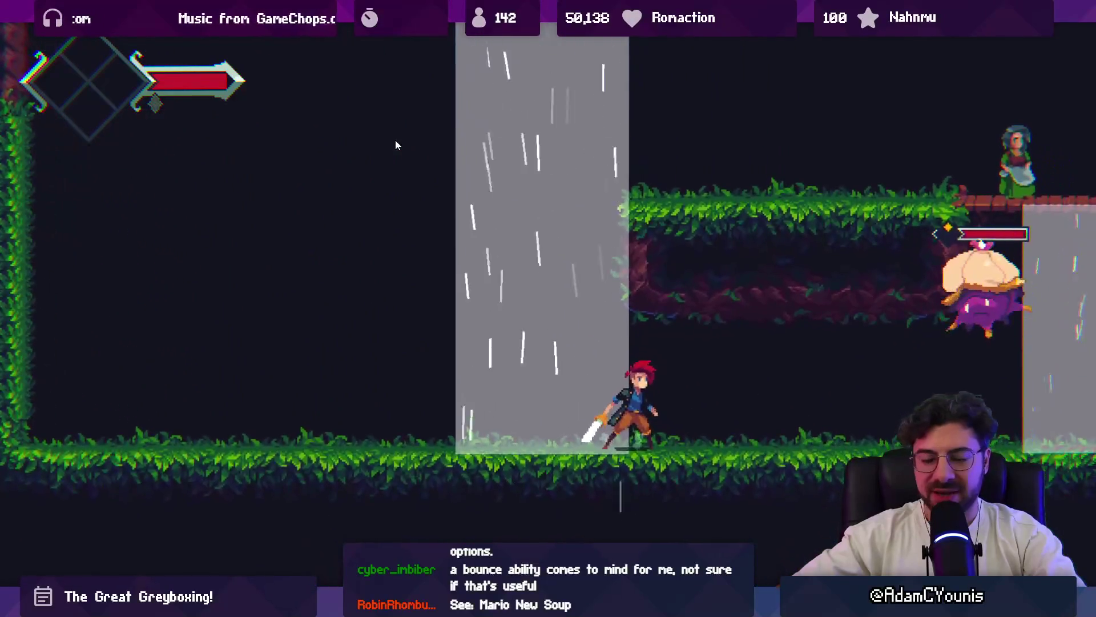
key("z")
key("Right")
key("Left")
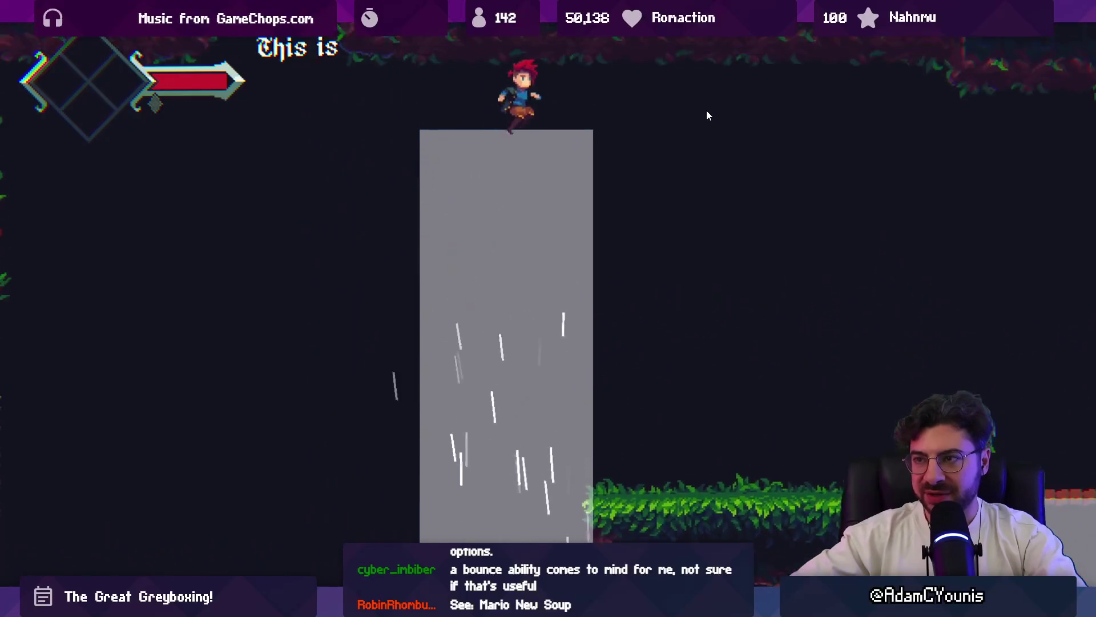
key("Right")
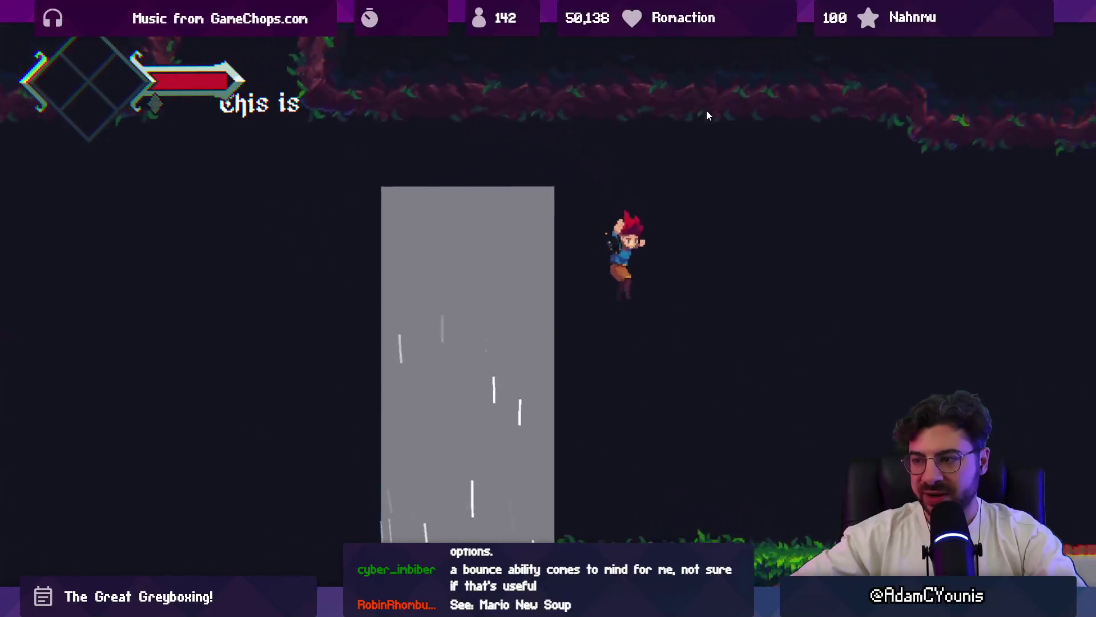
key("z")
key("Left")
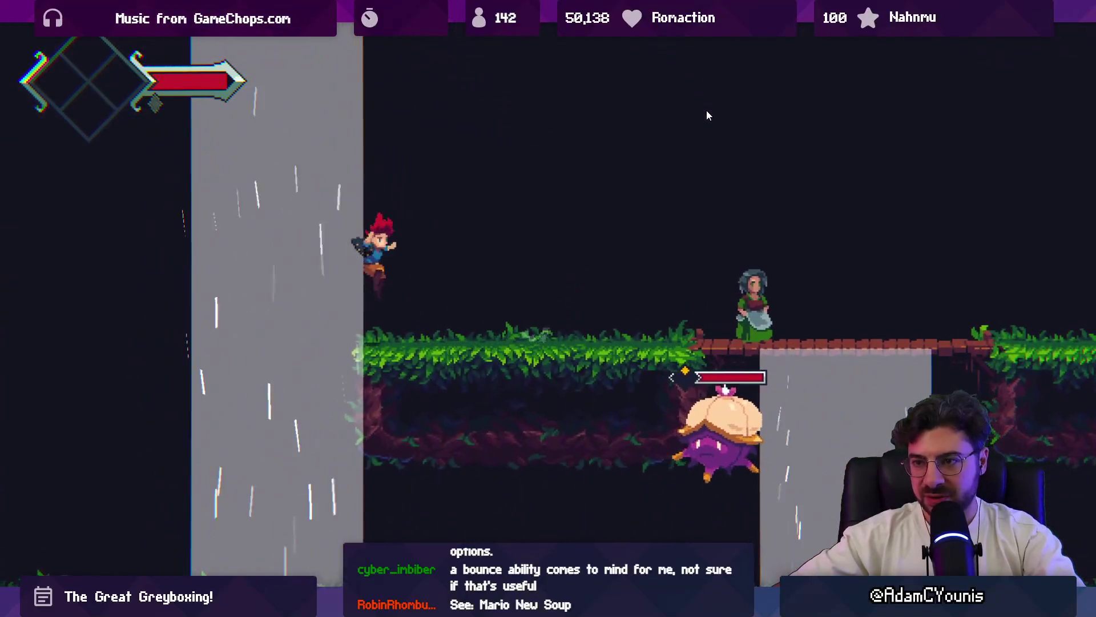
key("Right")
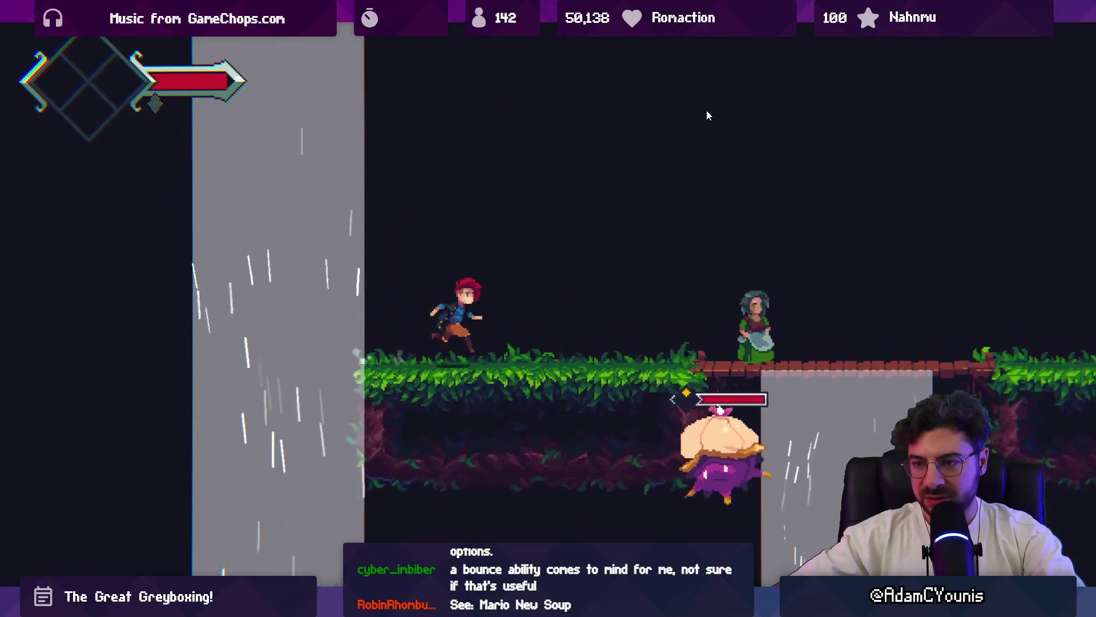
key("Left")
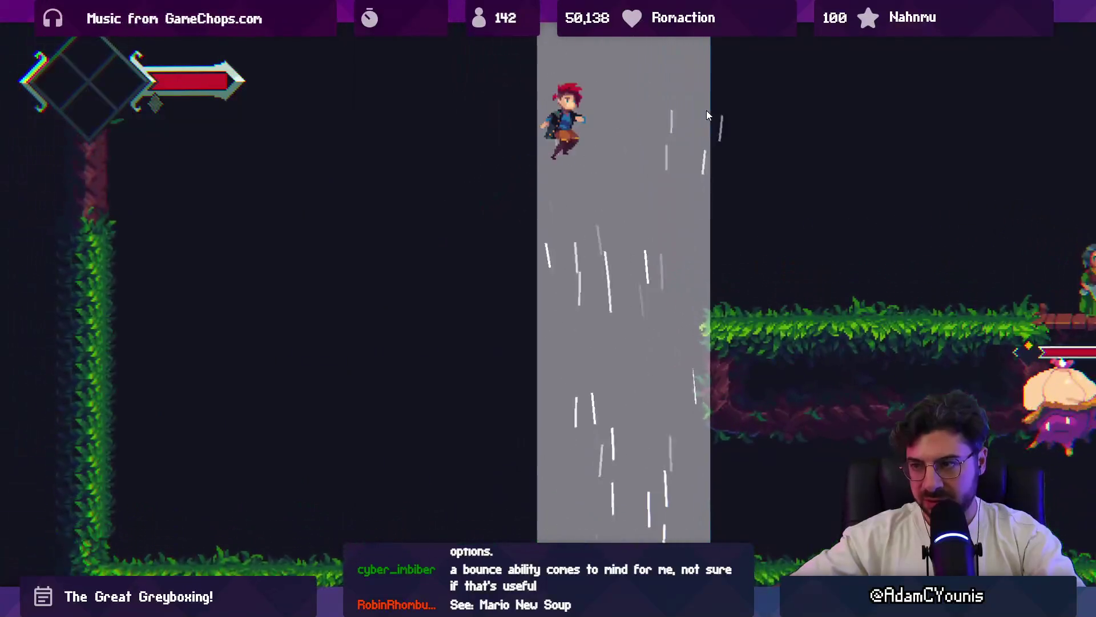
key("Right")
key("Right")
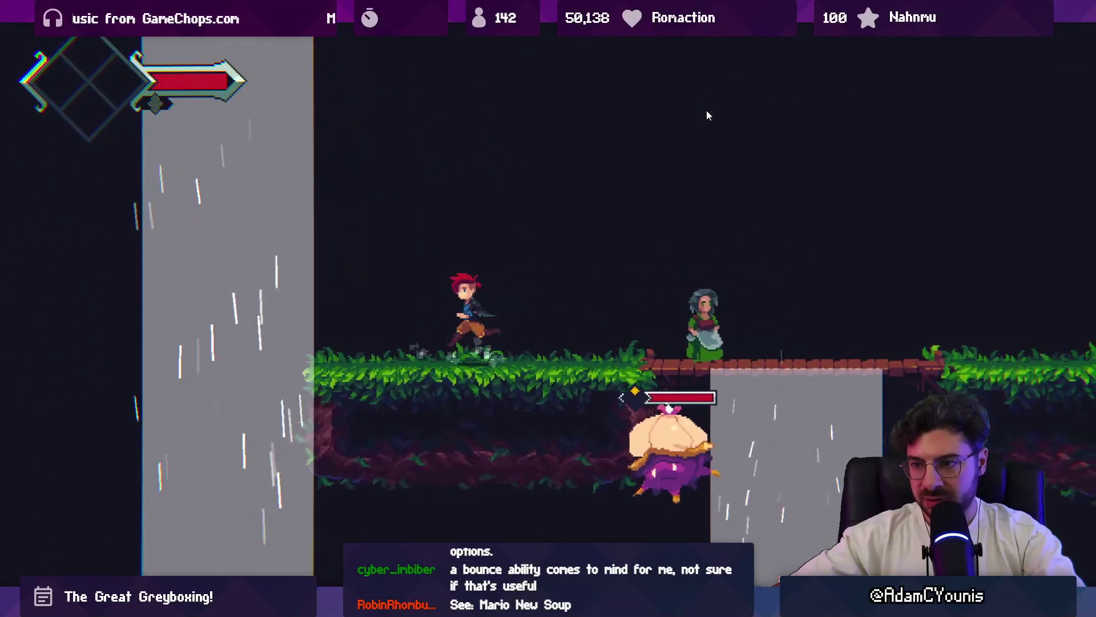
key("Left")
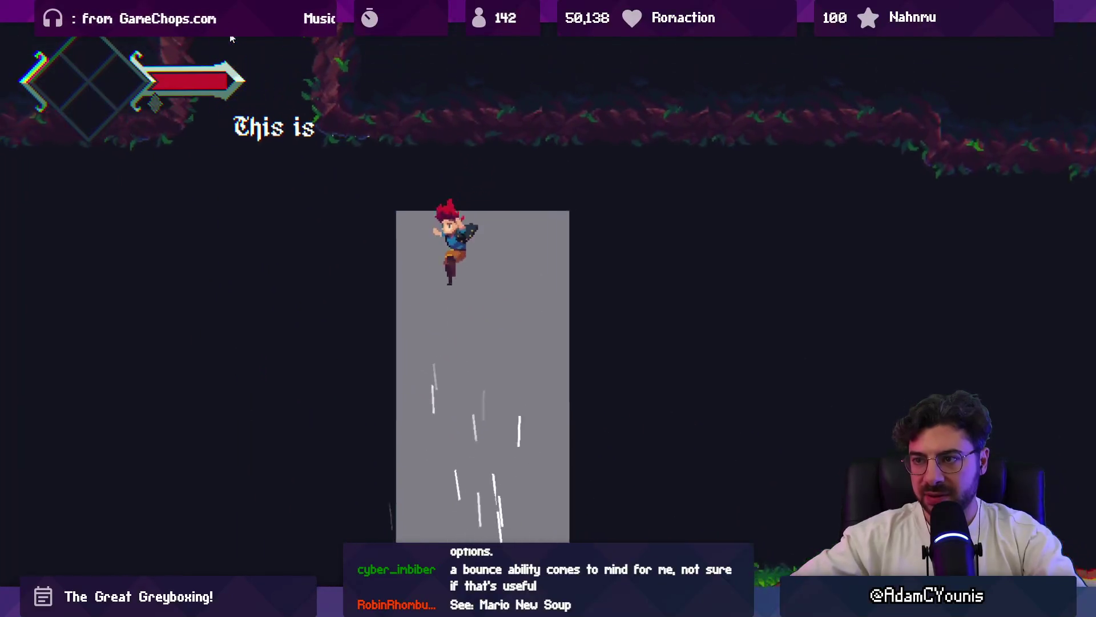
key("Right")
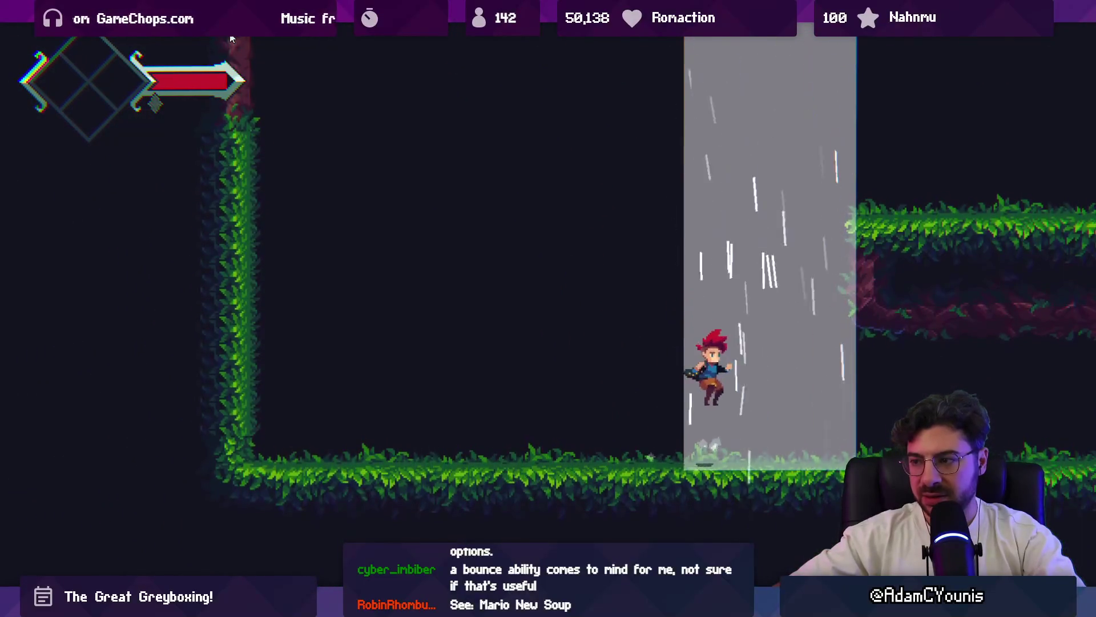
key("Right")
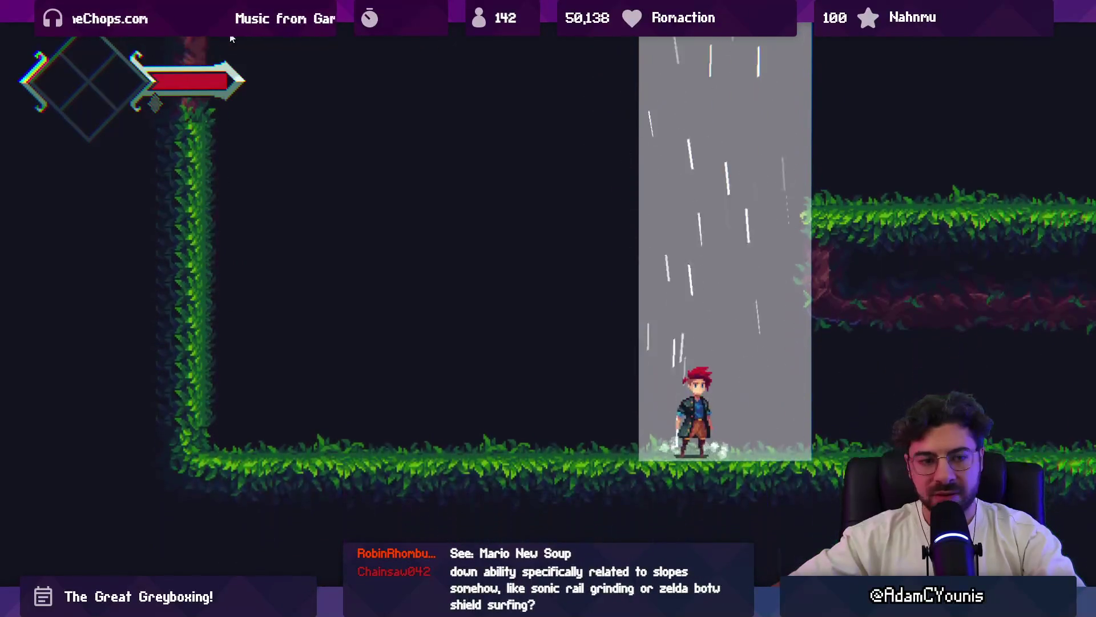
key("Right")
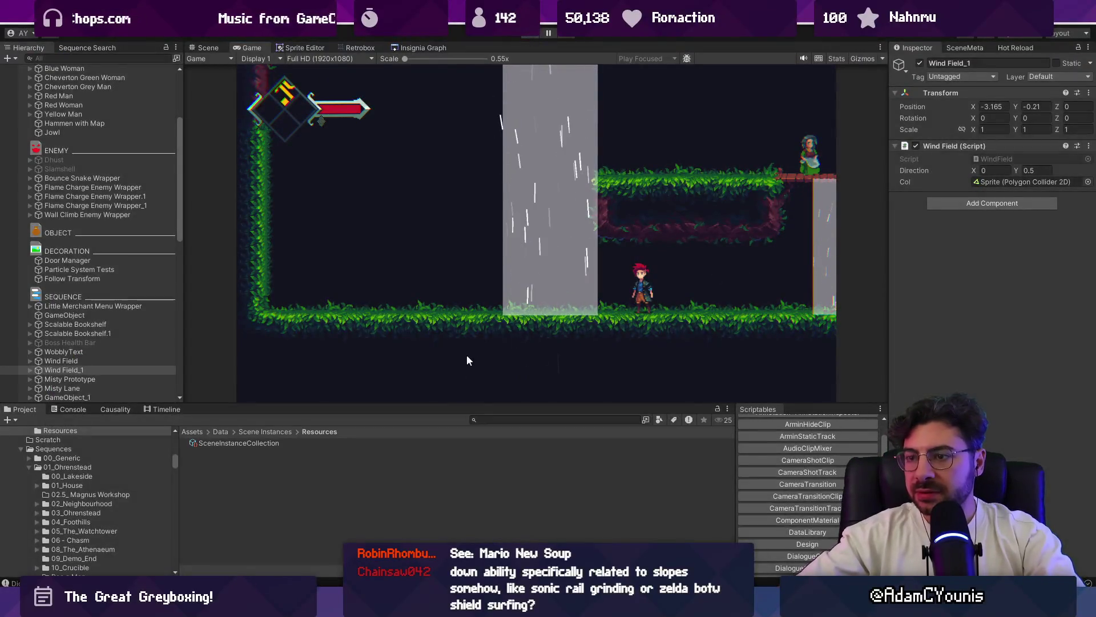
key("ctrl+p")
- Leave the VS Code script browsing and stage all 179 changes in Fork's Local Changes
left_click_drag(475, 403, 479, 361)
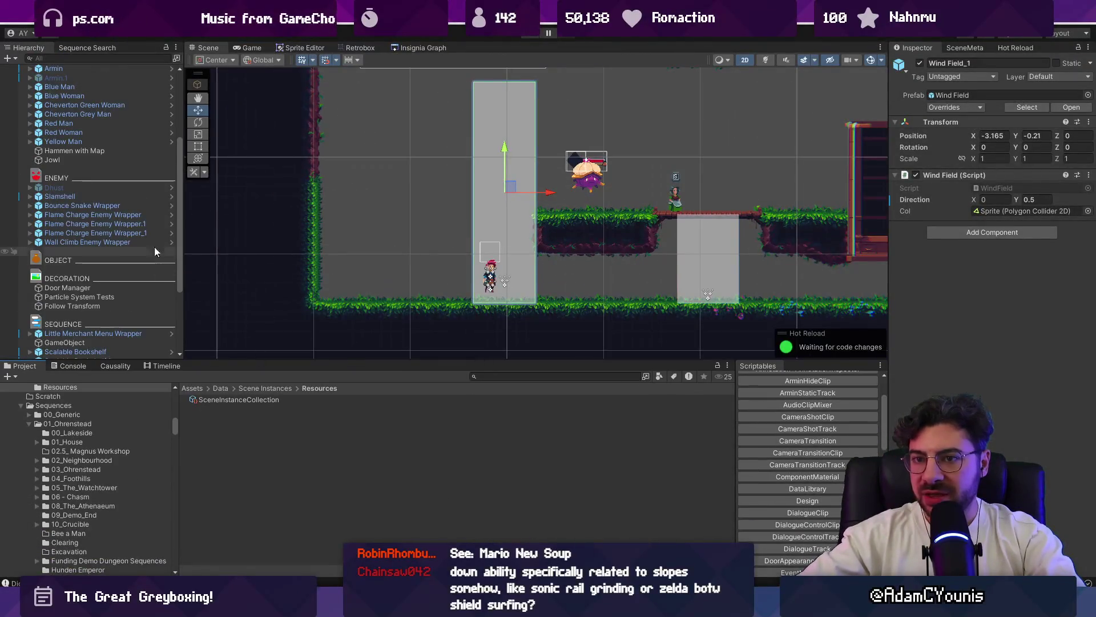
key("alt+Tab")
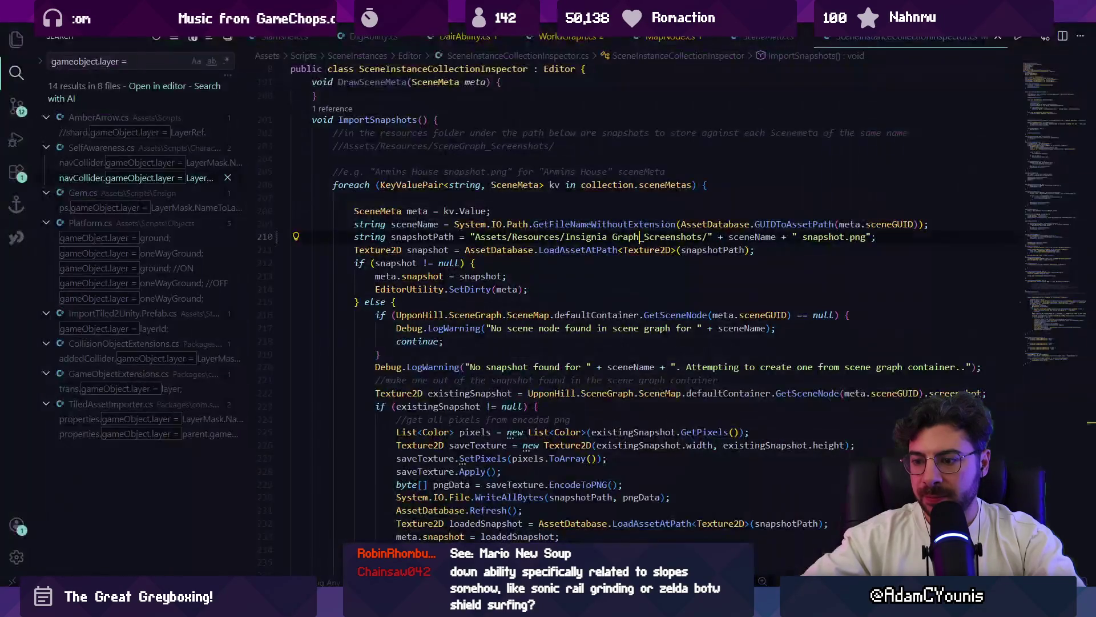
scroll(501, 269, "up", 3)
key("alt+Left")
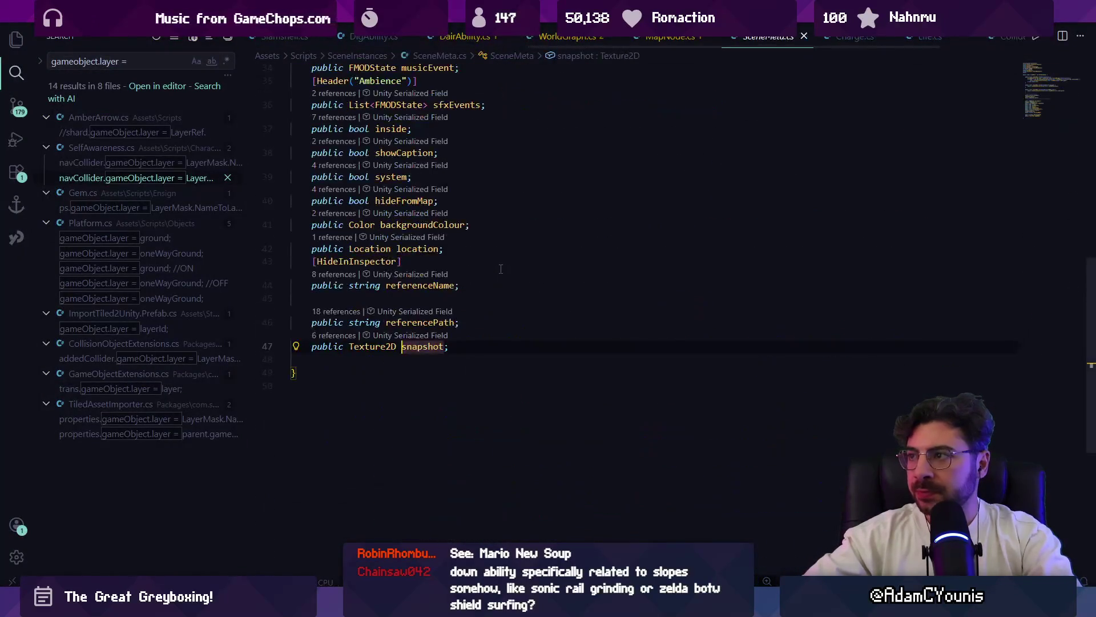
key("alt+Left")
key("alt+Left")
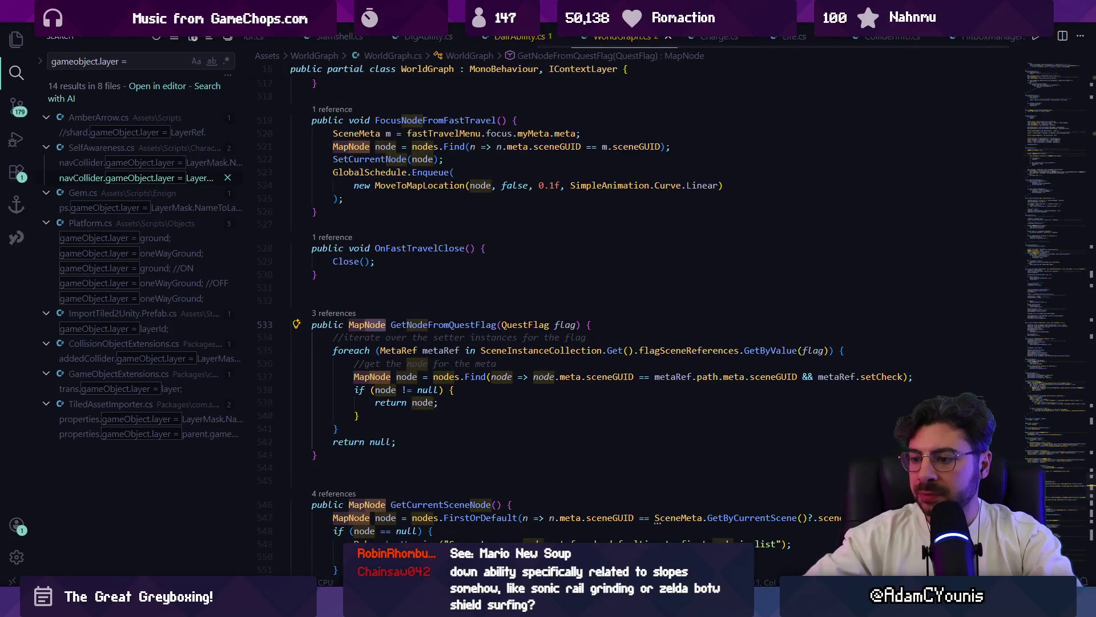
key("alt+Tab")
left_click(598, 70)
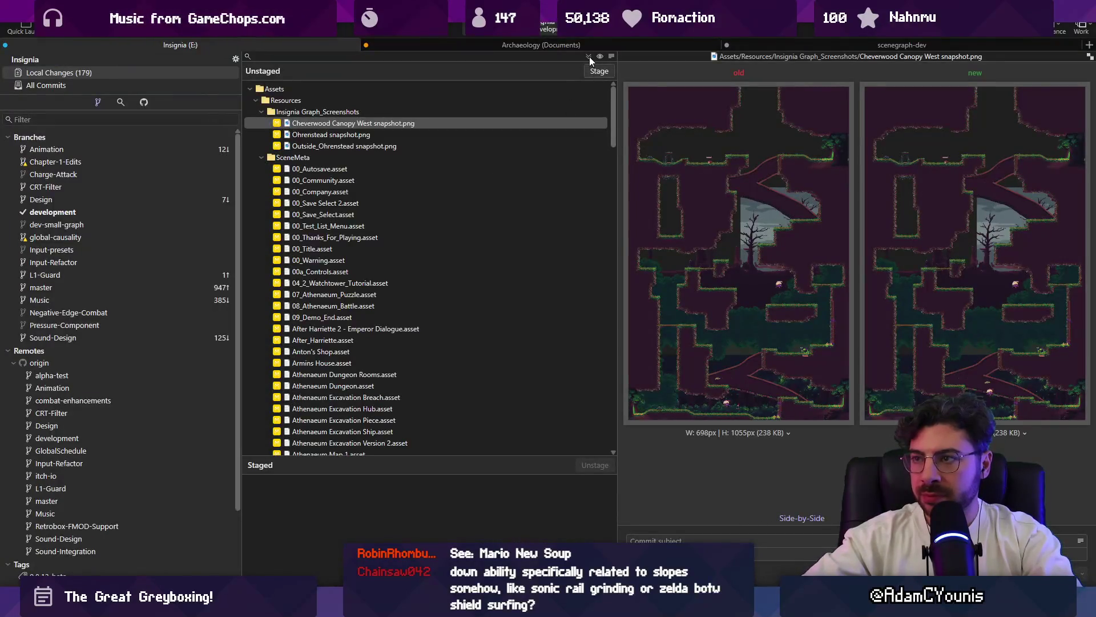
- Commit the staged changes as 'Fixes broken scene screenshots', push it, and switch to Aseprite
left_click(675, 540)
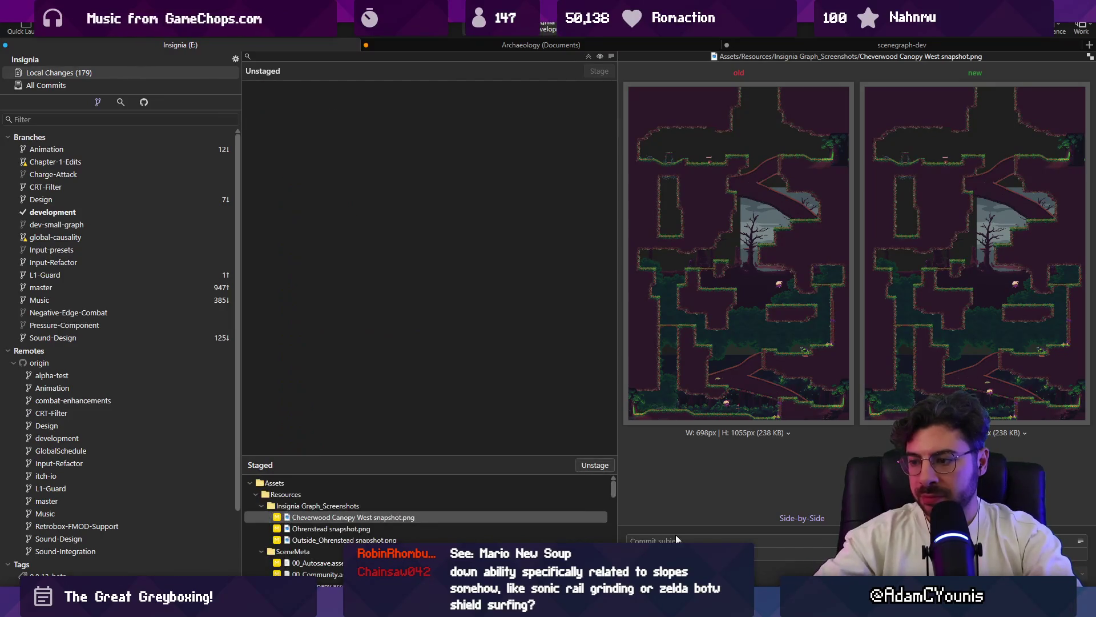
type("Fixes broken scene screenshots a")
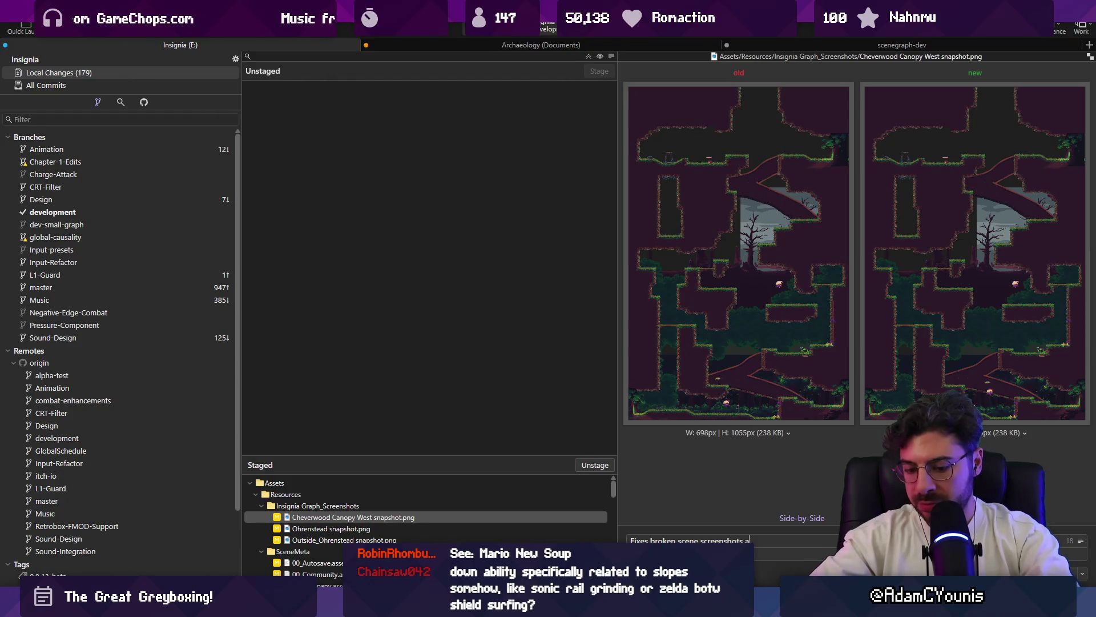
type("cross the game")
key("ctrl+Return")
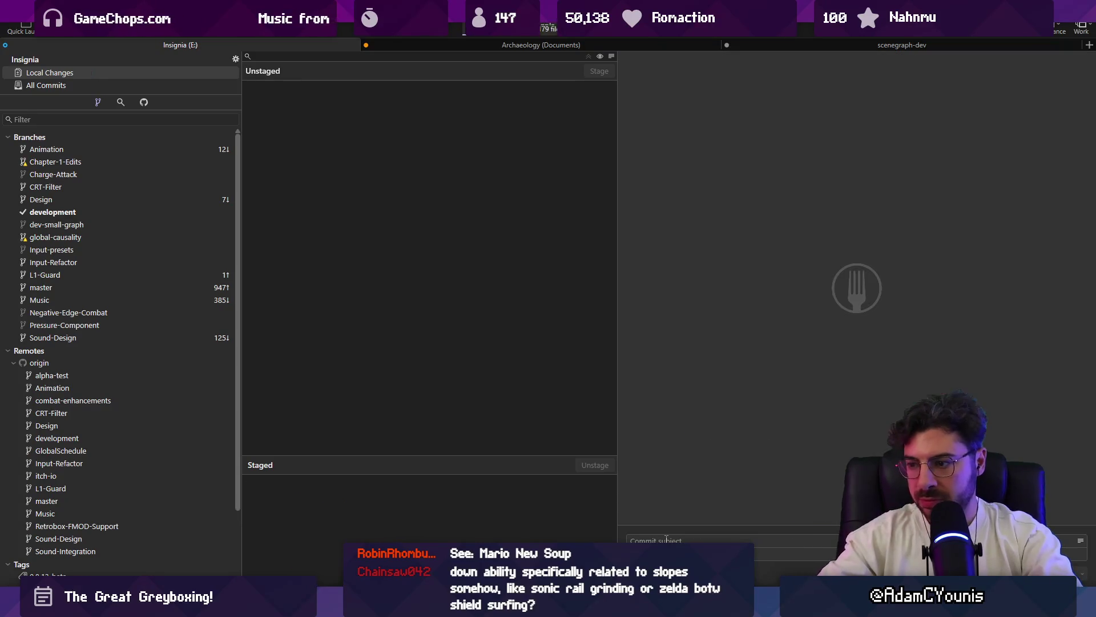
key("ctrl+shift+p")
left_click(620, 333)
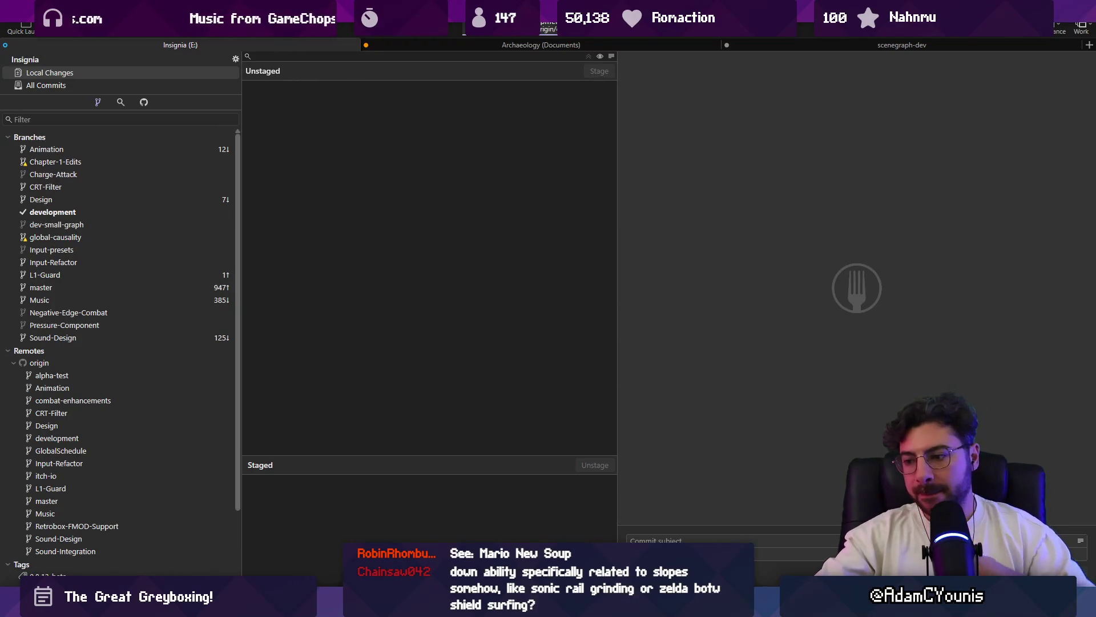
key("alt+Tab")
key("ctrl+Tab")
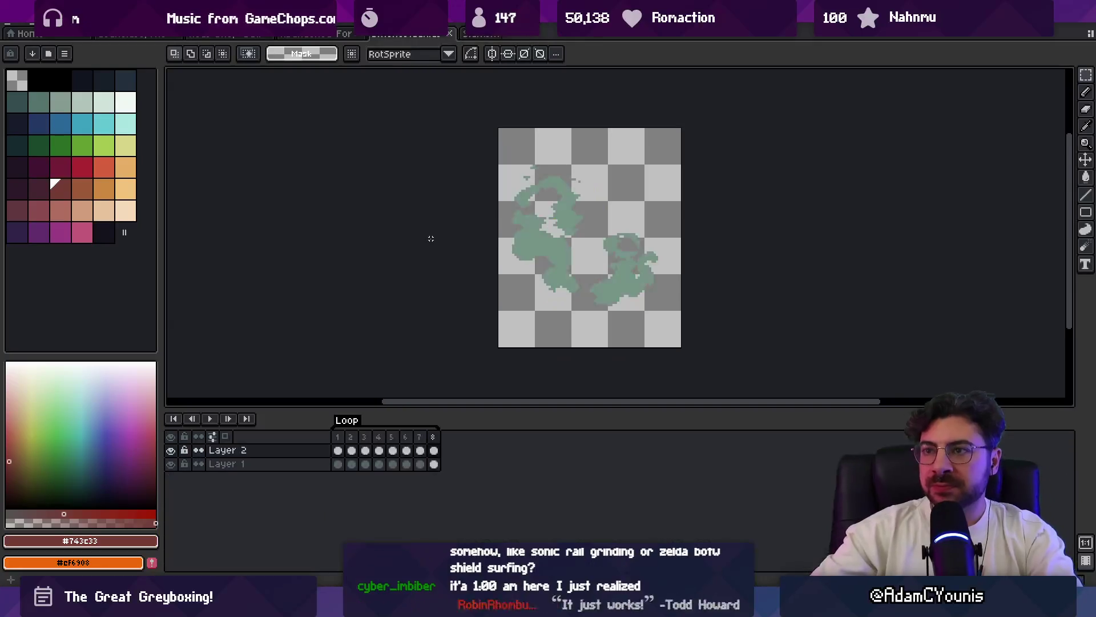
- Find and open the Armin Down Thrust sprite via the Everything file search
key("ctrl+Tab")
key("ctrl+Tab")
key("ctrl+Tab")
key("ctrl+Tab")
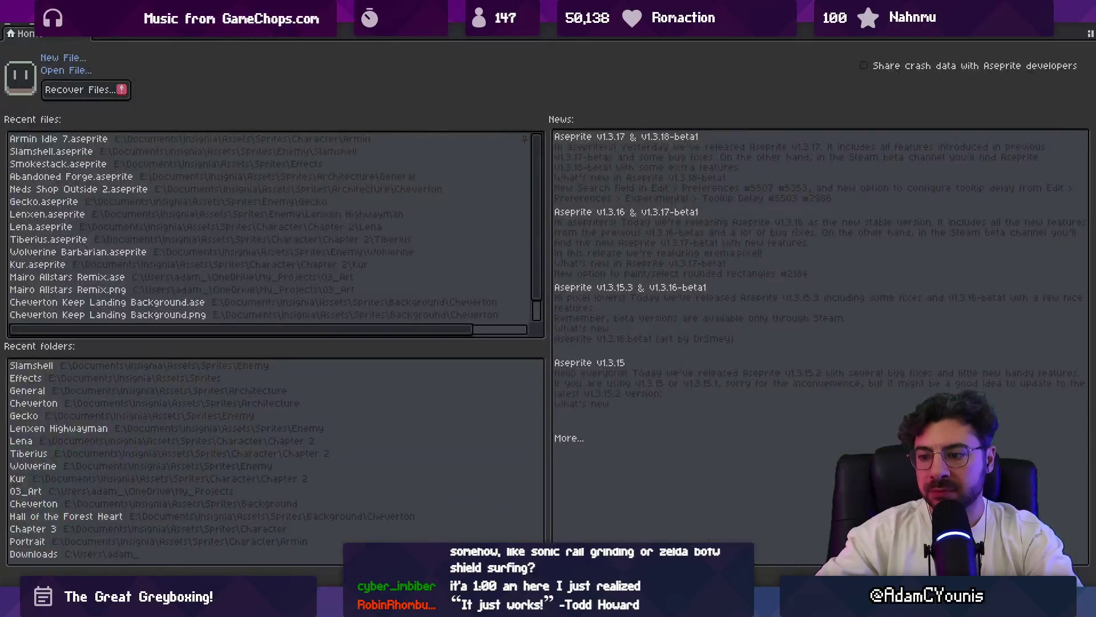
key("alt+space")
type("plunge .ase")
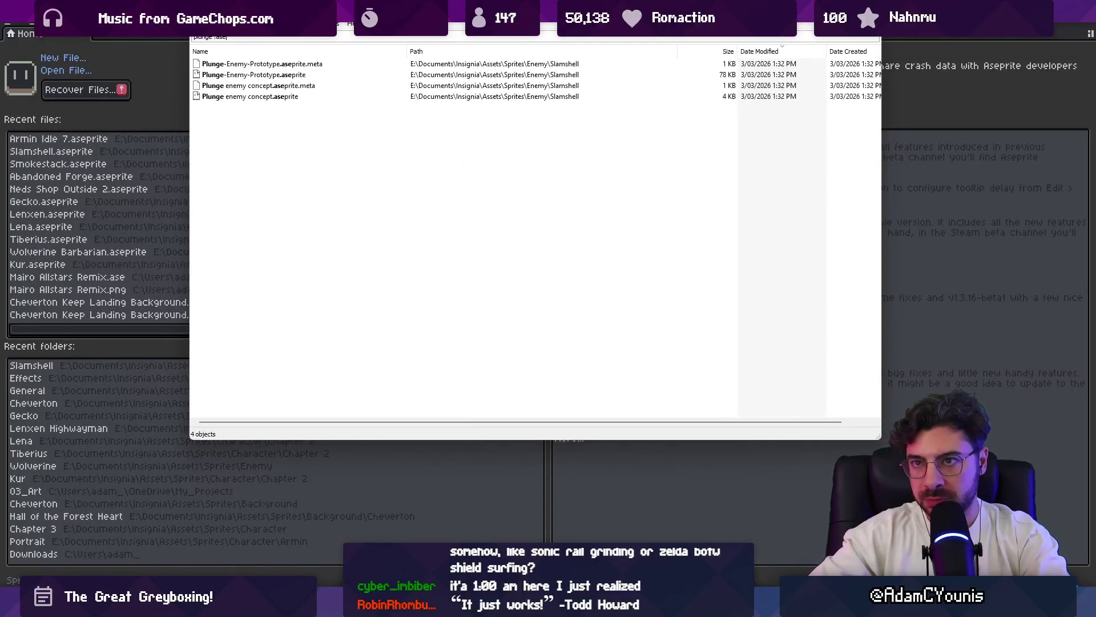
key("Down")
key("Down")
key("Down")
key("Return")
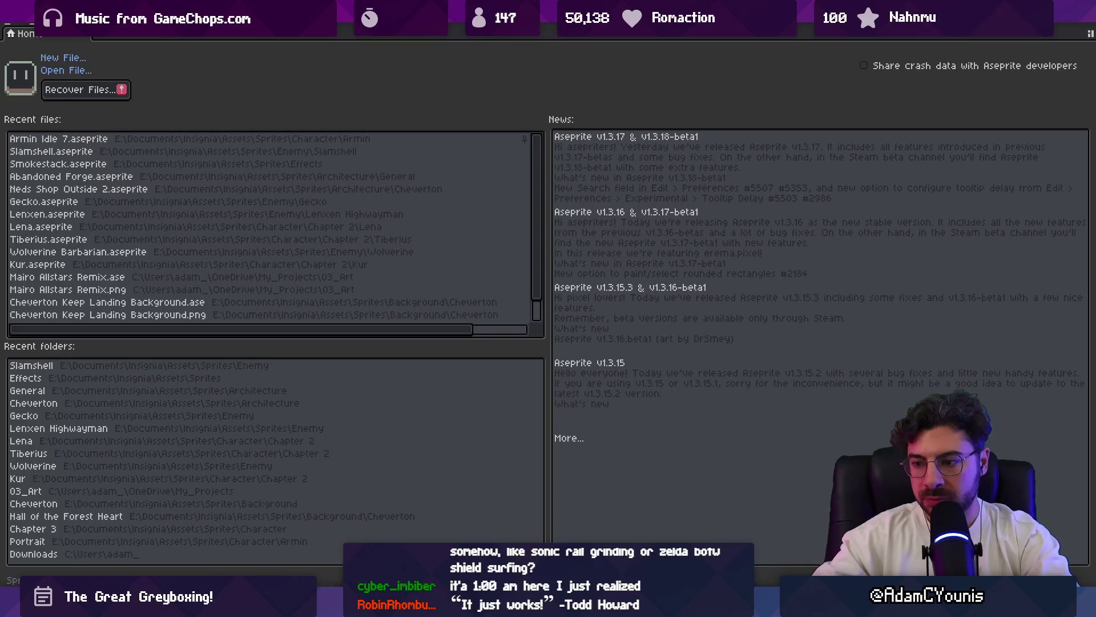
key("alt+space")
type("armin")
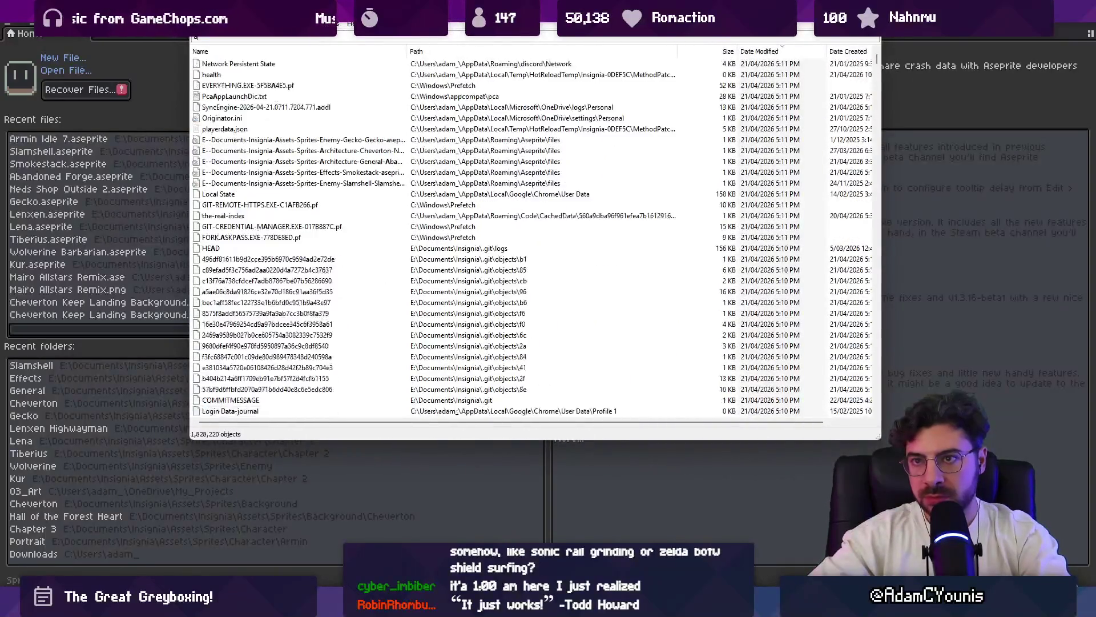
type(" idl")
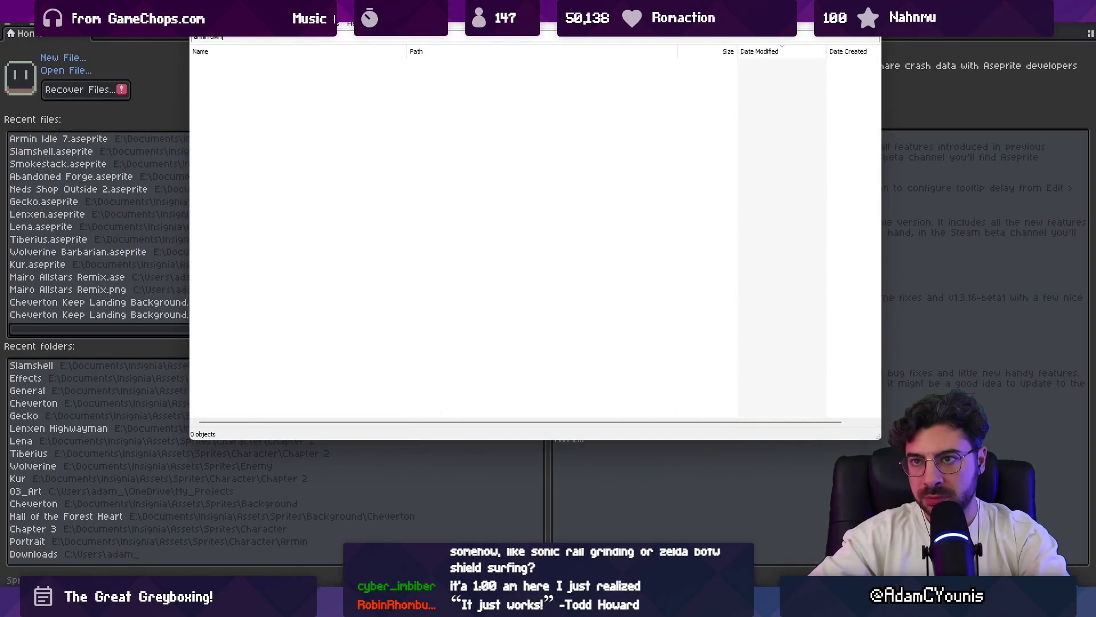
key("BackSpace")
key("BackSpace")
type("down thrust")
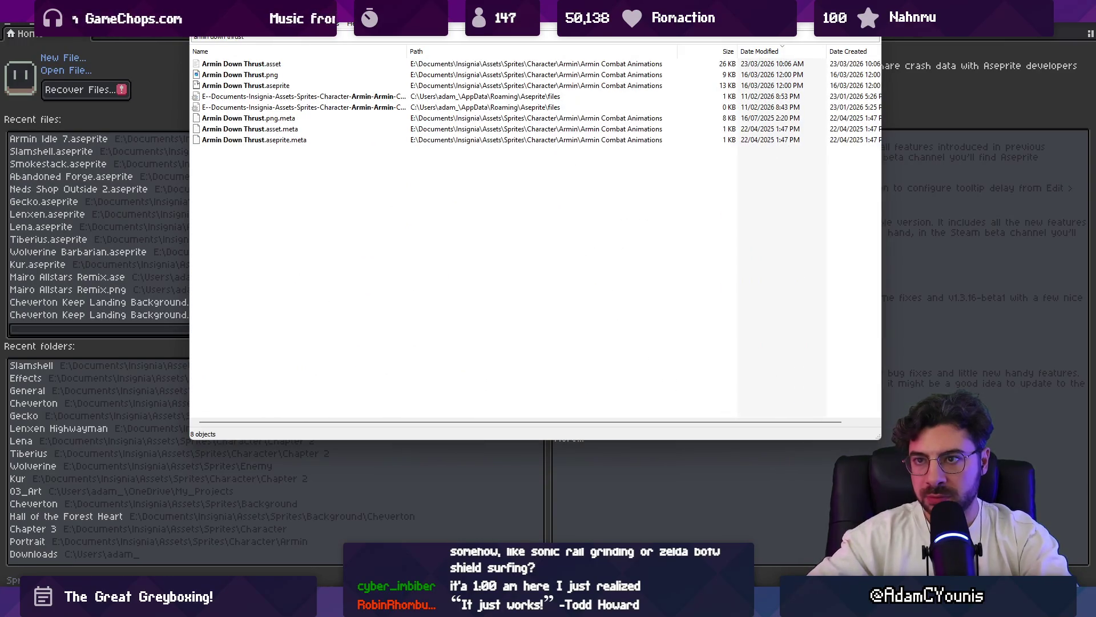
type(" aseprite")
key("Down")
key("Return")
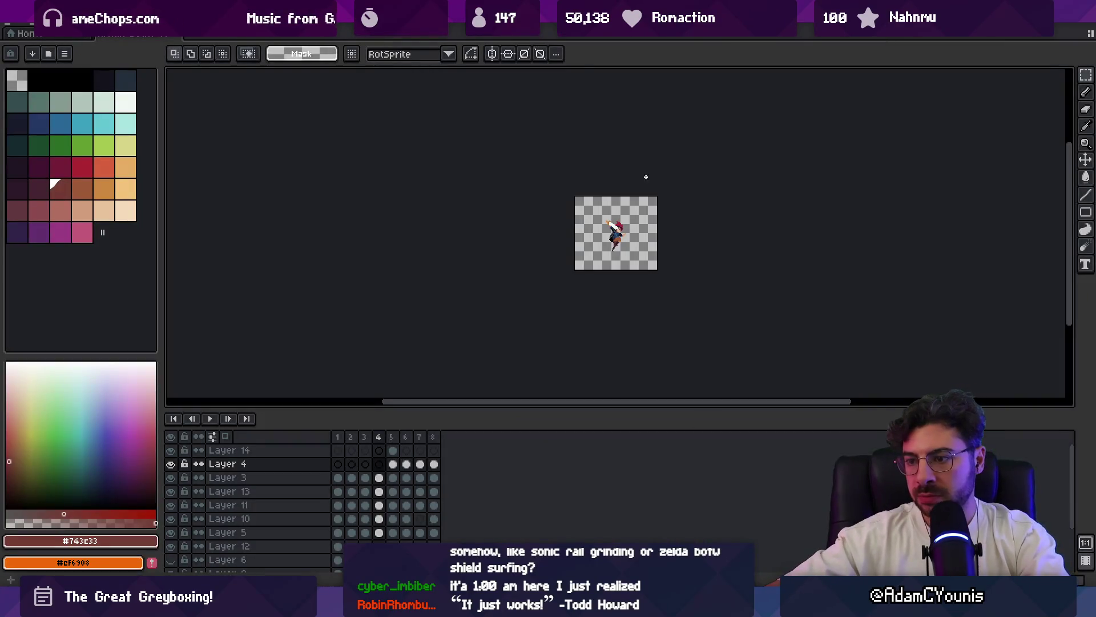
scroll(646, 177, "up", 1)
- Review the animation's frames 1 to 5, check Open Recent, and return to Unity
left_click_drag(337, 437, 396, 444)
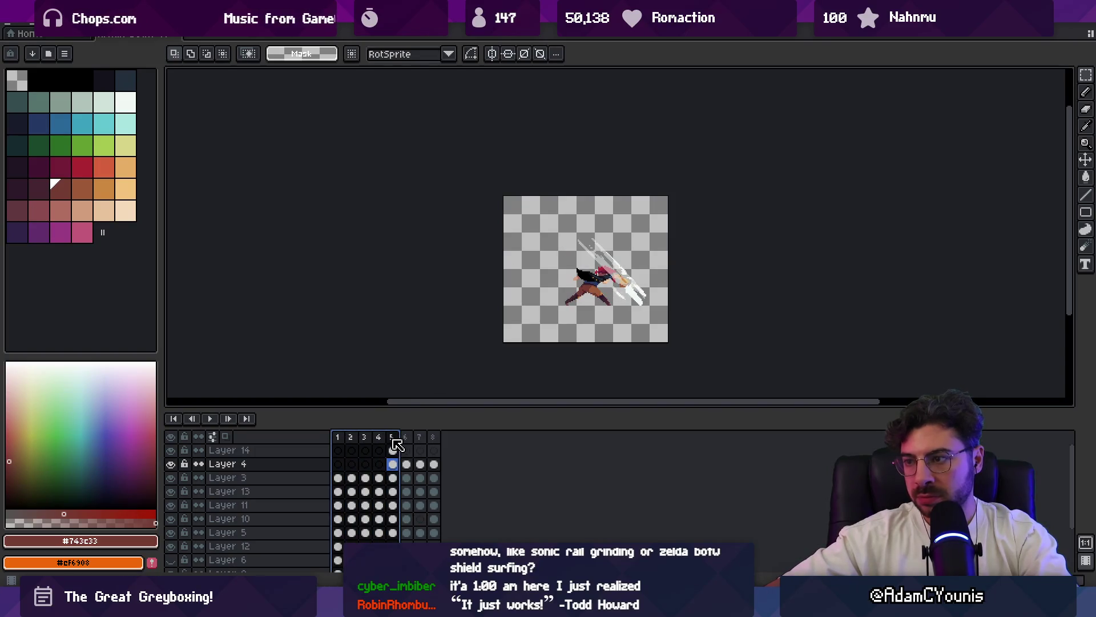
left_click_drag(396, 444, 340, 441)
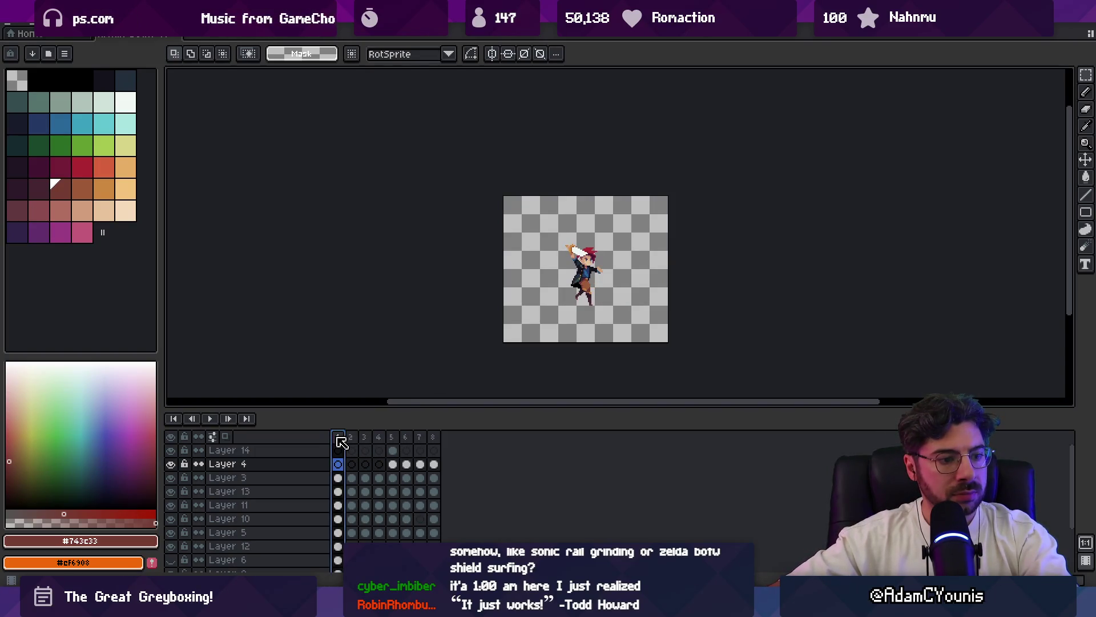
scroll(292, 274, "up", 1)
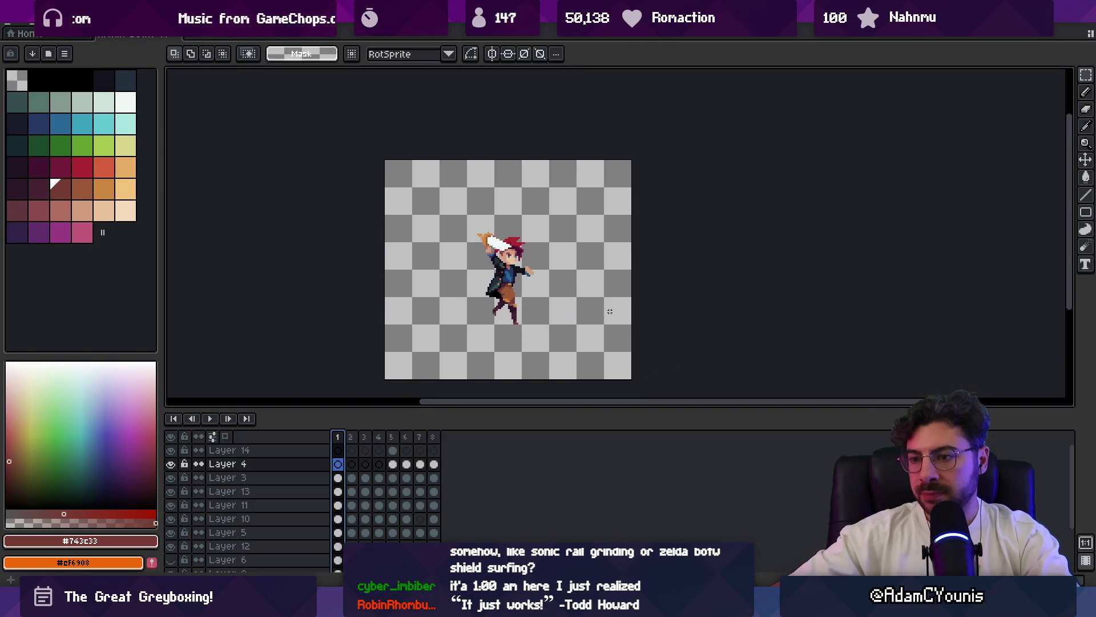
left_click(25, 26)
mouse_move(43, 60)
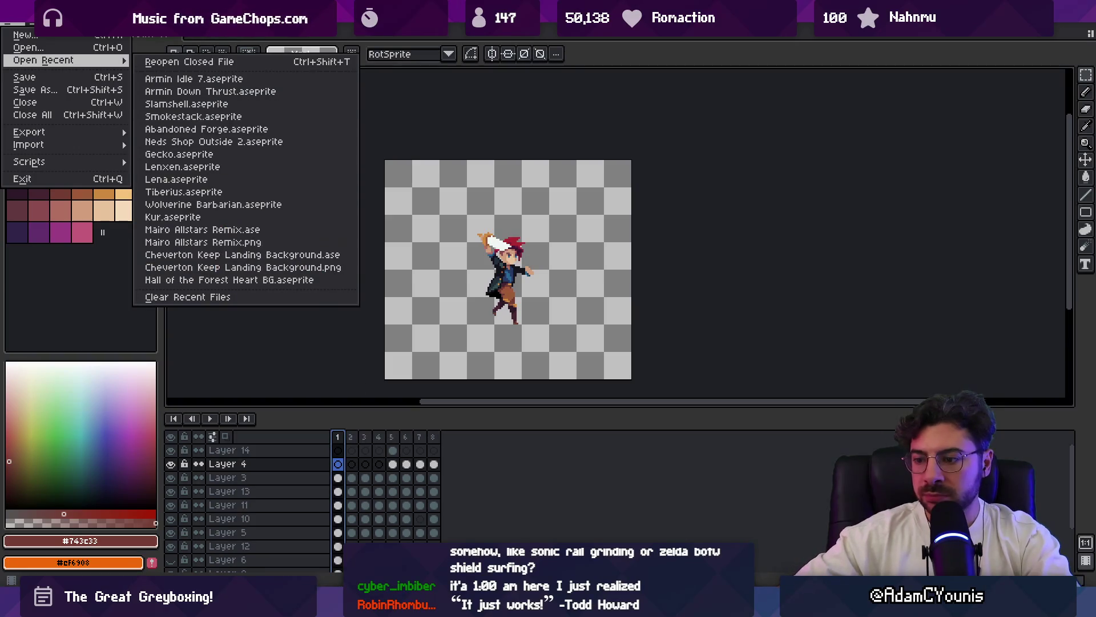
key("alt+Tab")
scroll(494, 278, "up", 1)
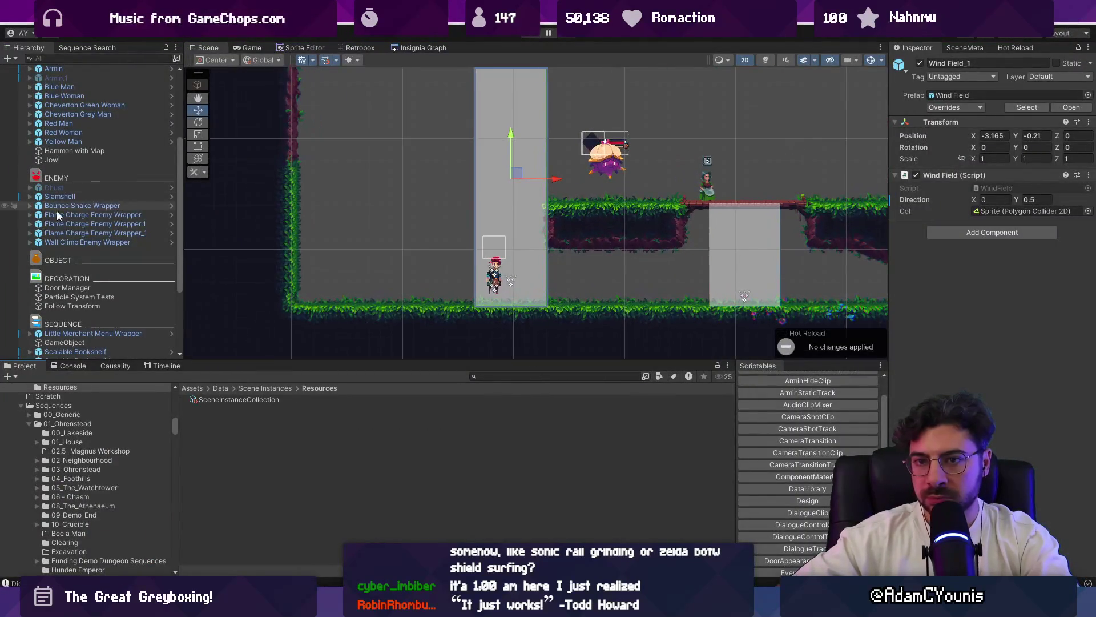
- Select Armin and browse its Behaviours children, checking Old Ability and Combat Behaviours
left_click(494, 278)
left_click(29, 69)
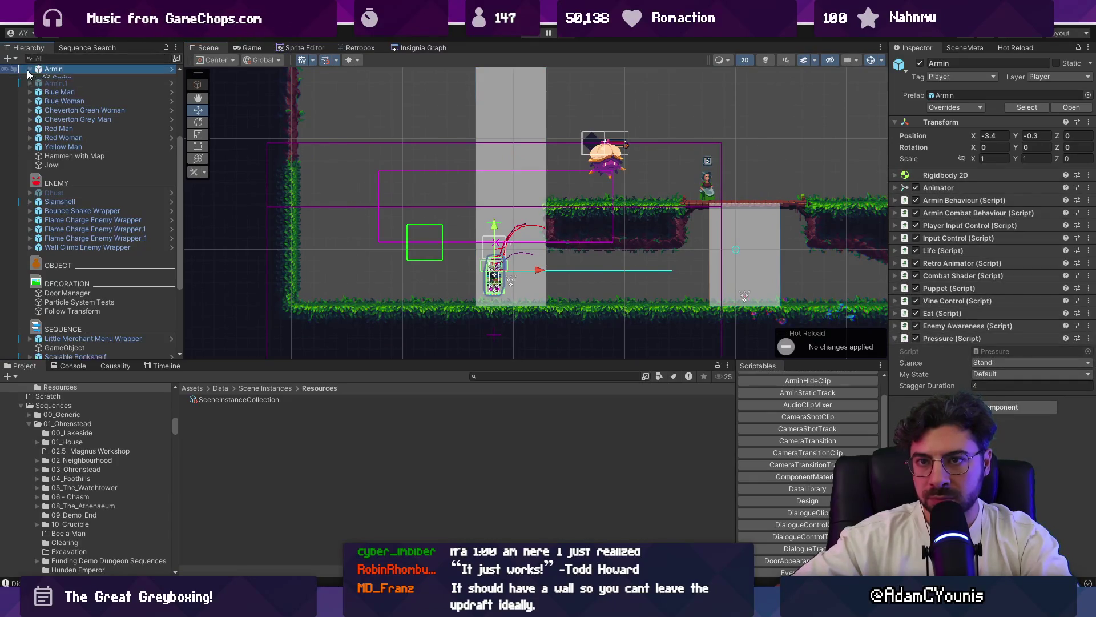
left_click(39, 87)
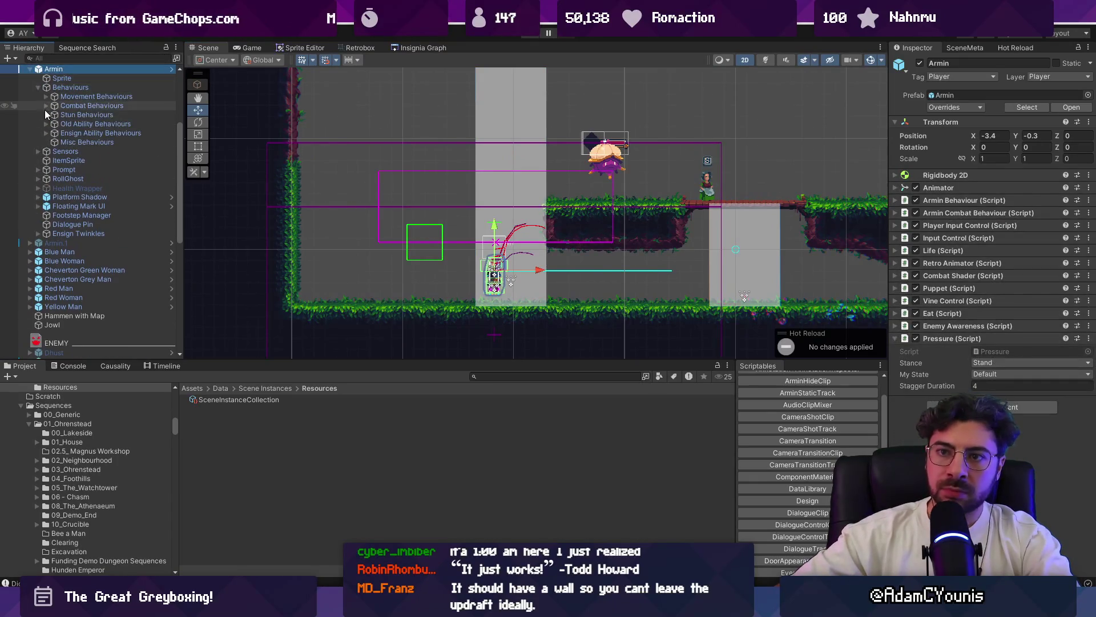
left_click(47, 125)
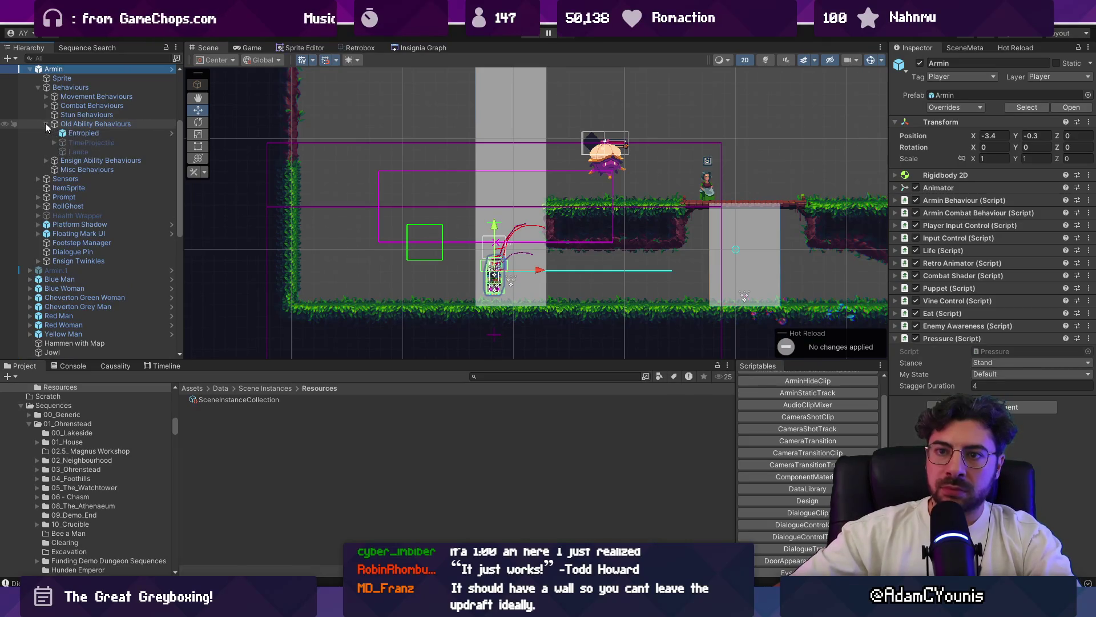
left_click(47, 105)
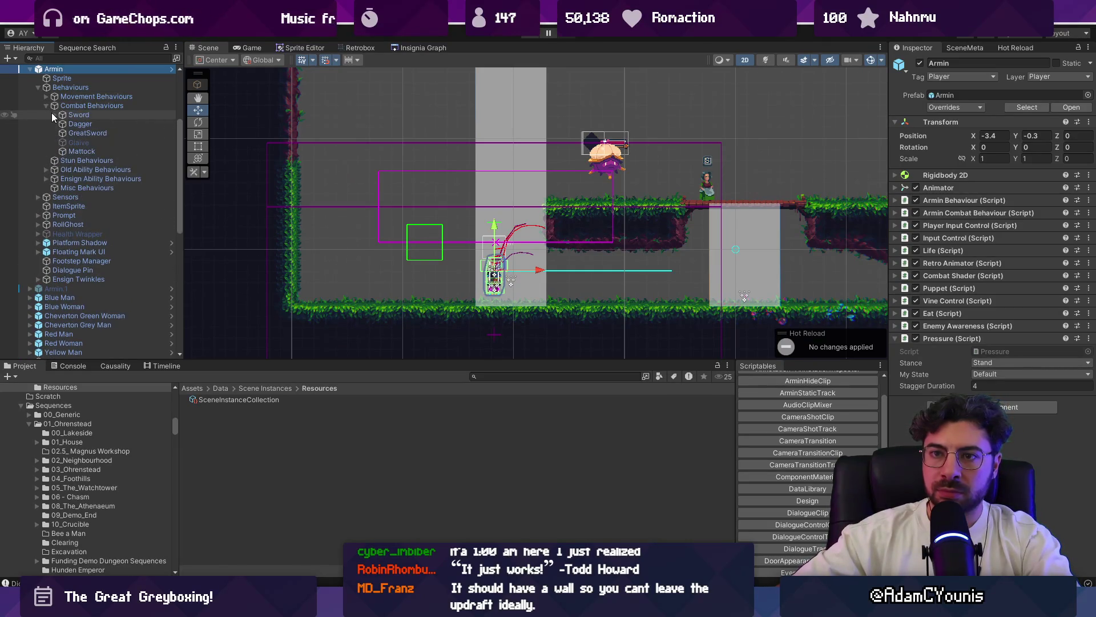
left_click(47, 106)
- Inspect Meteor Dair under Ensign Ability Behaviours > Yellow and open its Armin Dair sprite in Aseprite
left_click(77, 133)
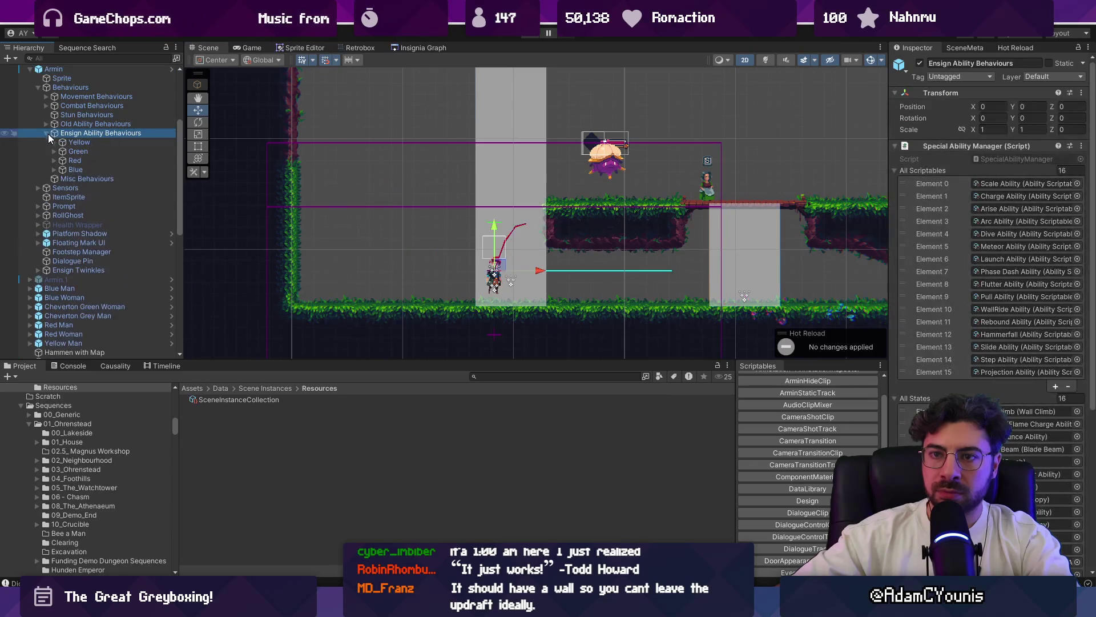
left_click(55, 150)
left_click(63, 151)
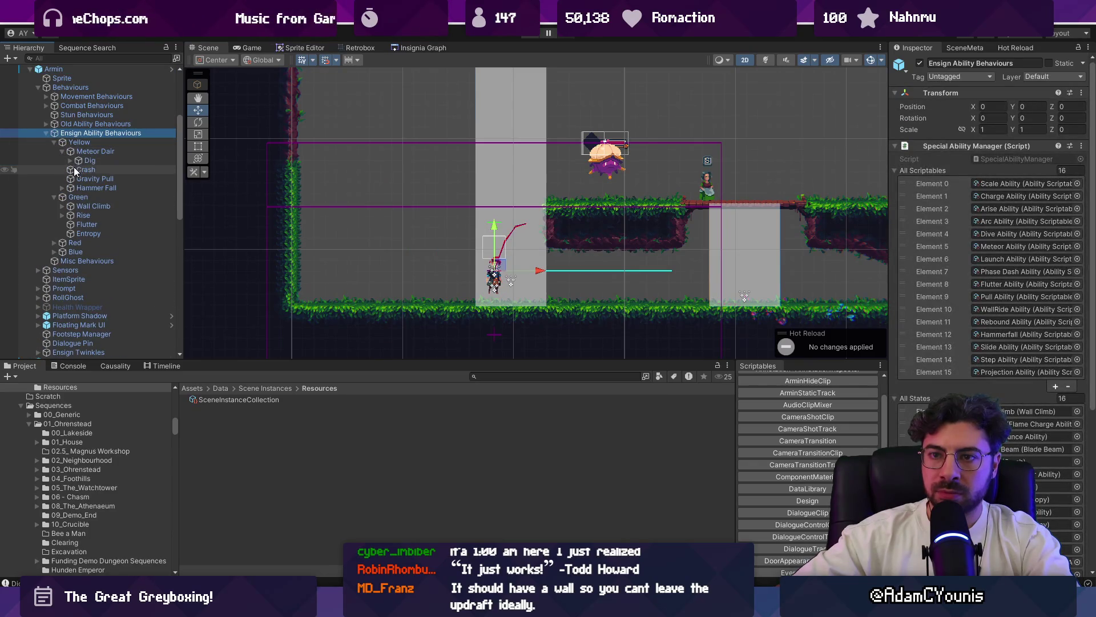
left_click(1027, 218)
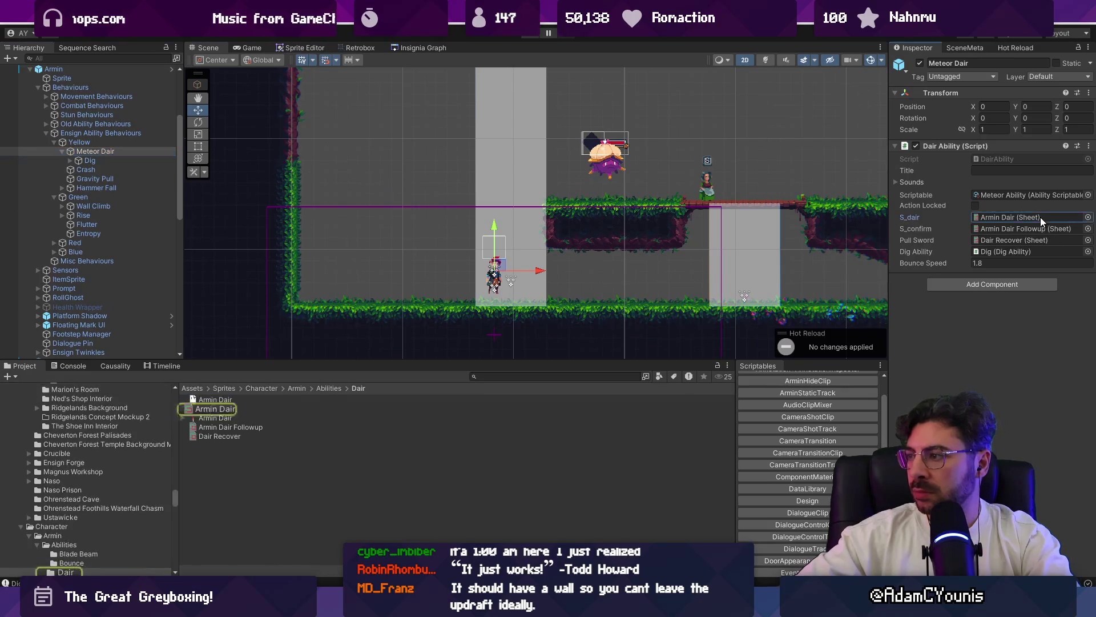
double_click(241, 407)
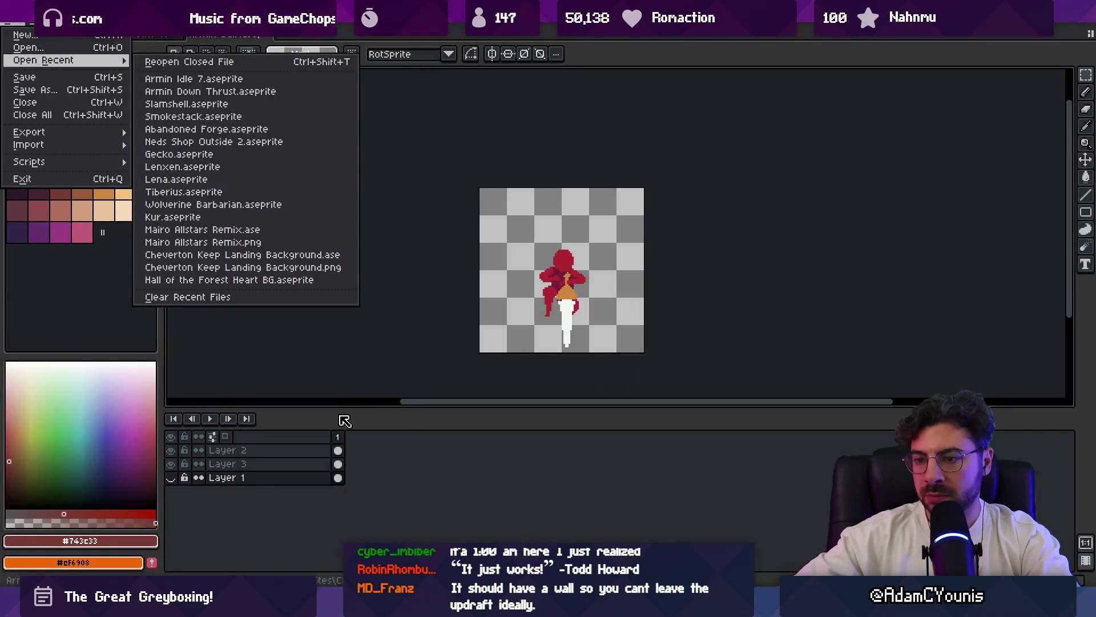
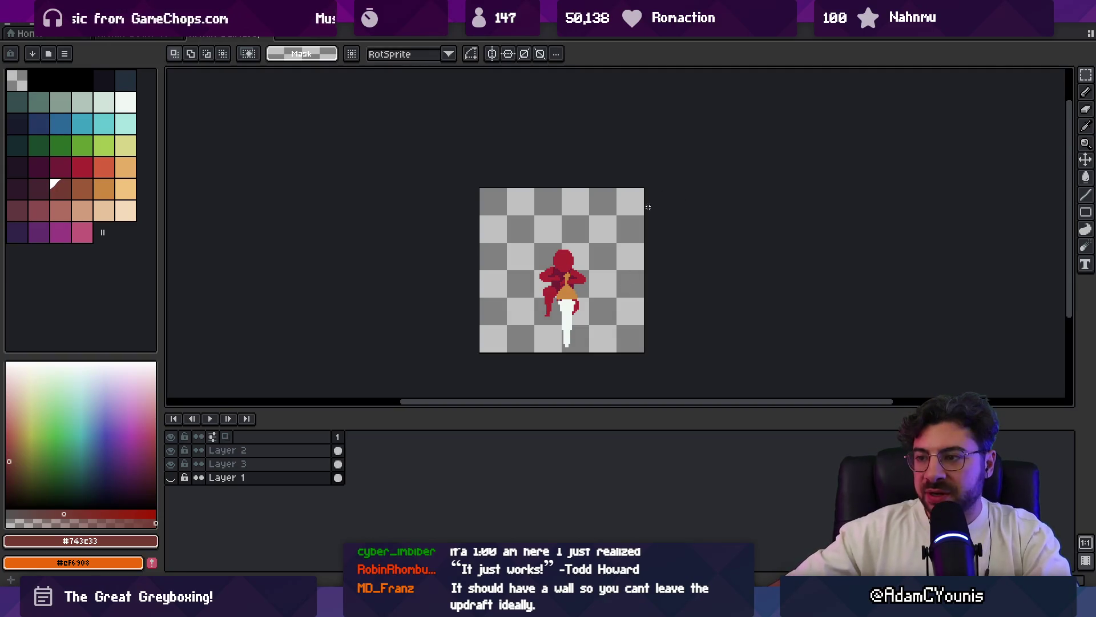
scroll(578, 286, "up", 1)
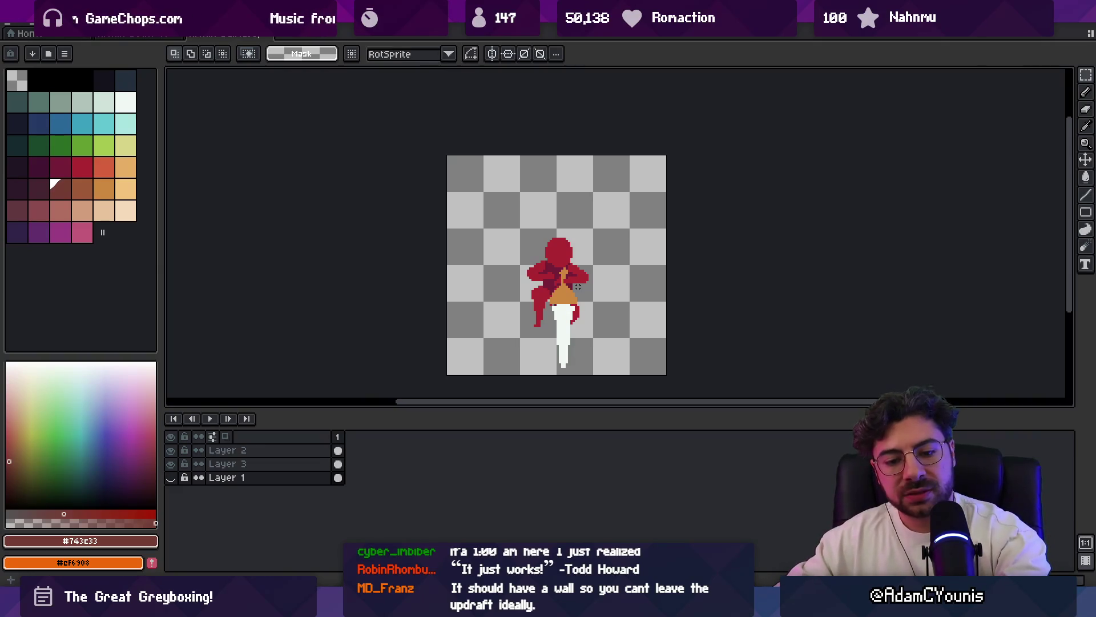
- Switch from Aseprite to the Figma design document
key("alt+Tab")
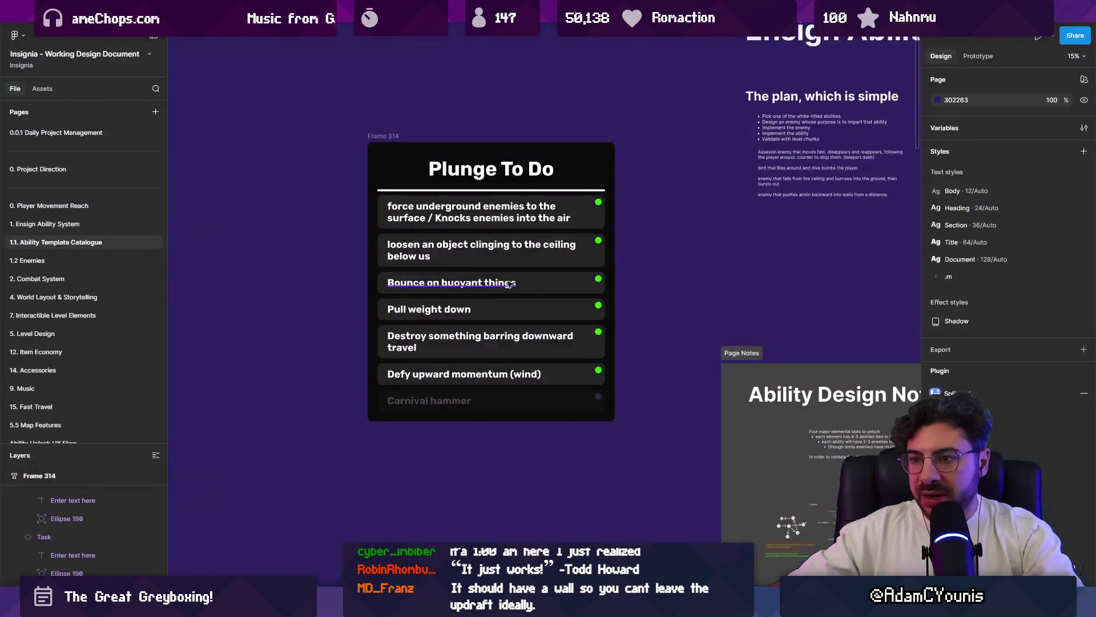
- Duplicate a task card out beside the Plunge To Do frame and rename it Ground Thrust
left_click_drag(533, 223, 228, 223)
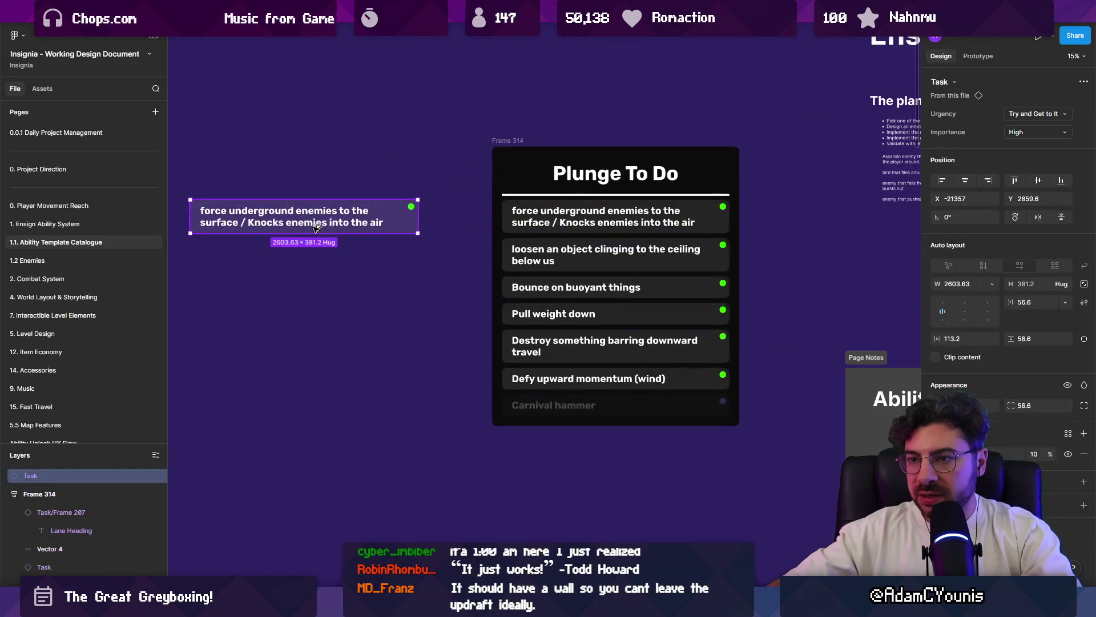
scroll(421, 225, "left", 2)
double_click(421, 225)
type("Ground")
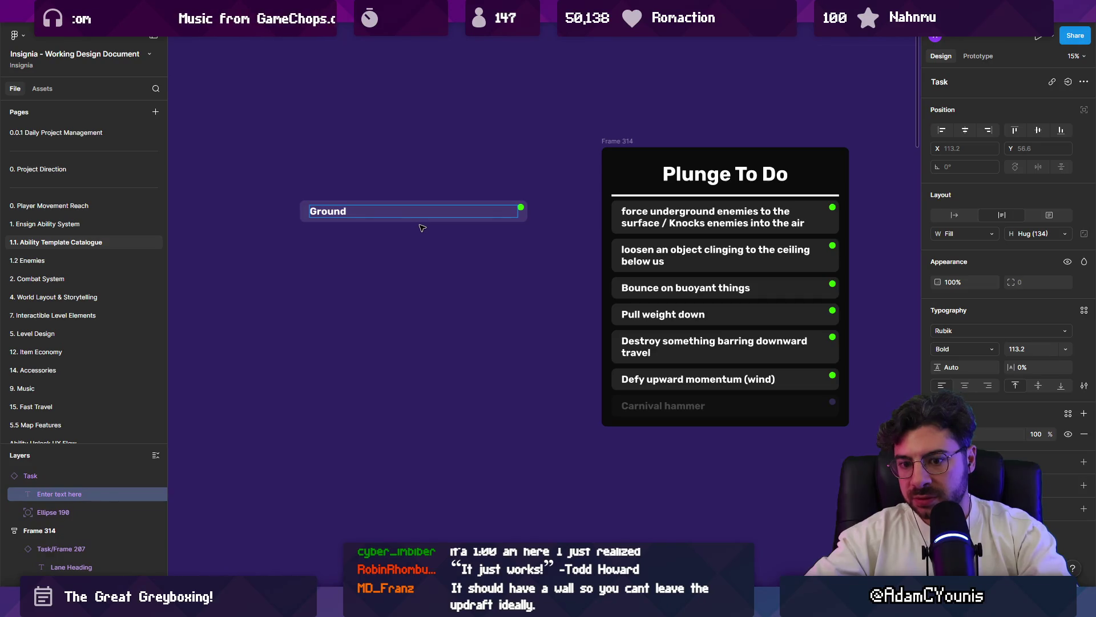
key("Escape")
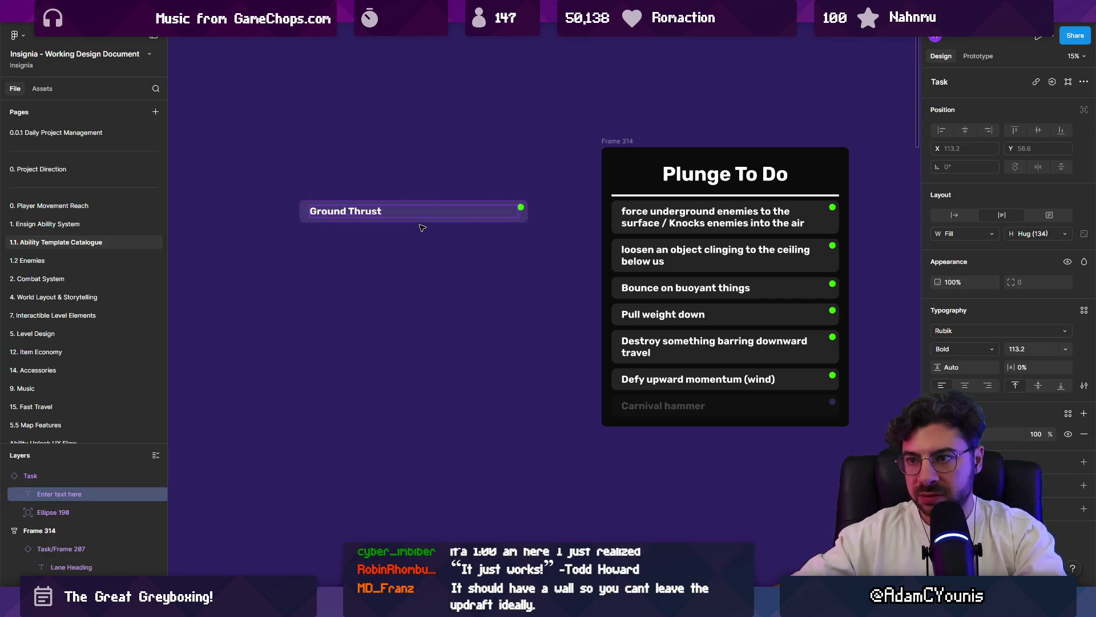
key("Escape")
- Duplicate that card below it and rename the copy Air Thrust
left_click_drag(421, 225, 374, 242)
double_click(439, 241)
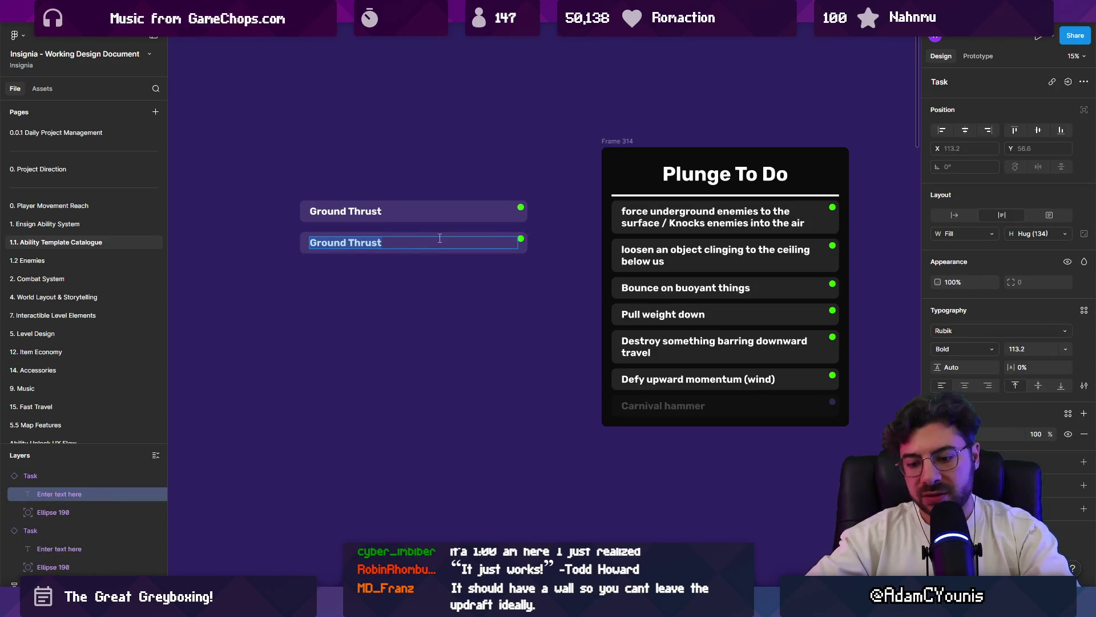
type("Ai")
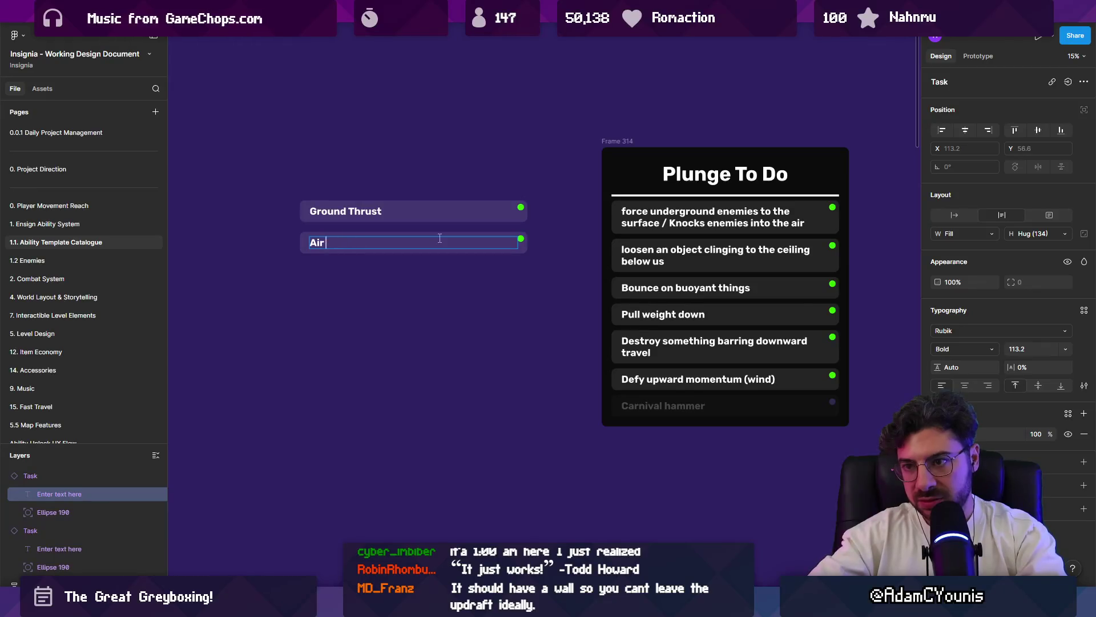
type("Thrust")
key("Escape")
key("Escape")
- Duplicate once more as a third card reading Pull out, then switch to Unity
left_click_drag(428, 249, 352, 279)
double_click(354, 279)
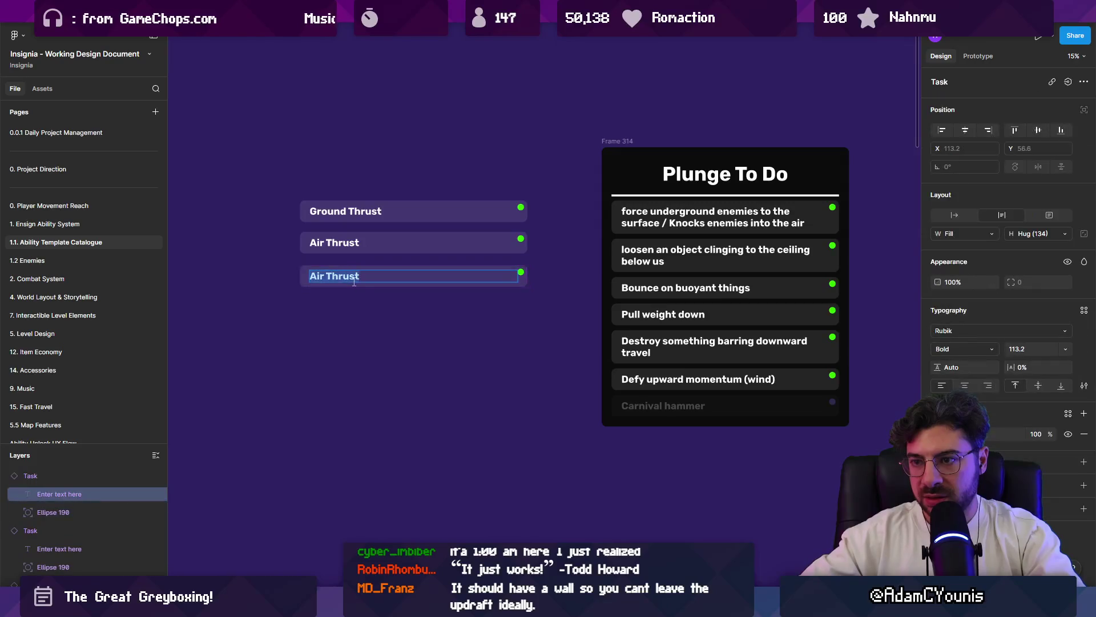
type("POull ops")
key("BackSpace")
key("BackSpace")
type("ut")
left_click(438, 485)
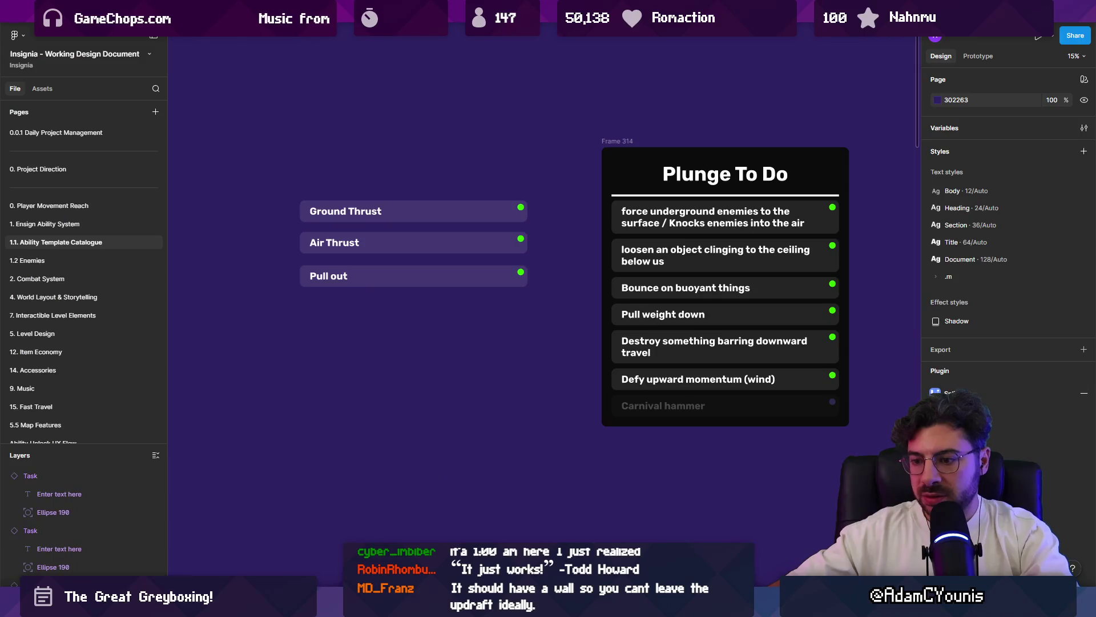
key("alt+Tab")
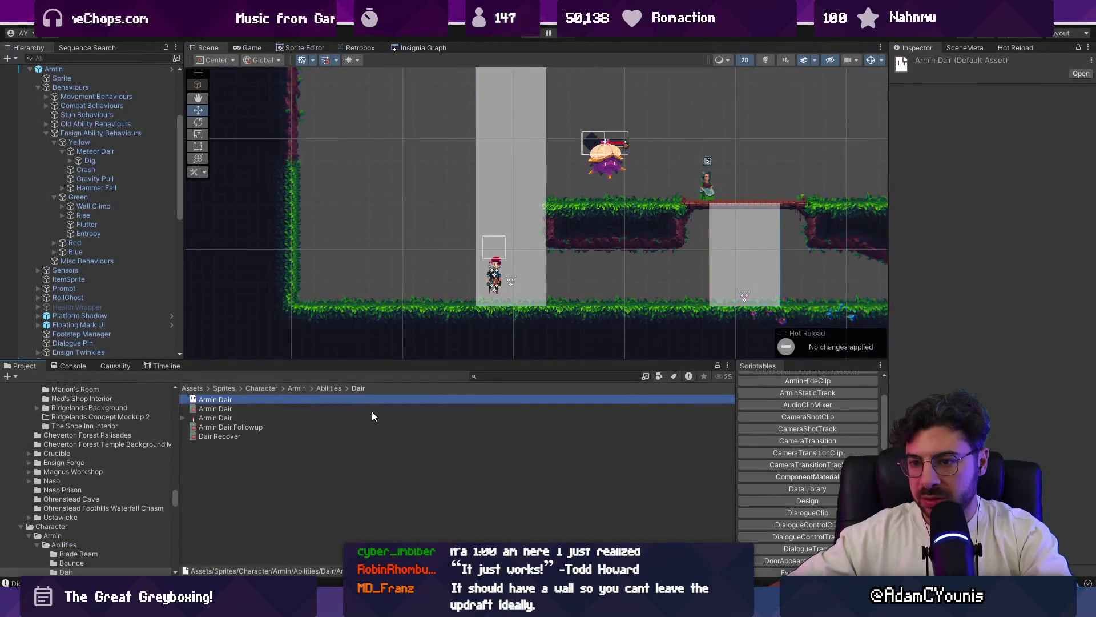
- Inspect the Dair Followup and Dair Recover sheets and ping their sprites in the project
left_click(240, 426)
left_click(999, 126)
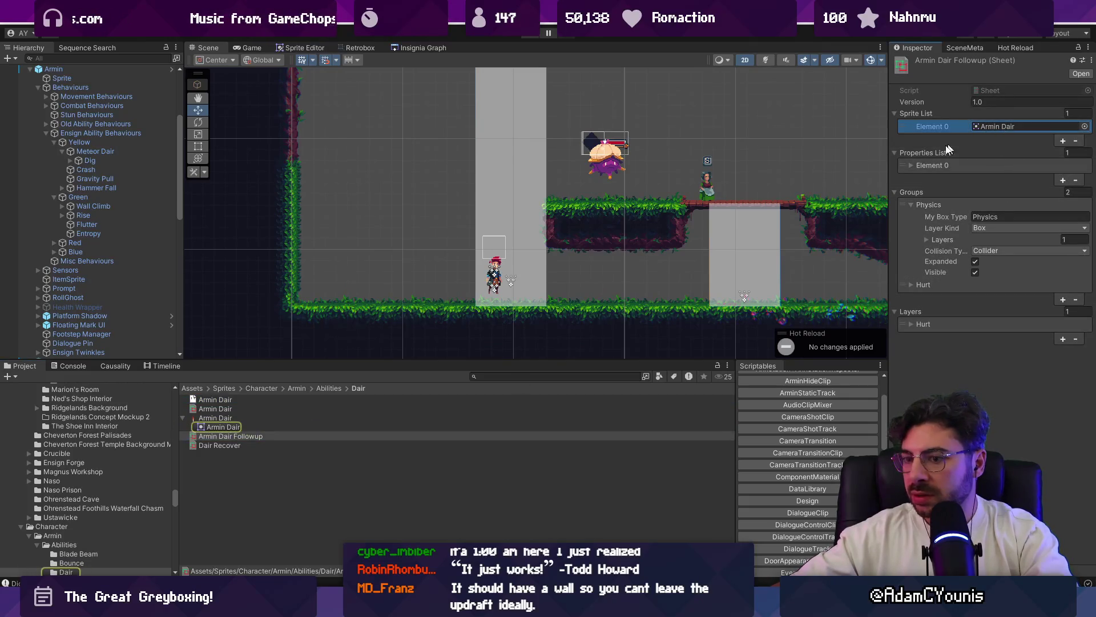
left_click(210, 445)
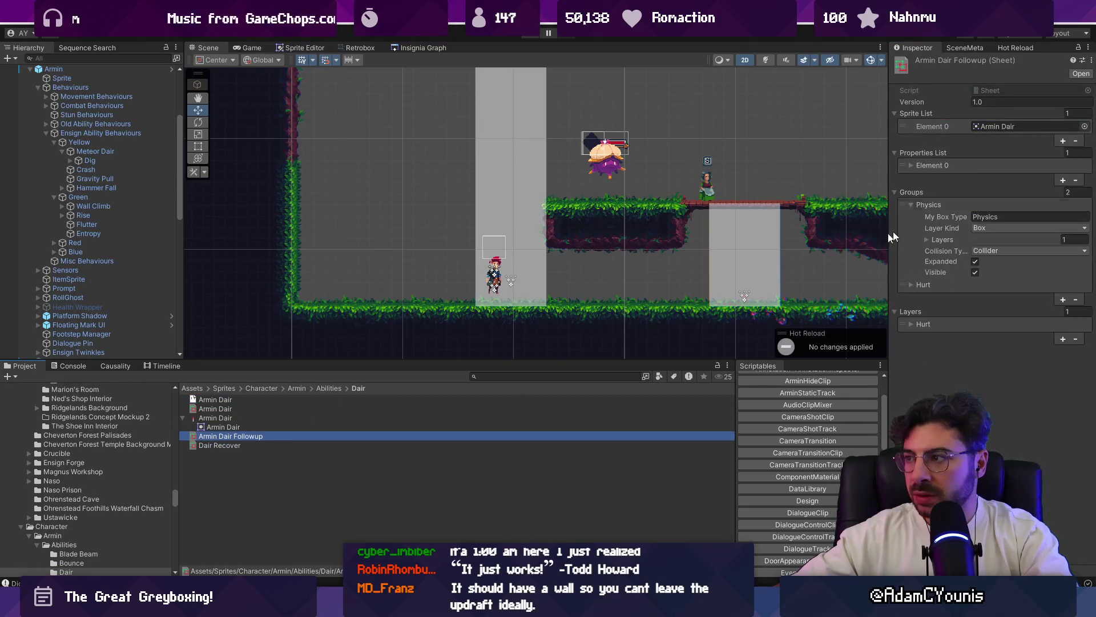
left_click(330, 445)
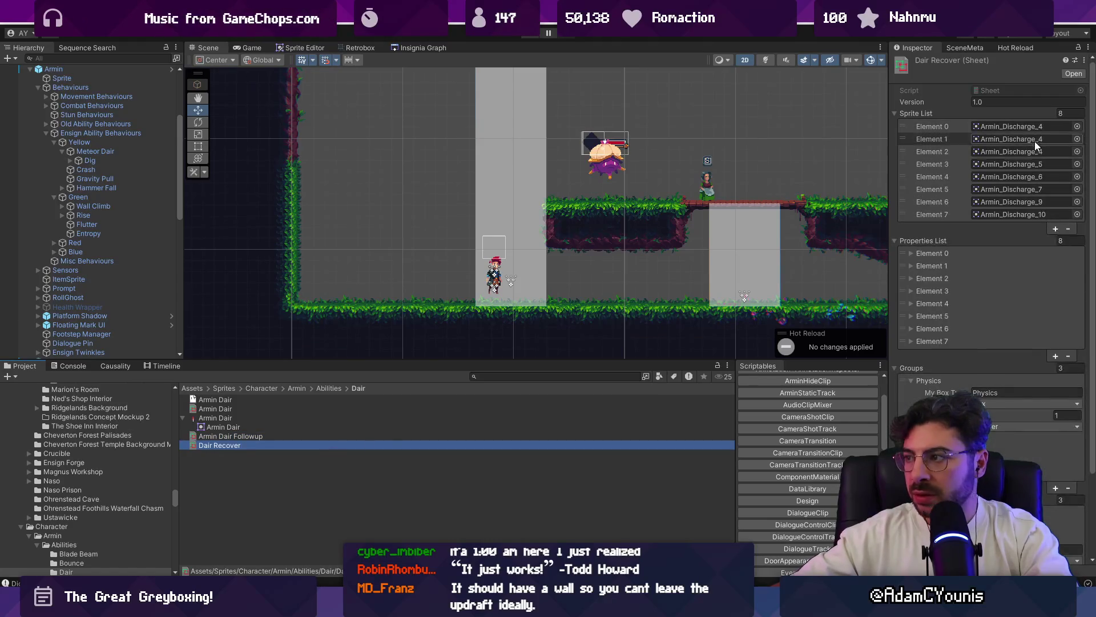
left_click(1011, 126)
- Search the project assets for 'armin discharge' and select the Armin_Discharge texture
left_click(504, 376)
type("di")
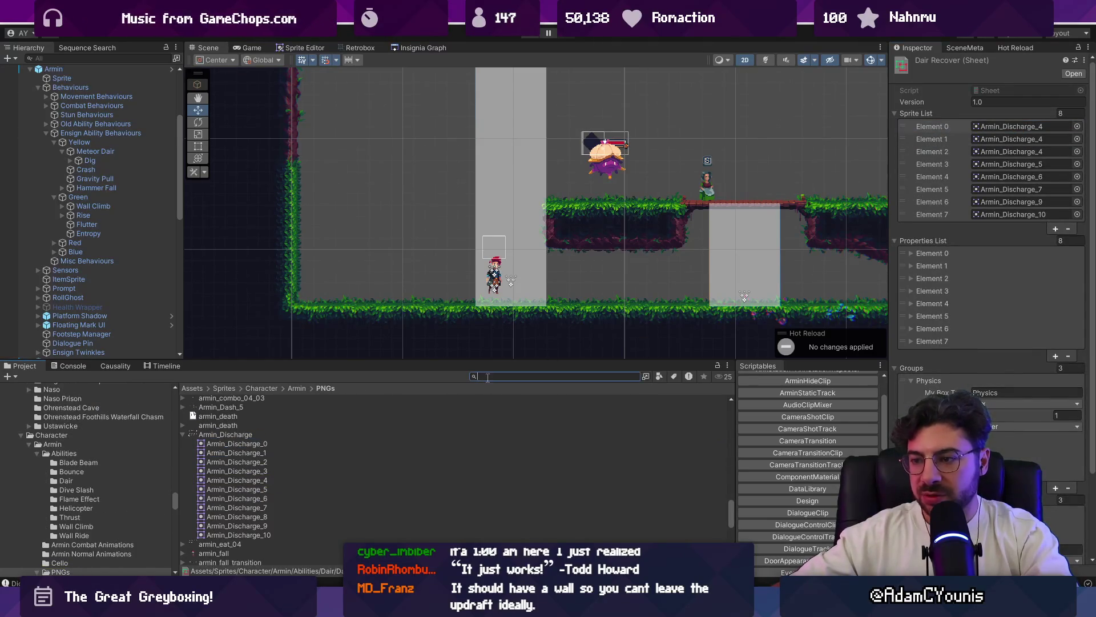
type("scharge")
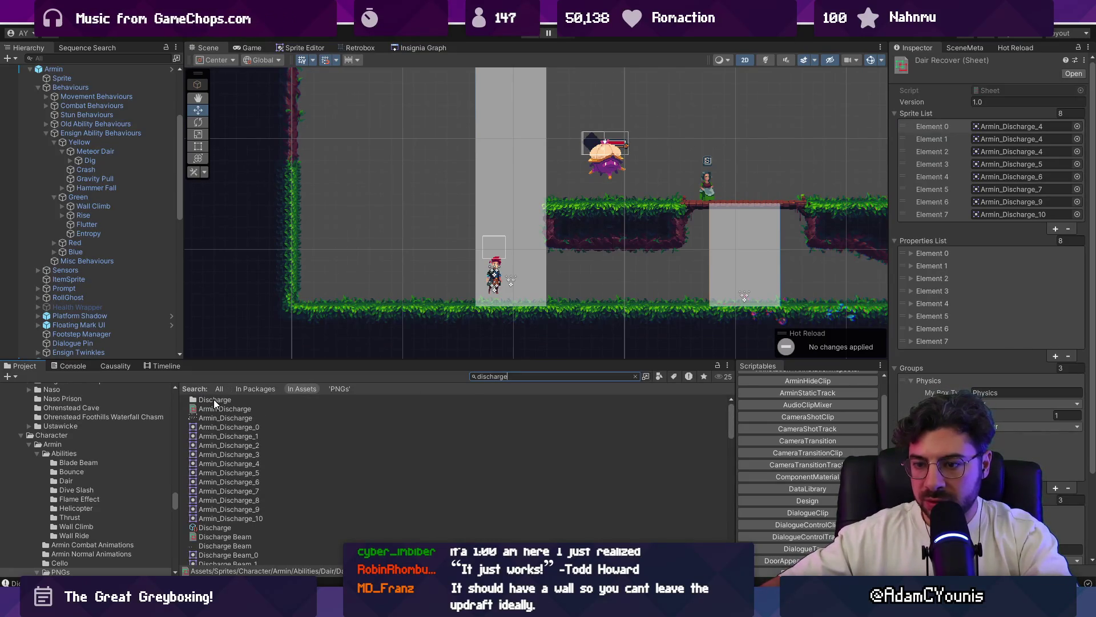
left_click(225, 417)
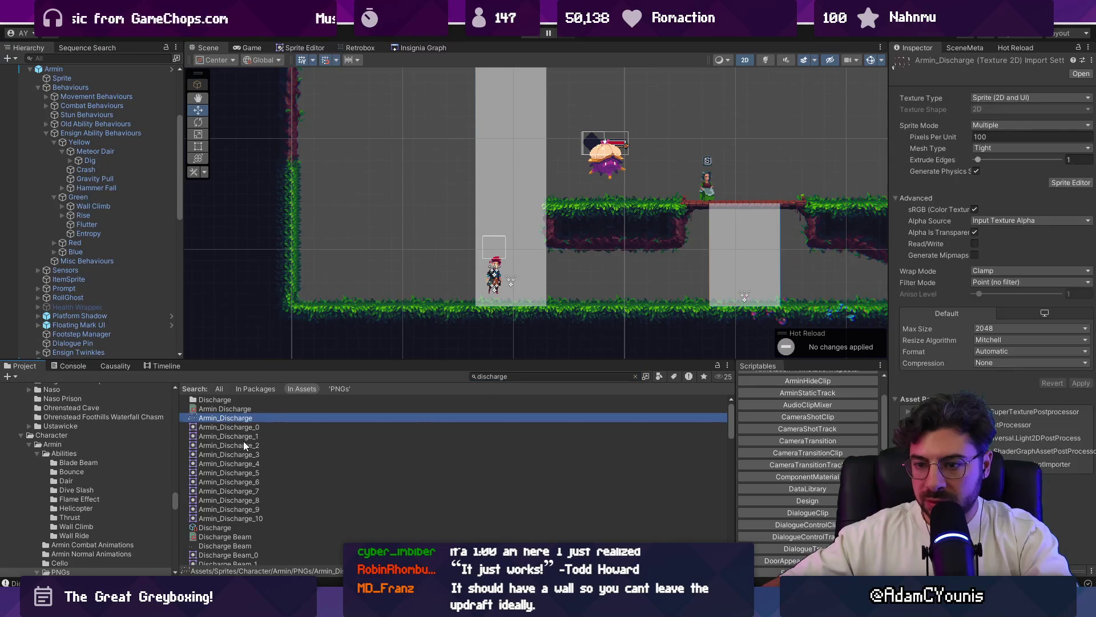
left_click(554, 377)
type("armin discharge")
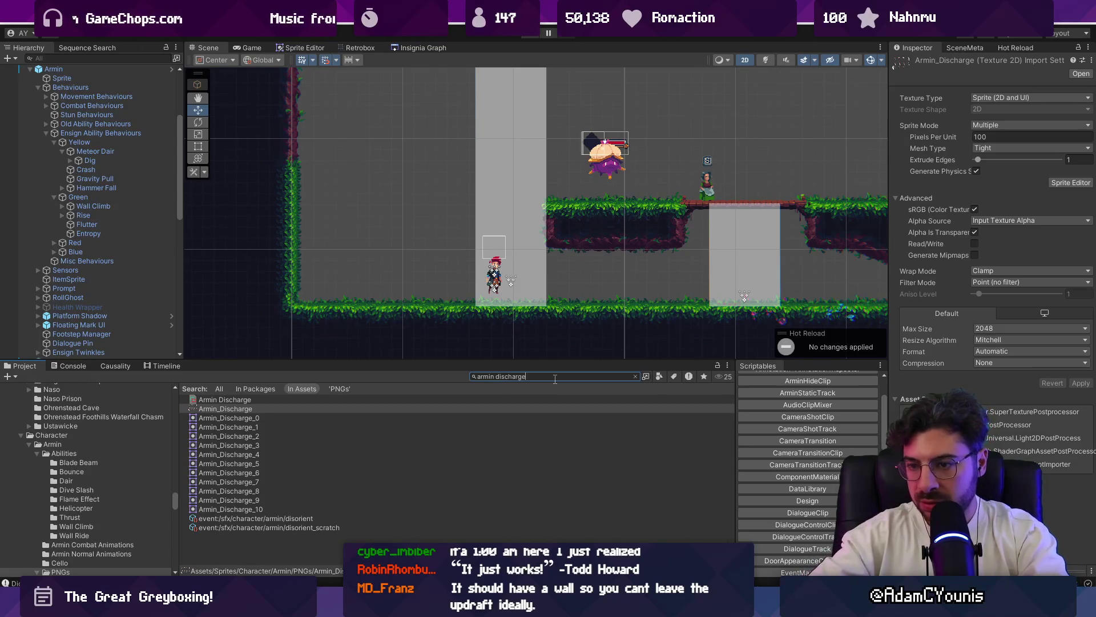
- Find and open Armin_Discharge.aseprite via the system-wide Everything search
key("alt+Tab")
type("d")
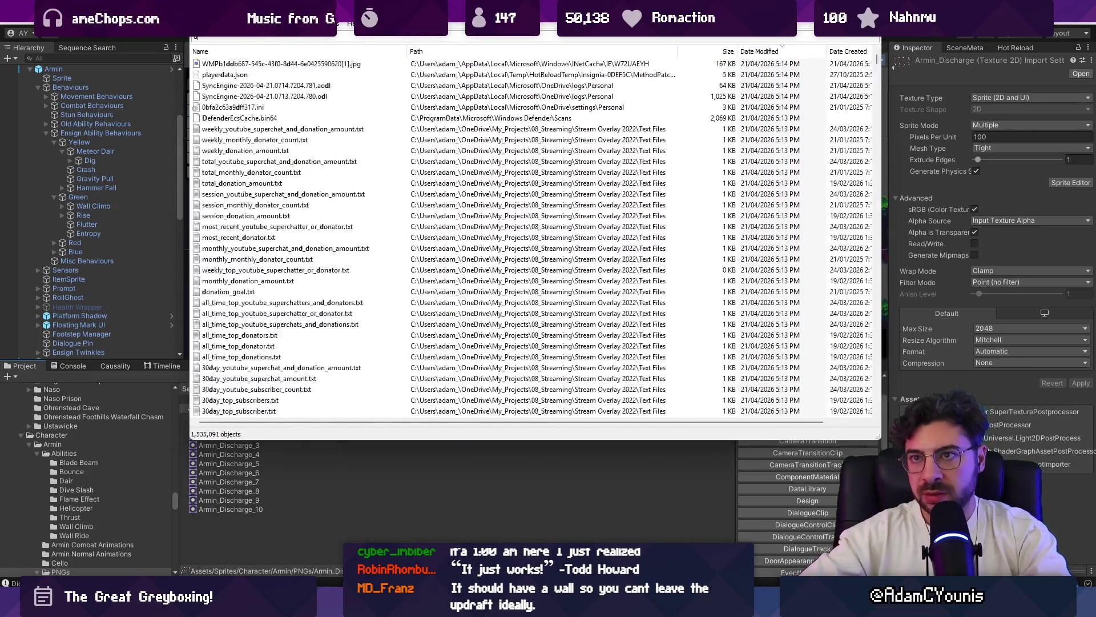
type("ischarge .ase")
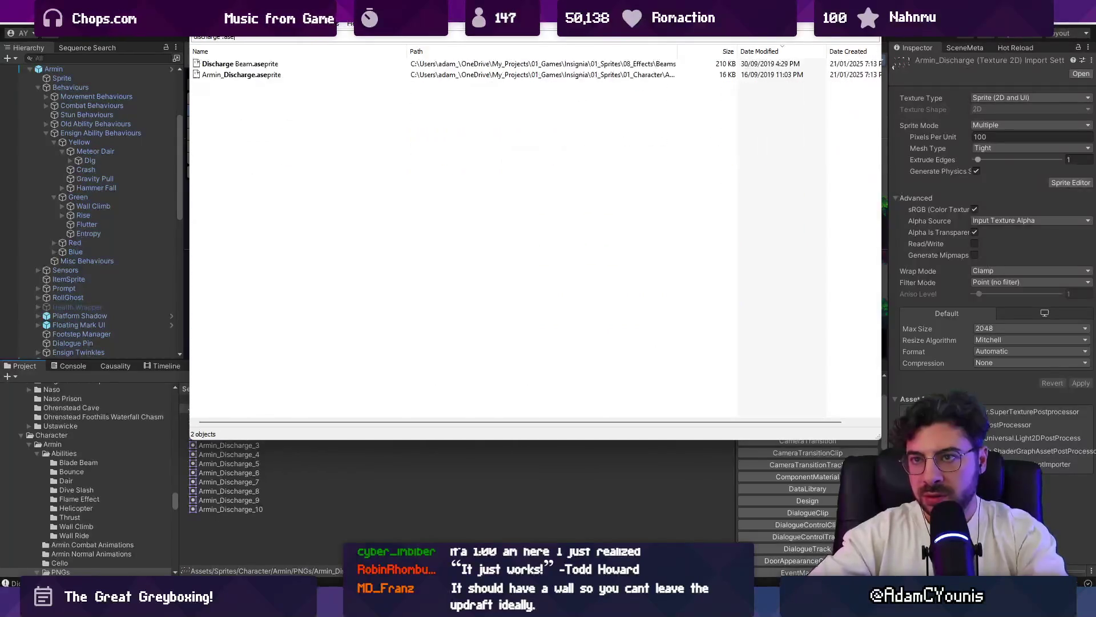
key("Down")
key("Down")
key("Return")
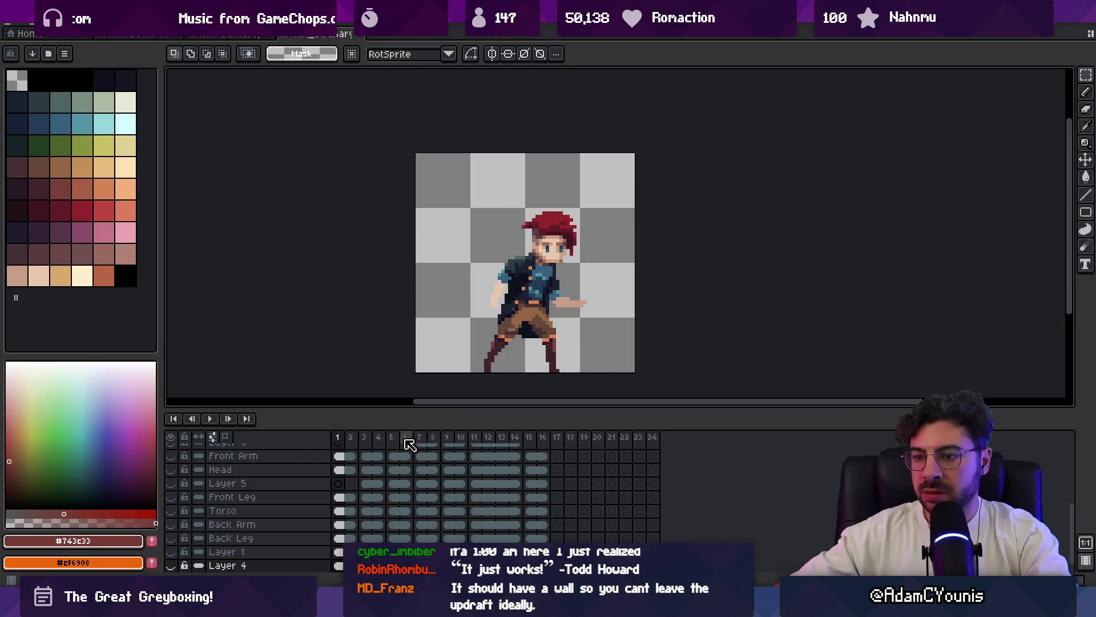
- Scrub through frames 1-18 of the discharge animation, then start a new sprite
mouse_move(338, 437)
left_mouse_down()
mouse_move(653, 429)
mouse_move(338, 427)
mouse_move(519, 420)
mouse_move(670, 428)
left_mouse_up()
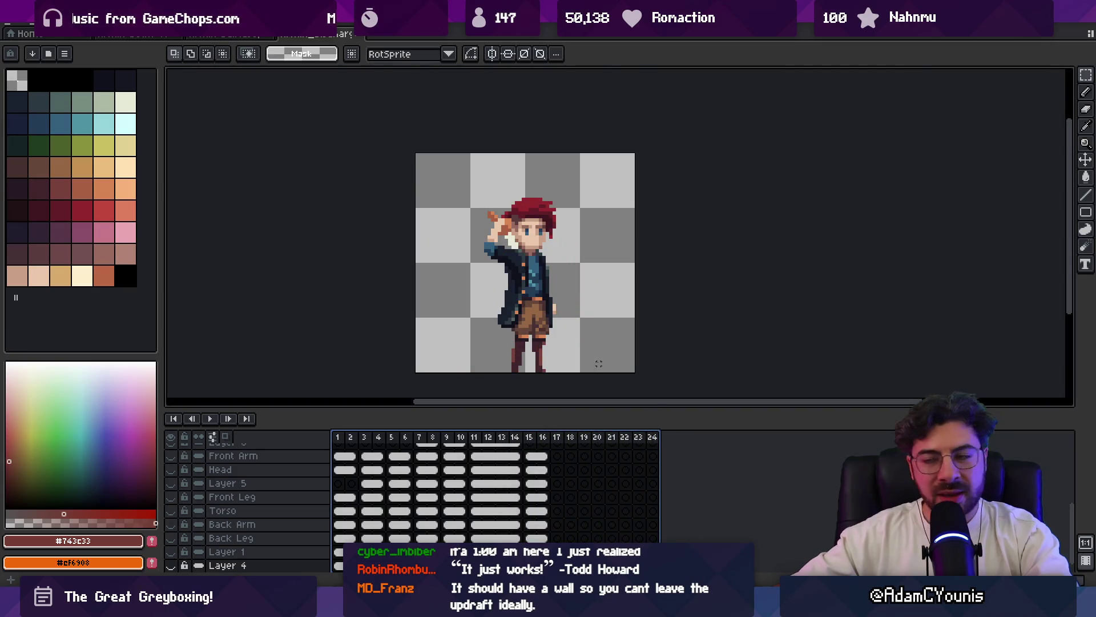
left_click(25, 24)
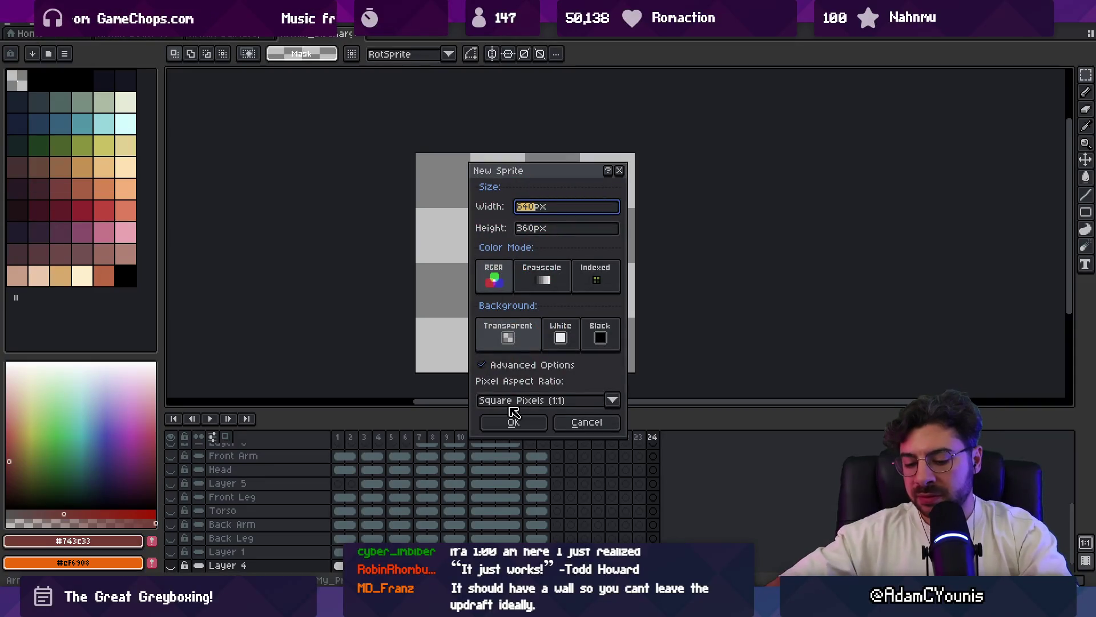
type("64")
- Create a 64×64 blank sprite, glance at the red figure sketch, and ready the Pencil
key("Tab")
type("64")
left_click(514, 421)
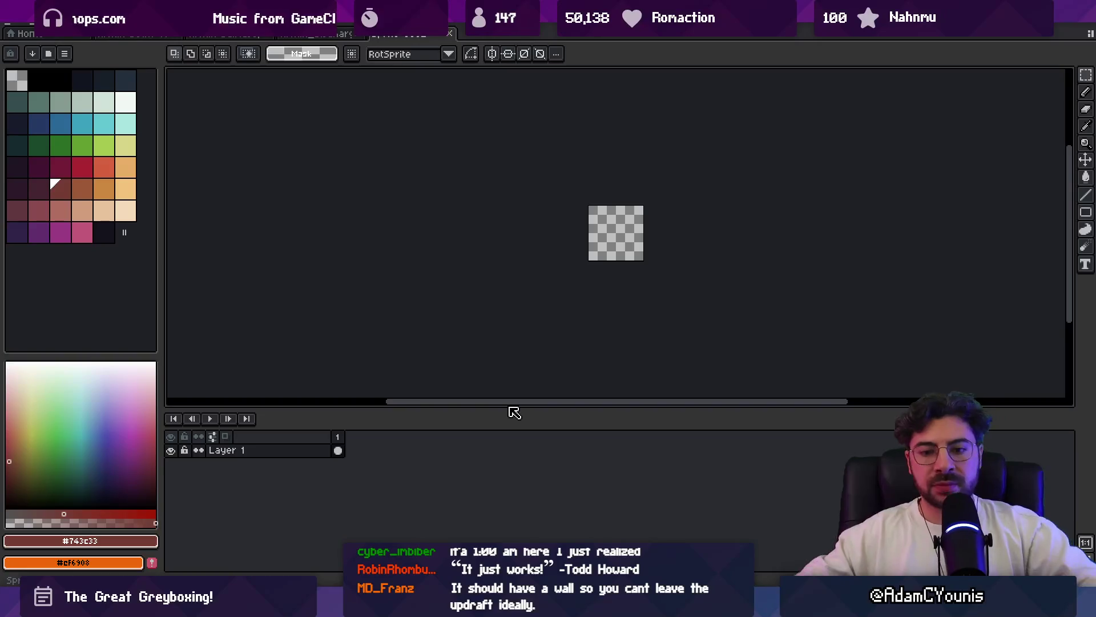
left_click(176, 35)
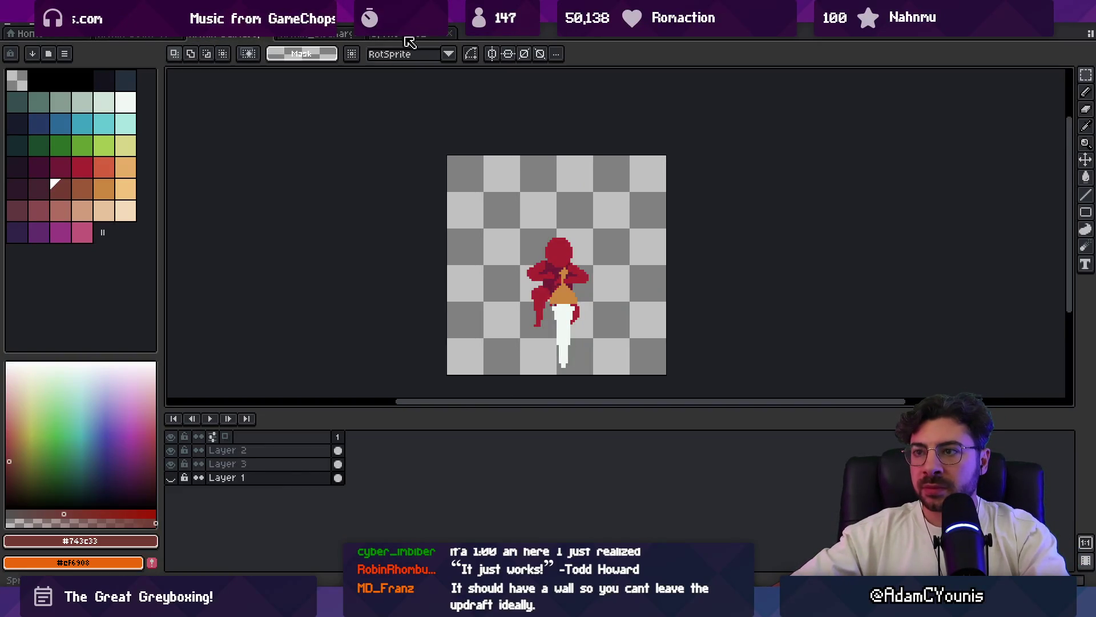
left_click(422, 37)
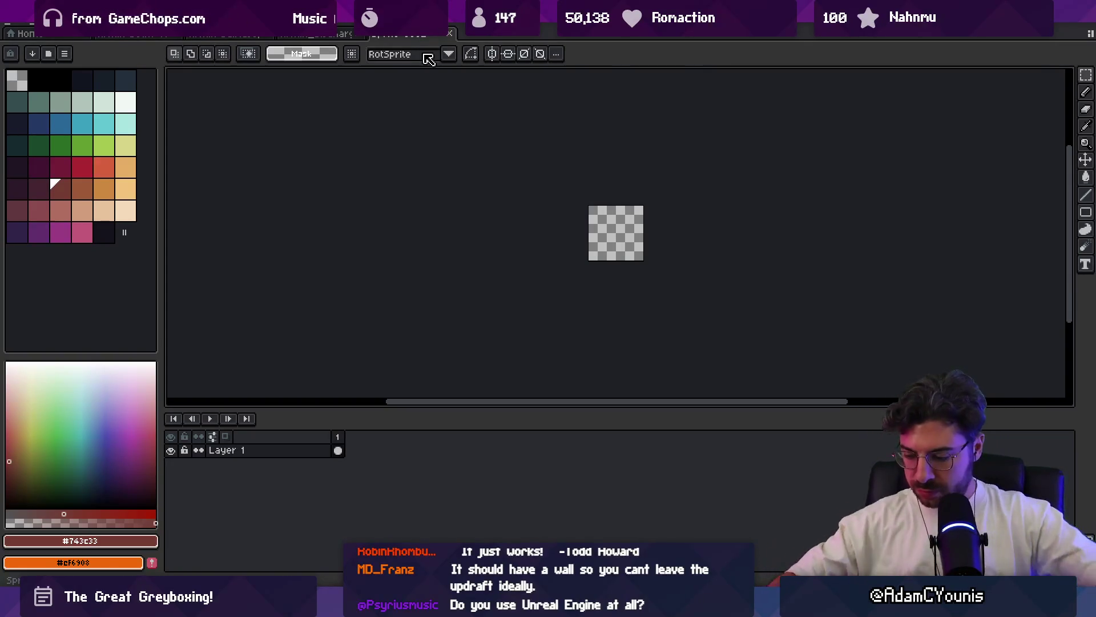
key("b")
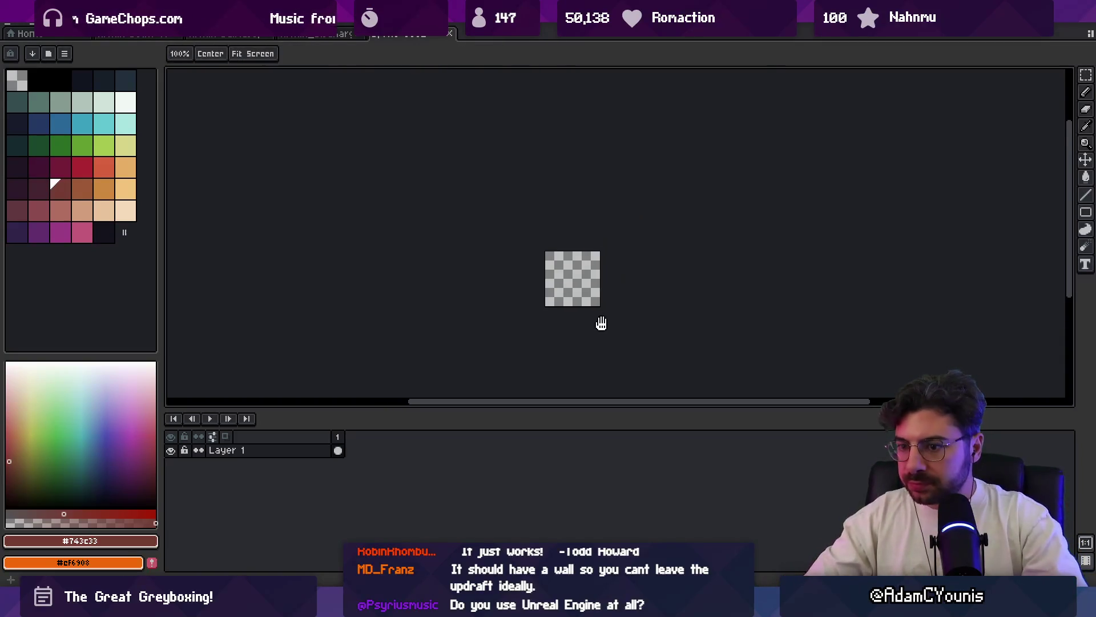
scroll(599, 320, "up", 2)
scroll(590, 275, "up", 2)
scroll(582, 237, "up", 1)
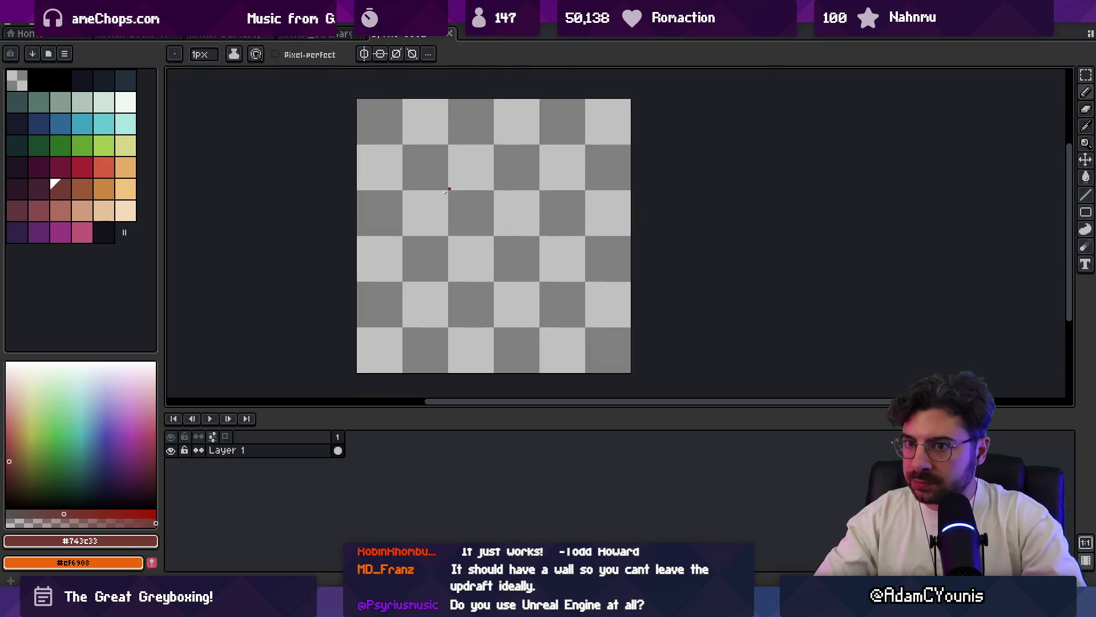
- Add a new layer and open the recent Armin Idle 7 sprite
left_click(128, 106)
key("shift+n")
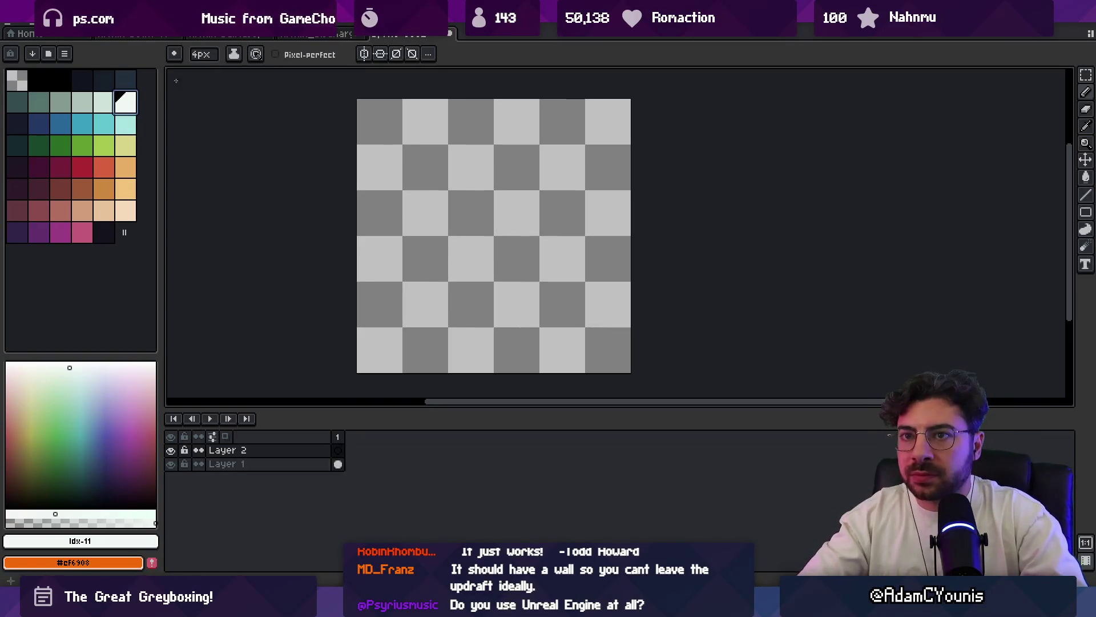
left_click(23, 32)
left_click(398, 35)
left_click(12, 32)
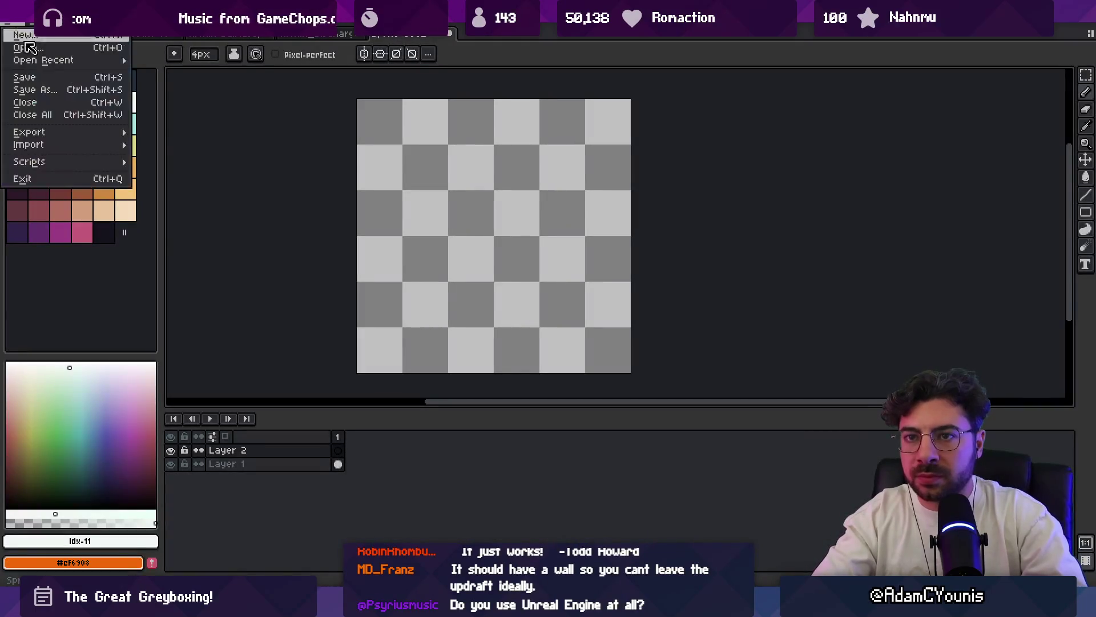
left_click(194, 80)
- Copy the Armin character into the sketch and move its layer below Layer 1
key("ctrl+a")
key("ctrl+c")
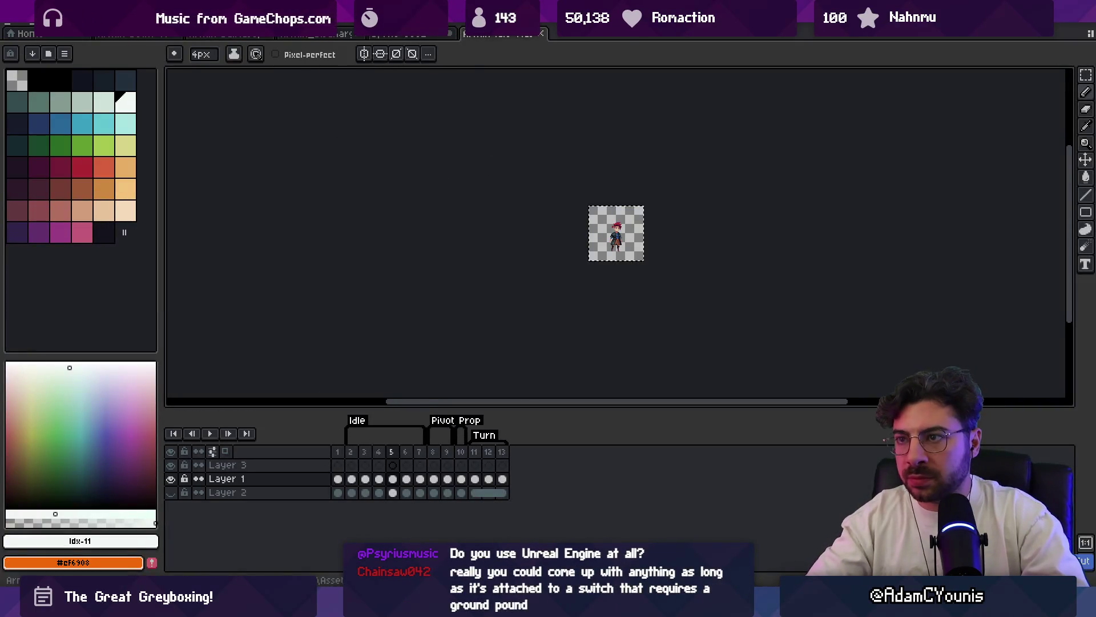
key("ctrl+w")
key("ctrl+v")
key("shift+n")
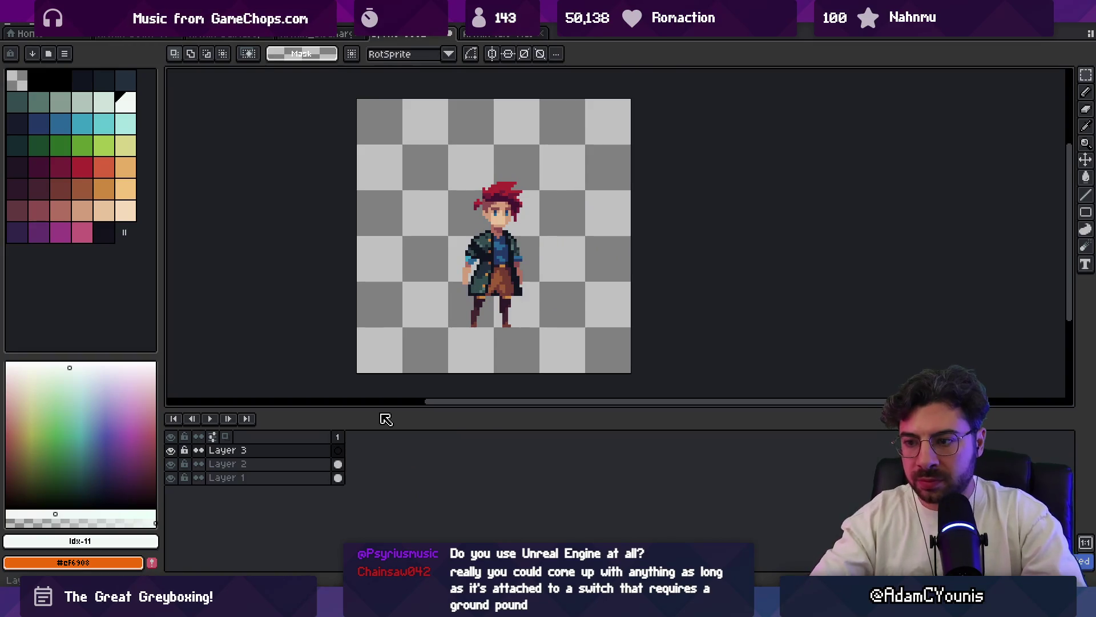
key("v")
left_click(316, 465)
left_click_drag(316, 465, 325, 477)
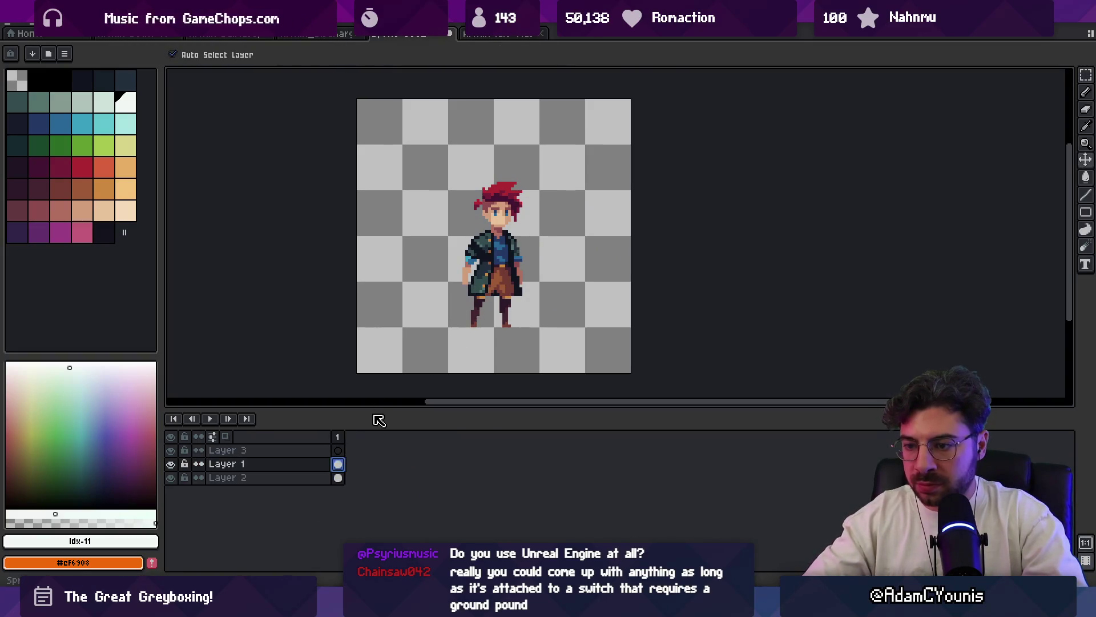
- Lower the character layer's opacity to 12% and make Layer 3 active for drawing
double_click(330, 477)
left_click_drag(342, 322, 223, 477)
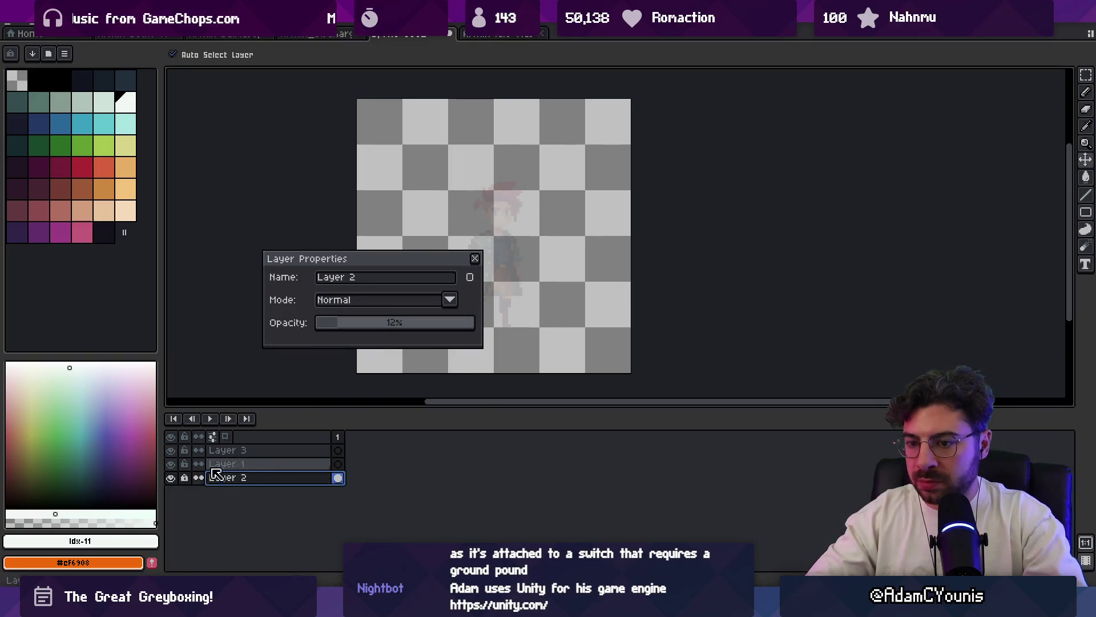
left_click(474, 258)
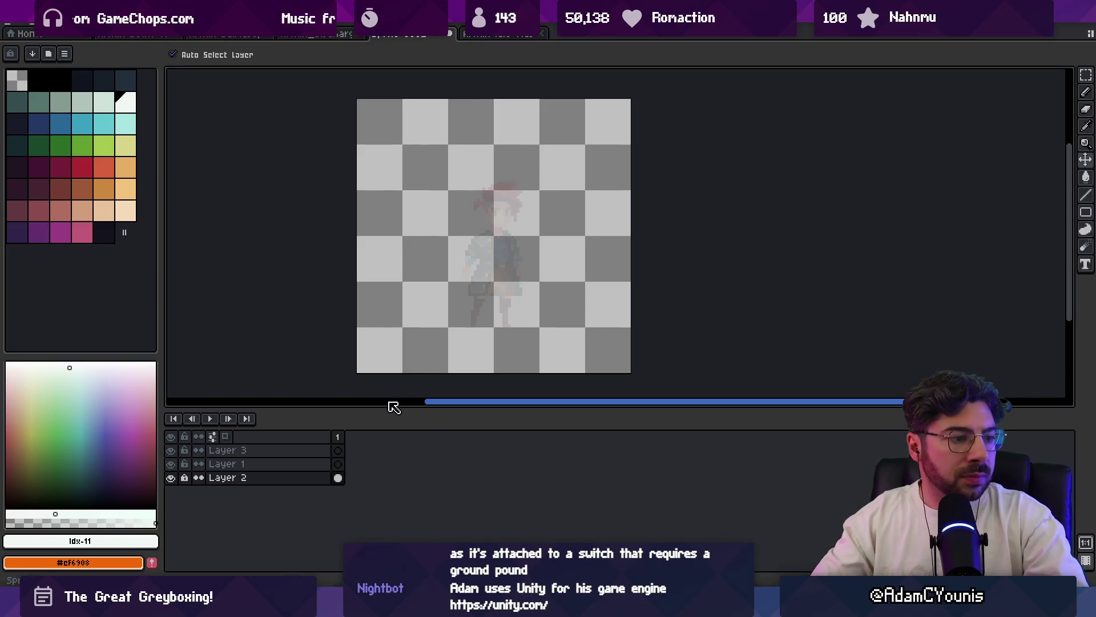
left_click(337, 463)
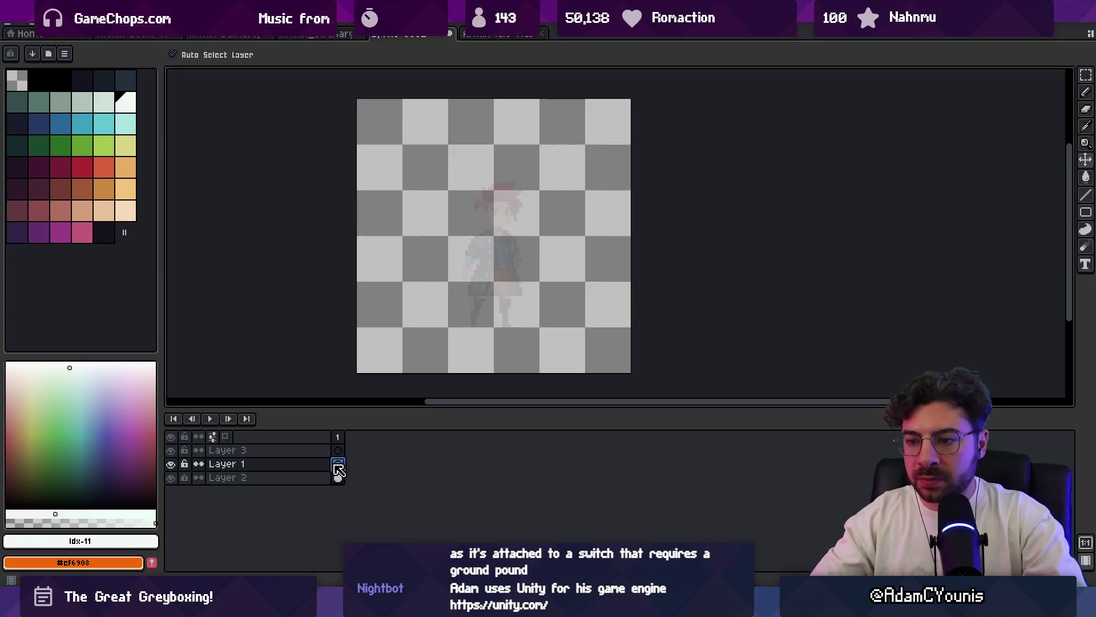
key("b")
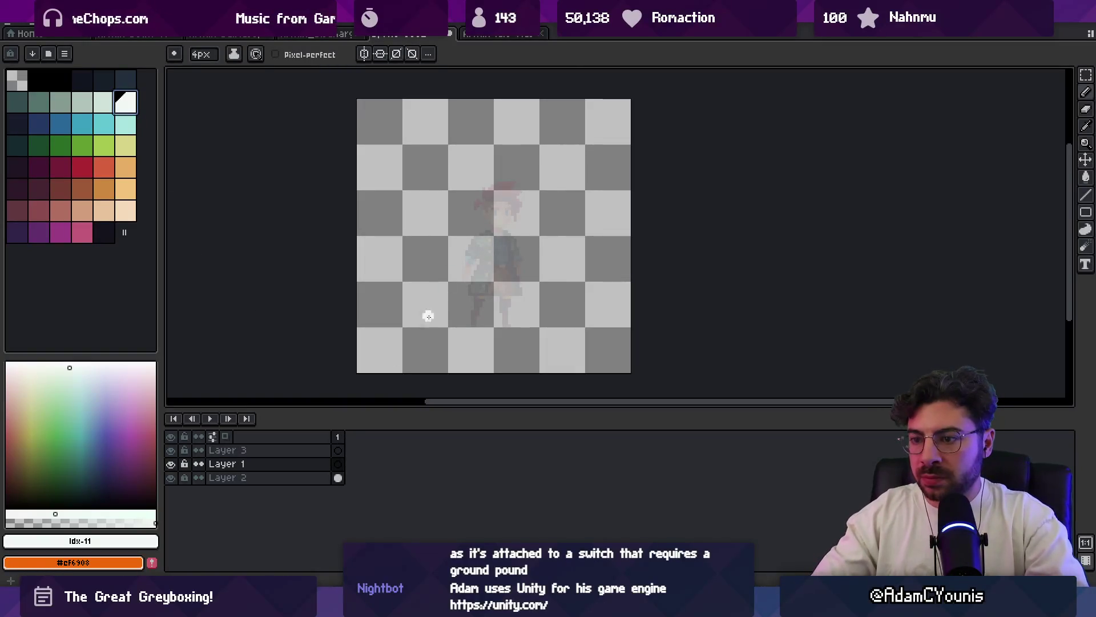
left_click(337, 449)
- Block in a white blade over the figure and trim its lower part narrower with the eraser
mouse_move(493, 233)
left_mouse_down()
mouse_move(490, 292)
mouse_move(505, 326)
left_mouse_up()
key("e")
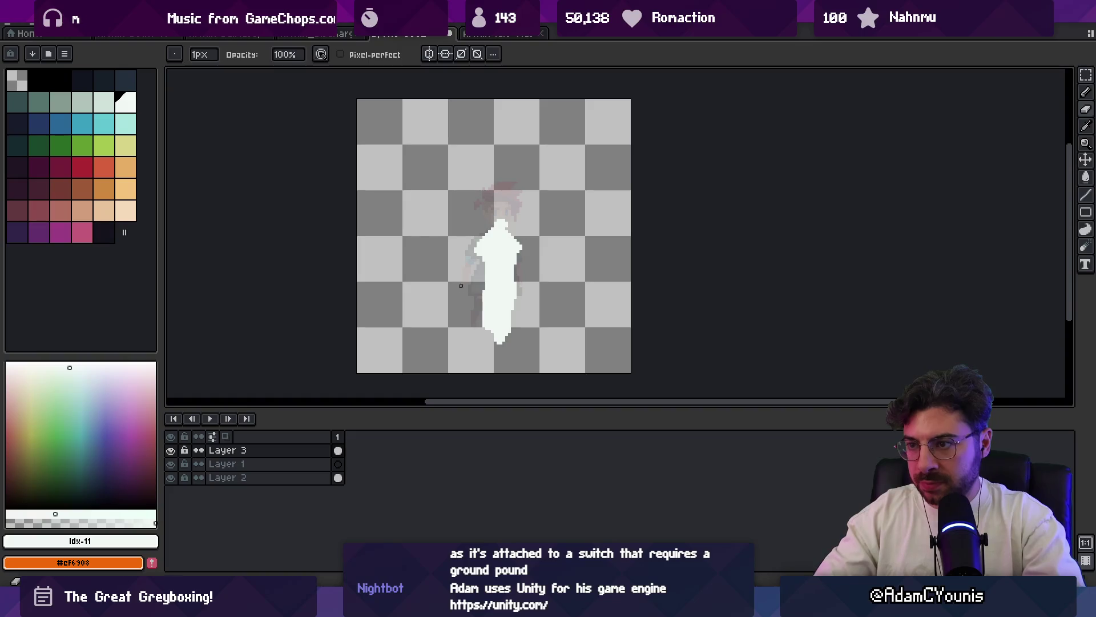
left_click_drag(478, 268, 486, 341)
left_click_drag(482, 291, 487, 339)
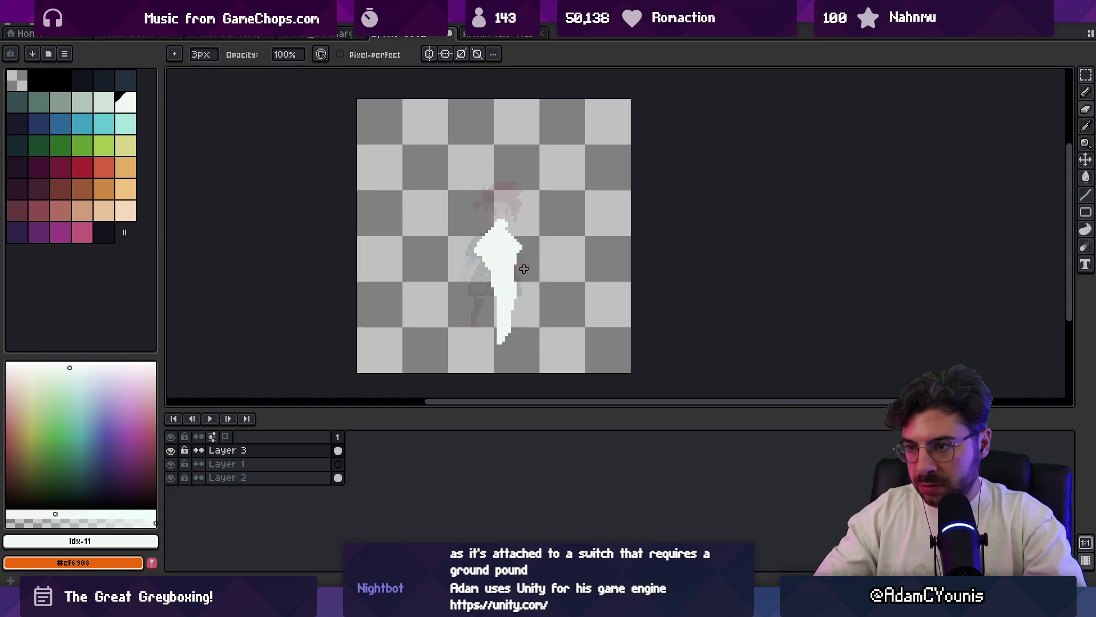
left_click_drag(514, 274, 495, 271)
key("b")
left_click_drag(491, 339, 497, 299)
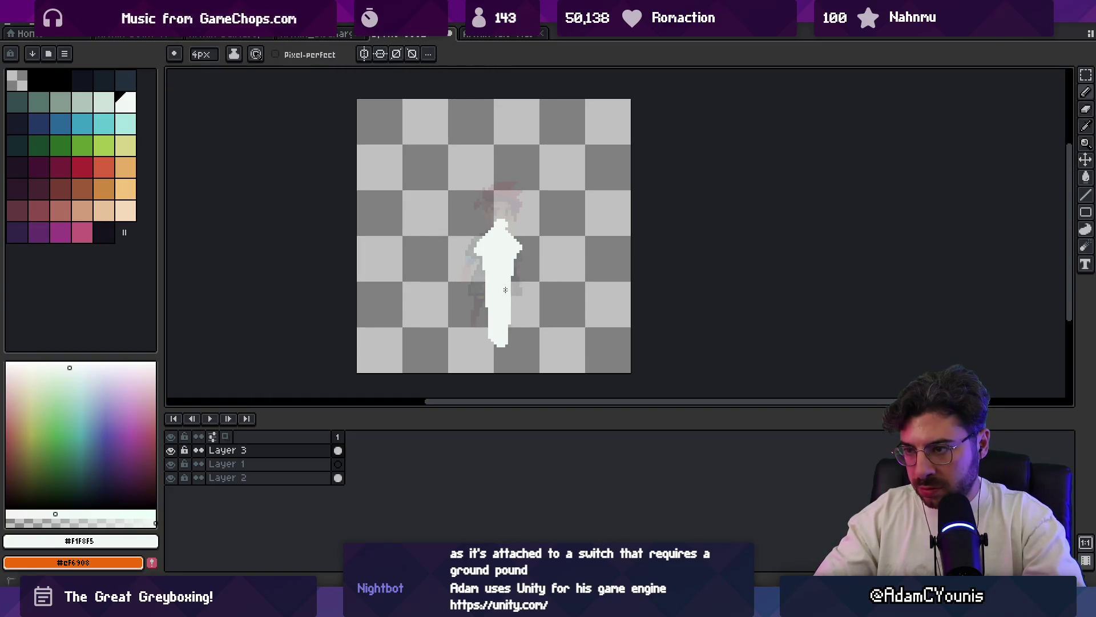
key("e")
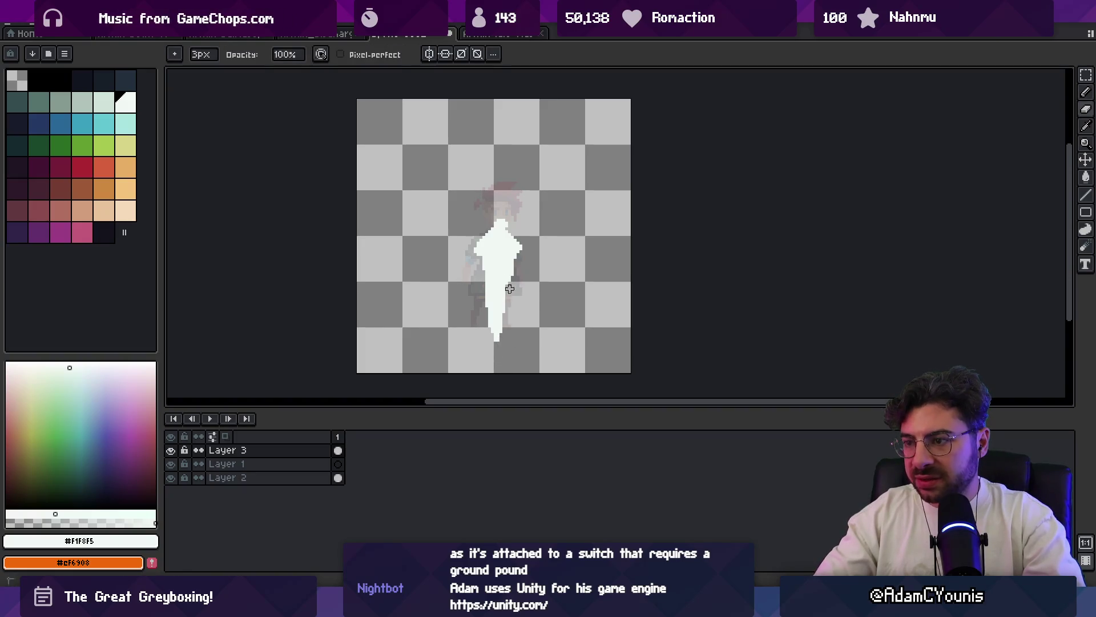
left_click_drag(478, 268, 486, 306)
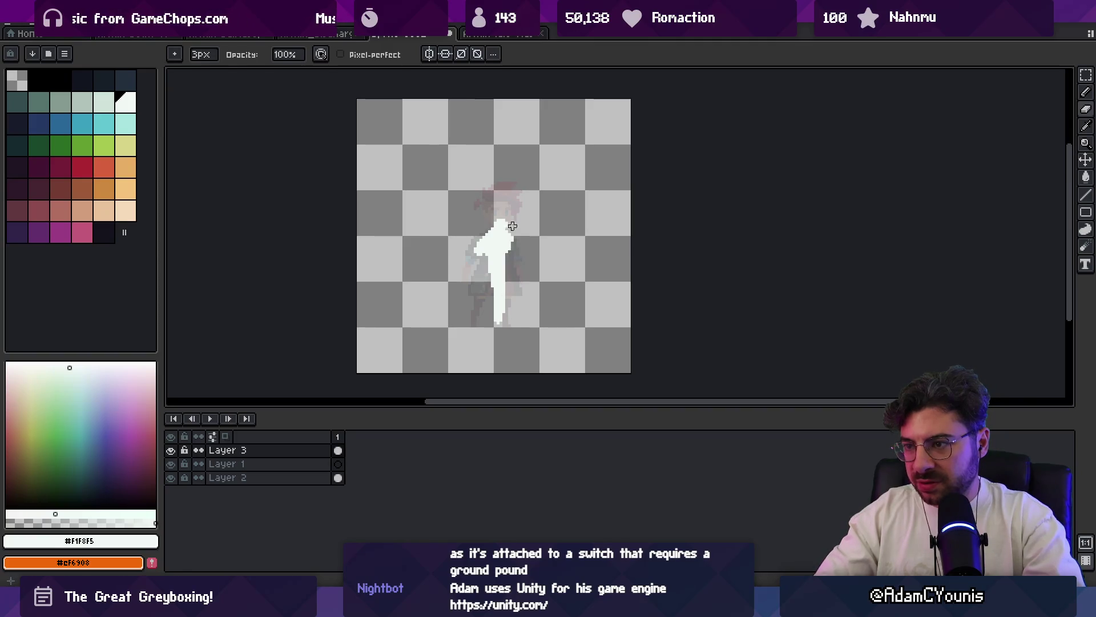
- Paint an orange crossguard across the blade and a wider pale cream block below it
key("alt")
key("b")
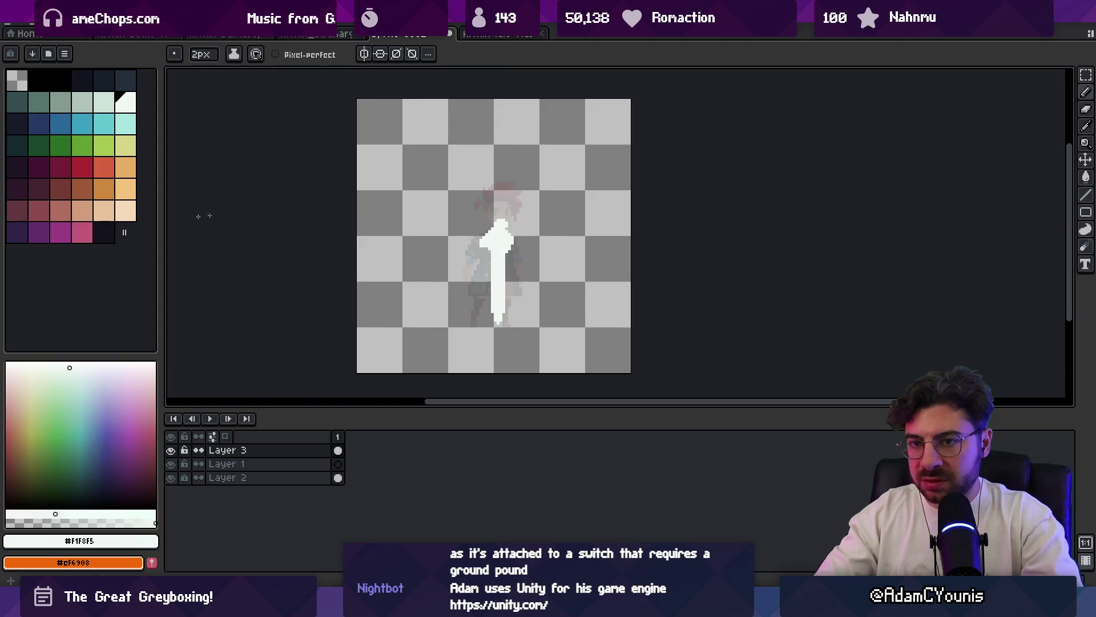
left_click(104, 189)
left_click_drag(485, 241, 505, 240)
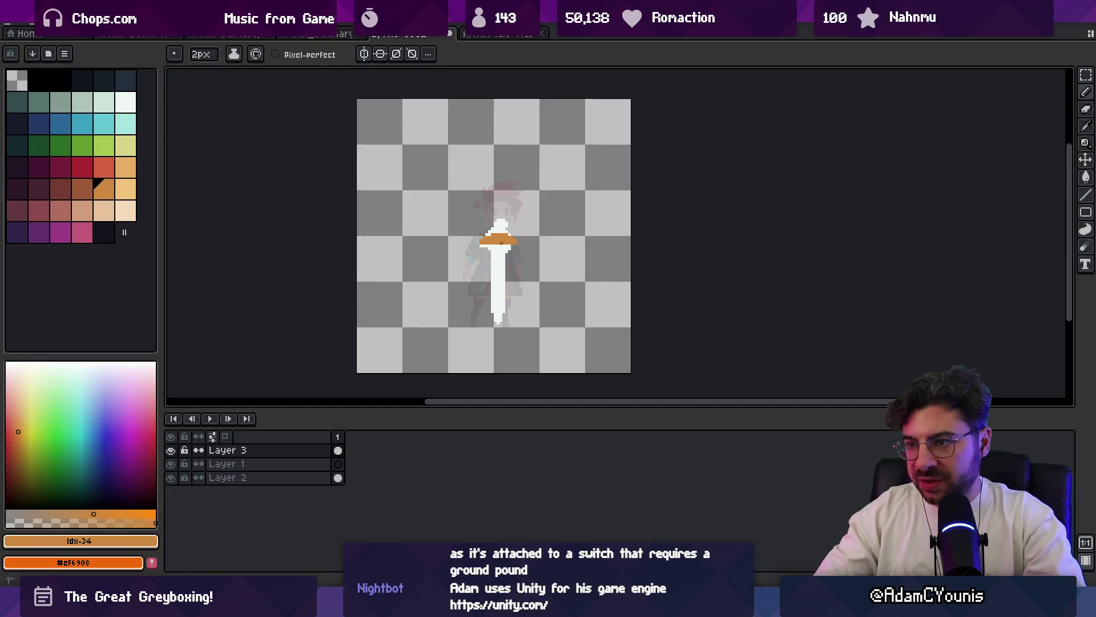
key("e")
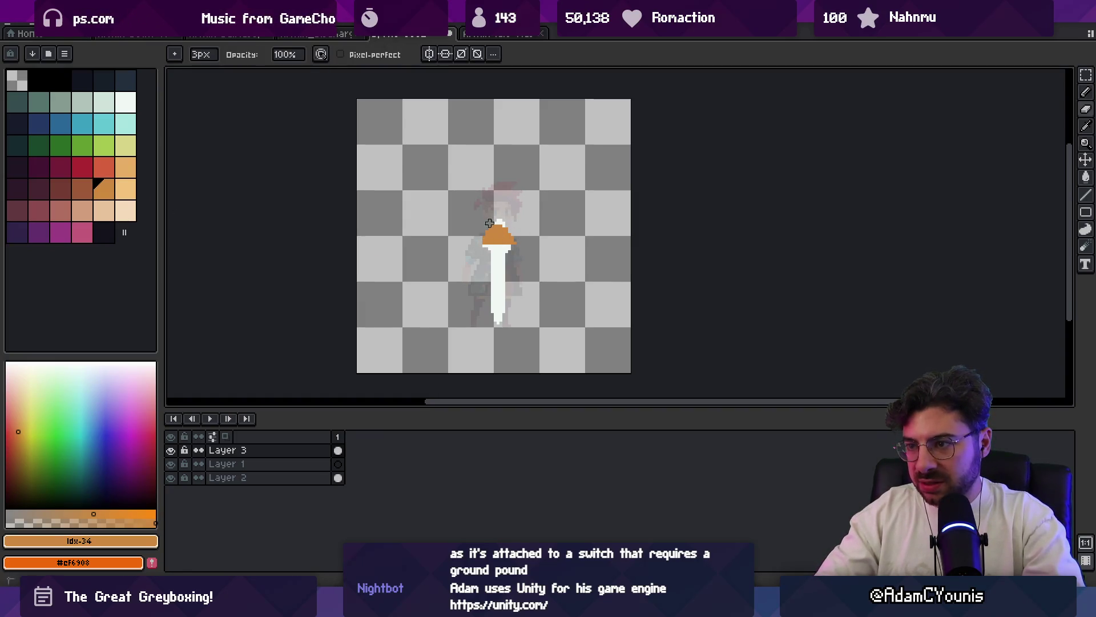
scroll(519, 254, "up", 3)
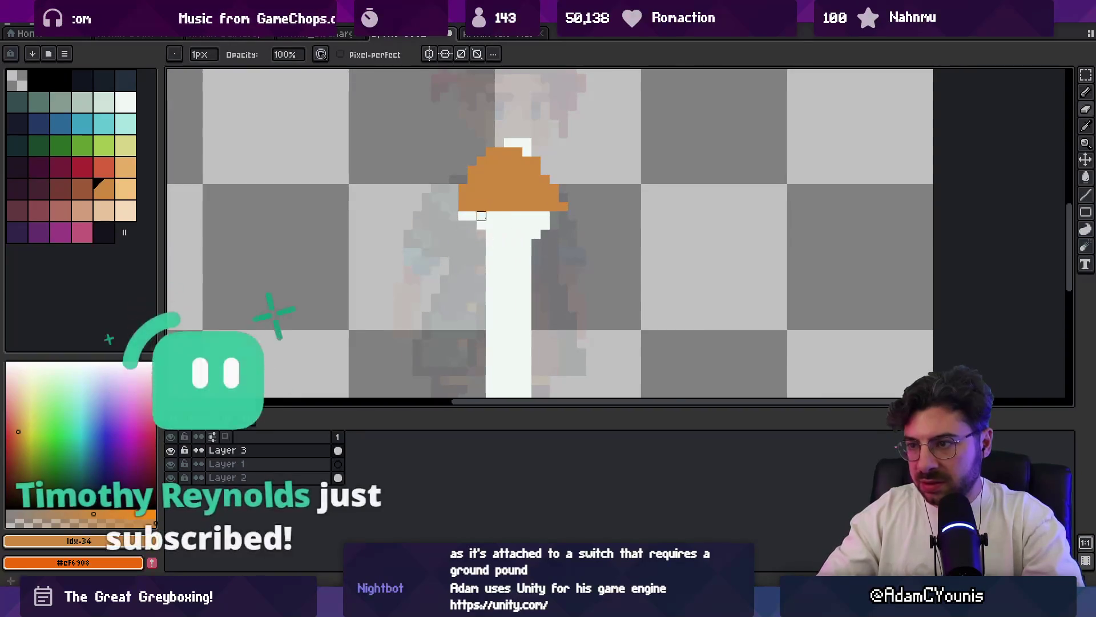
key("alt")
left_click(527, 228, "alt")
left_click_drag(480, 244, 520, 225)
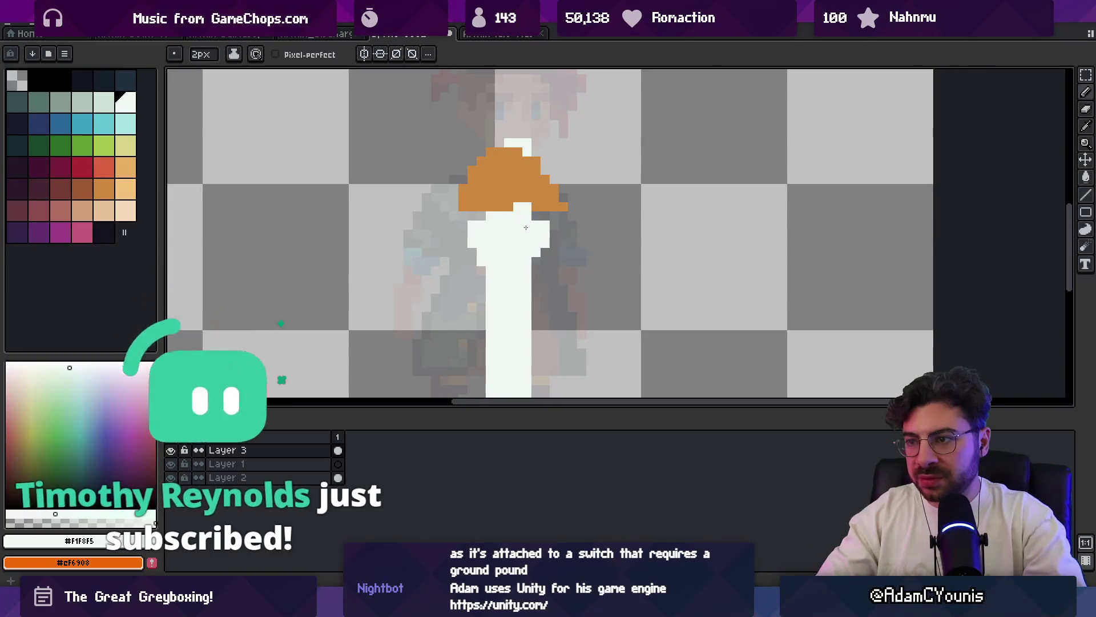
scroll(501, 234, "down", 4)
scroll(501, 234, "up", 4)
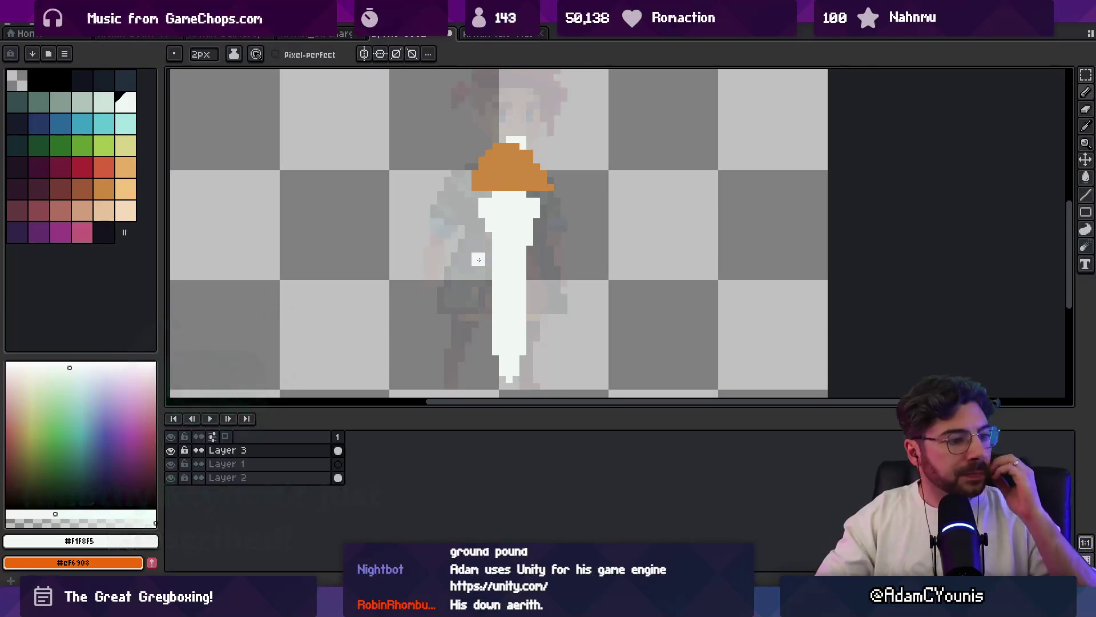
- Lasso the lower blade and shift it slightly down, then return to Layer 1
key("m")
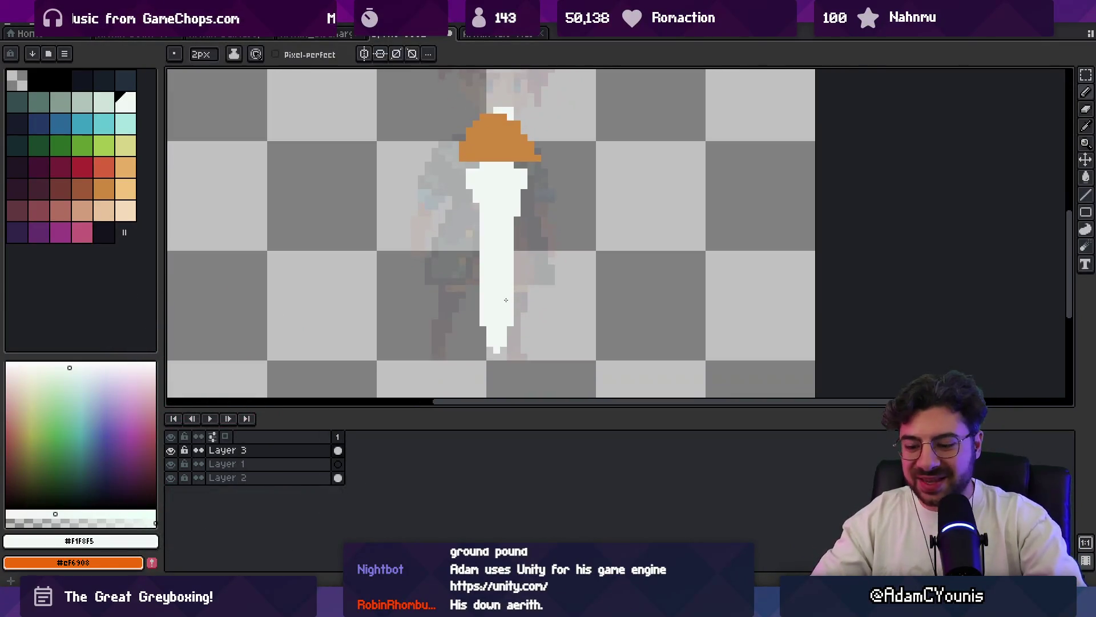
left_click_drag(455, 282, 550, 377)
key("ctrl+d")
key("b")
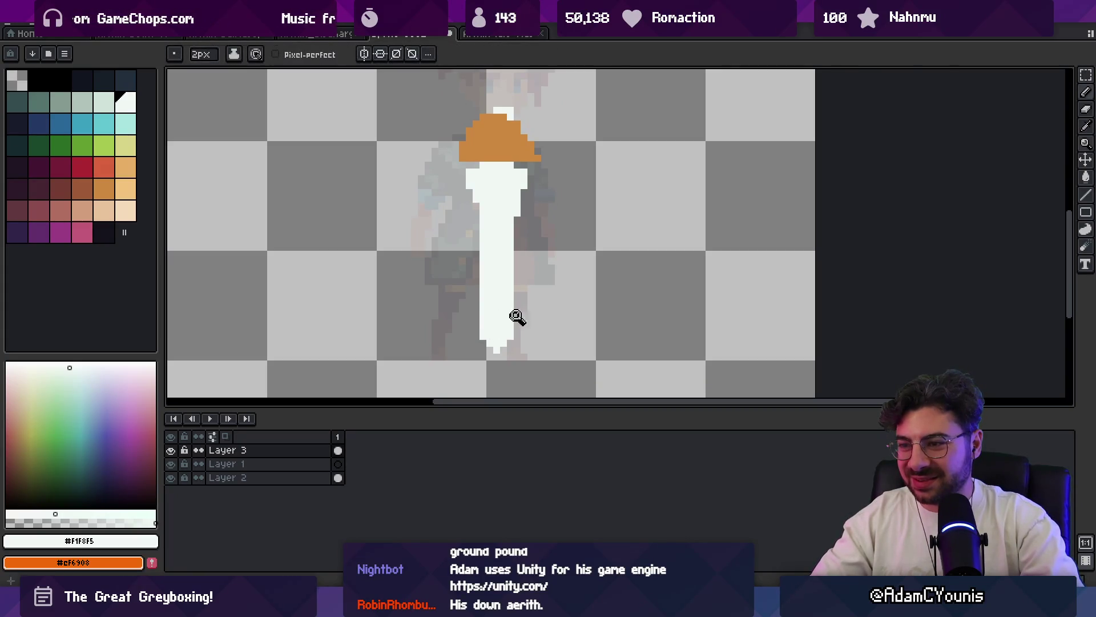
scroll(541, 228, "down", 3)
scroll(551, 282, "up", 2)
key("q")
mouse_move(517, 299)
left_mouse_down()
mouse_move(516, 321)
mouse_move(526, 286)
left_mouse_up()
key("Return")
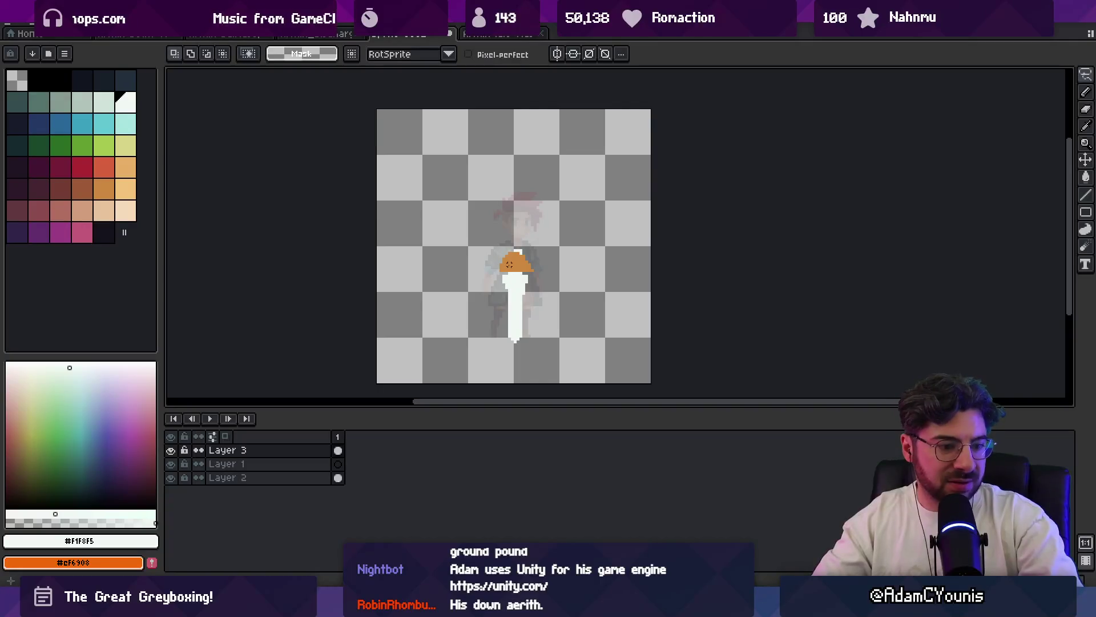
left_click(338, 463)
key("b")
- Try red hair strokes beside the head circle, undoing the stray marks
left_click(78, 165)
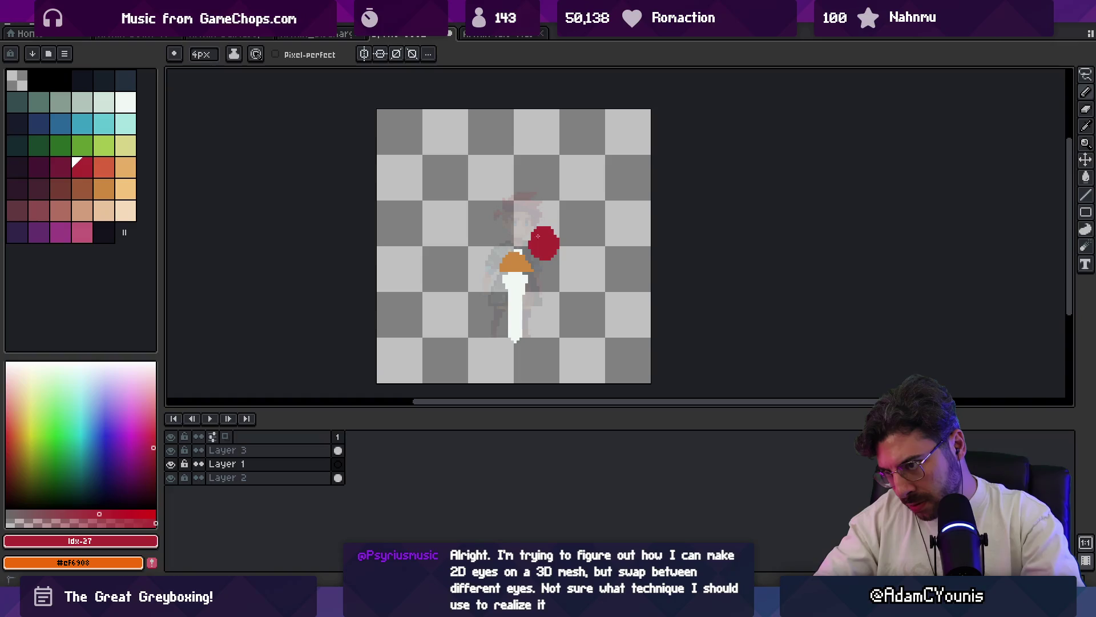
scroll(538, 236, "up", 2)
mouse_move(471, 233)
left_mouse_down()
mouse_move(484, 225)
mouse_move(501, 169)
left_mouse_up()
key("ctrl+z")
key("ctrl+z")
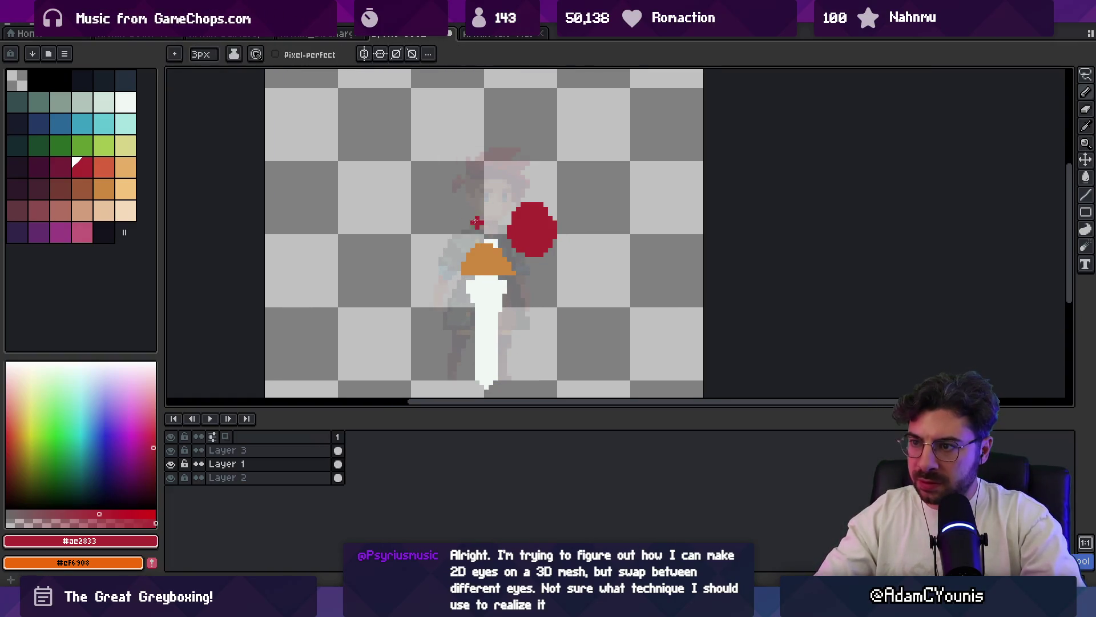
key("ctrl+z")
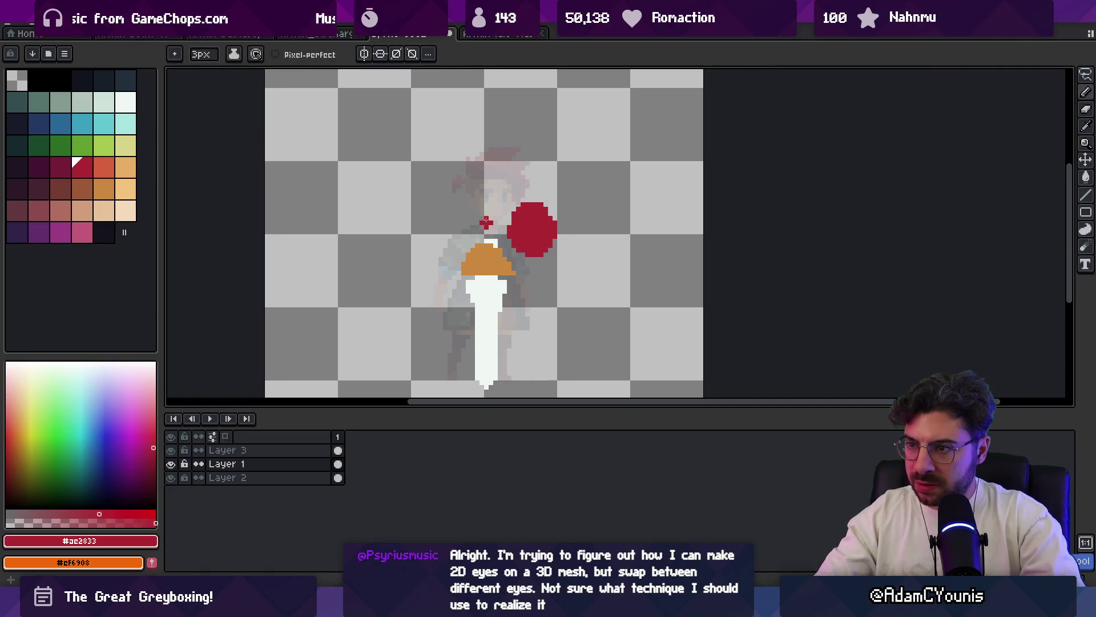
left_click_drag(486, 218, 510, 177)
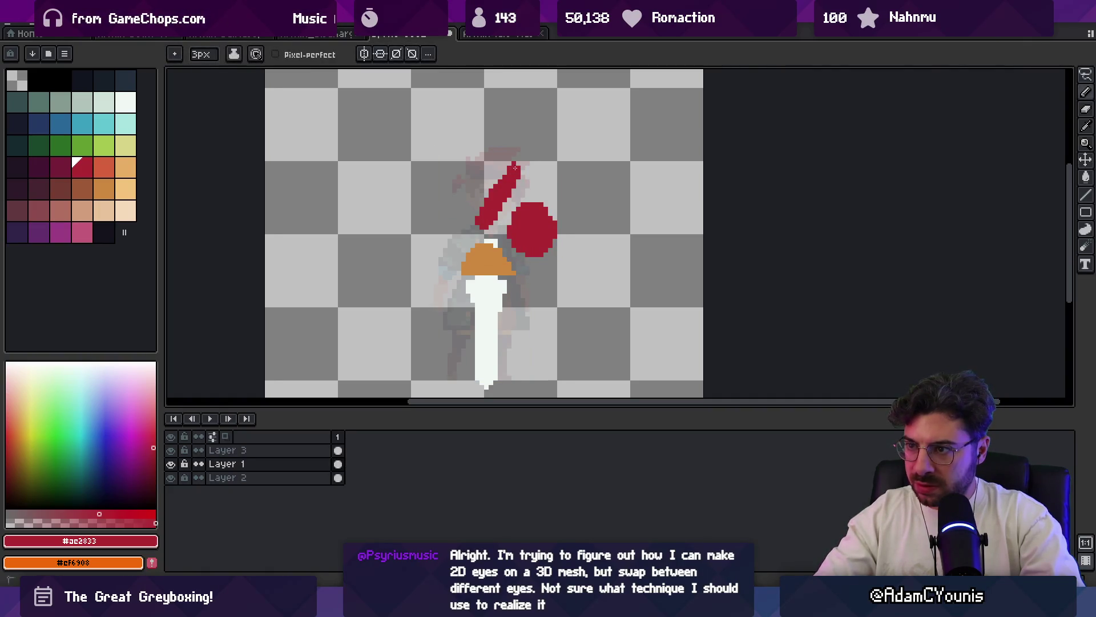
key("ctrl+z")
key("ctrl+z")
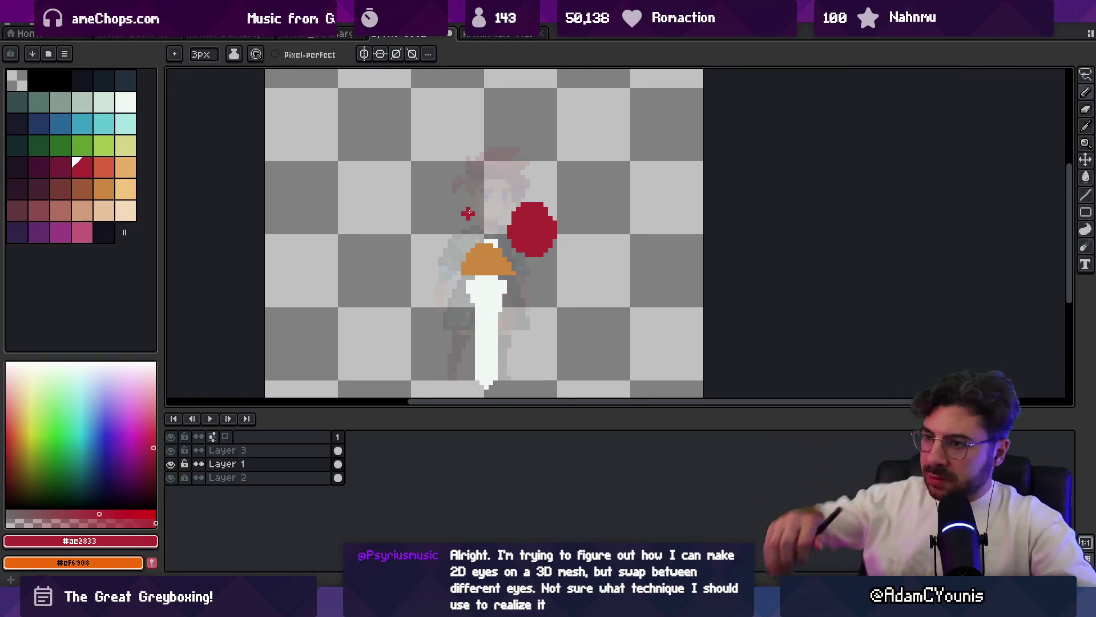
- Shift the red circle right and arch a red stroke above it, undoing the stray diagonal below
left_click_drag(543, 231, 558, 232)
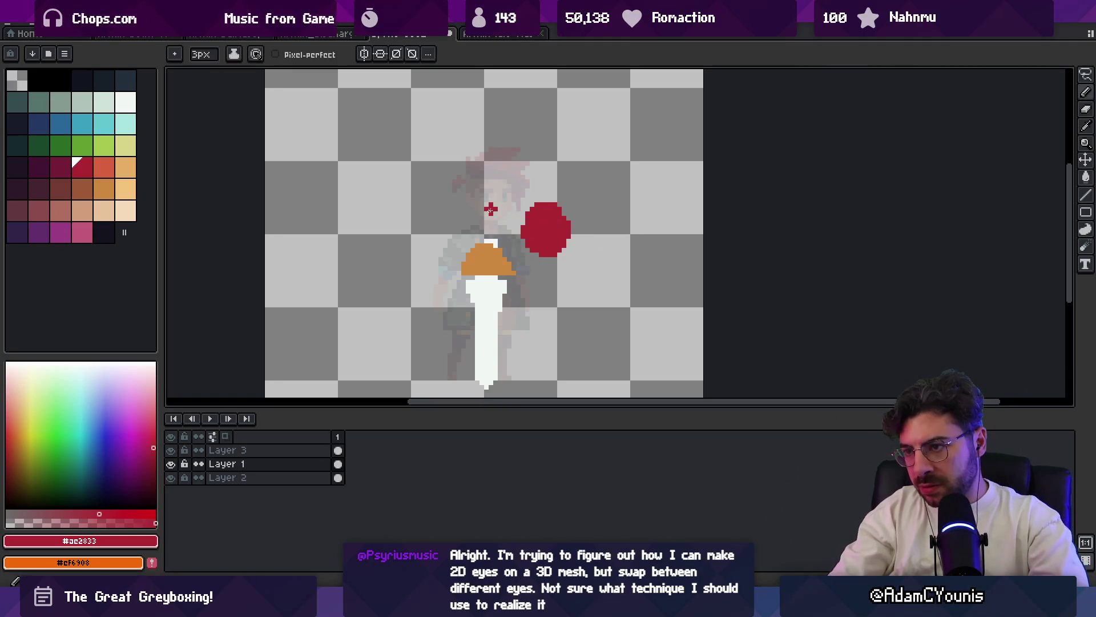
left_click_drag(536, 184, 485, 215)
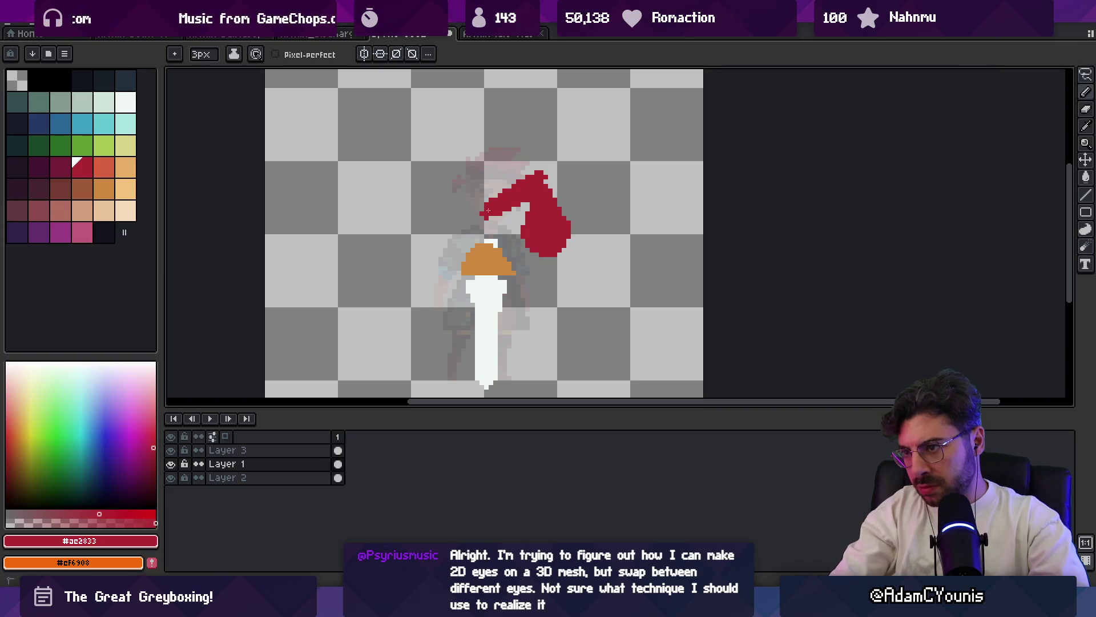
left_click_drag(494, 237, 529, 272)
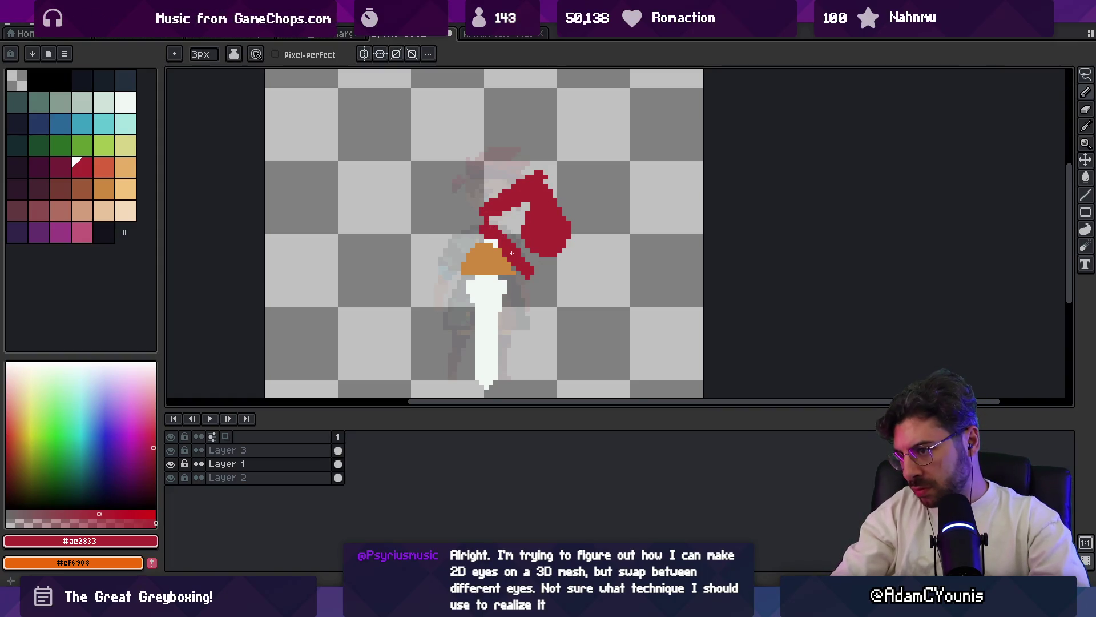
key("ctrl+z")
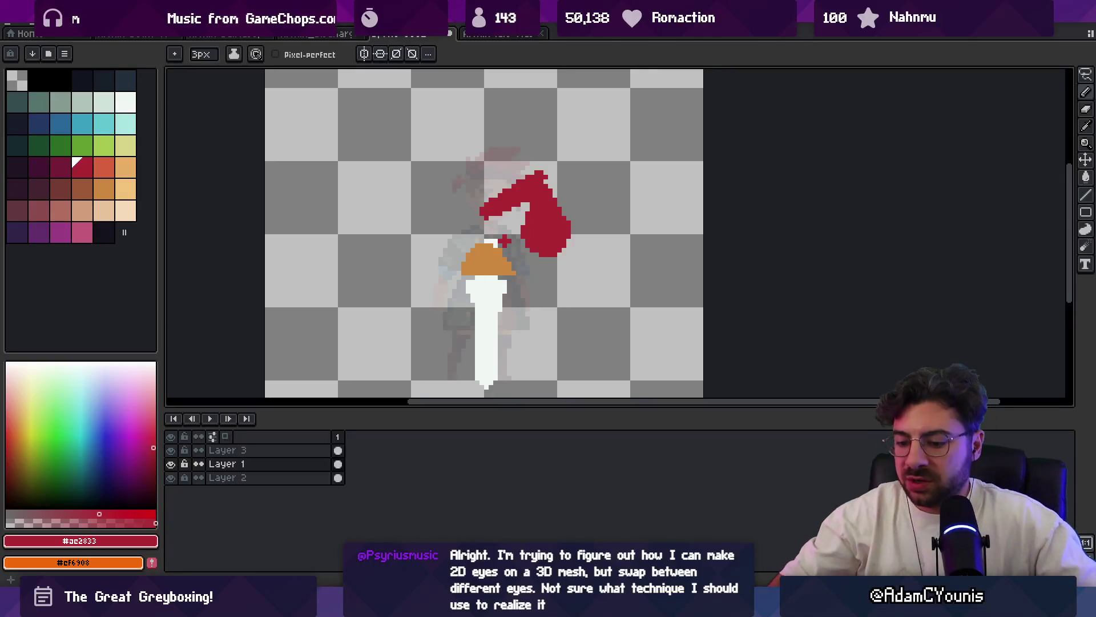
key("b")
- Nudge the crimson shape up and left with the Move tool, then undo it
key("plus")
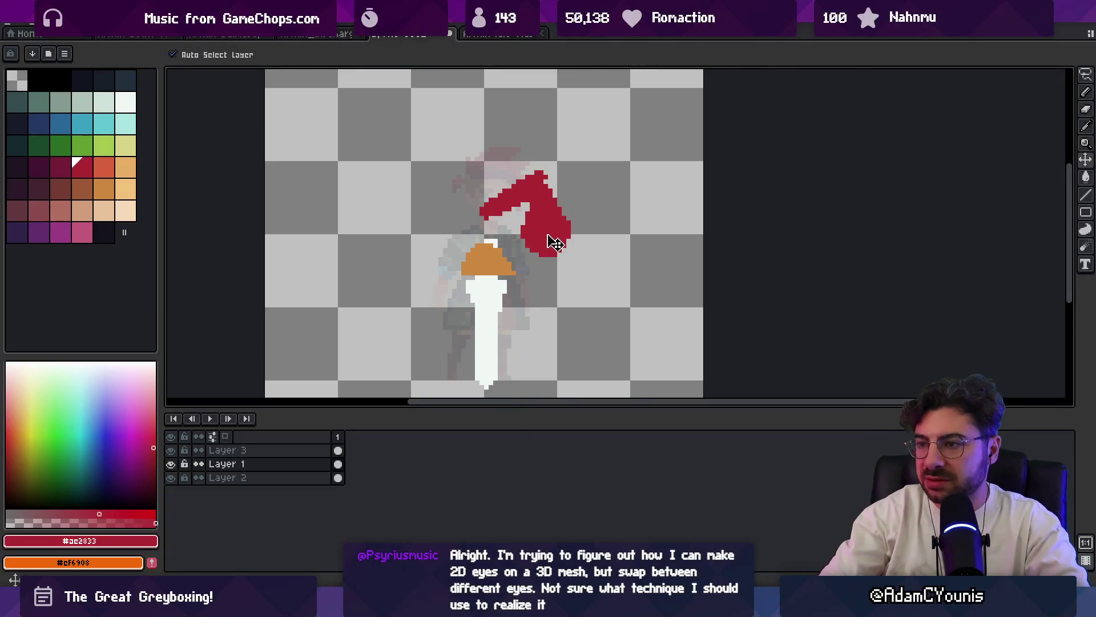
key("v")
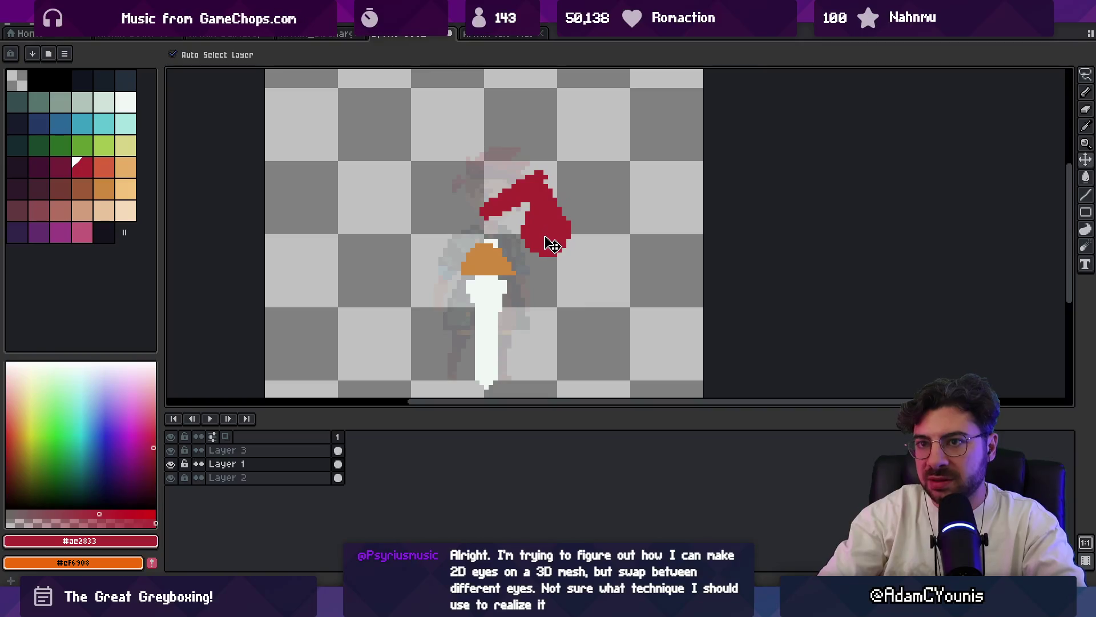
left_click_drag(561, 229, 568, 225)
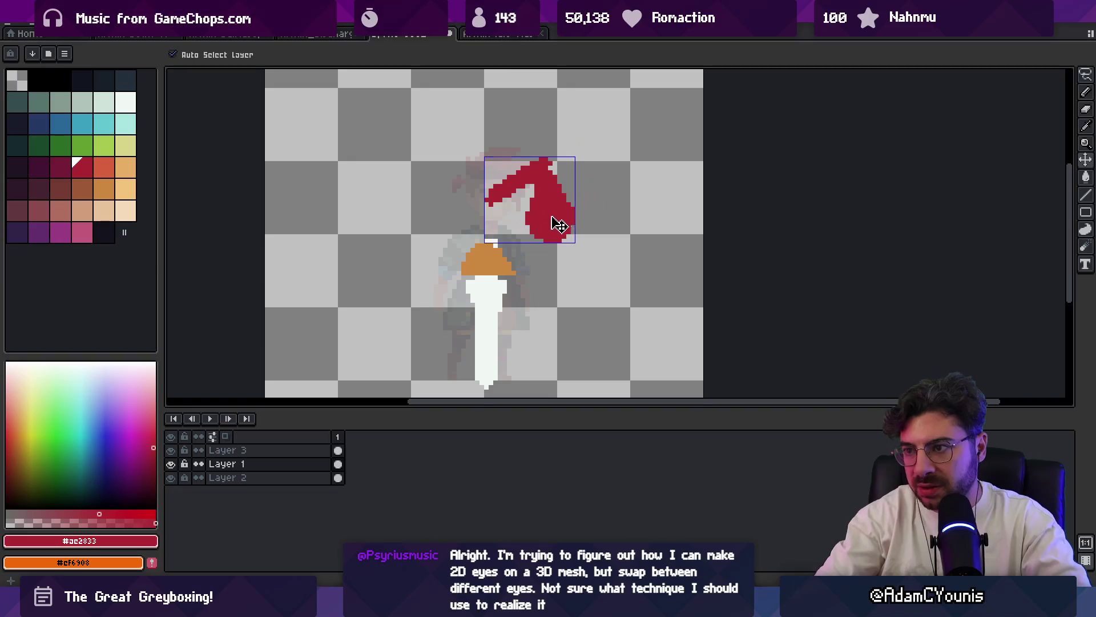
key("ctrl+z")
key("i")
key("b")
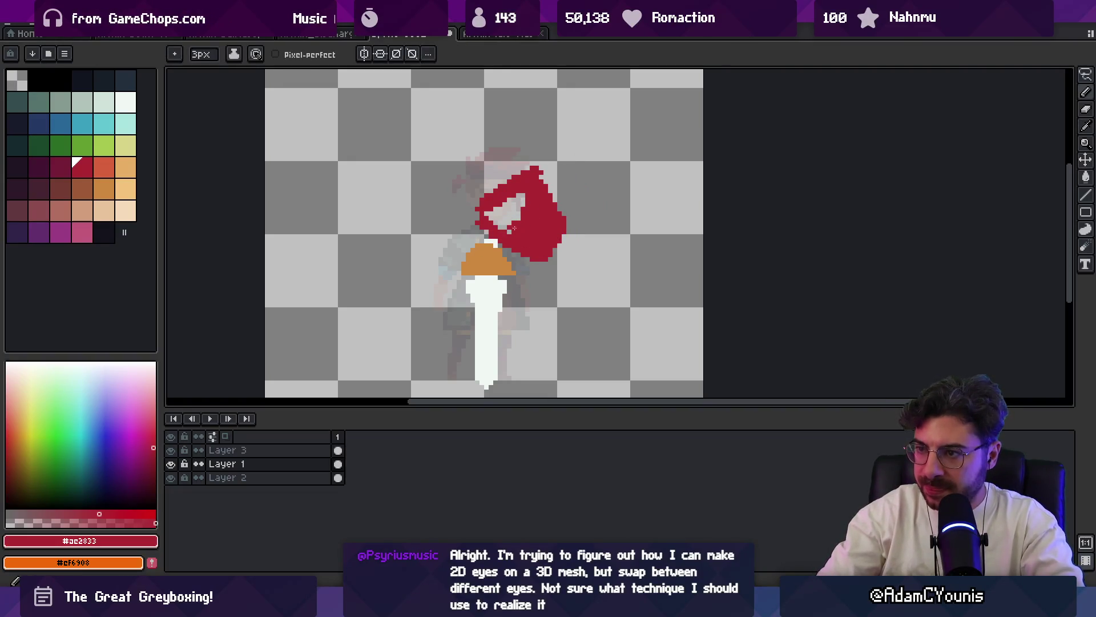
- Erase most of the crimson hook, leaving a round blob above the hilt
key("e")
left_click_drag(506, 194, 525, 235)
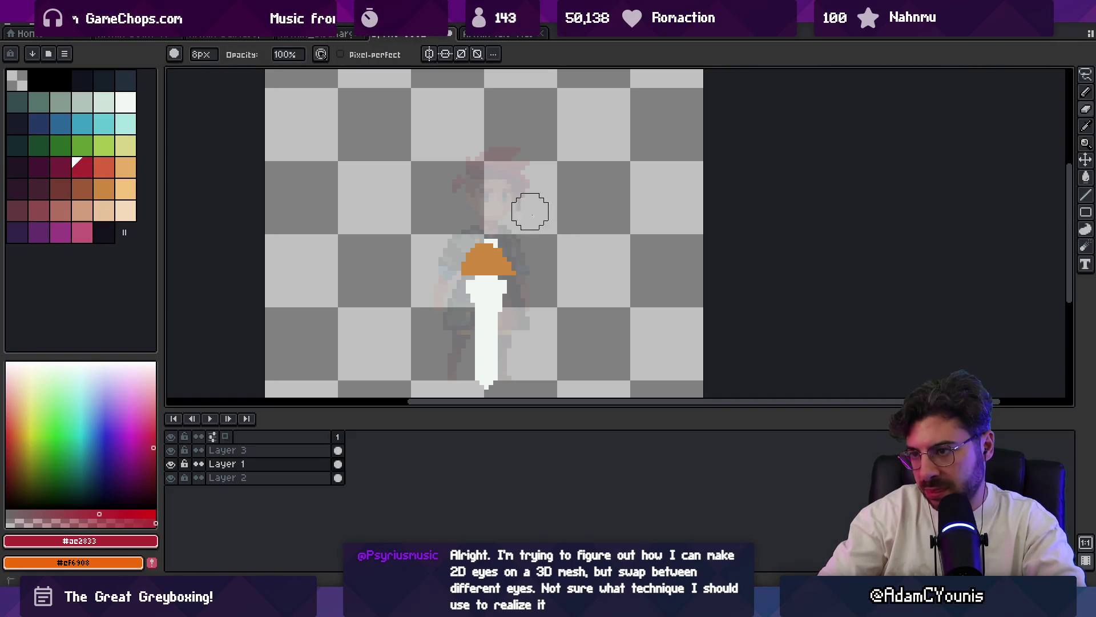
key("b")
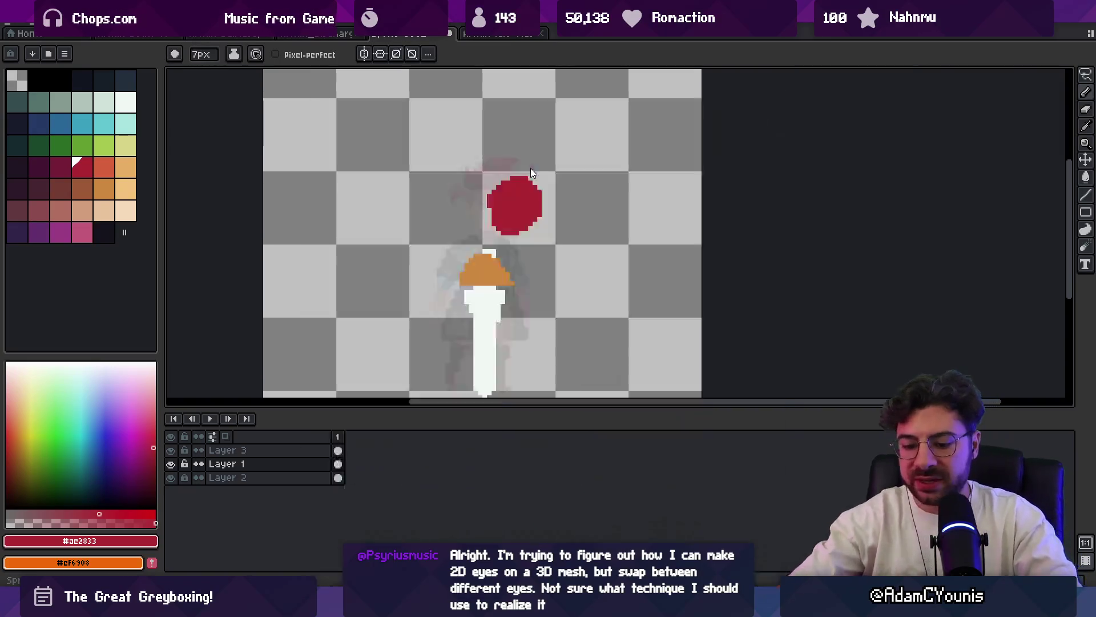
key("super")
type("chrome")
key("Return")
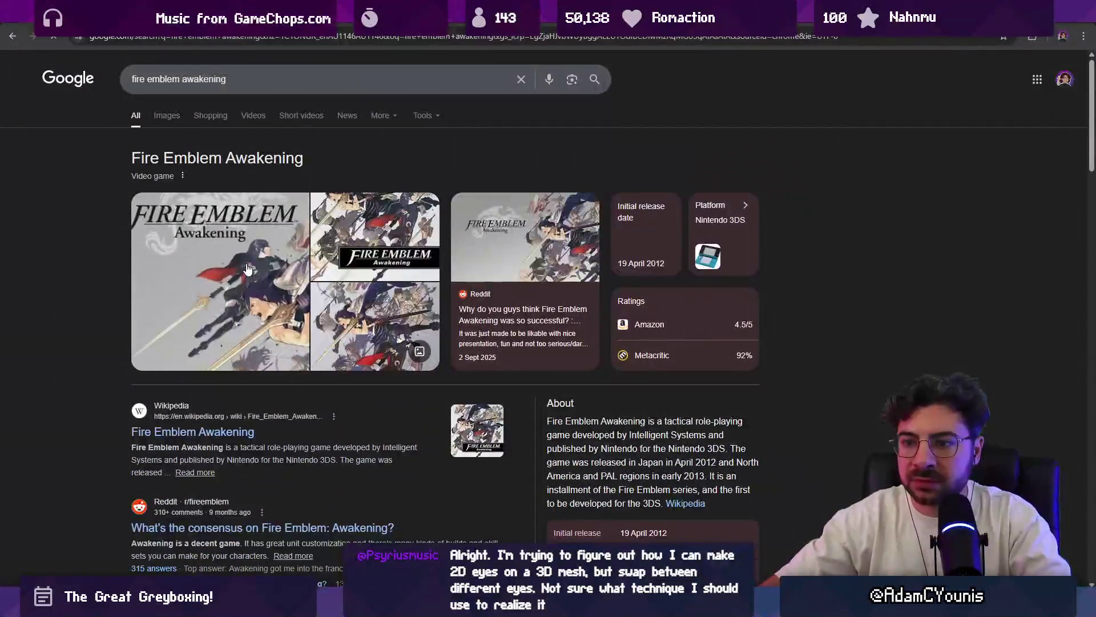
- Copy the Fire Emblem Awakening cover from Google Images and launch Leonardo with it
left_click(221, 281)
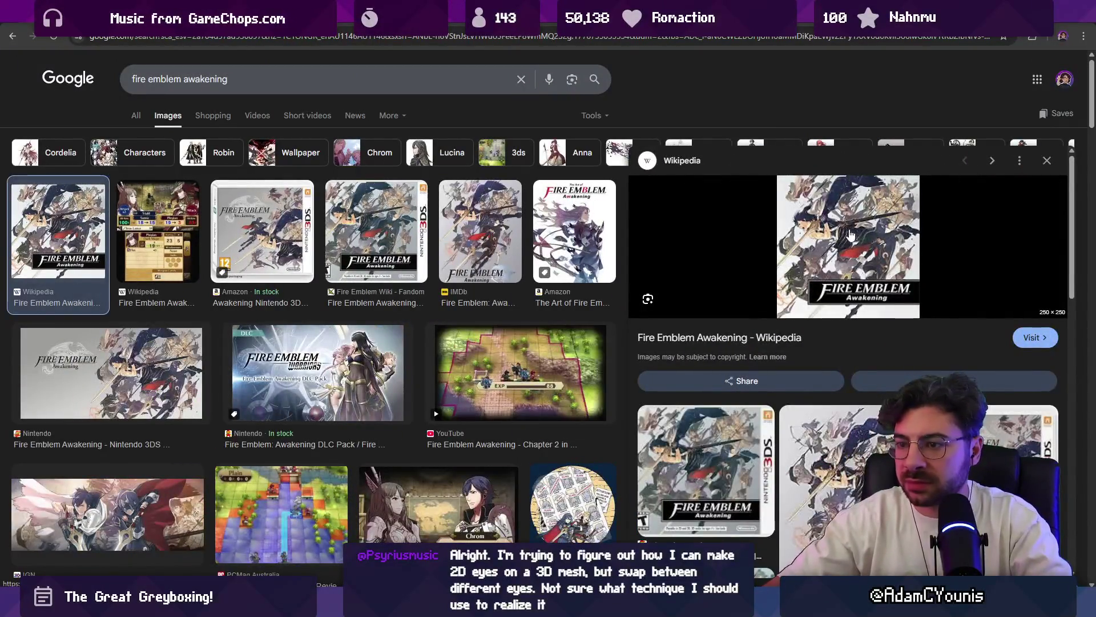
right_click(849, 235)
left_click(891, 288)
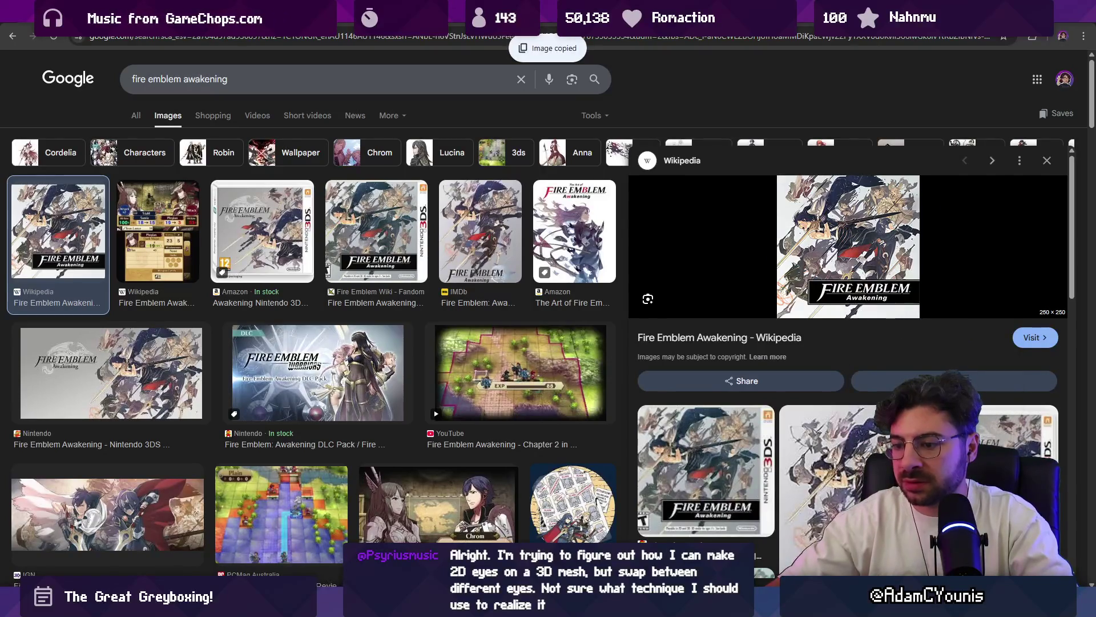
key("super")
type("leonardo")
key("Return")
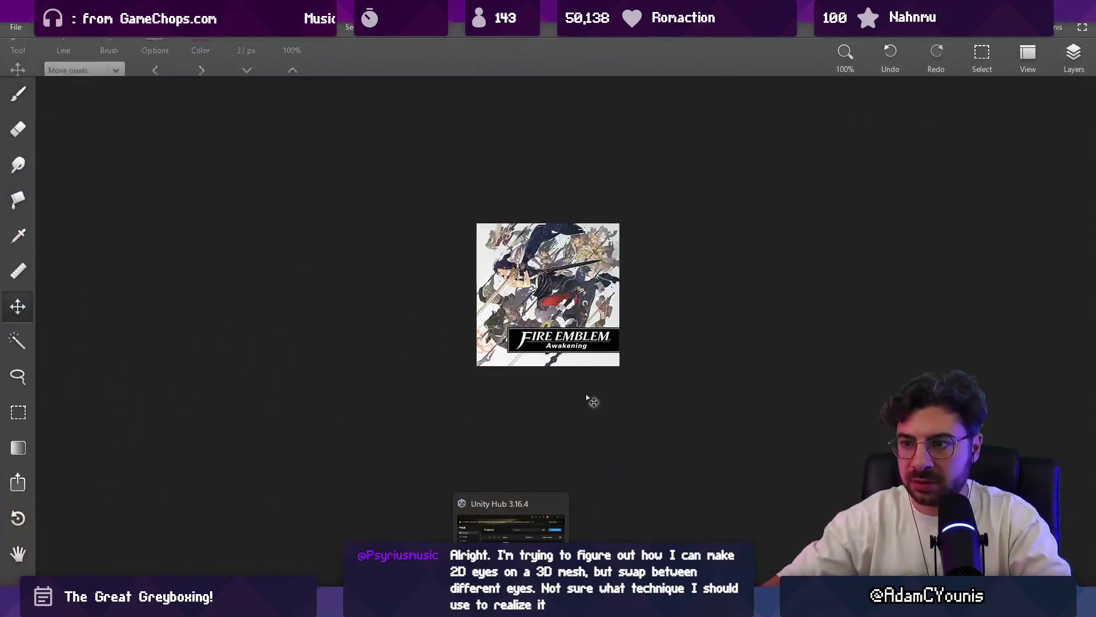
scroll(532, 333, "up", 5)
scroll(528, 334, "down", 2)
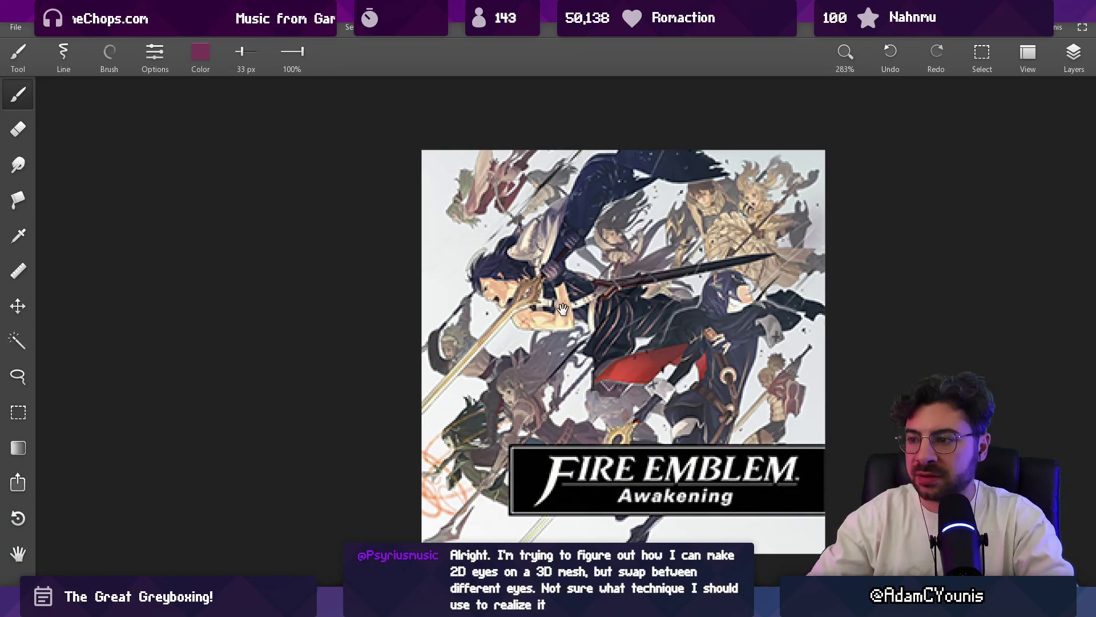
- Set the brush colour to orange with the RGB sliders (full red, raised green, low blue)
left_click_drag(563, 308, 622, 265)
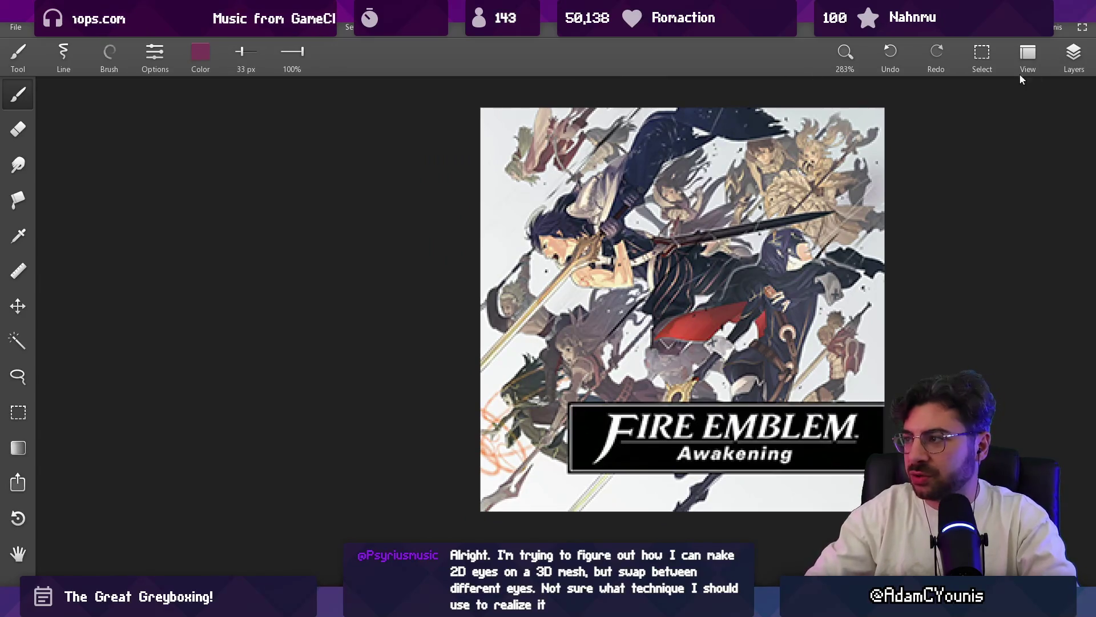
left_click(1075, 56)
left_click(944, 90)
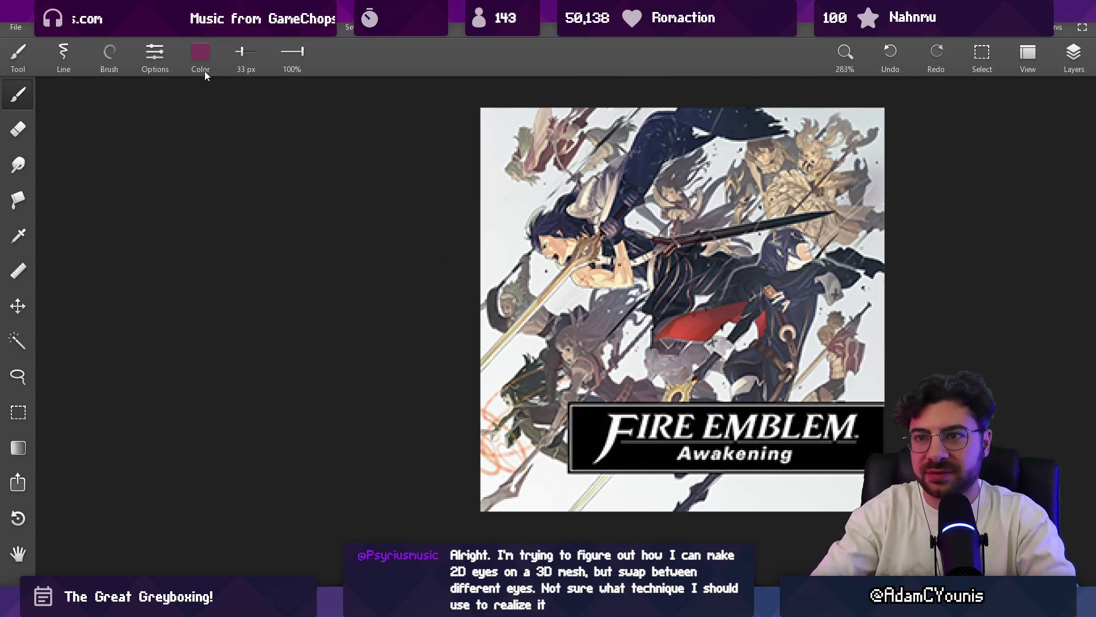
left_click(200, 55)
left_click_drag(225, 127, 276, 129)
left_click_drag(246, 163, 171, 198)
left_click(201, 253)
- With a thinner brush of a different style, paint orange along the diagonal sword
key("bracketleft")
key("bracketleft")
key("bracketleft")
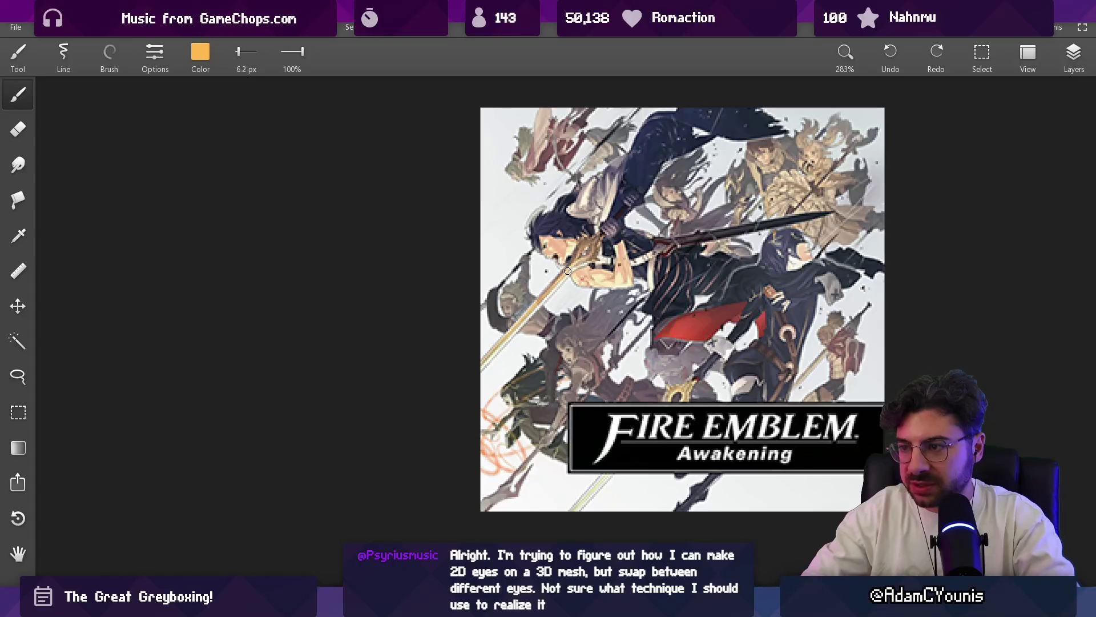
left_click(109, 53)
left_click(94, 208)
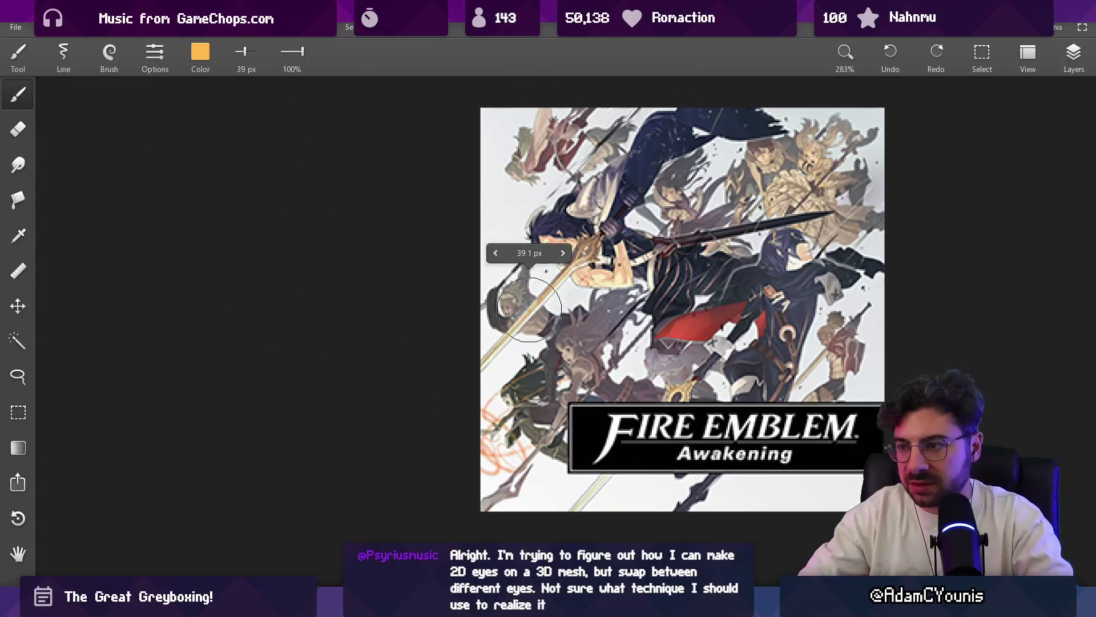
mouse_move(596, 240)
left_mouse_down()
mouse_move(480, 370)
mouse_move(634, 202)
left_mouse_up()
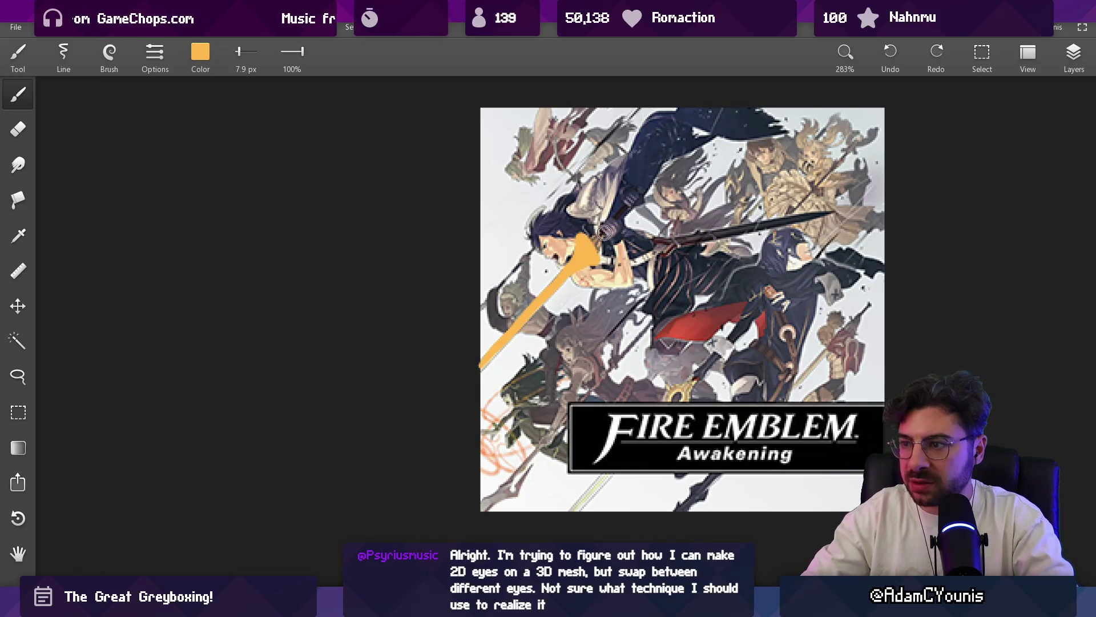
- Change the colour to brick red #B8614E and set the brush to about 9.6 px
left_click(207, 66)
left_click(230, 129)
left_click_drag(207, 164, 184, 163)
left_click(257, 253)
key("bracketright")
key("bracketright")
key("bracketleft")
key("bracketleft")
- Paint the leaping figure's arm, face, torso and legs in red over the cover art
mouse_move(588, 279)
left_mouse_down()
mouse_move(630, 281)
mouse_move(616, 231)
left_mouse_up()
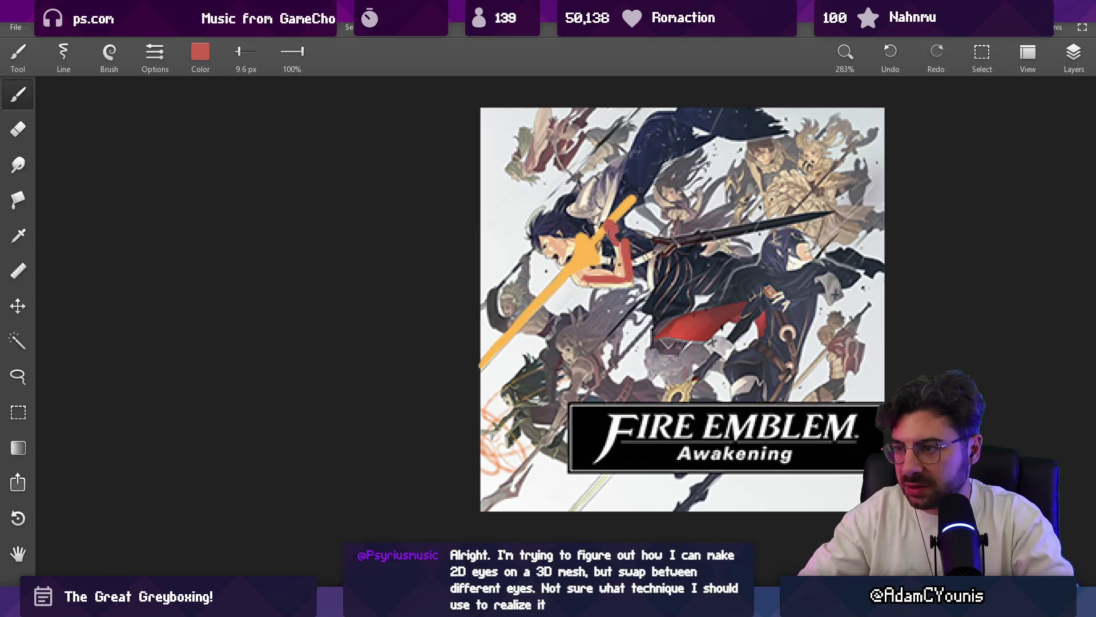
left_click_drag(545, 232, 560, 243)
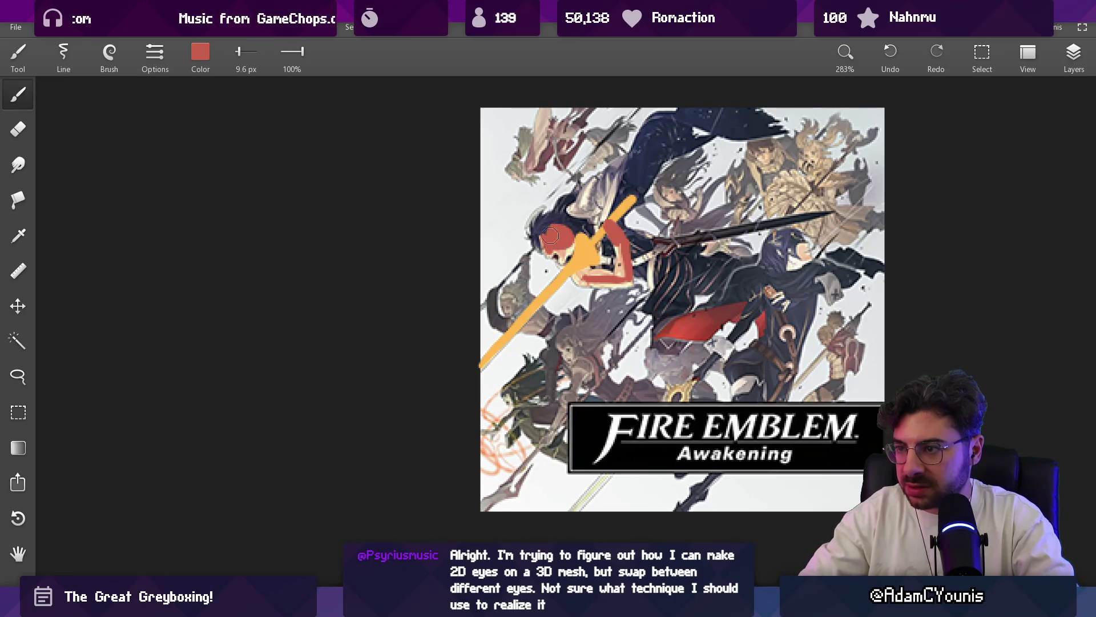
mouse_move(555, 230)
left_mouse_down()
mouse_move(547, 261)
mouse_move(573, 241)
mouse_move(600, 248)
left_mouse_up()
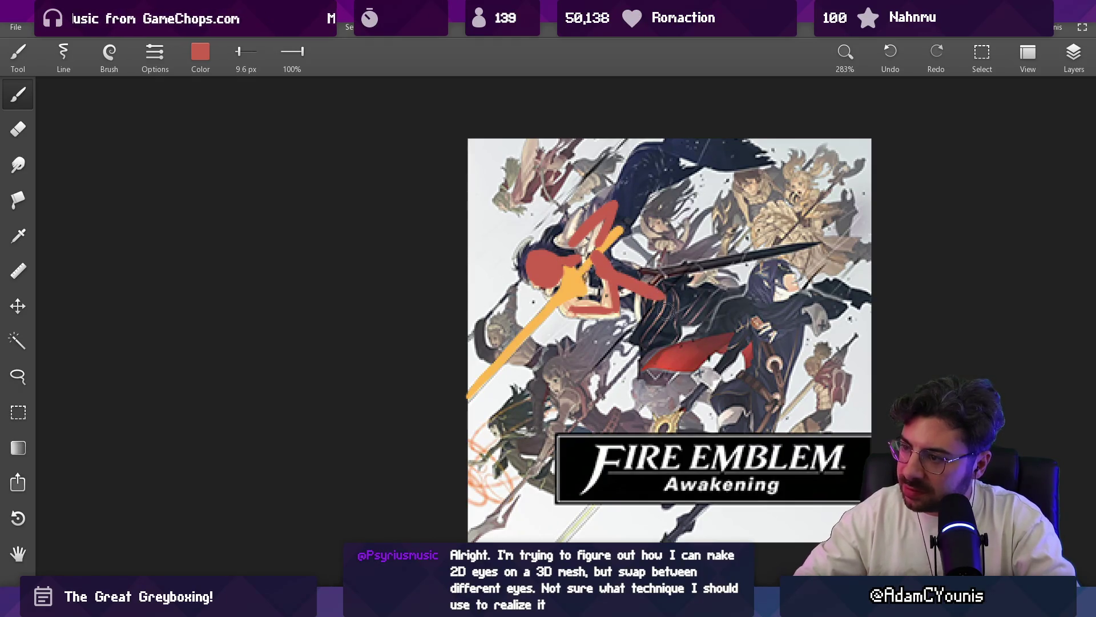
left_click_drag(662, 297, 653, 371)
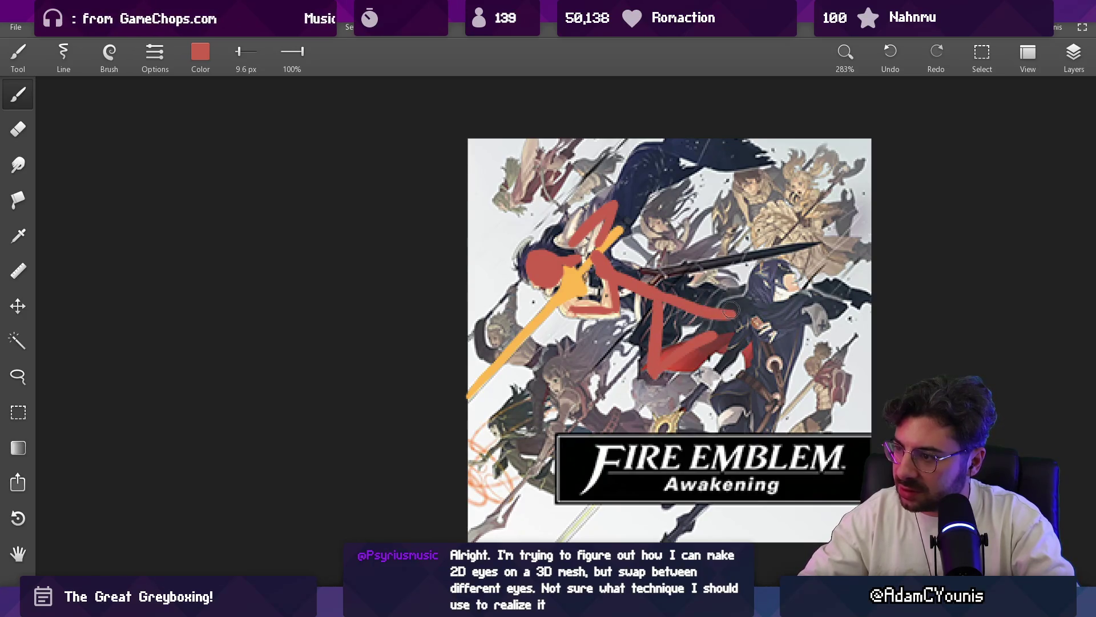
scroll(732, 243, "down", 5)
scroll(732, 216, "up", 4)
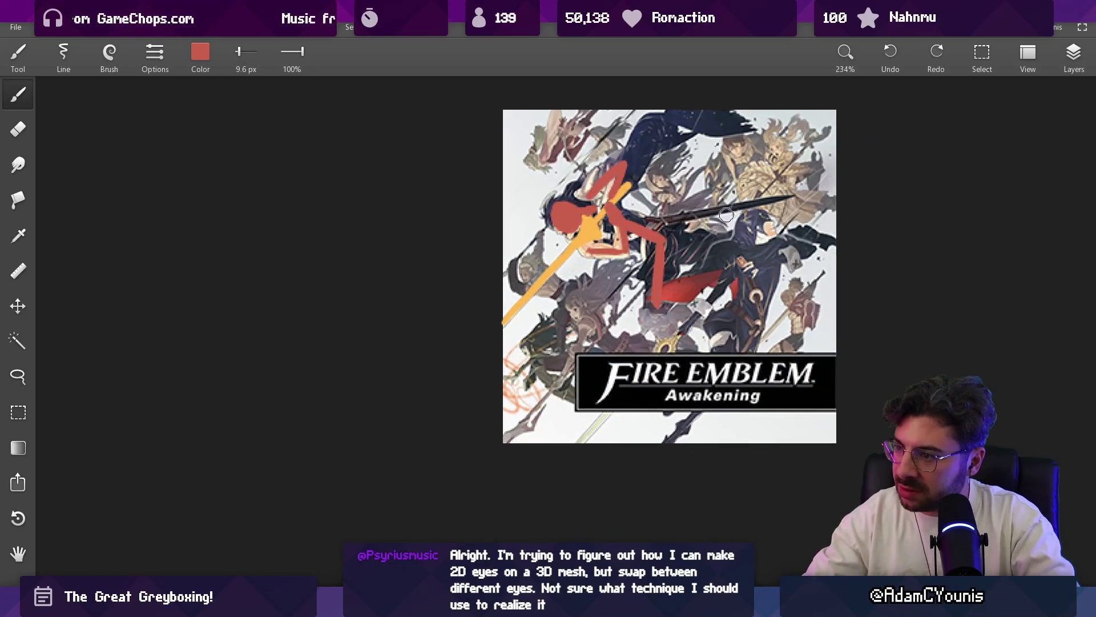
left_click_drag(668, 268, 707, 252)
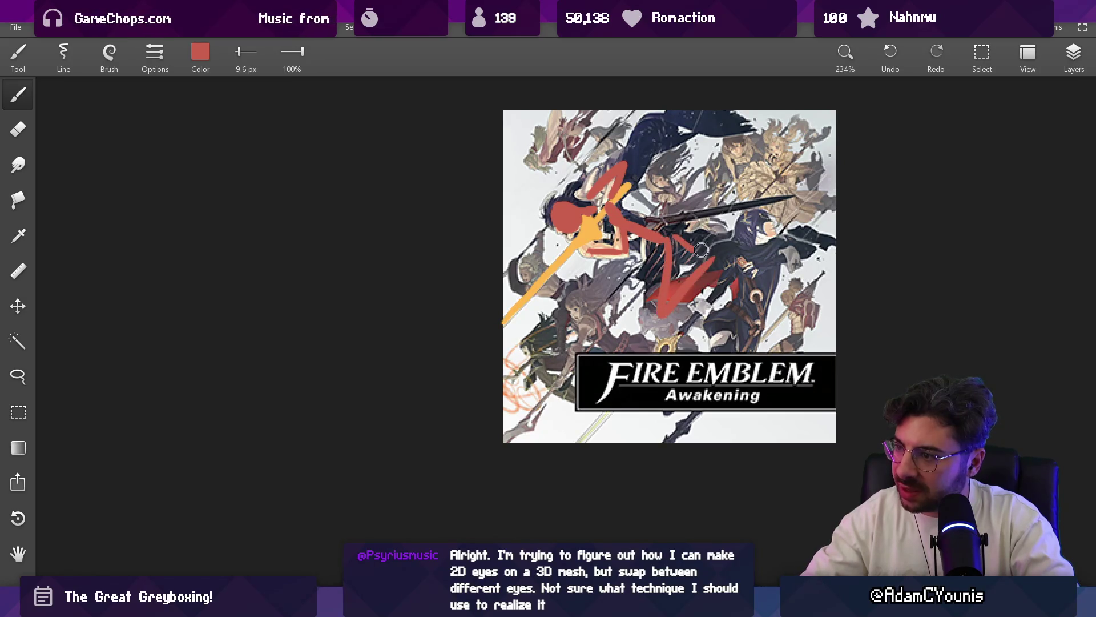
key("ctrl+minus")
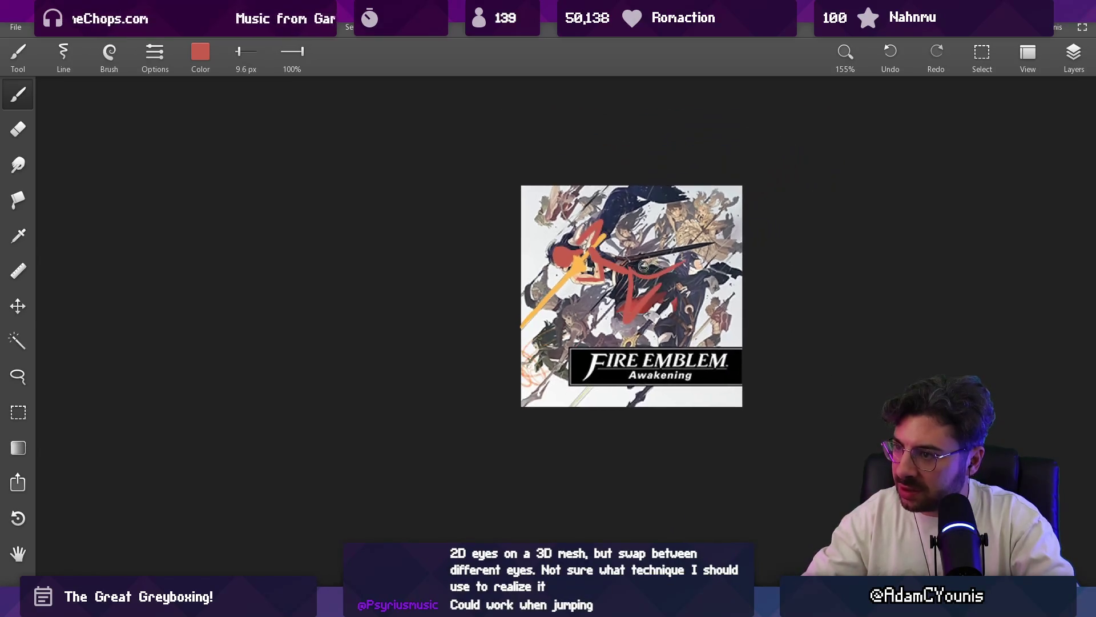
- Hide the Fire Emblem cover layer and nudge the drawing to the left
key("v")
left_click(1074, 56)
left_click(950, 181)
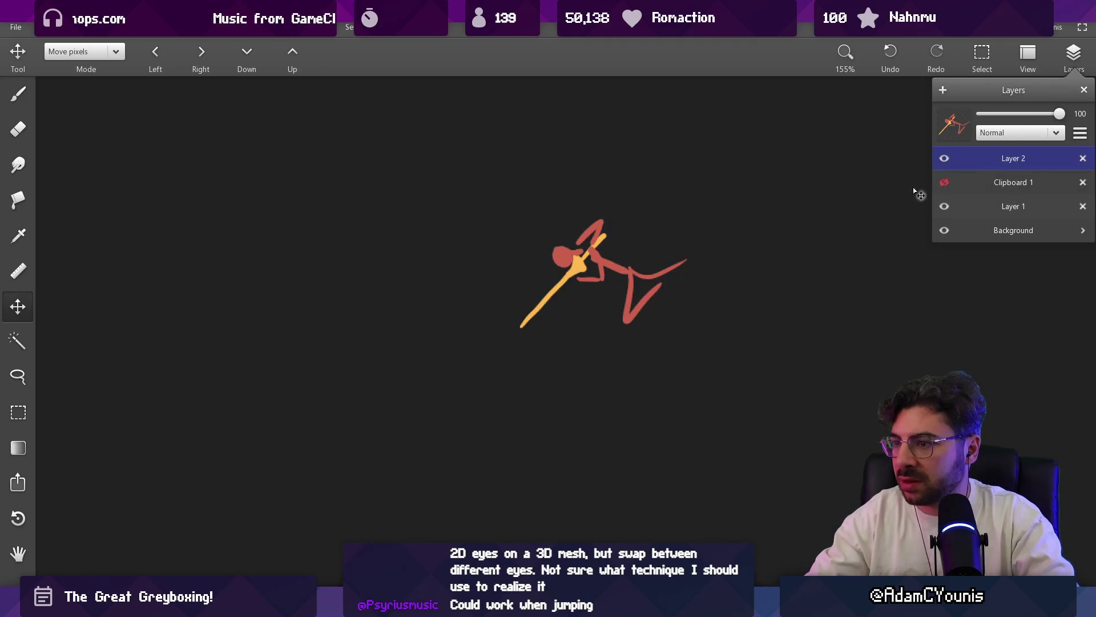
left_click_drag(694, 264, 651, 269)
scroll(600, 257, "up", 3)
key("ctrl+z")
key("ctrl+shift+z")
- Add an empty layer, try the eraser on it, and return to the painting layer
left_click(1075, 53)
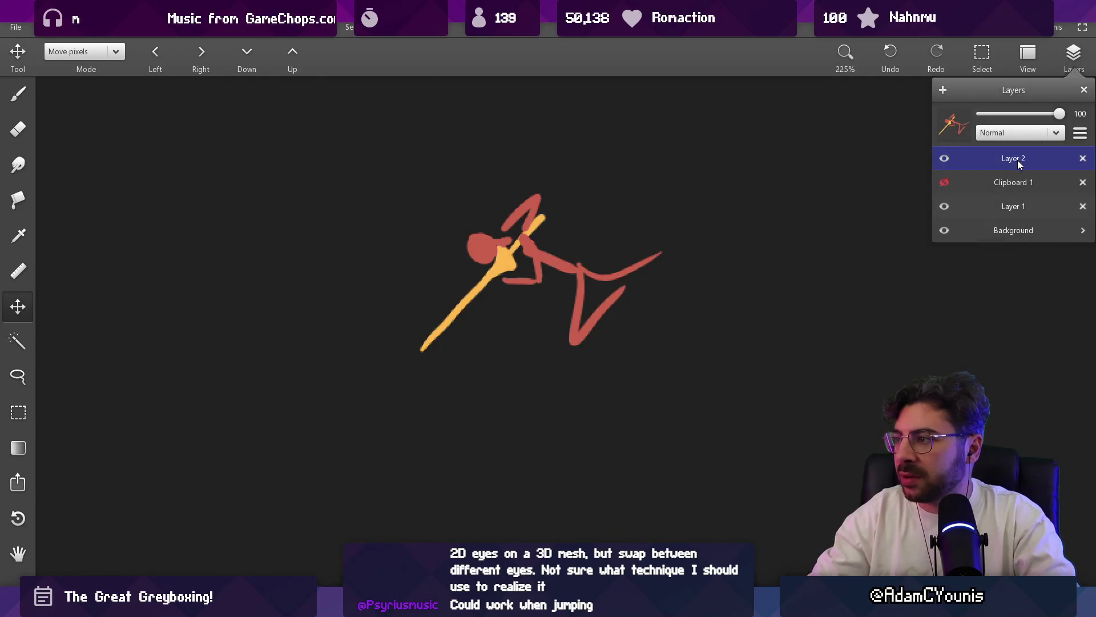
left_click(943, 89)
left_click_drag(677, 240, 621, 250)
key("b")
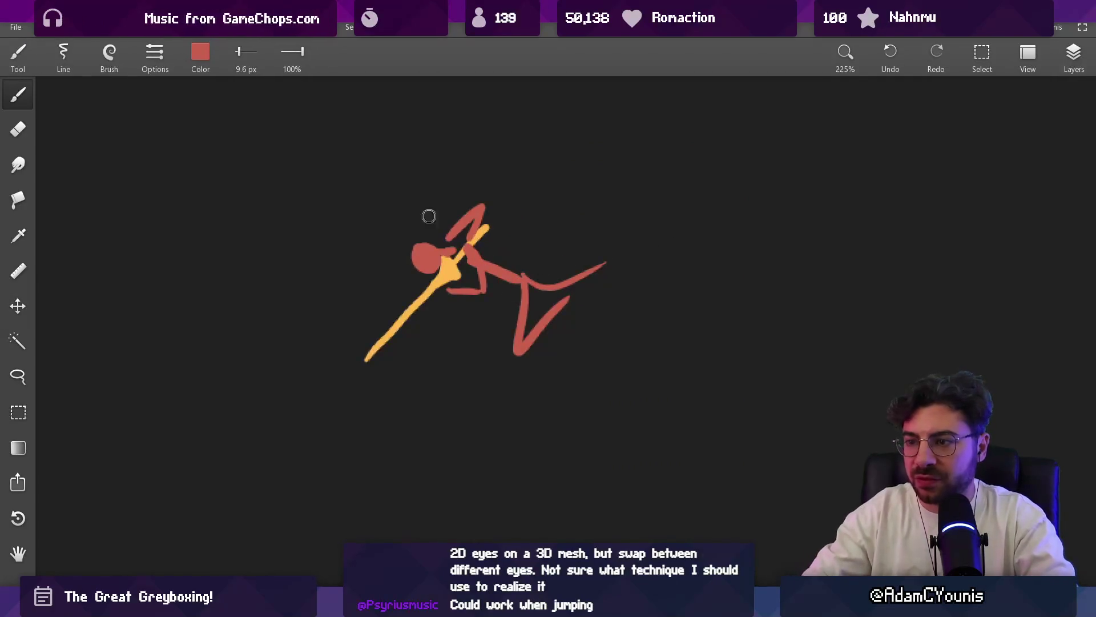
key("e")
left_click_drag(514, 287, 543, 289)
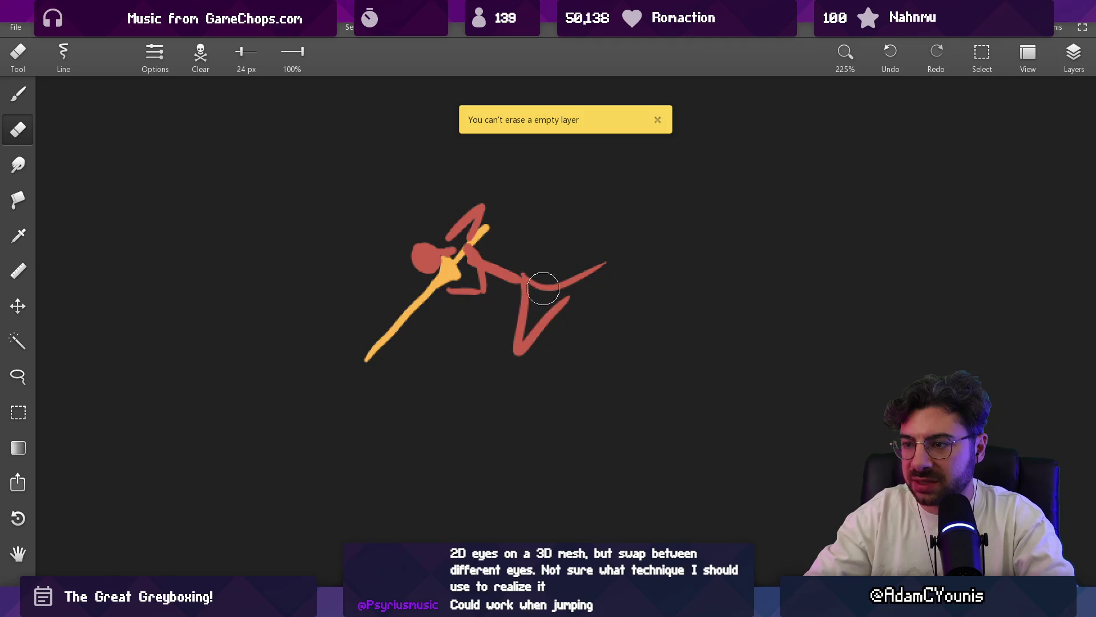
left_click(1057, 67)
left_click(946, 181)
key("b")
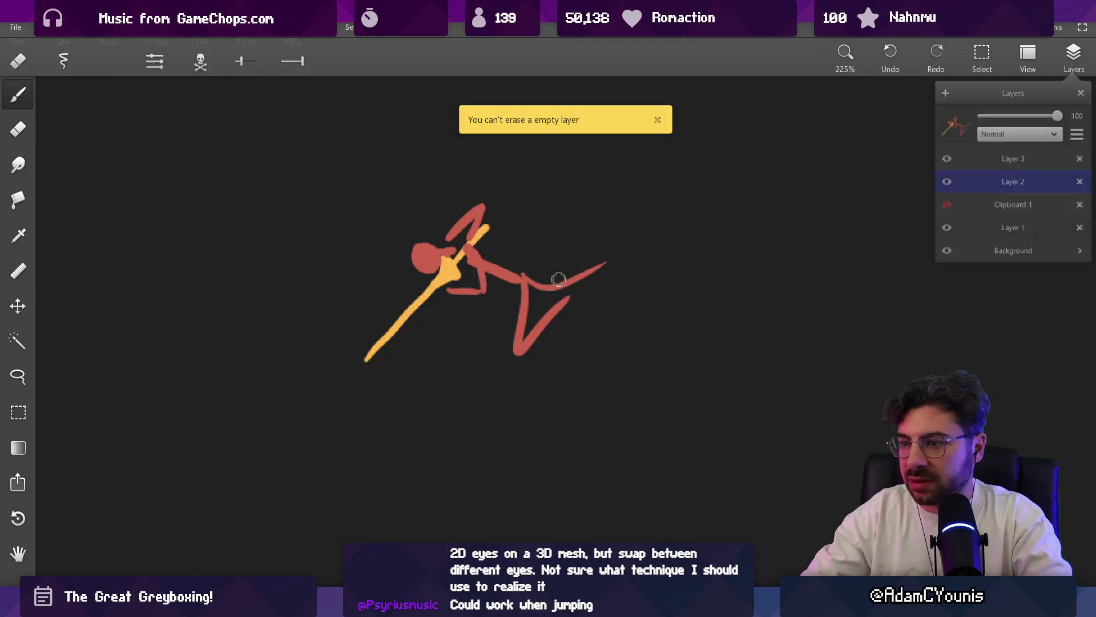
- Lasso the figure's legs and drag them closer to the torso, then deselect
key("l")
left_click_drag(484, 248, 454, 360)
left_click_drag(582, 296, 548, 289)
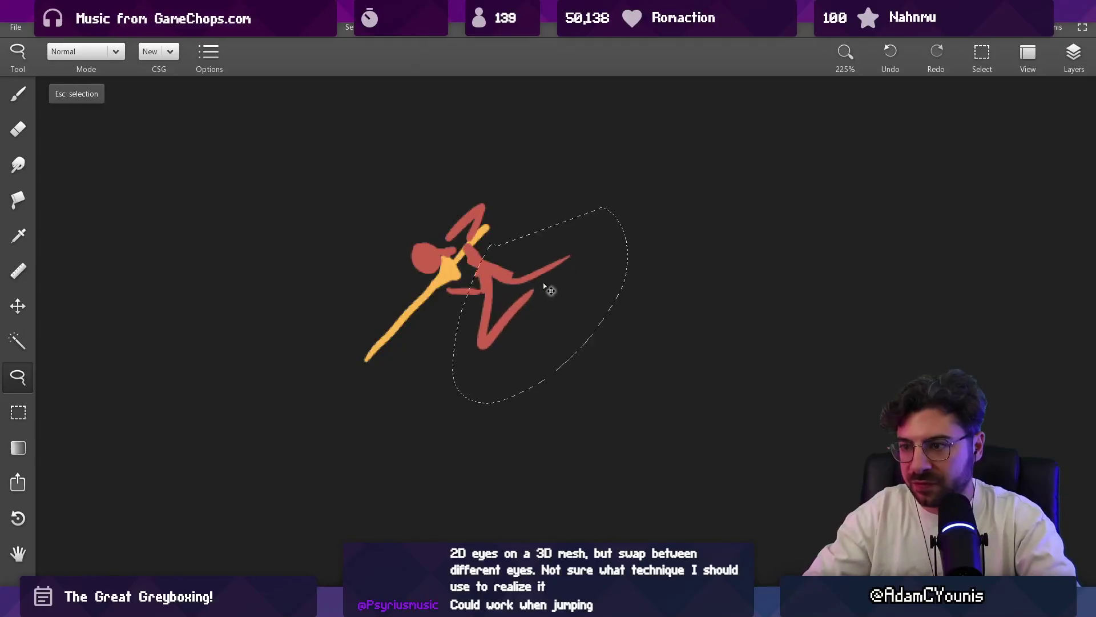
key("Escape")
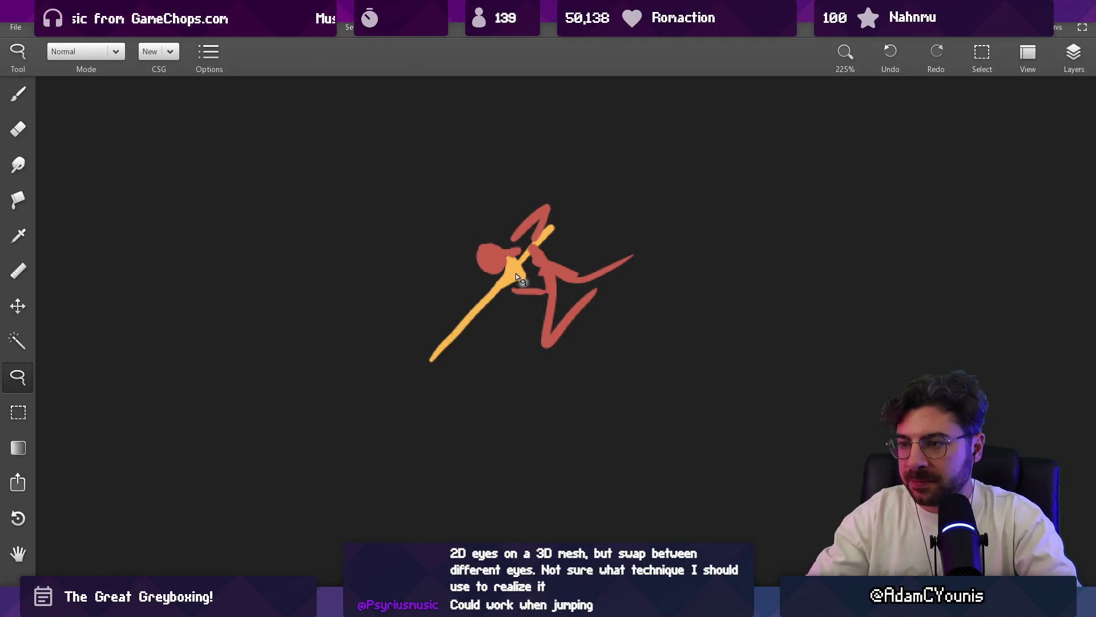
key("b")
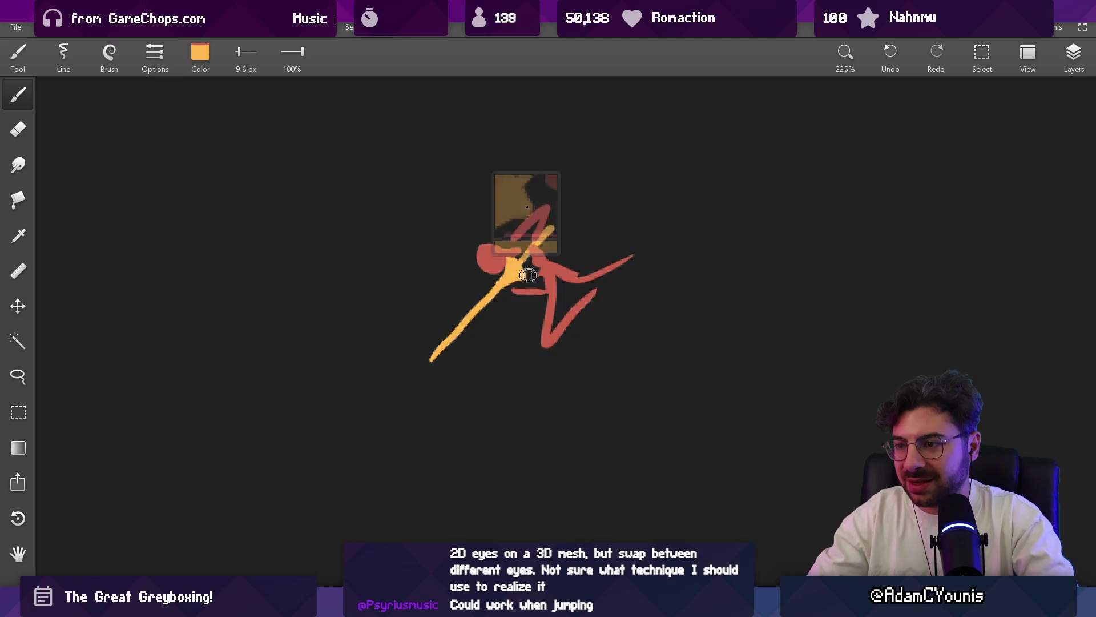
- Draw a tall vertical yellow blade and a red head beside its top, then undo the head
left_click_drag(642, 235, 647, 375)
left_click(381, 261, "alt")
left_click_drag(655, 262, 659, 249)
left_click(664, 241, "alt")
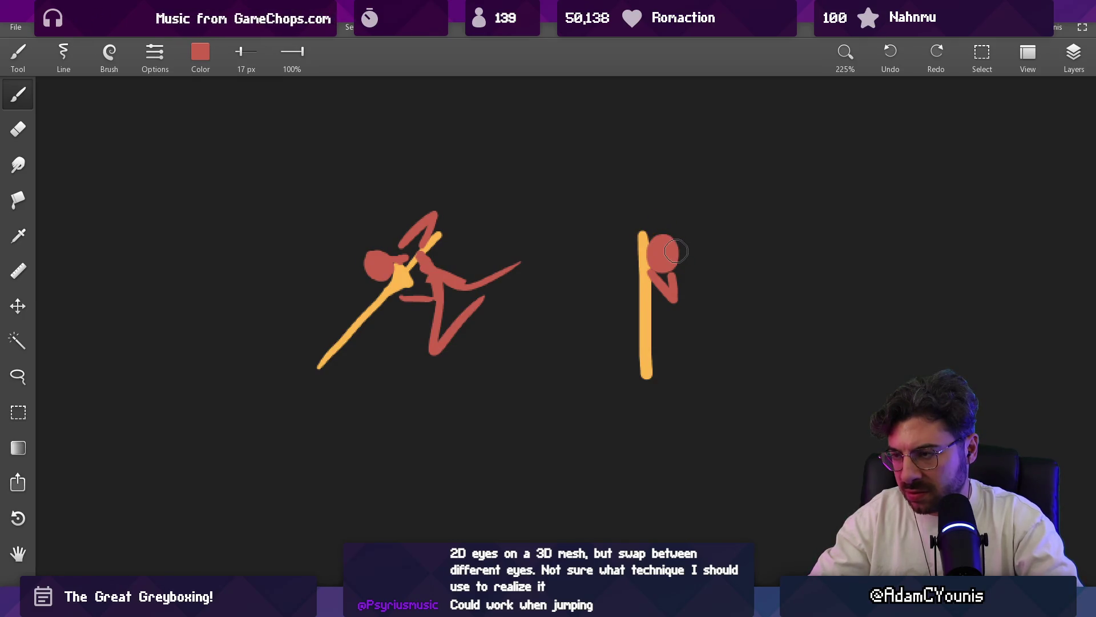
key("ctrl+z")
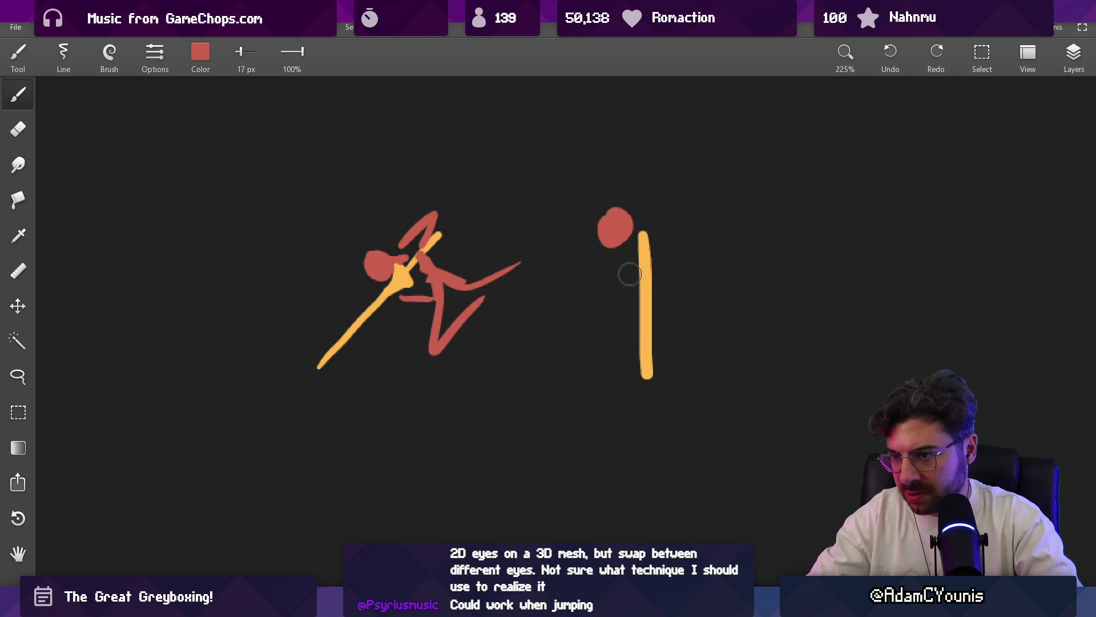
- Paint the arm reaching across the blade and a spiky red hair strand above the head
mouse_move(655, 261)
left_mouse_down()
mouse_move(666, 243)
mouse_move(639, 253)
left_mouse_up()
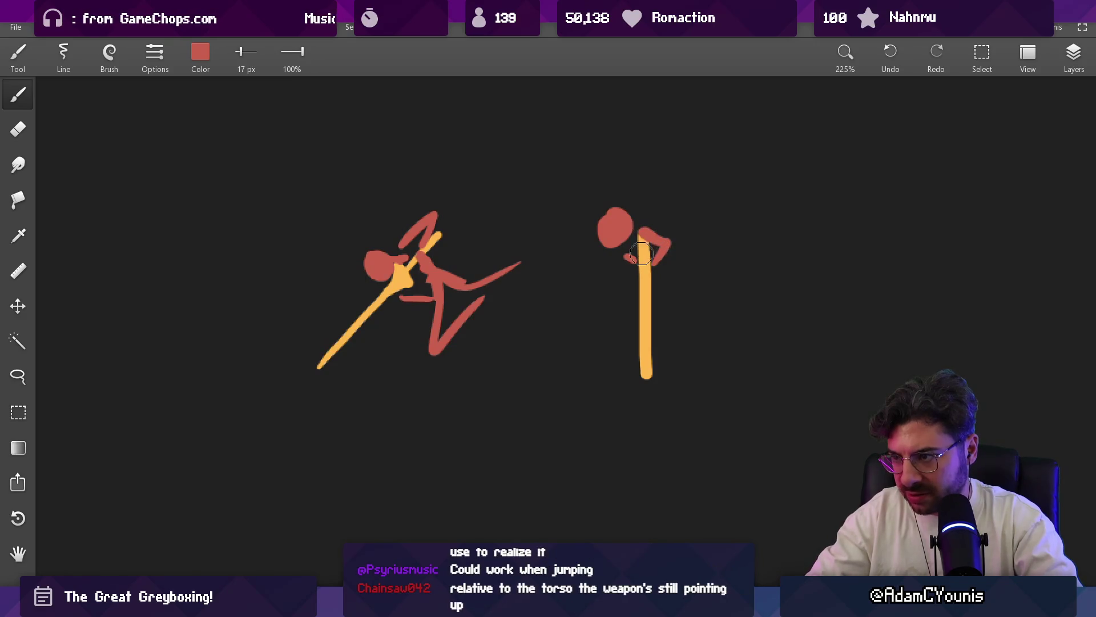
left_click_drag(627, 203, 655, 210)
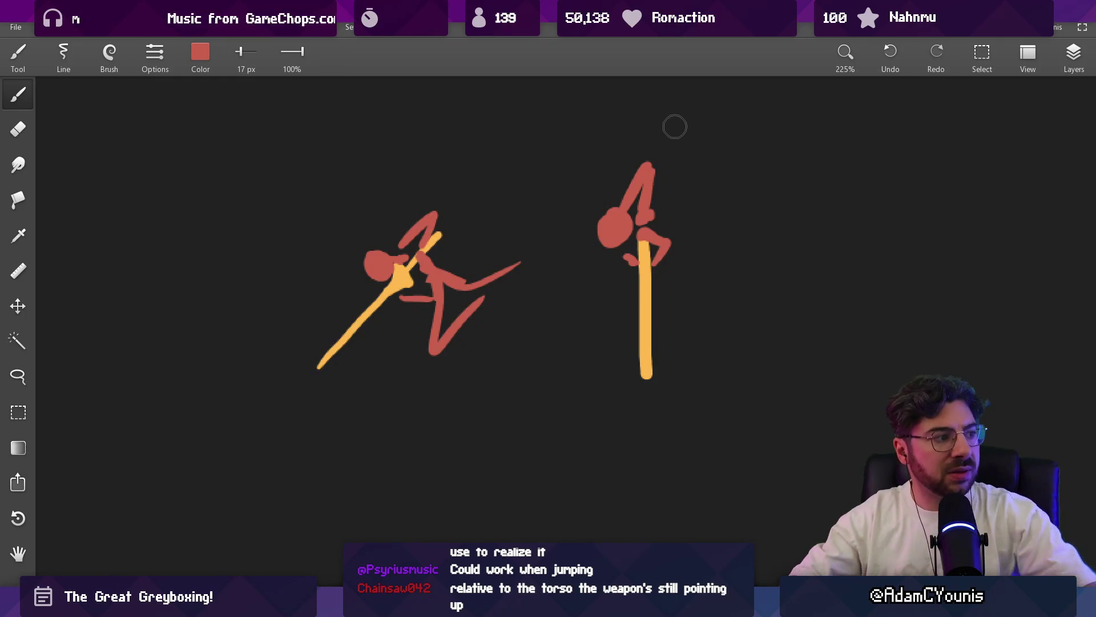
left_click(624, 235)
left_click_drag(648, 164, 643, 216)
key("bracketright")
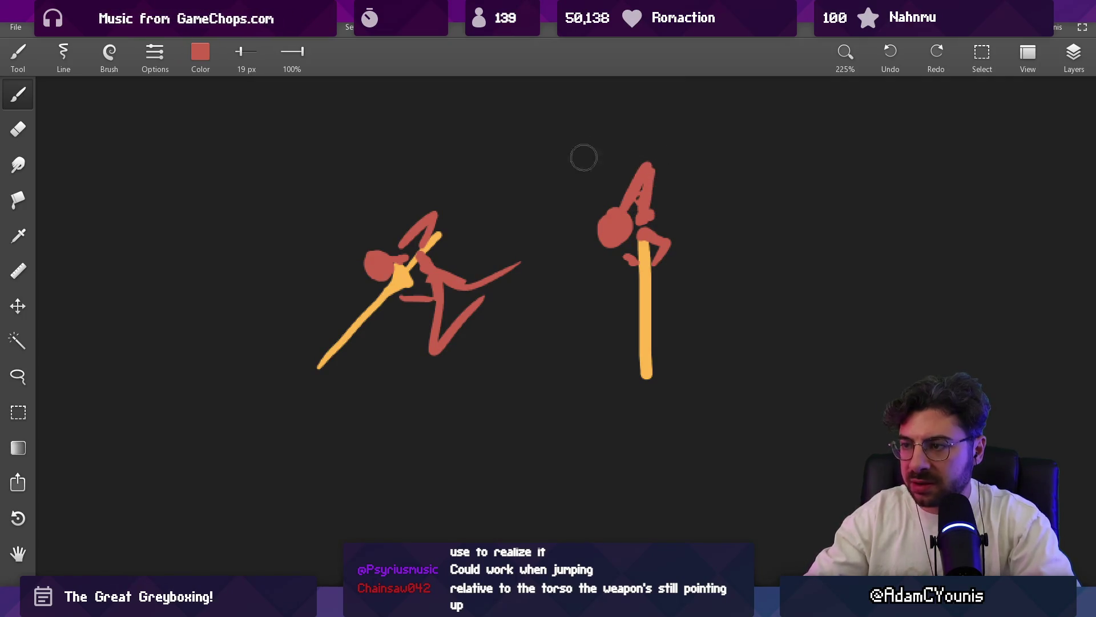
left_click(200, 53)
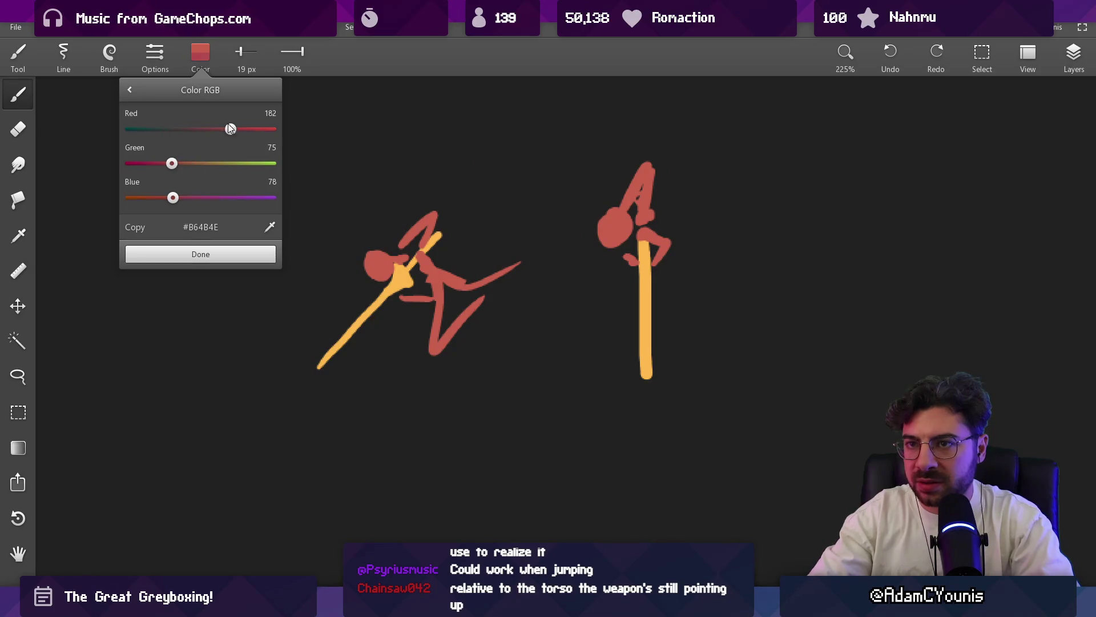
- Confirm the darker maroon colour and erase part of the dark blob by the head
left_click(200, 254)
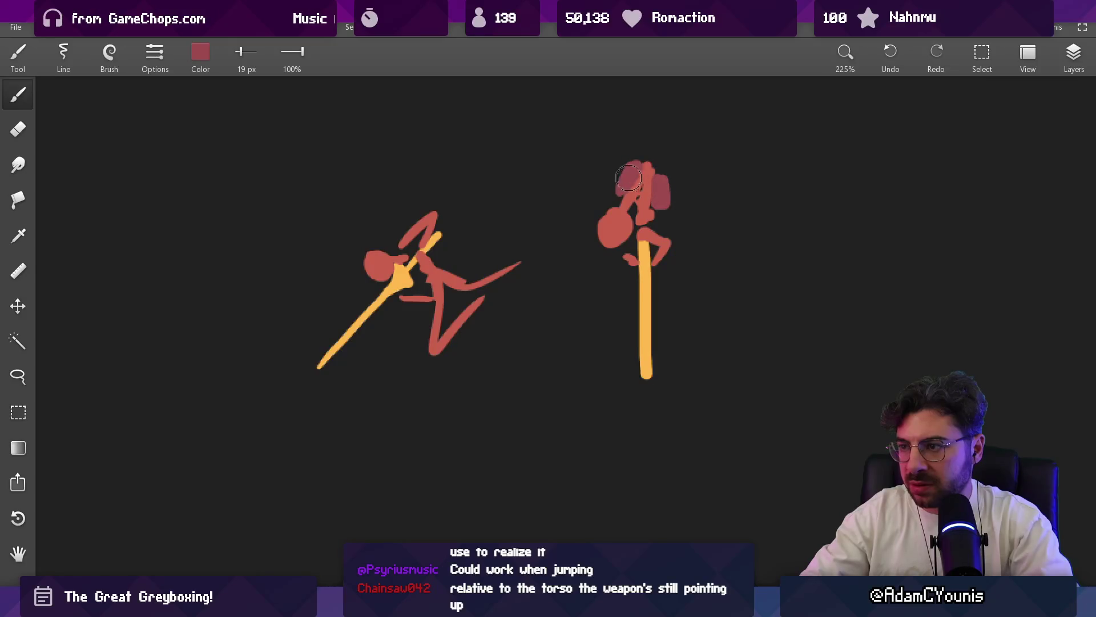
key("bracketleft")
key("bracketleft")
key("bracketleft")
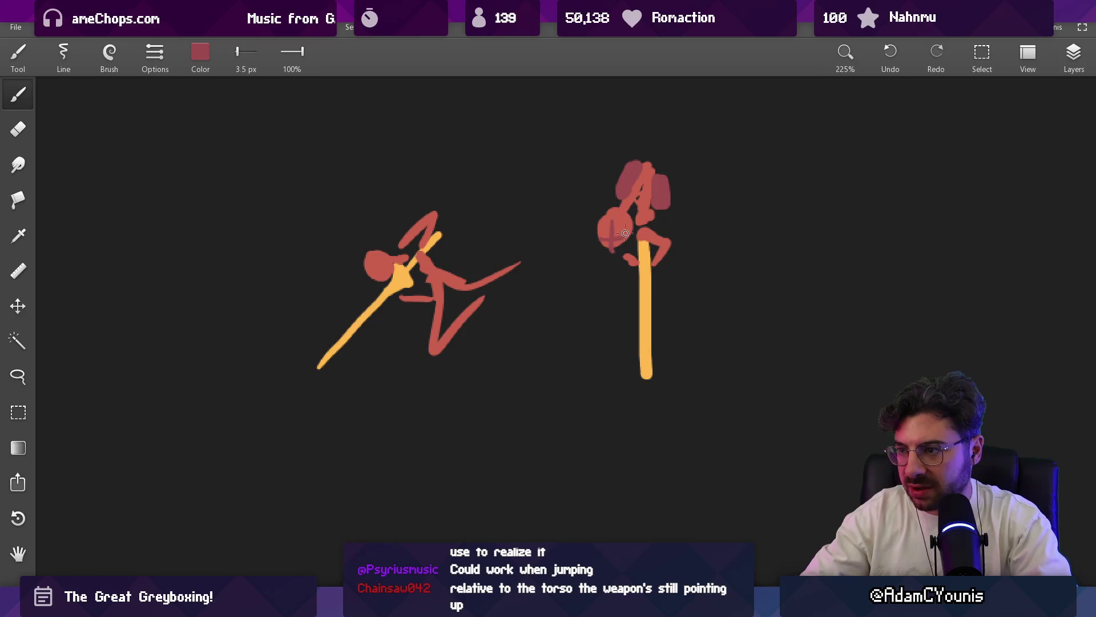
key("bracketright")
key("bracketright")
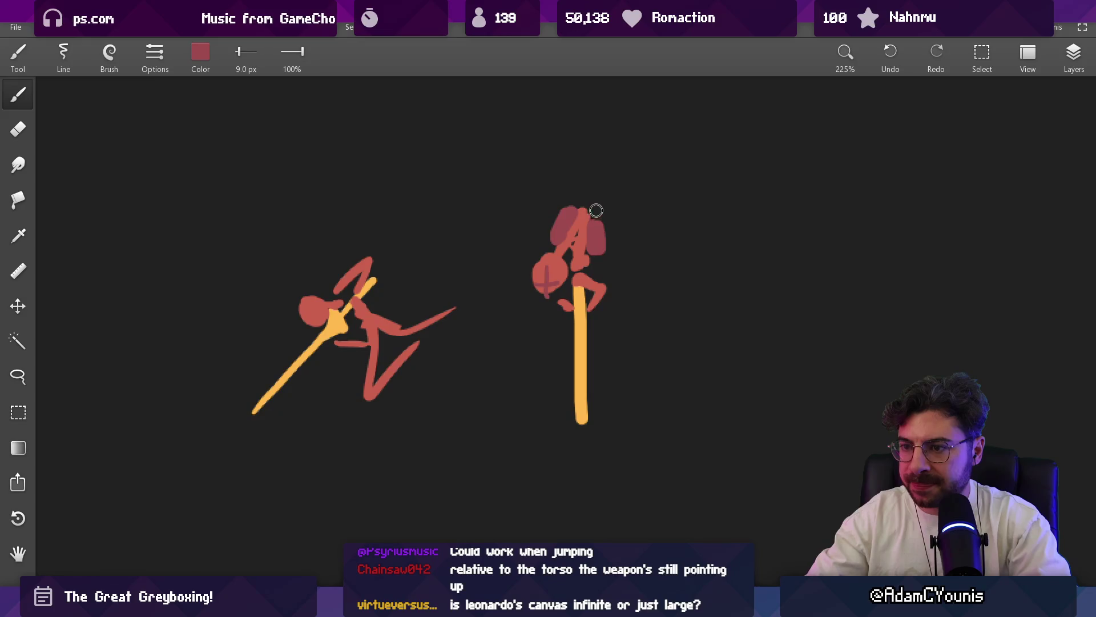
key("e")
left_click_drag(539, 215, 548, 221)
key("bracketleft")
key("bracketleft")
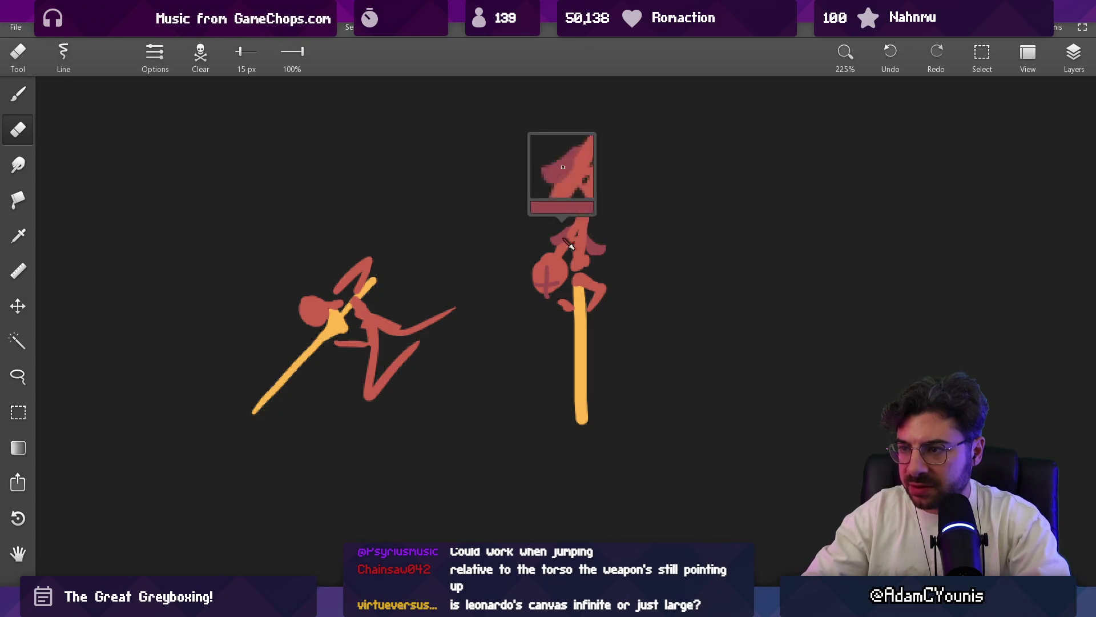
- Add maroon on the head's left side and erase the excess at its upper left
key("b")
key("bracketleft")
key("bracketright")
left_click_drag(556, 244, 605, 269)
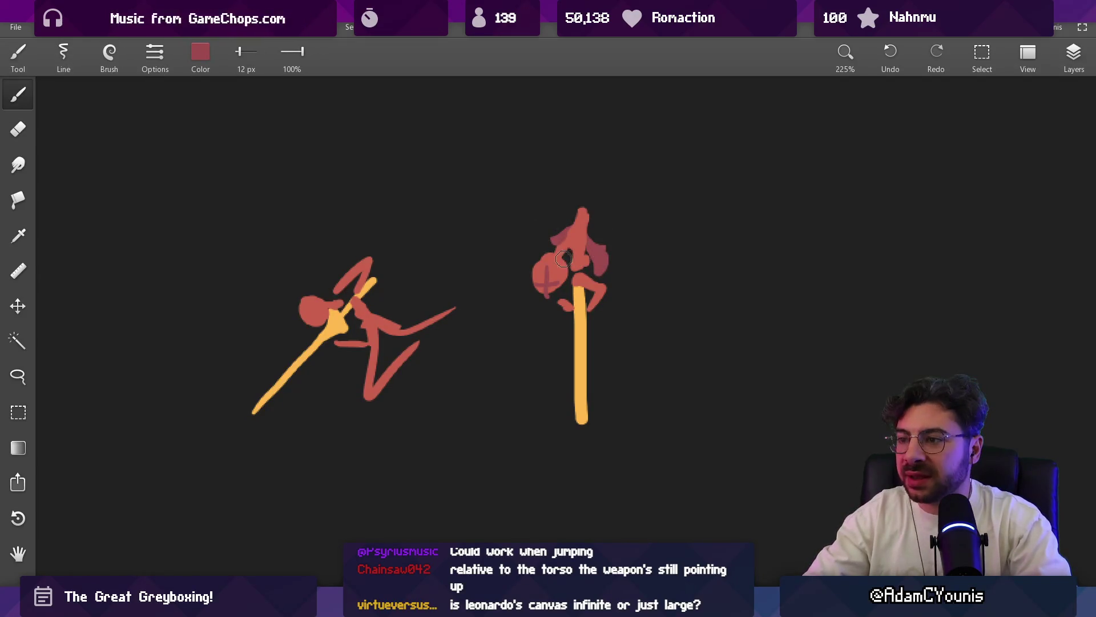
key("e")
mouse_move(558, 232)
left_mouse_down()
mouse_move(543, 245)
mouse_move(606, 276)
left_mouse_up()
key("b")
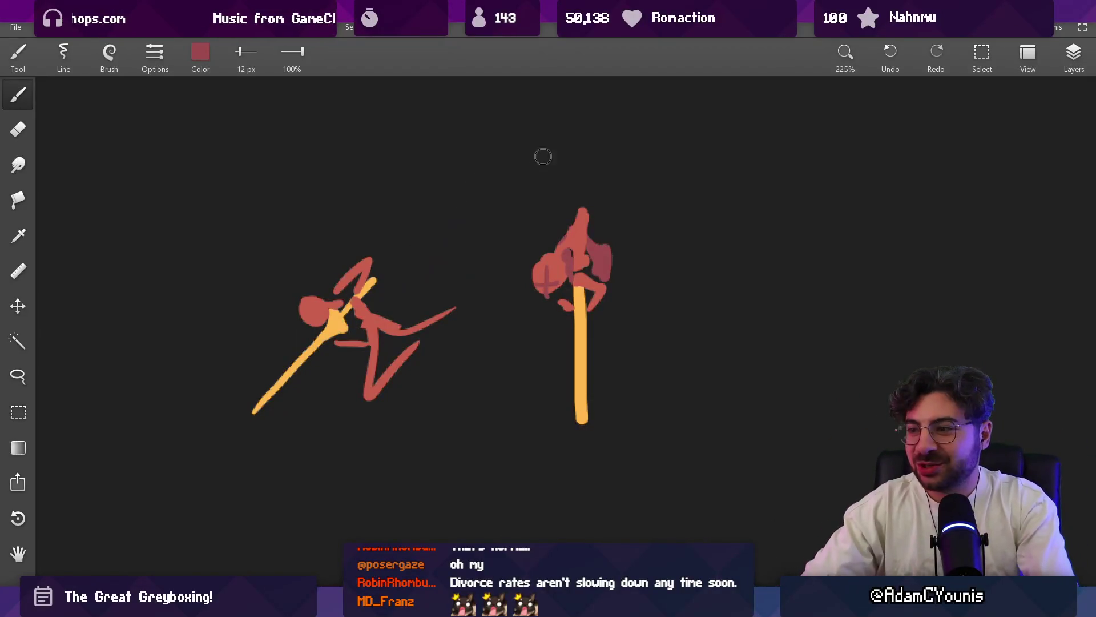
scroll(578, 257, "up", 3)
- Extend the figure's top into a pointed spike, erase it and repaint the tip
key("alt")
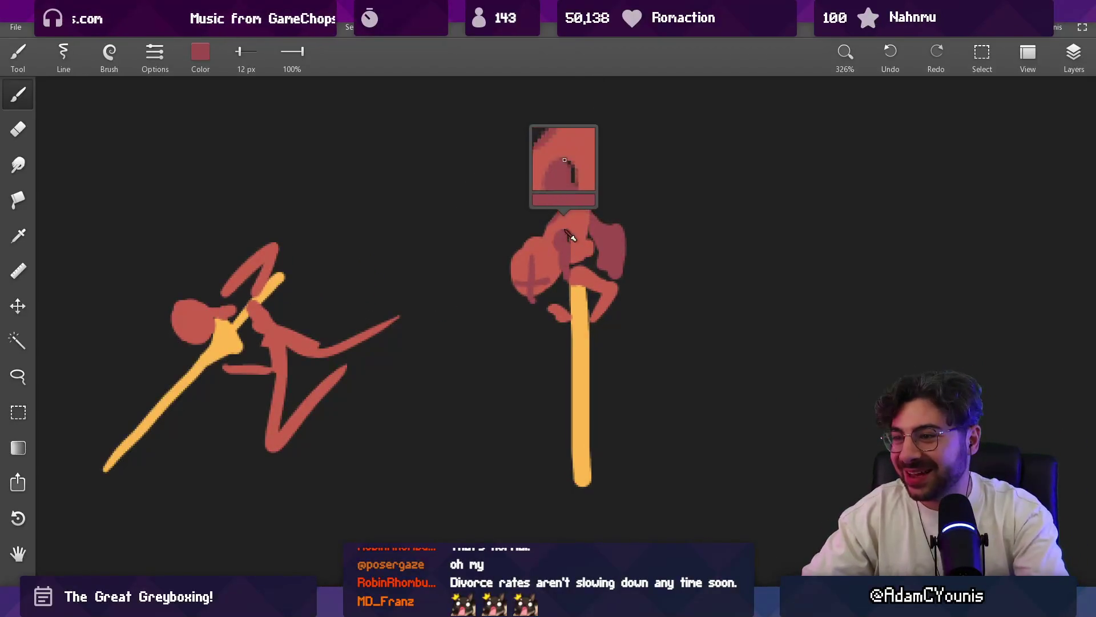
left_click(574, 230, "alt")
left_click_drag(570, 227, 583, 175)
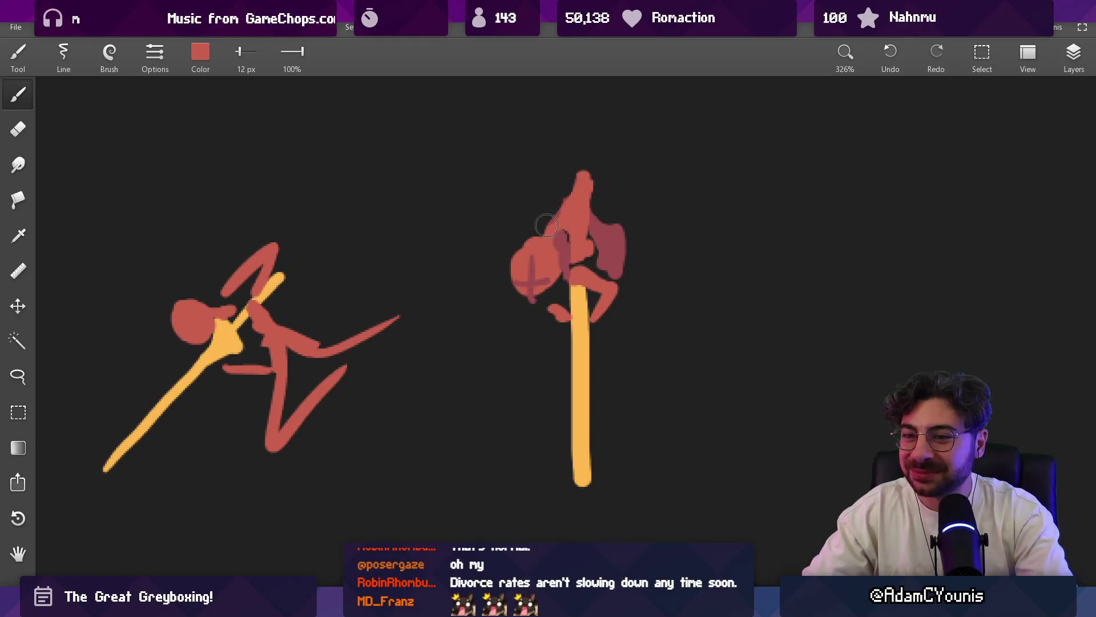
left_click(560, 238, "alt")
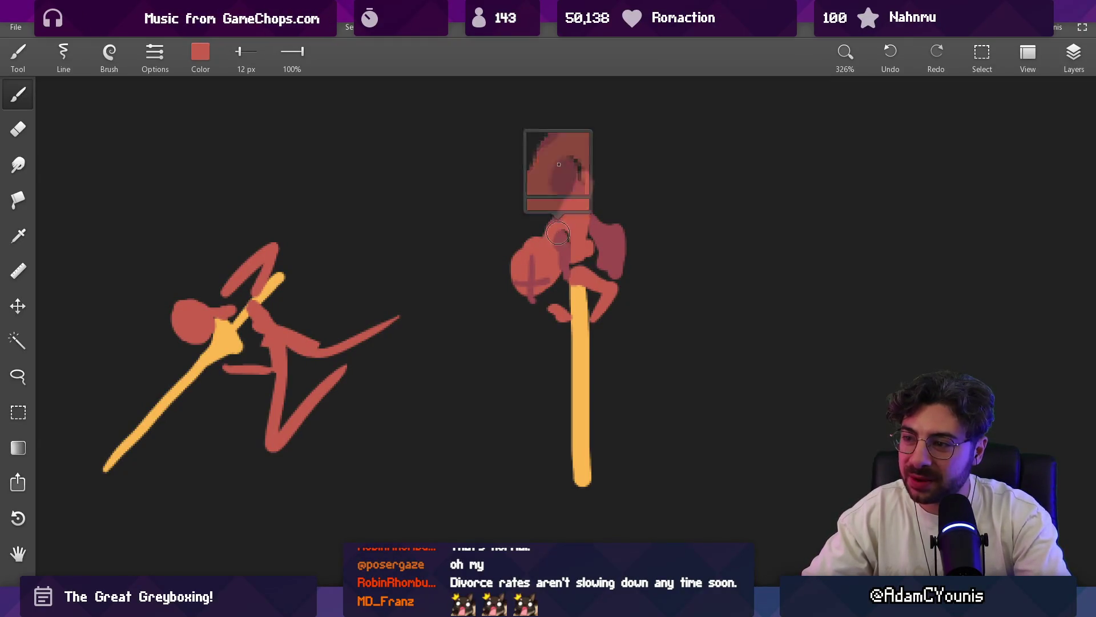
left_click(562, 235, "alt")
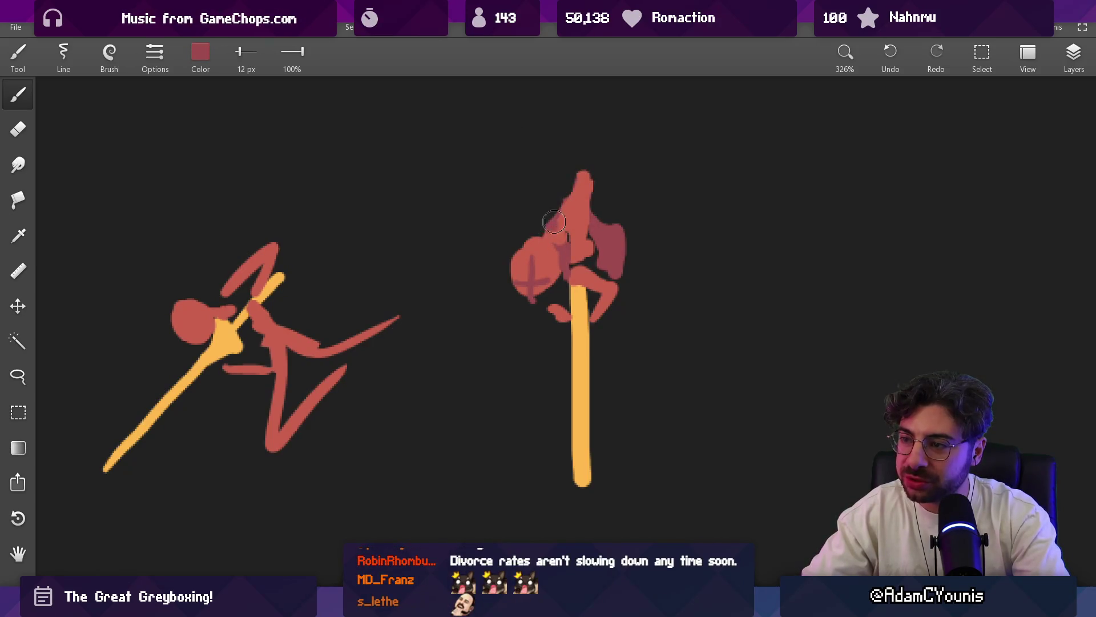
key("e")
mouse_move(573, 175)
left_mouse_down()
mouse_move(592, 191)
mouse_move(572, 198)
left_mouse_up()
key("b")
left_click(545, 287, "alt")
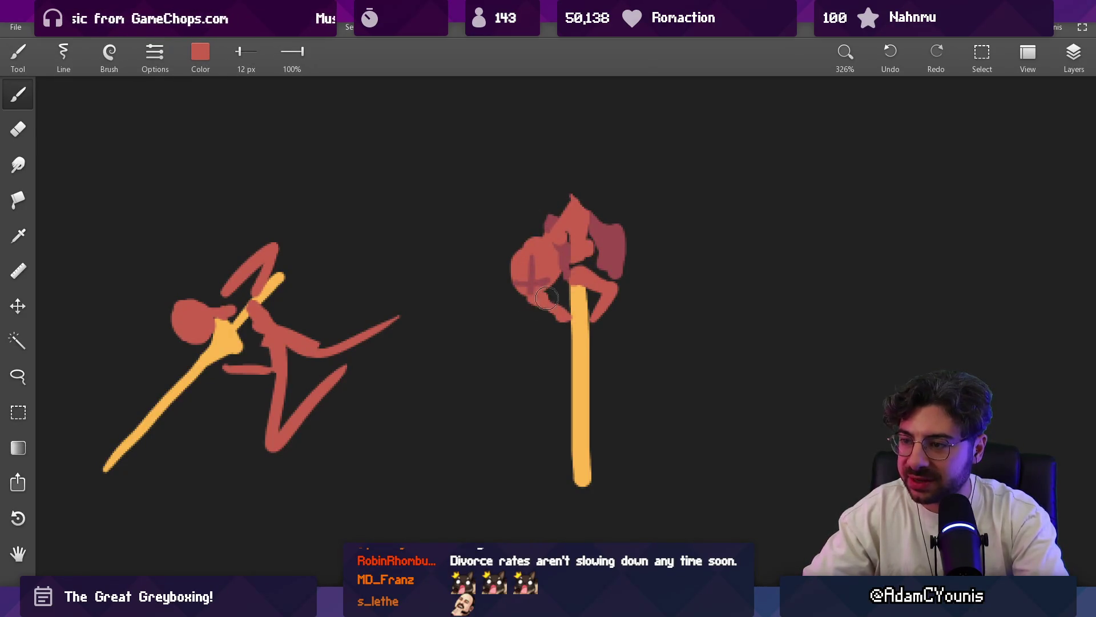
- Sample the blade's yellow and dab a hilt above the crossed arms
left_click(565, 244, "alt")
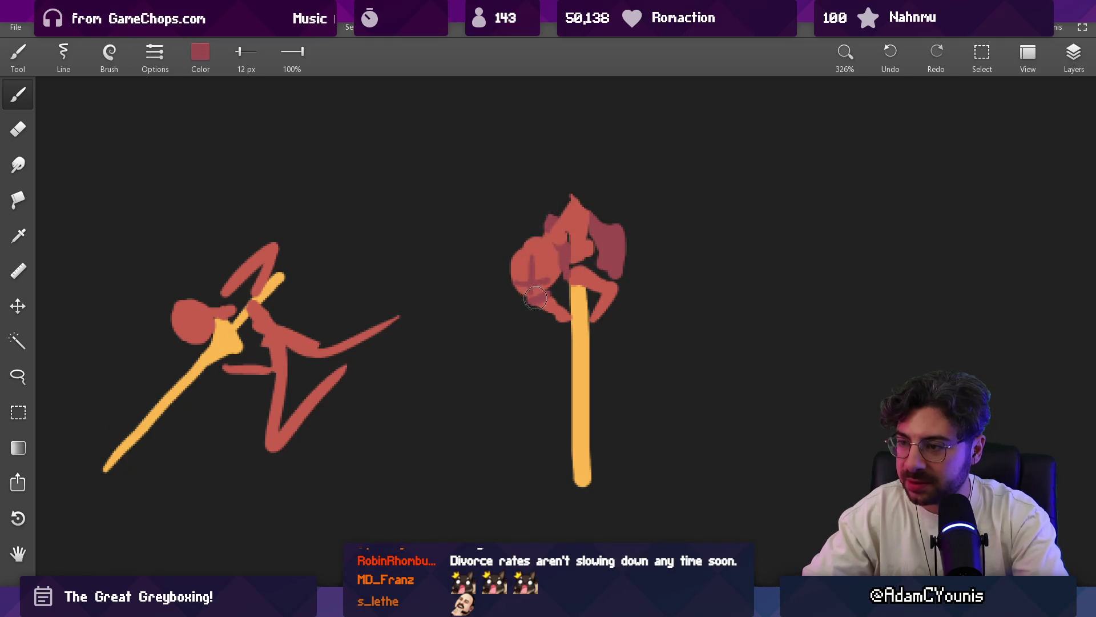
left_click_drag(616, 217, 572, 263)
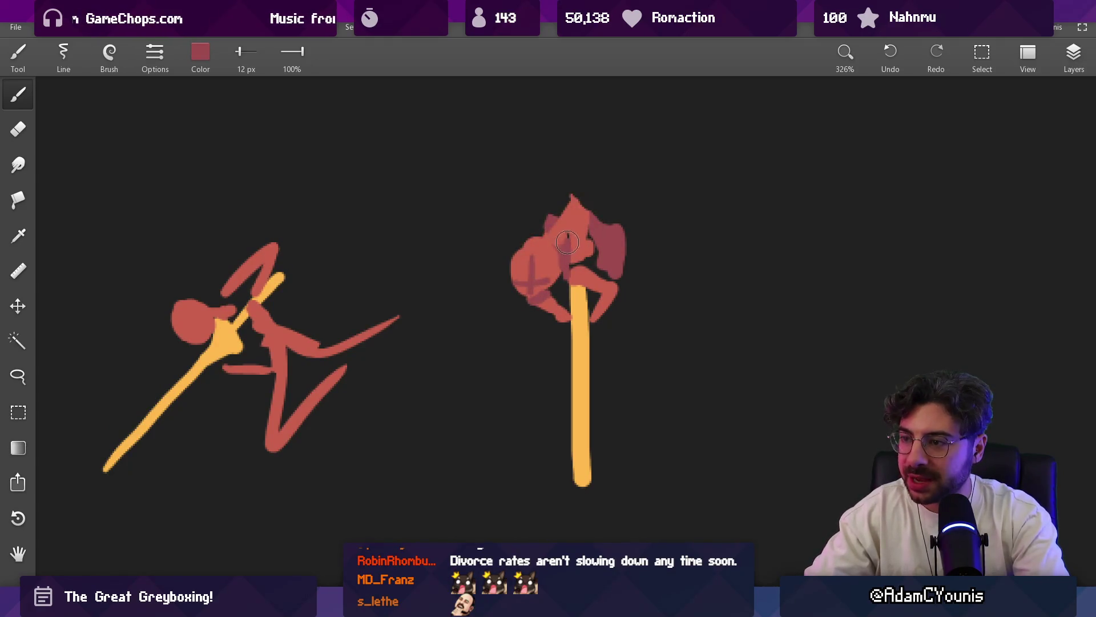
left_click(578, 256, "alt")
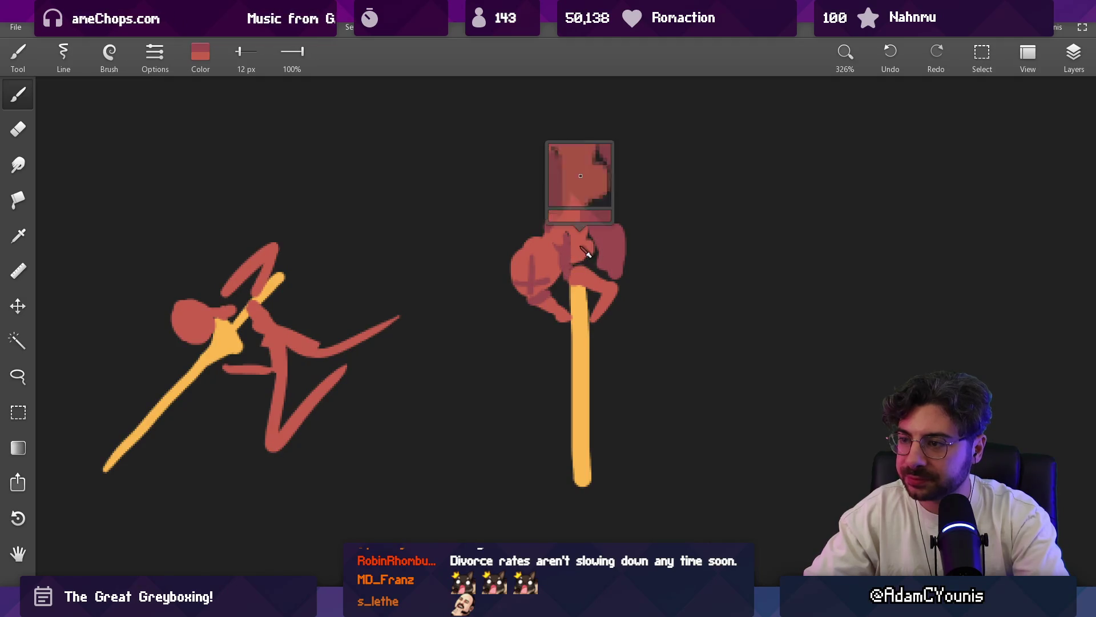
left_click(572, 253, "alt")
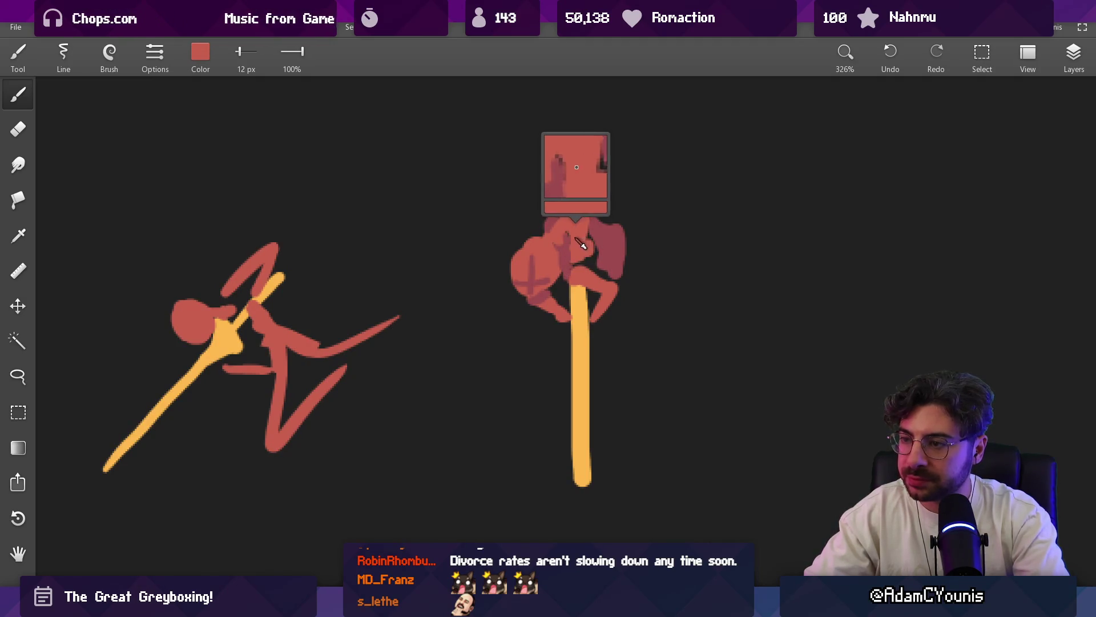
left_click(603, 233, "alt")
left_click(583, 289, "alt")
left_click(573, 232)
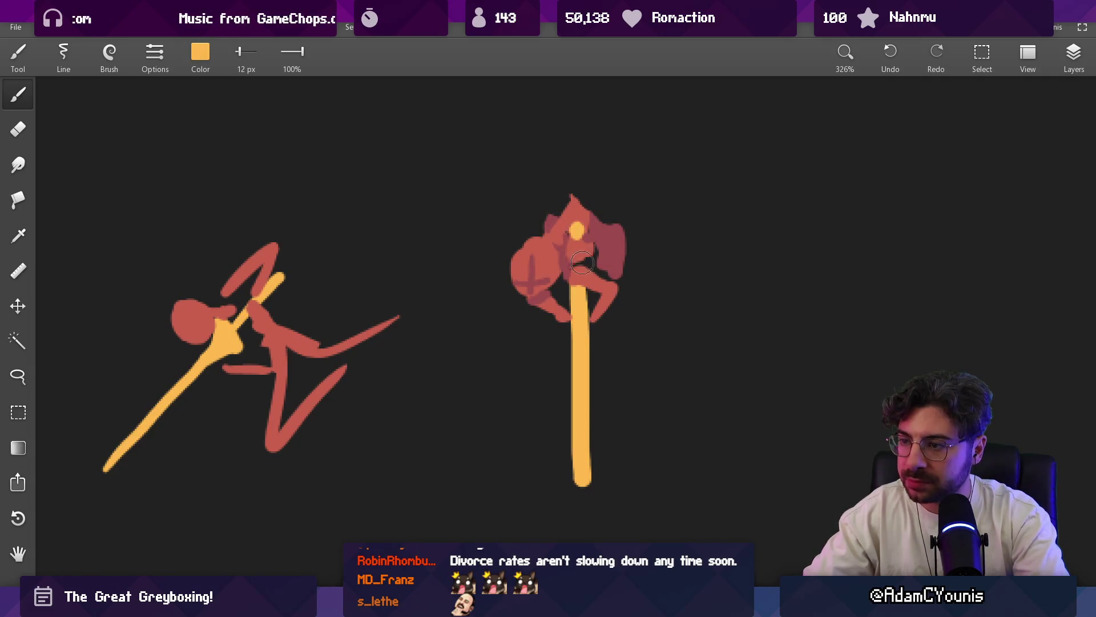
scroll(591, 257, "down", 5)
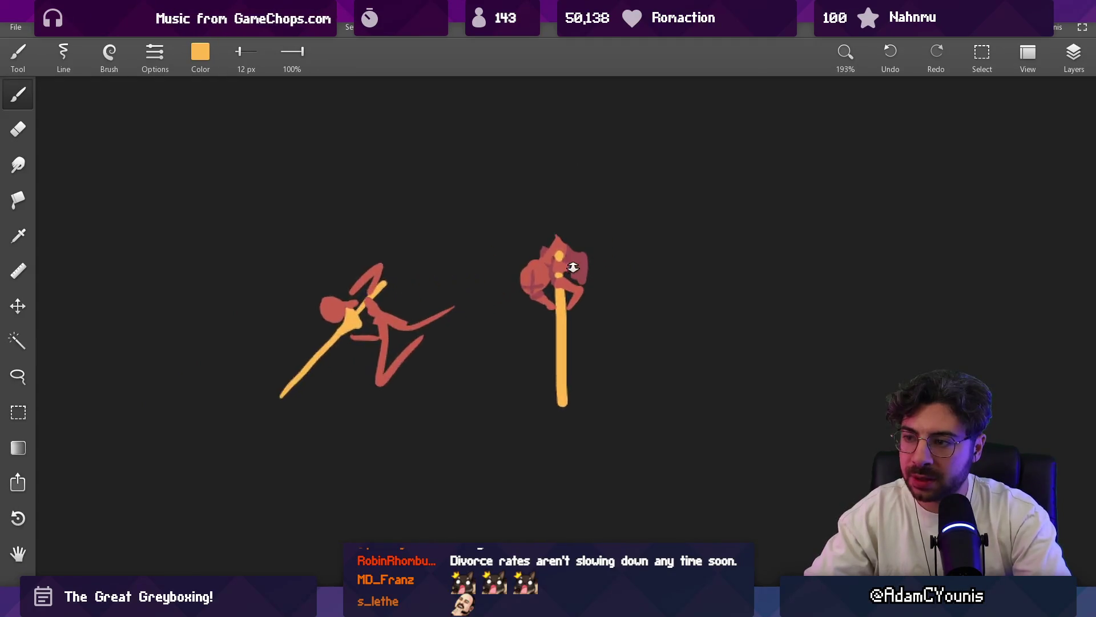
scroll(588, 241, "up", 5)
scroll(526, 218, "left", 2)
scroll(526, 217, "down", 1)
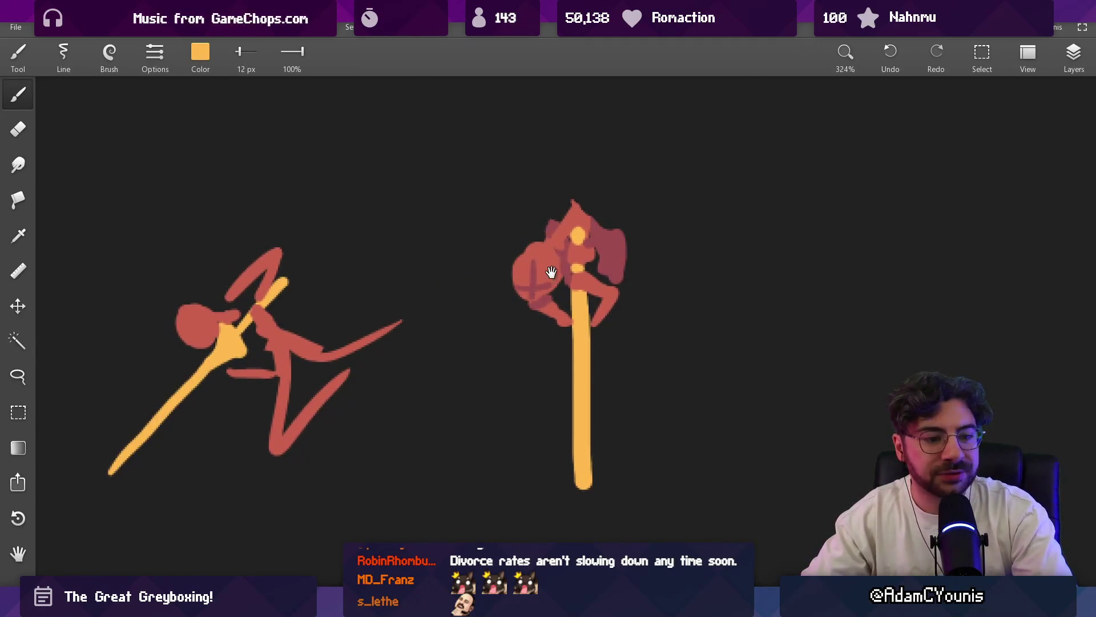
- Paint red over part of the yellow dab and undo the stray stroke
left_click(562, 245, "alt")
left_click_drag(566, 240, 572, 250)
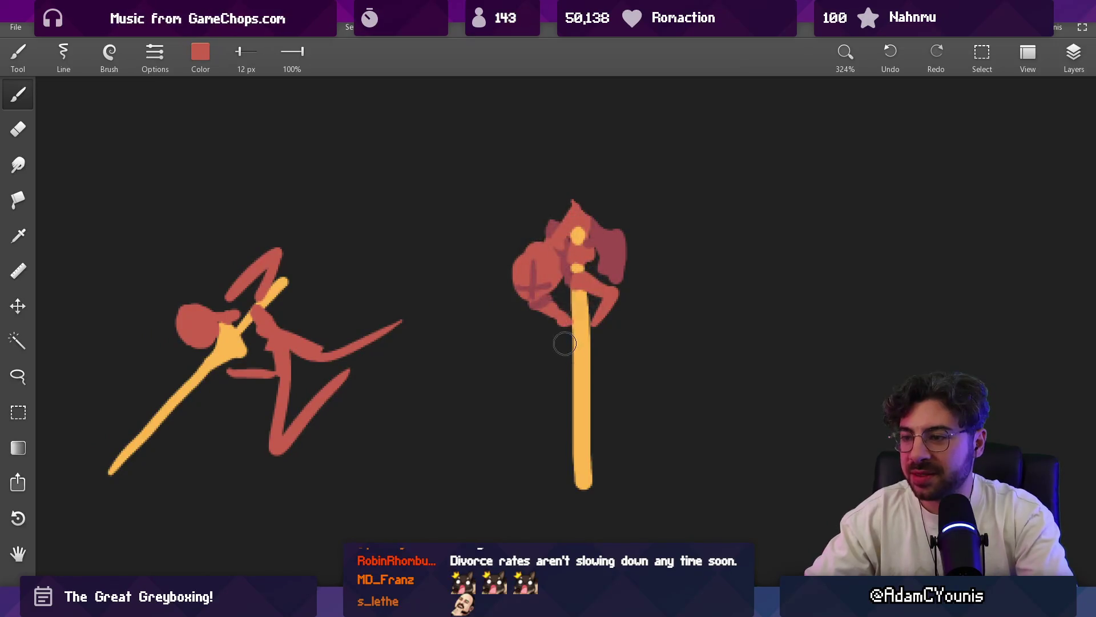
key("ctrl+z")
left_click(571, 299, "alt")
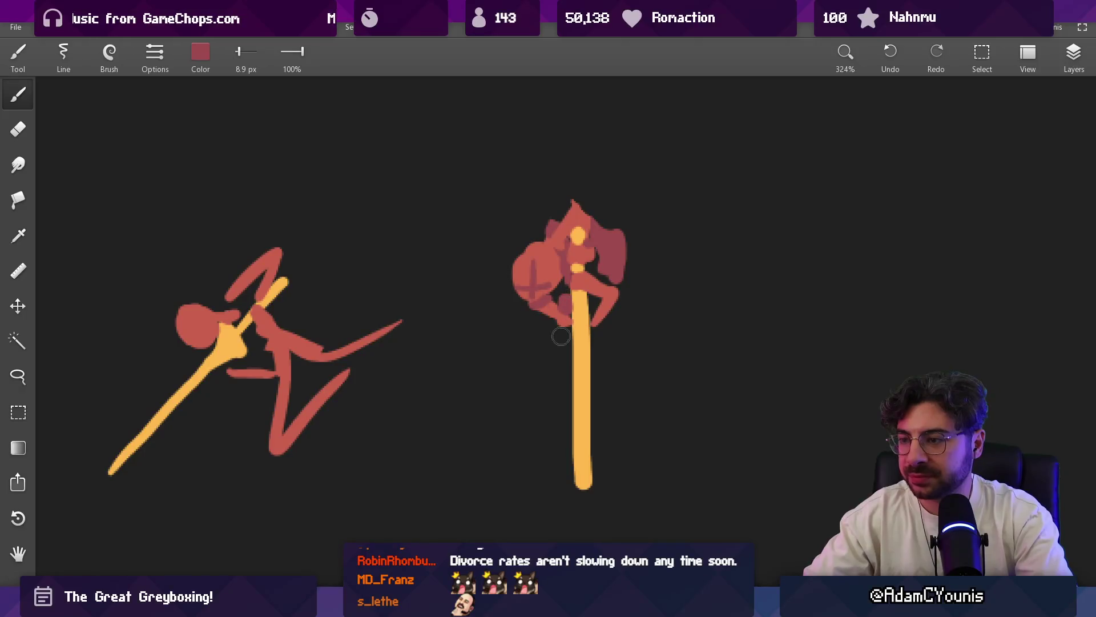
left_click(609, 257, "alt")
- Draw a dark red strand rising above the right shoulder and undo its overshoot
key("e")
left_click(619, 280, "alt")
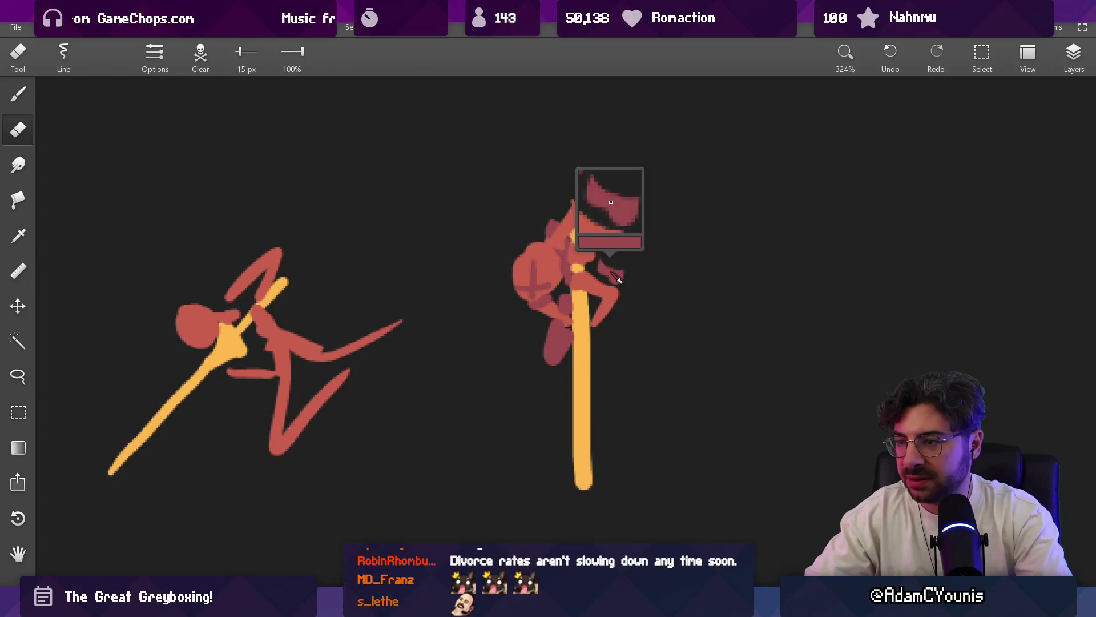
key("b")
left_click_drag(619, 279, 619, 241)
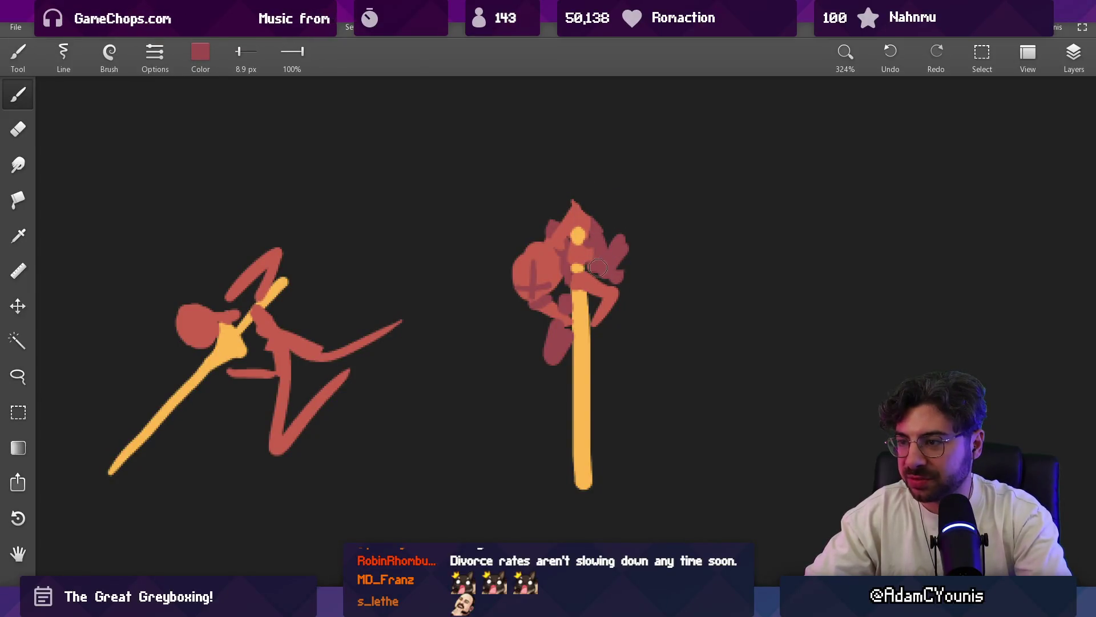
left_click(618, 231, "alt")
left_click_drag(618, 230, 612, 177)
key("ctrl+z")
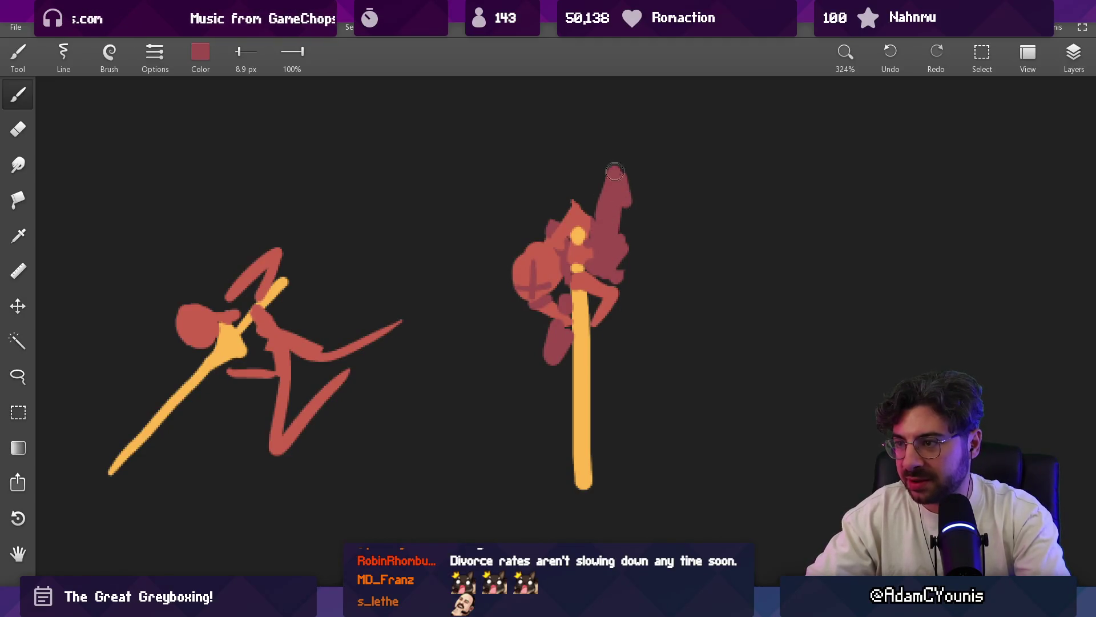
key("e")
key("b")
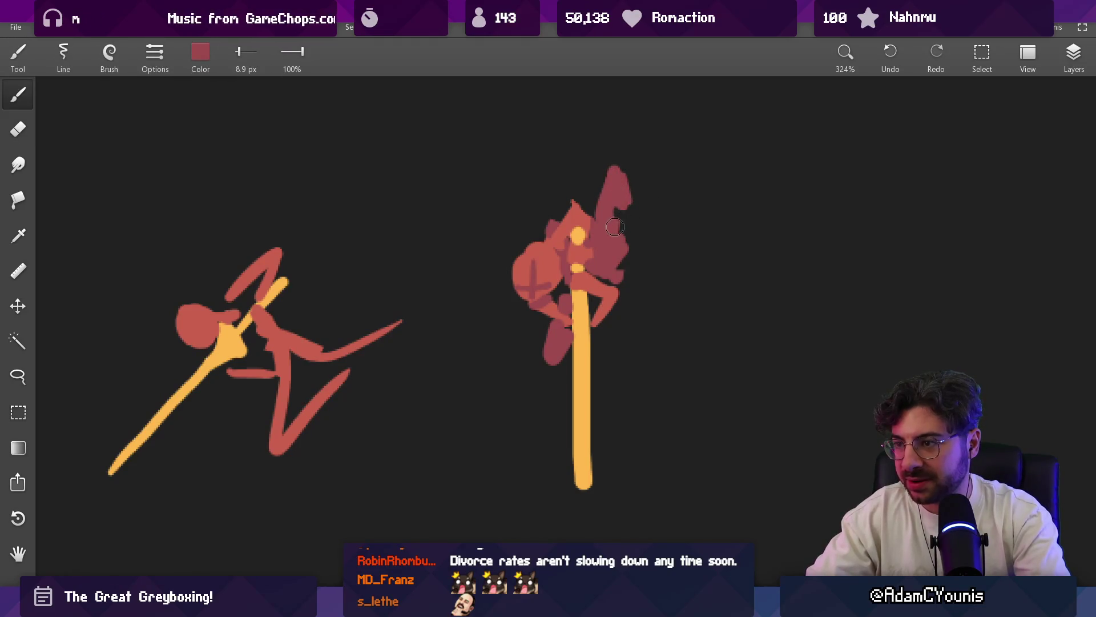
key("e")
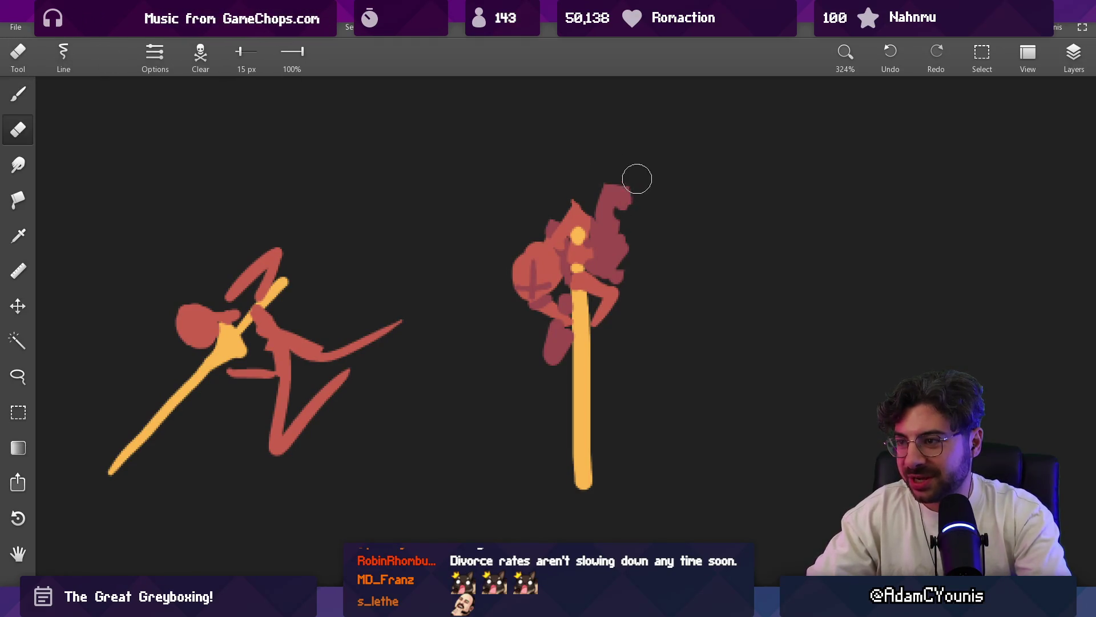
- Sample the coral and darker red colours from the figure
key("b")
key("e")
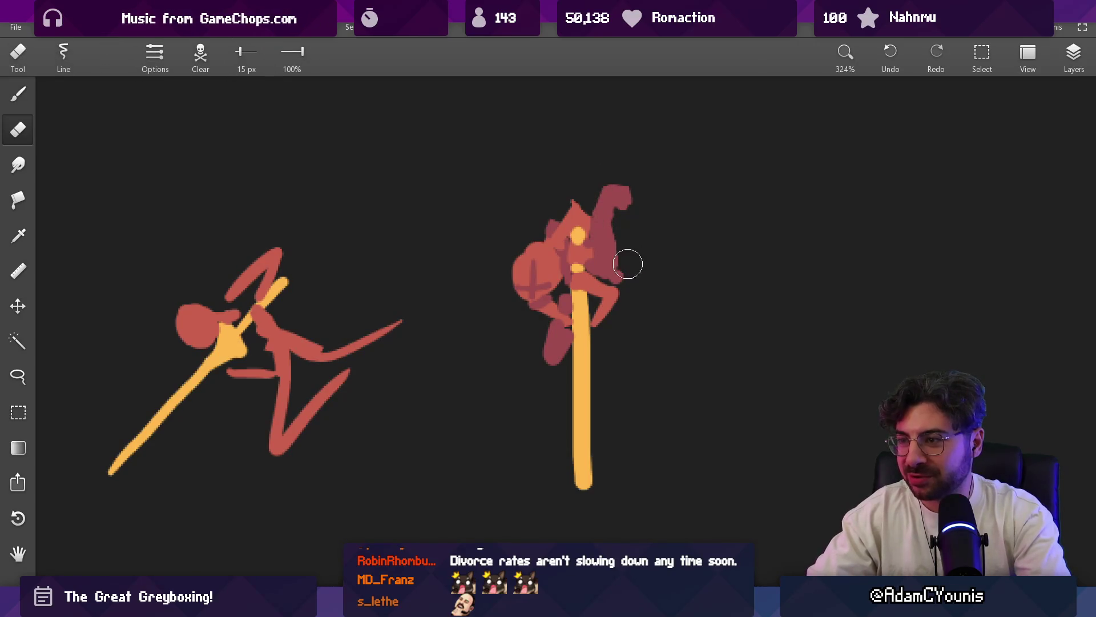
key("b")
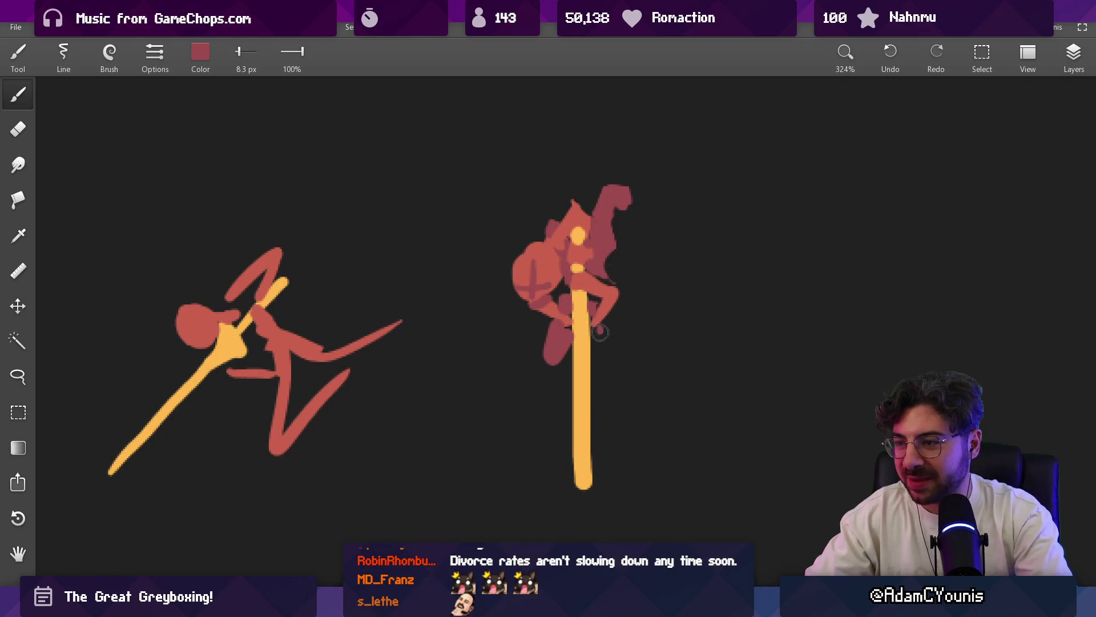
left_click(593, 312)
left_click(560, 315)
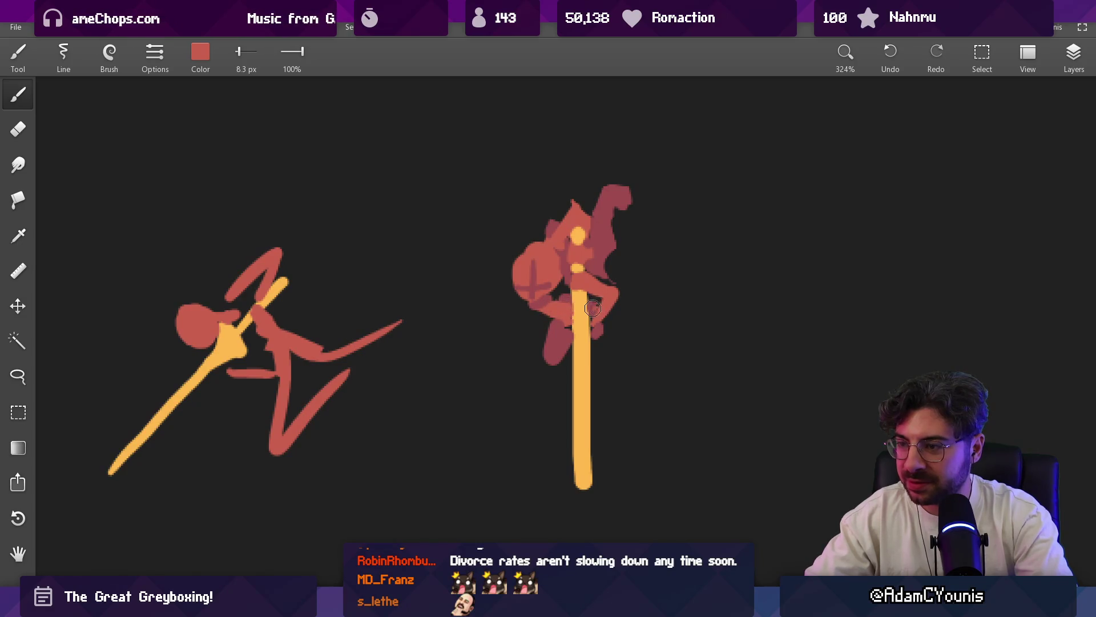
left_click(560, 325)
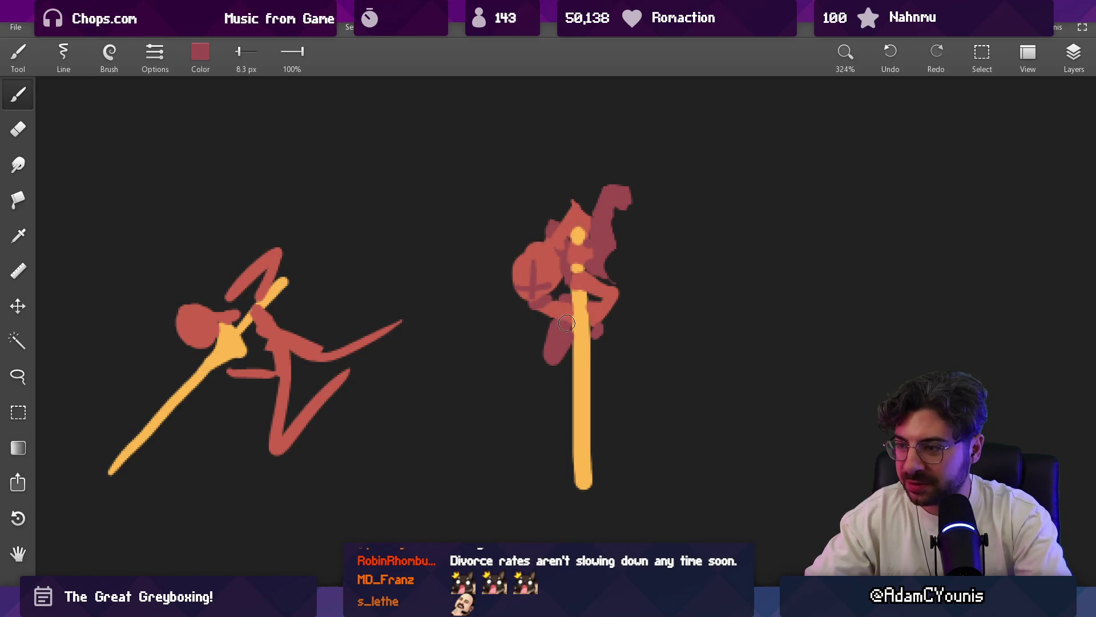
left_click(593, 328)
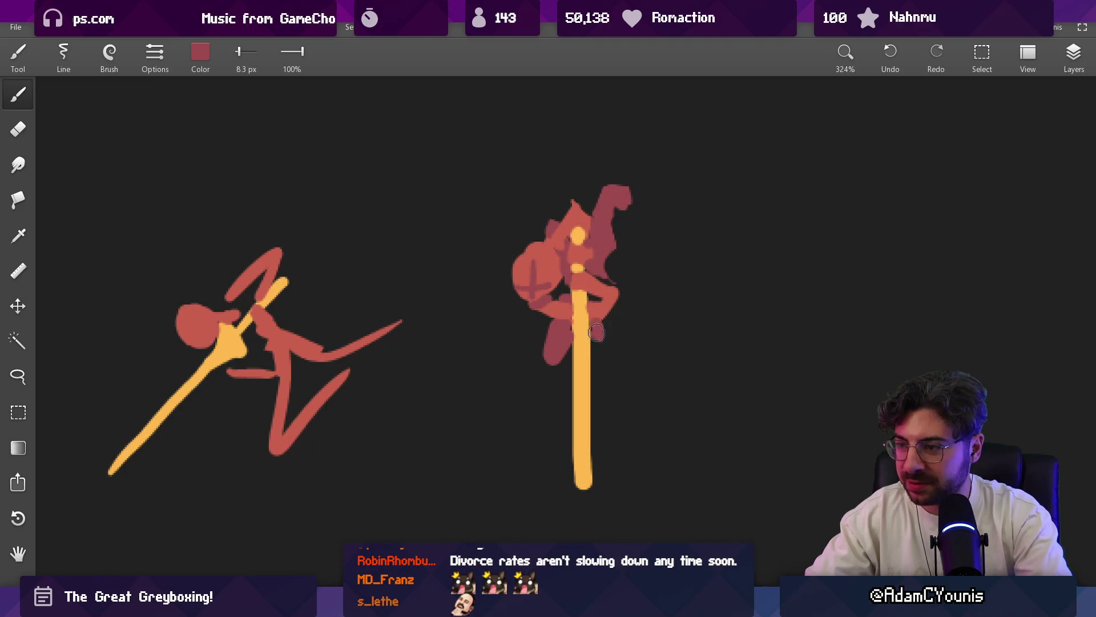
- Fill in the figure's leg in red and erase the blade's end into a pointed tip
key("e")
key("bracketleft")
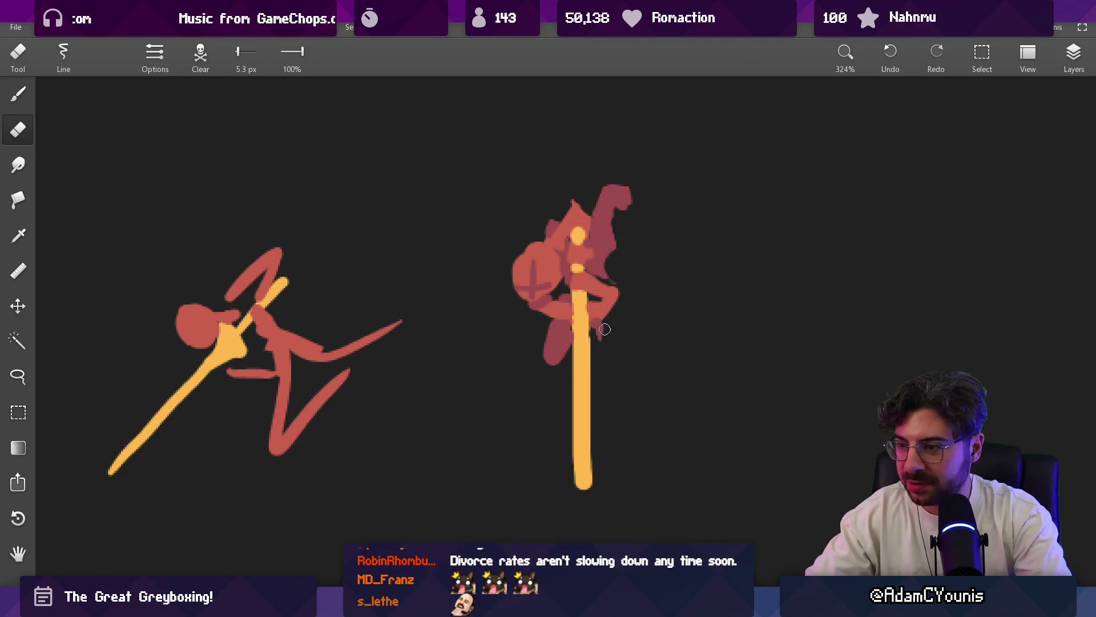
key("b")
left_click(604, 331)
left_click(569, 331, "alt")
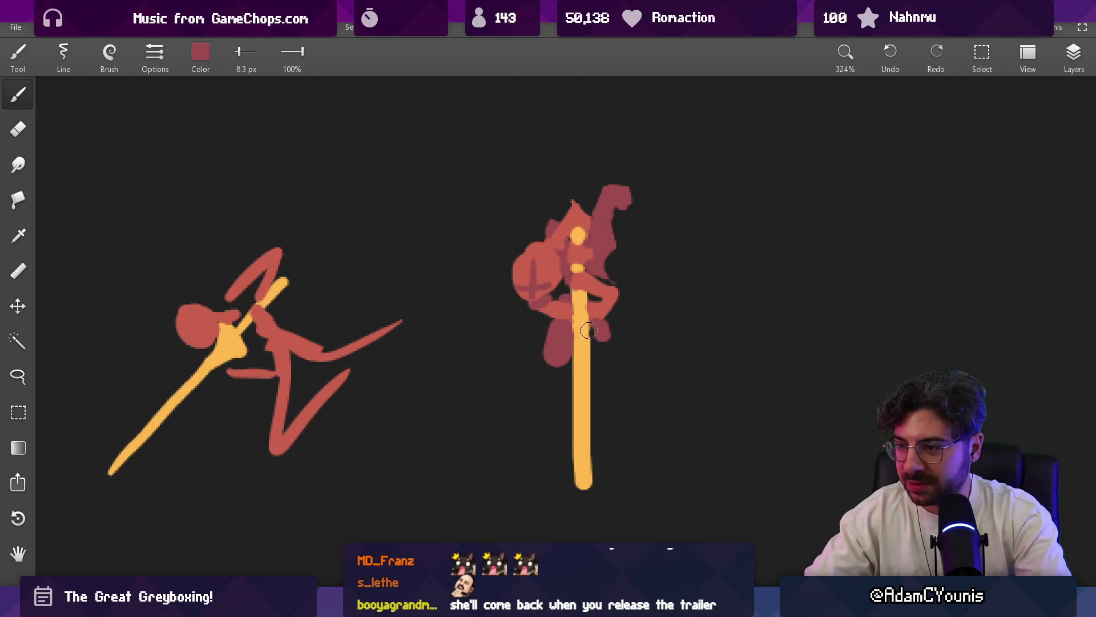
key("e")
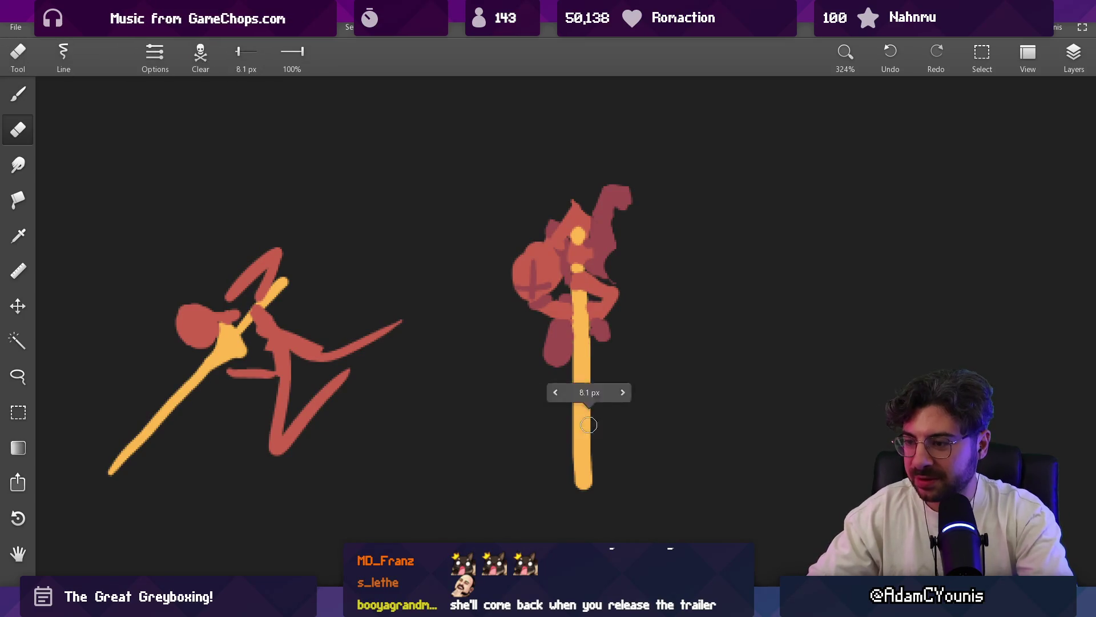
left_click_drag(586, 433, 583, 465)
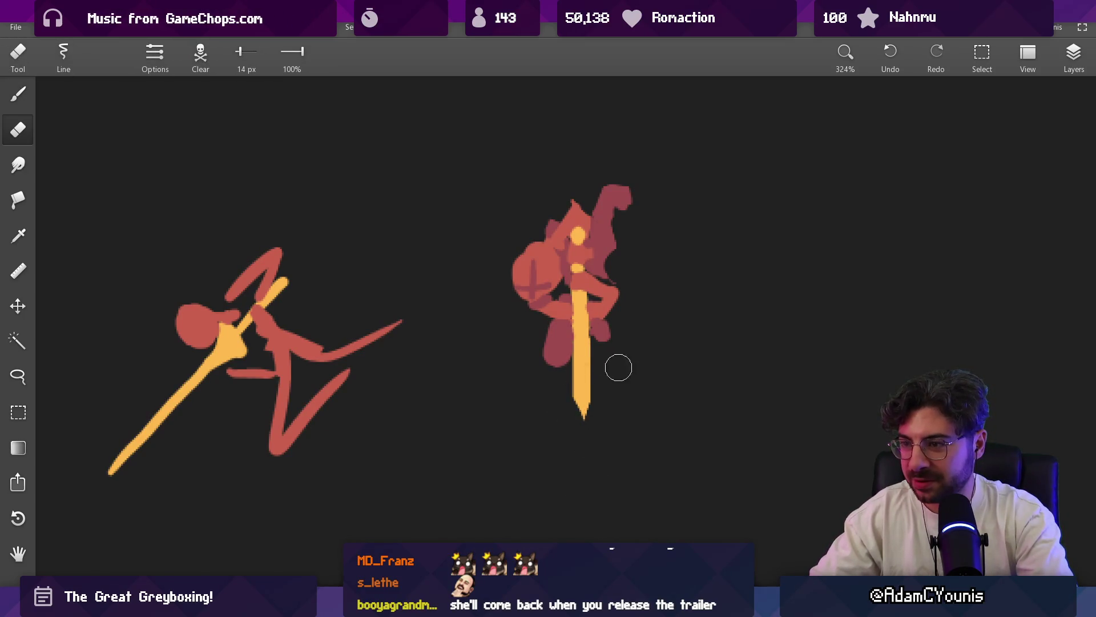
scroll(600, 377, "up", 2)
- Erase the upper-right red area and sample red for painting
left_click_drag(591, 257, 589, 208)
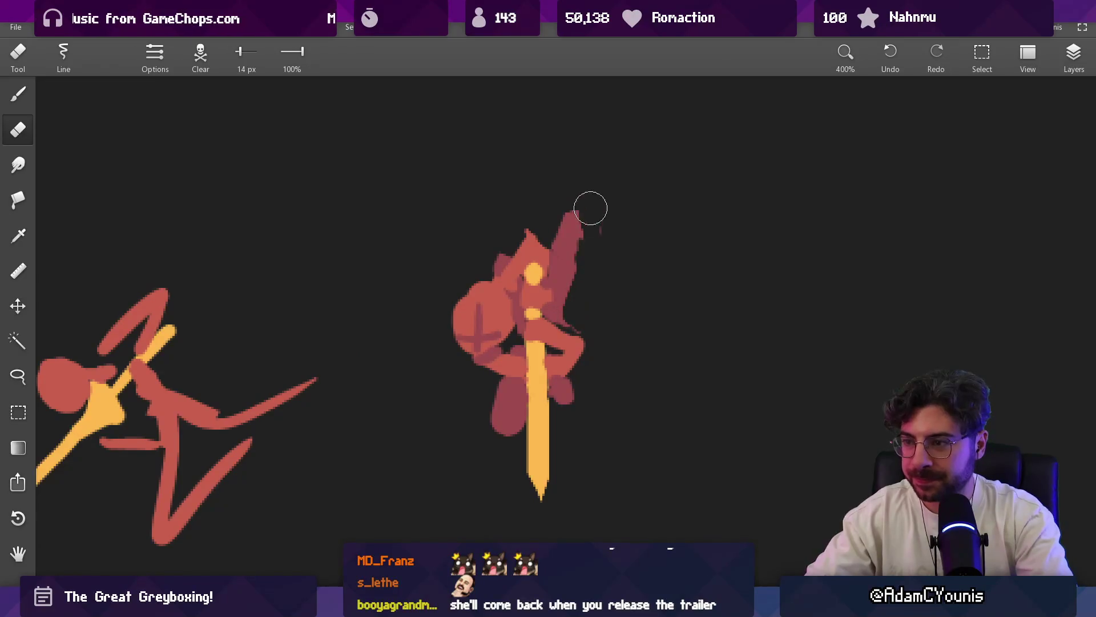
left_click(577, 243, "alt")
key("b")
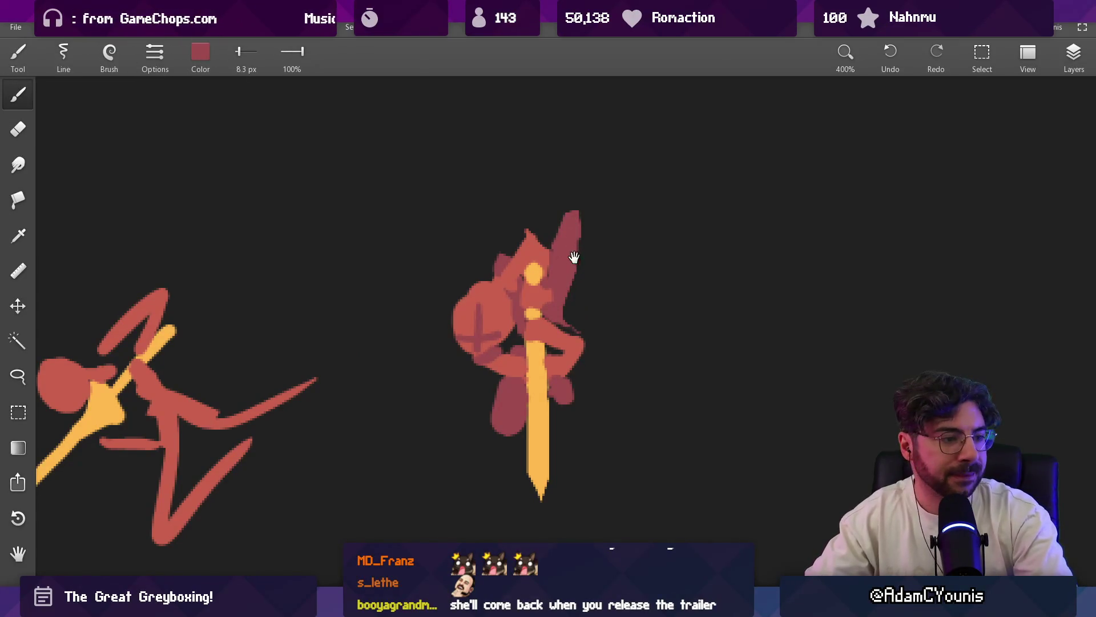
left_click_drag(577, 245, 568, 254)
scroll(585, 250, "down", 3)
scroll(588, 251, "up", 3)
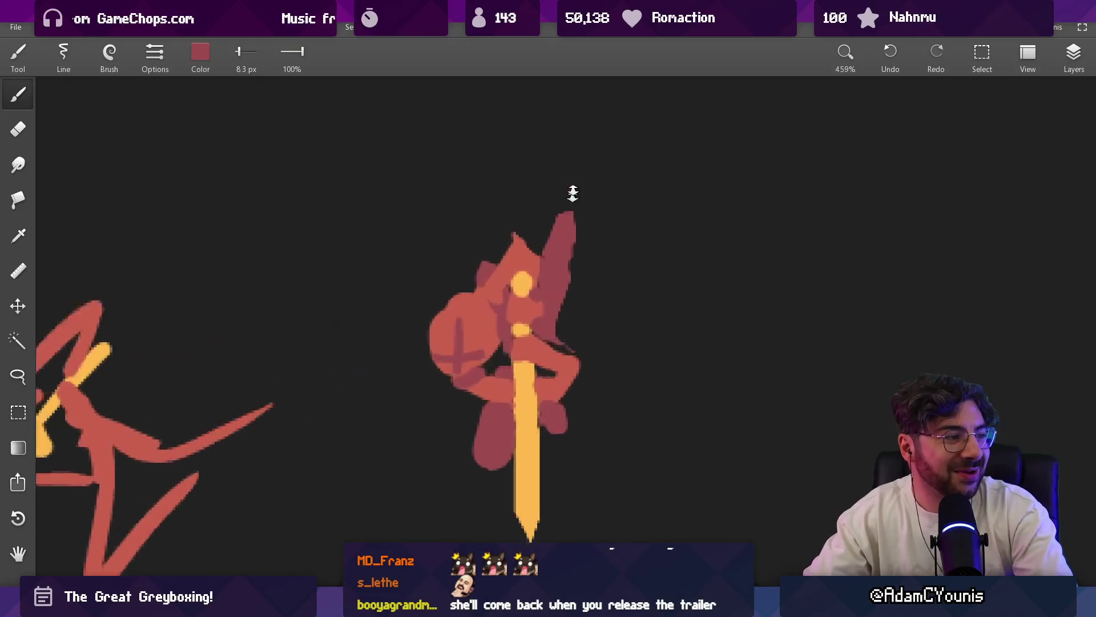
scroll(573, 191, "up", 2)
- Set a fine 2.7 px brush in darker red and draw the hood outline around the head
left_click(525, 258, "alt")
key("bracketleft")
key("bracketleft")
key("bracketleft")
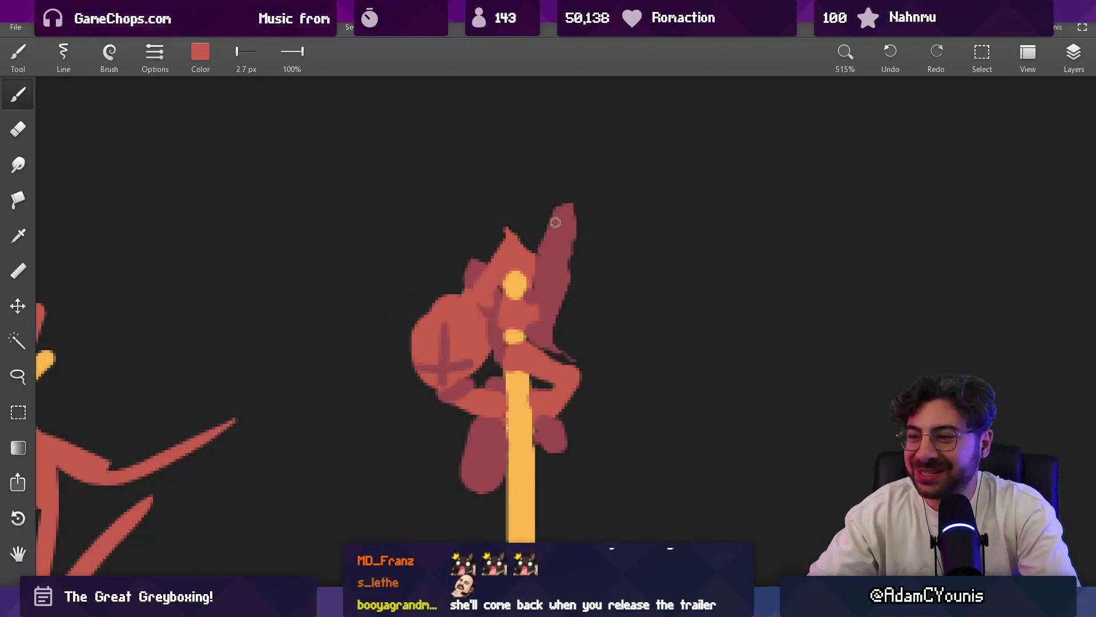
scroll(591, 222, "down", 4)
scroll(605, 248, "down", 1)
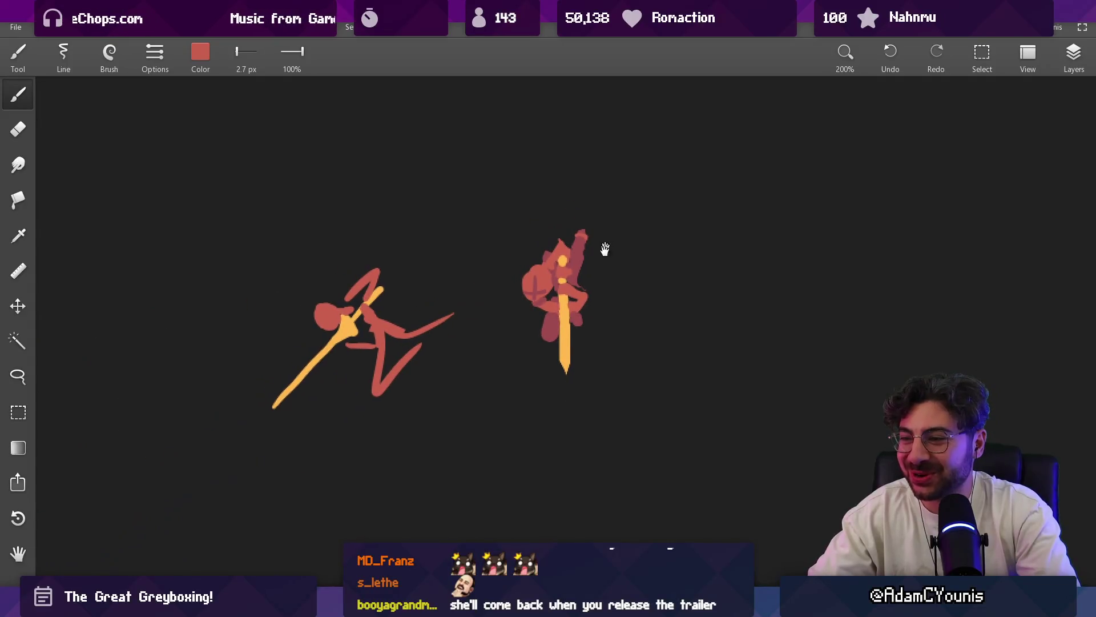
scroll(583, 254, "up", 2)
left_click(566, 257, "alt")
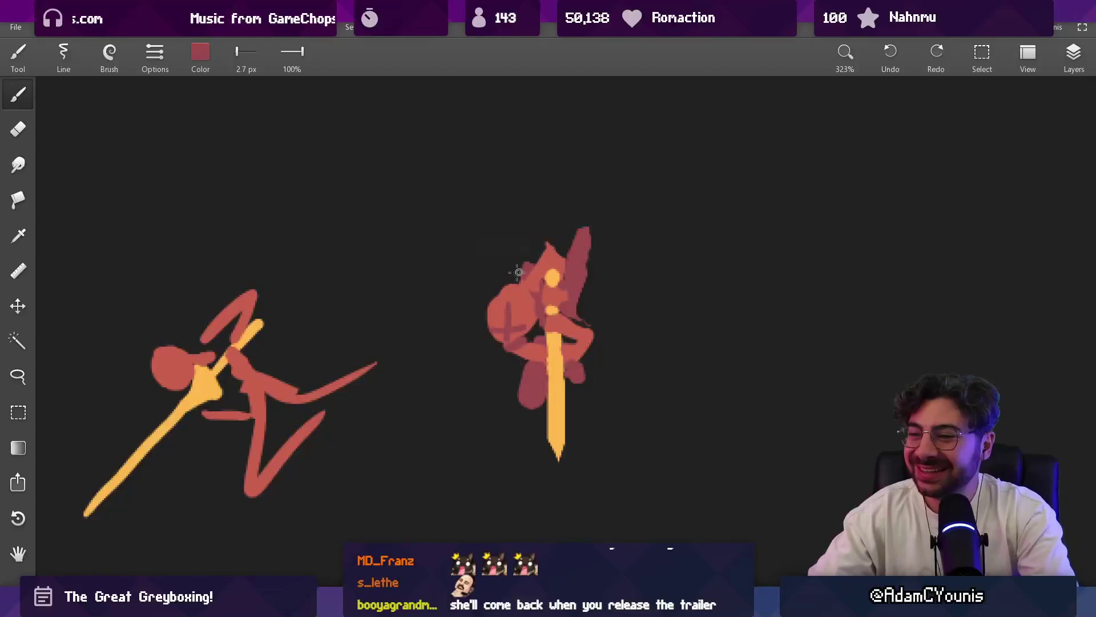
key("bracketright")
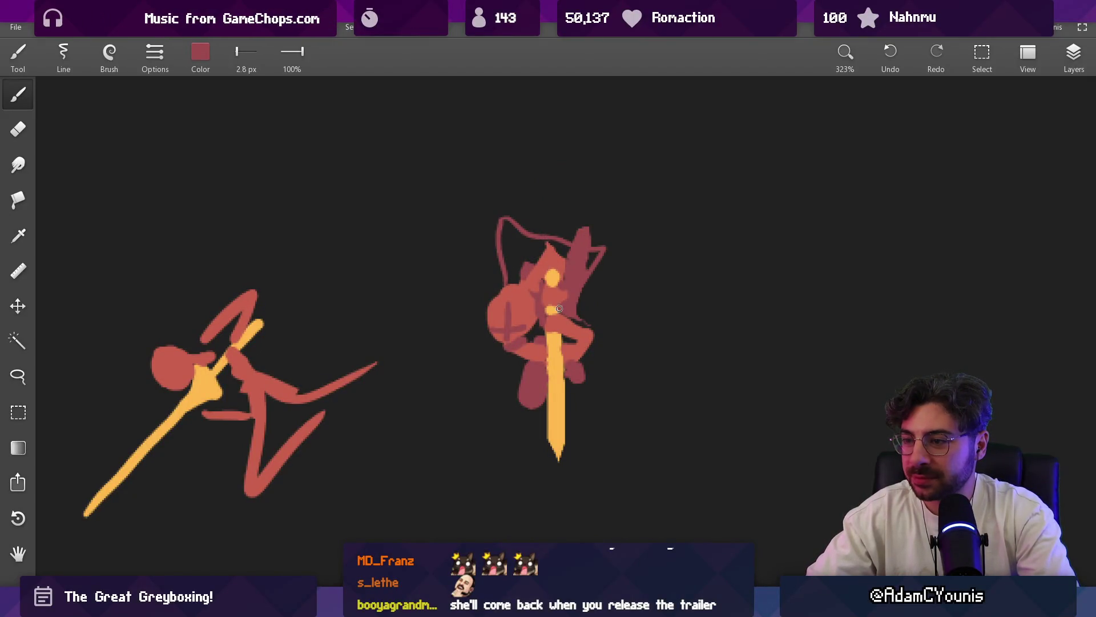
left_click(200, 54)
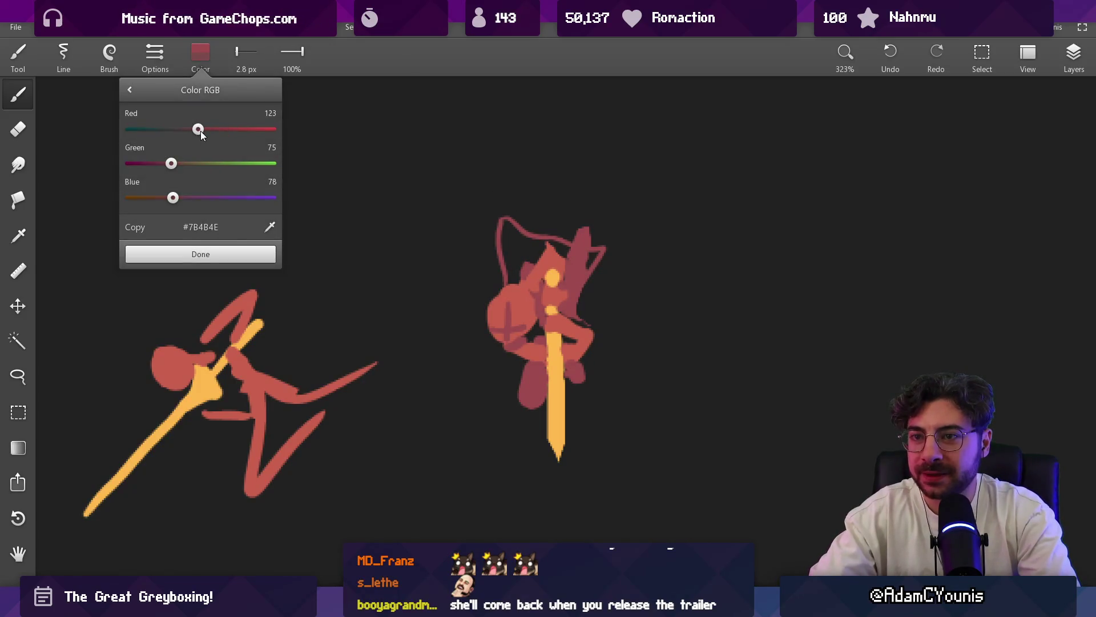
- Confirm purple on the RGB sliders and paint inside the hood outline with a larger brush
left_click(221, 253)
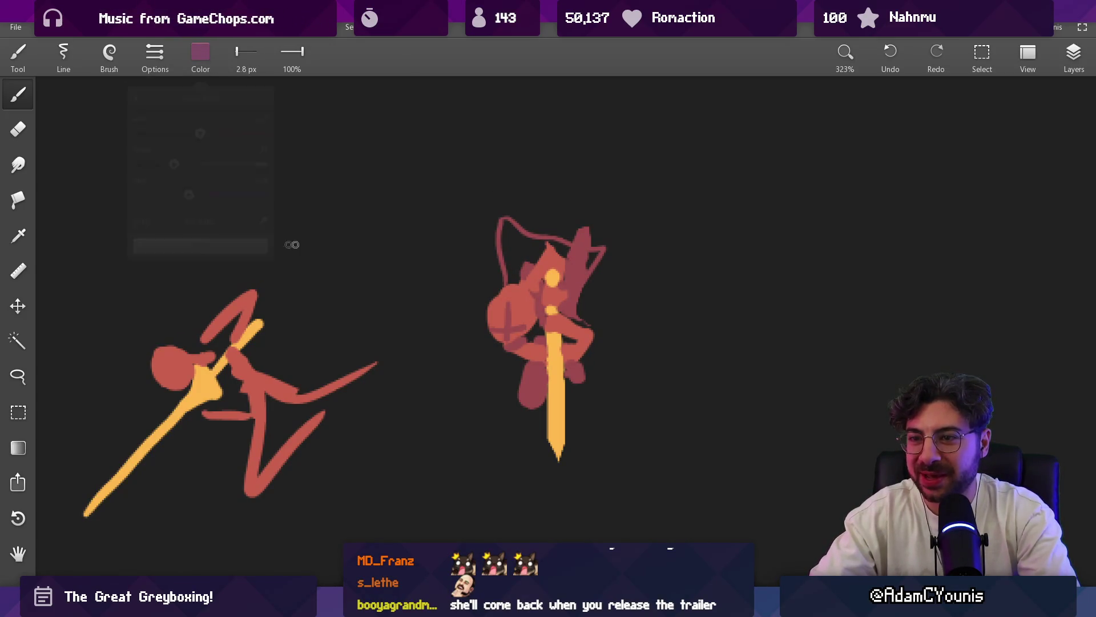
key("bracketright")
key("bracketright")
key("bracketright")
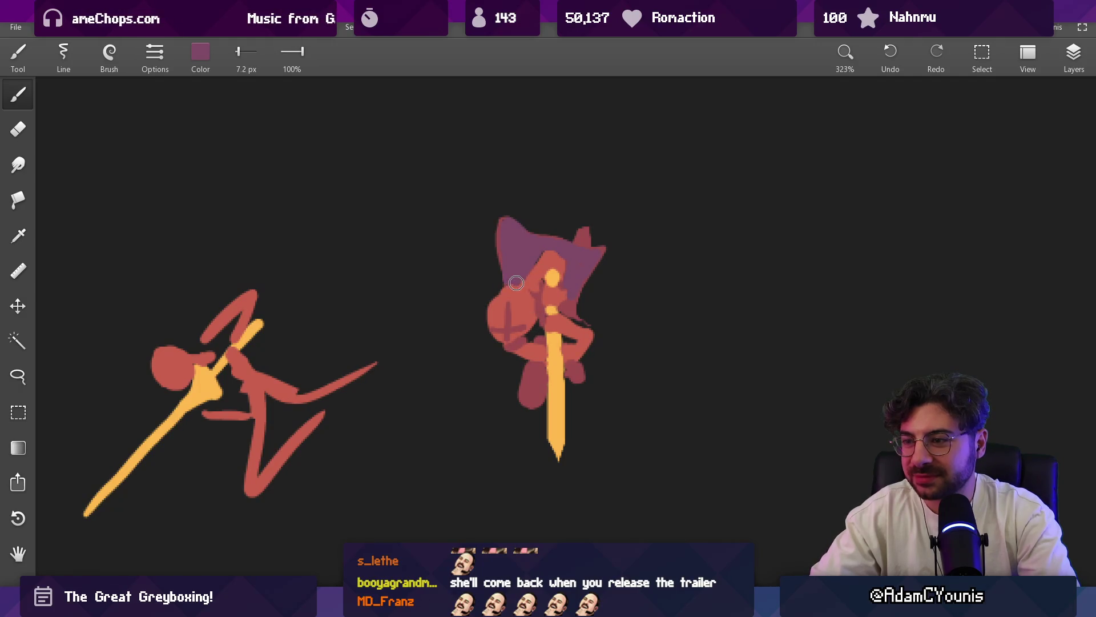
left_click_drag(528, 351, 566, 349)
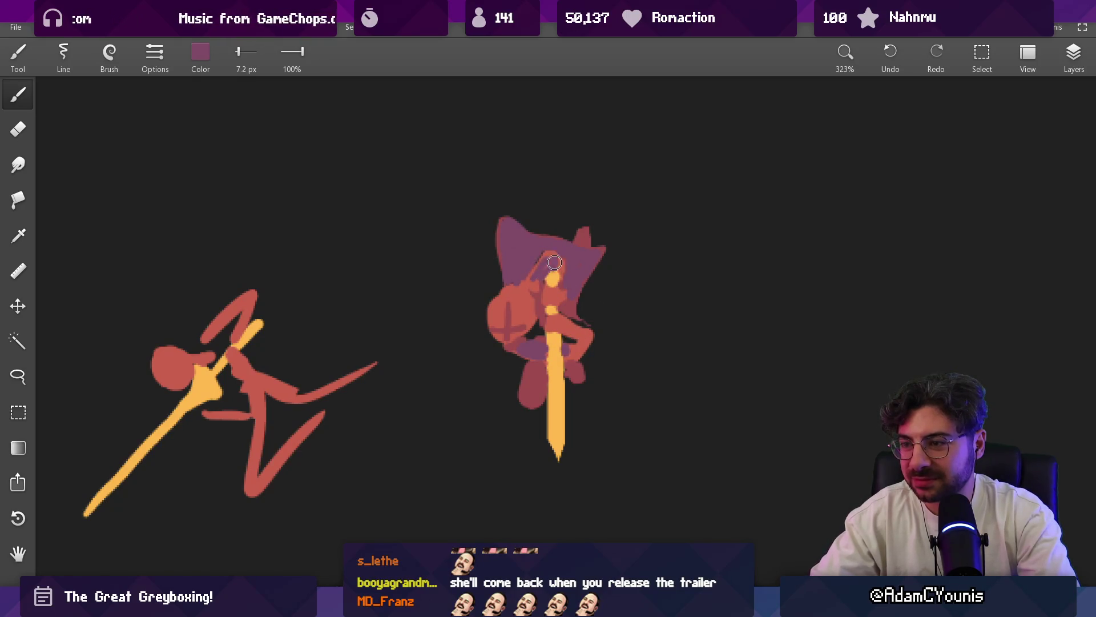
scroll(540, 257, "down", 3)
scroll(548, 245, "down", 3)
scroll(559, 229, "up", 2)
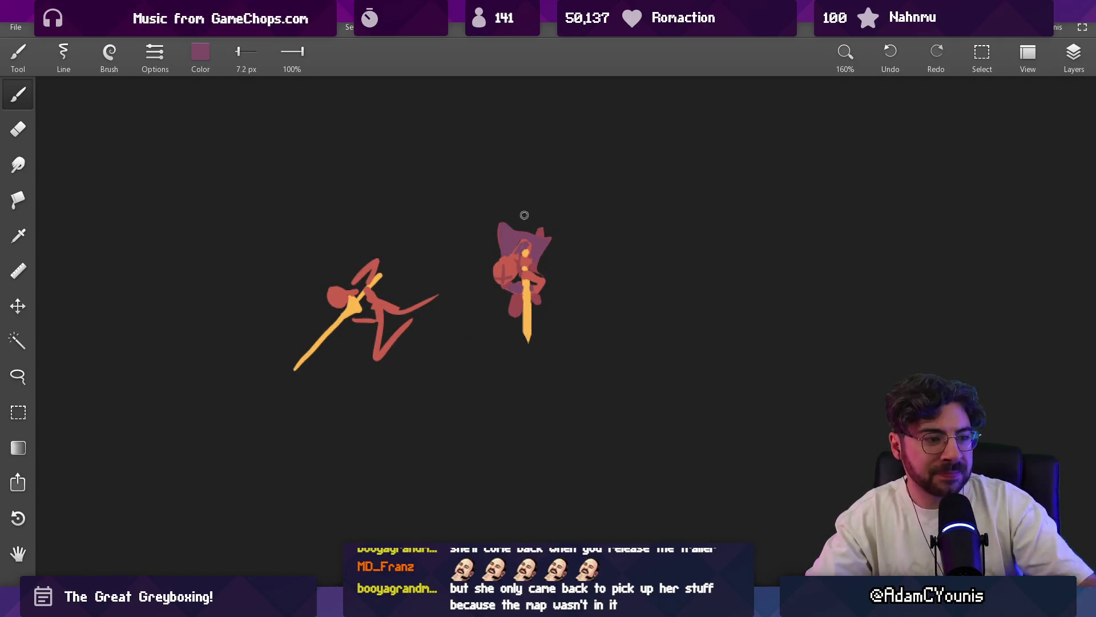
scroll(527, 206, "up", 2)
scroll(505, 249, "up", 2)
- Mix a deeper crimson from the sampled red by lowering its red and green values
left_click_drag(490, 280, 500, 261)
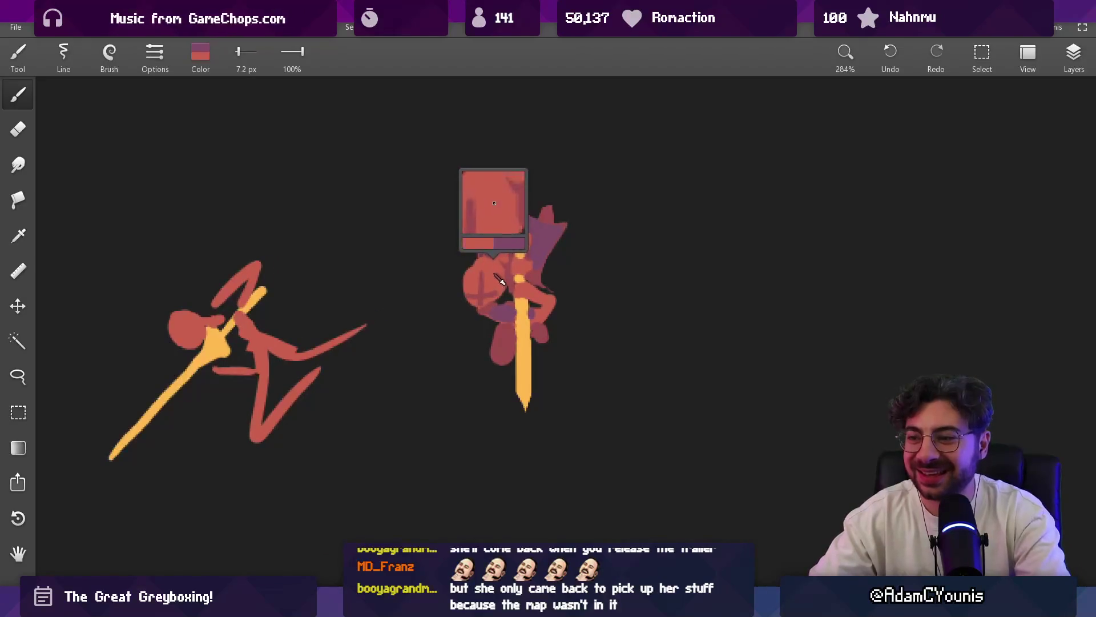
left_click(199, 54)
left_click_drag(241, 129, 228, 129)
left_click_drag(182, 163, 156, 163)
left_click(201, 254)
- Undo the stray crimson strokes and sweep crimson hair up the left side of the head
mouse_move(466, 283)
left_mouse_down()
mouse_move(492, 240)
mouse_move(490, 271)
left_mouse_up()
key("ctrl+z")
key("ctrl+z")
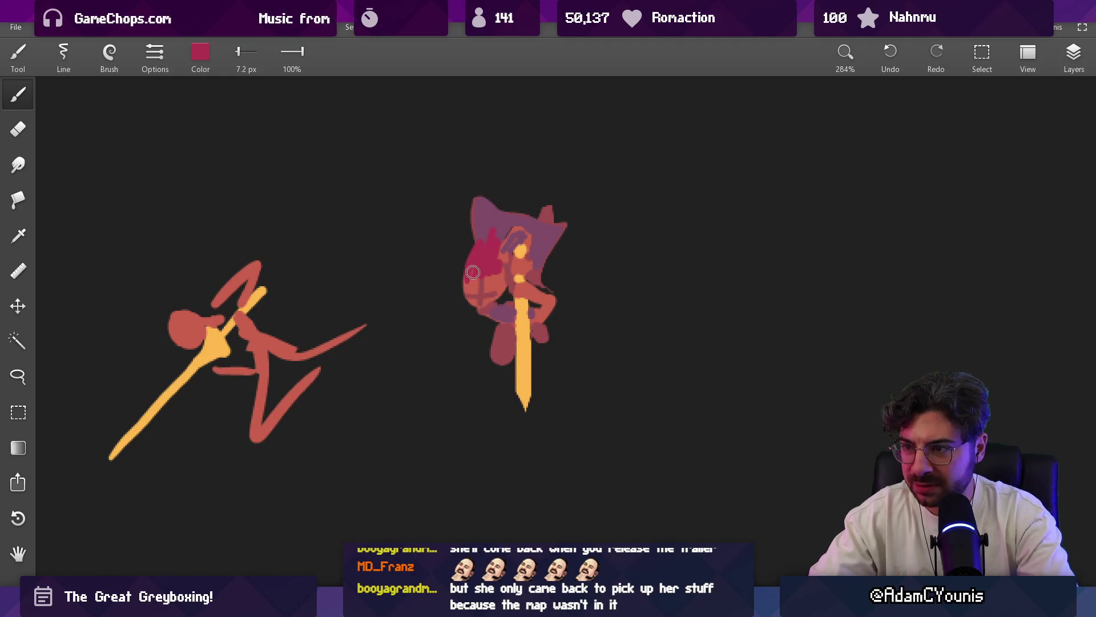
key("ctrl+z")
key("ctrl+z")
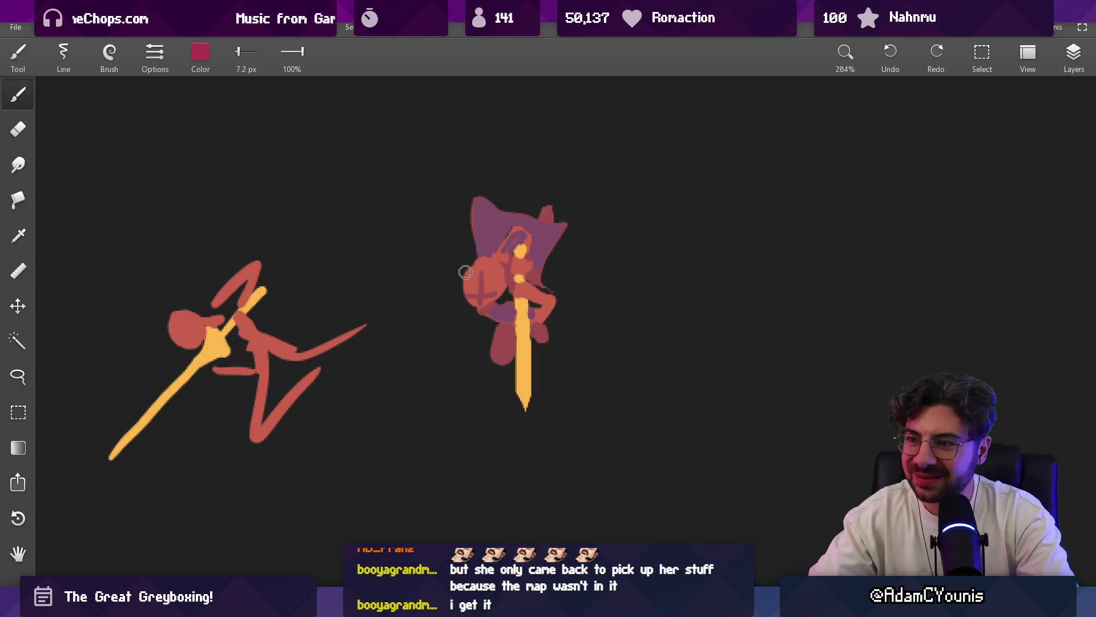
left_click_drag(466, 275, 489, 231)
key("ctrl+z")
mouse_move(465, 273)
left_mouse_down()
mouse_move(492, 229)
mouse_move(488, 267)
left_mouse_up()
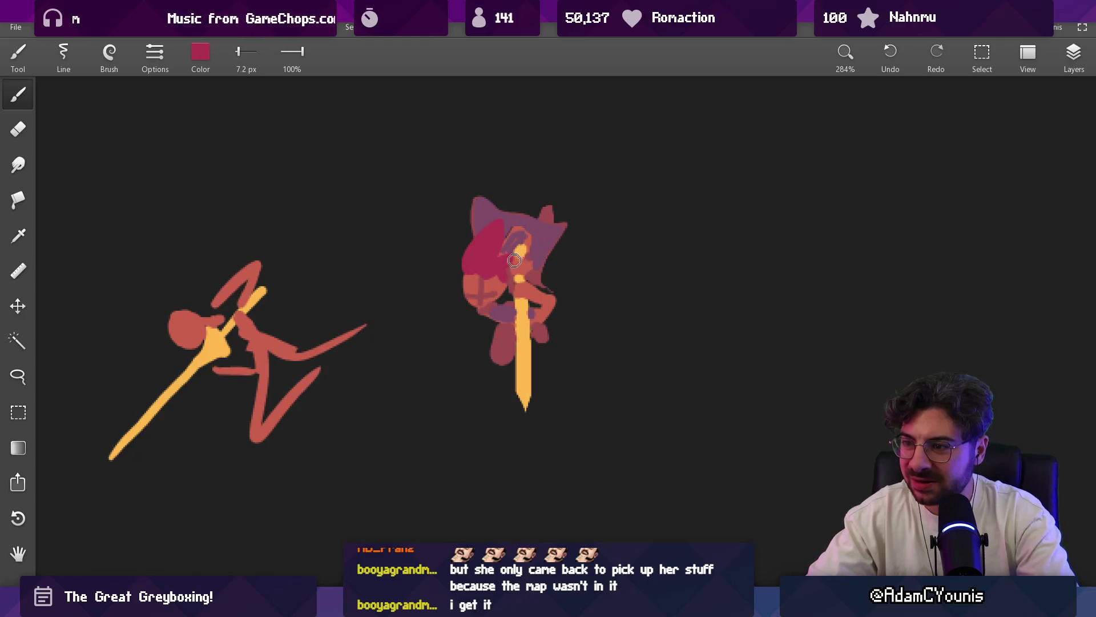
scroll(514, 260, "down", 2)
scroll(515, 200, "up", 2)
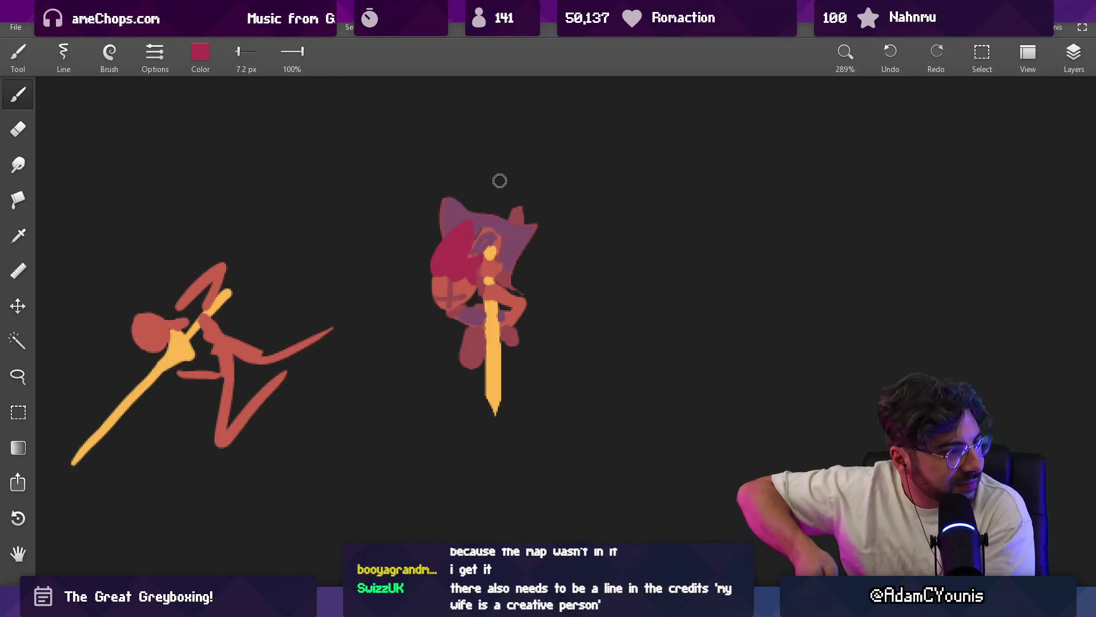
- Sample salmon, yellow and mauve from the figure, ending with salmon as the paint colour
left_click(494, 244)
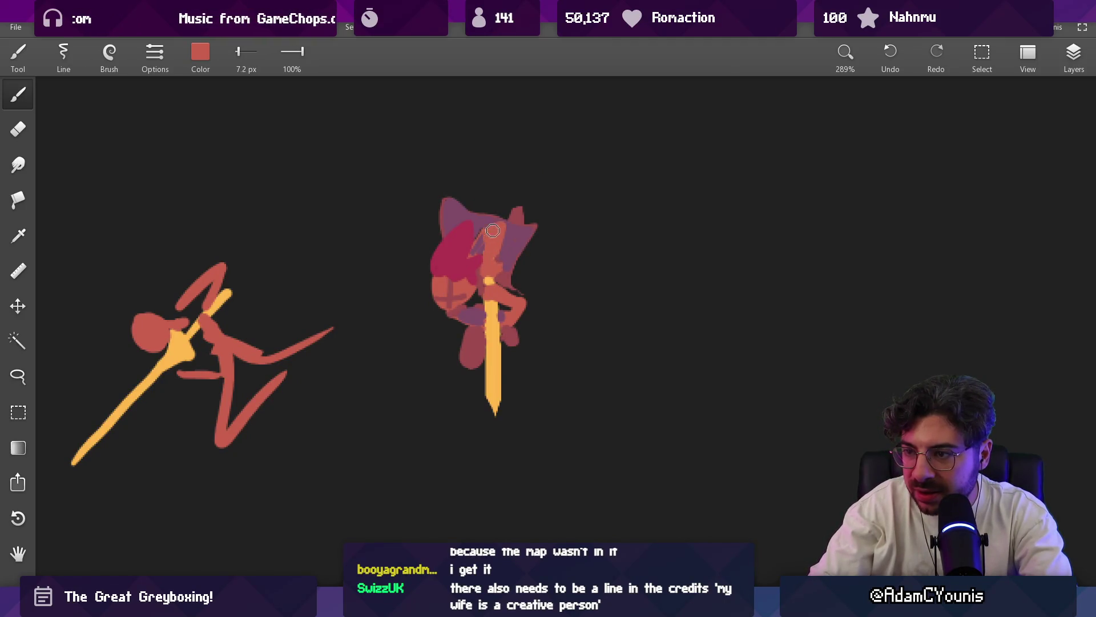
left_click_drag(508, 236, 490, 279)
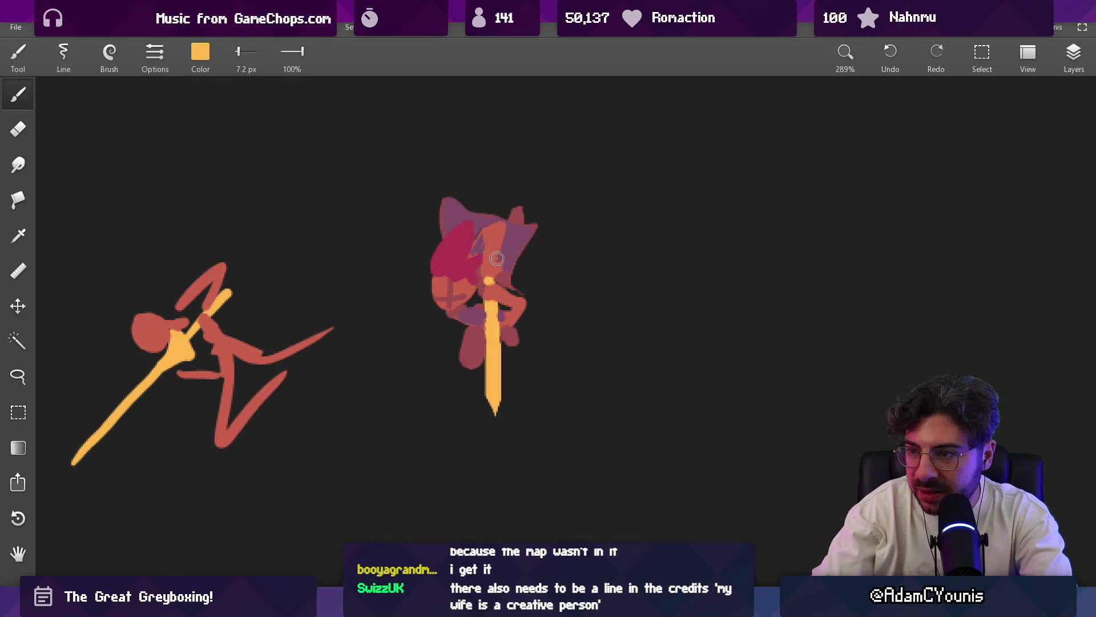
left_click(496, 242)
left_click(499, 224)
left_click(499, 224)
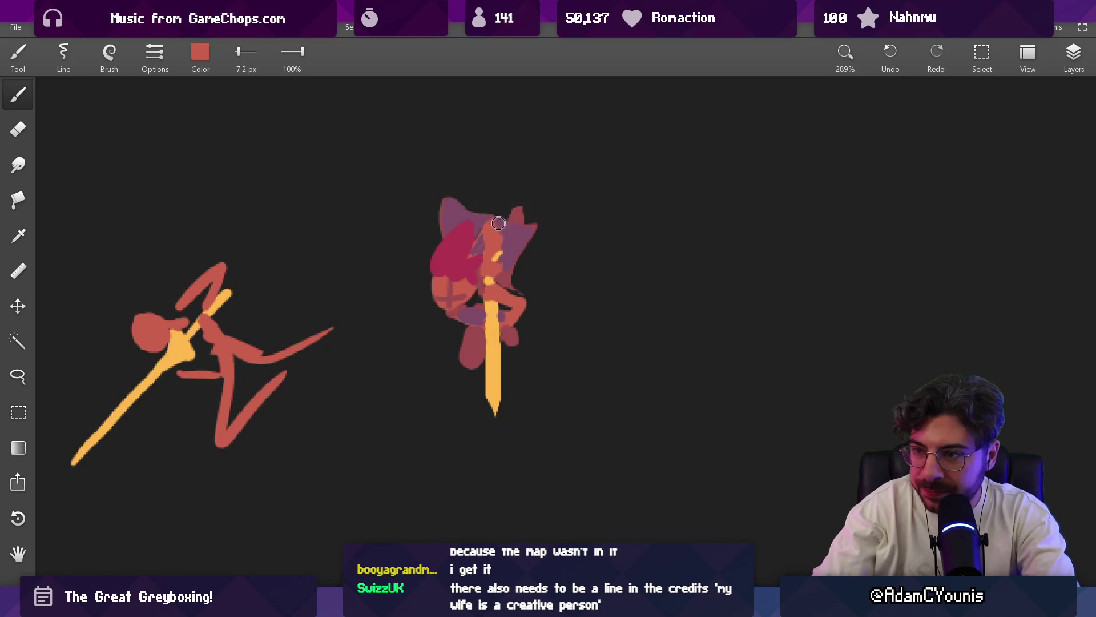
scroll(491, 188, "down", 5)
scroll(477, 252, "up", 5)
- Paint salmon down the face and right arm, erasing edges and restoring an over-erased spot
key("e")
key("ctrl+z")
key("b")
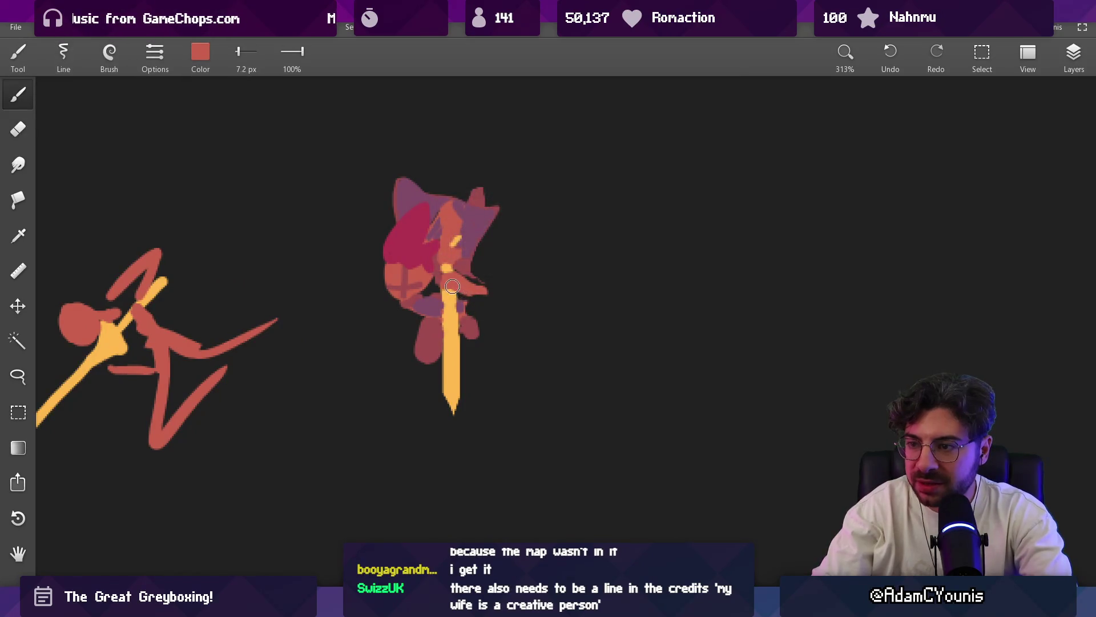
key("e")
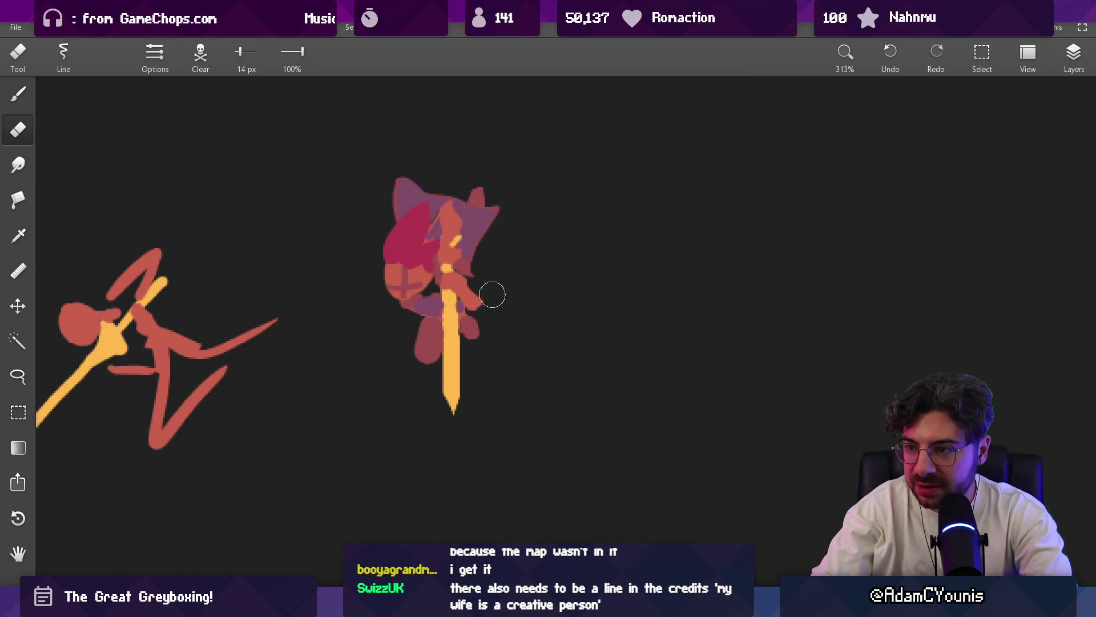
key("b")
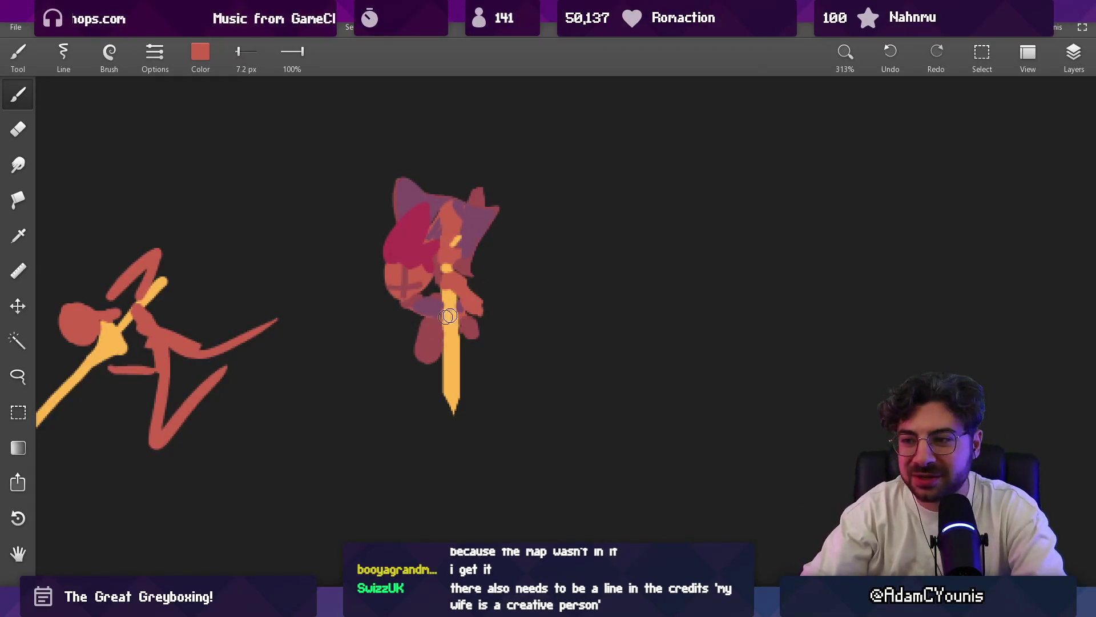
scroll(460, 260, "up", 2)
scroll(460, 260, "down", 1)
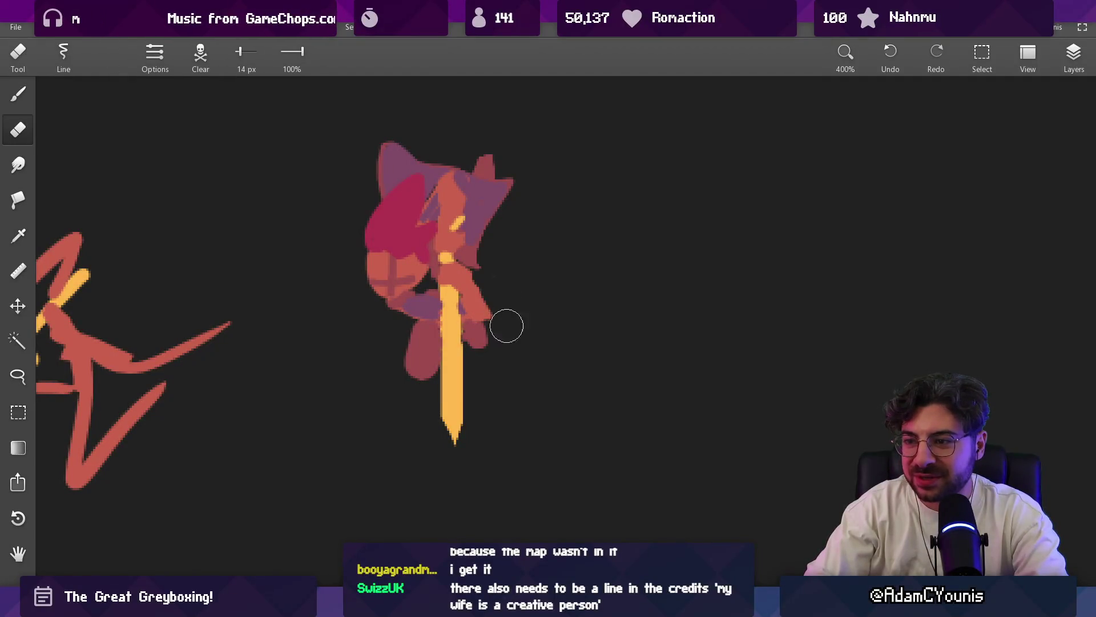
- Paint over the right arm, sample mauve and yellow, and undo the rounded blob at the sword tip
left_click_drag(493, 321, 470, 283)
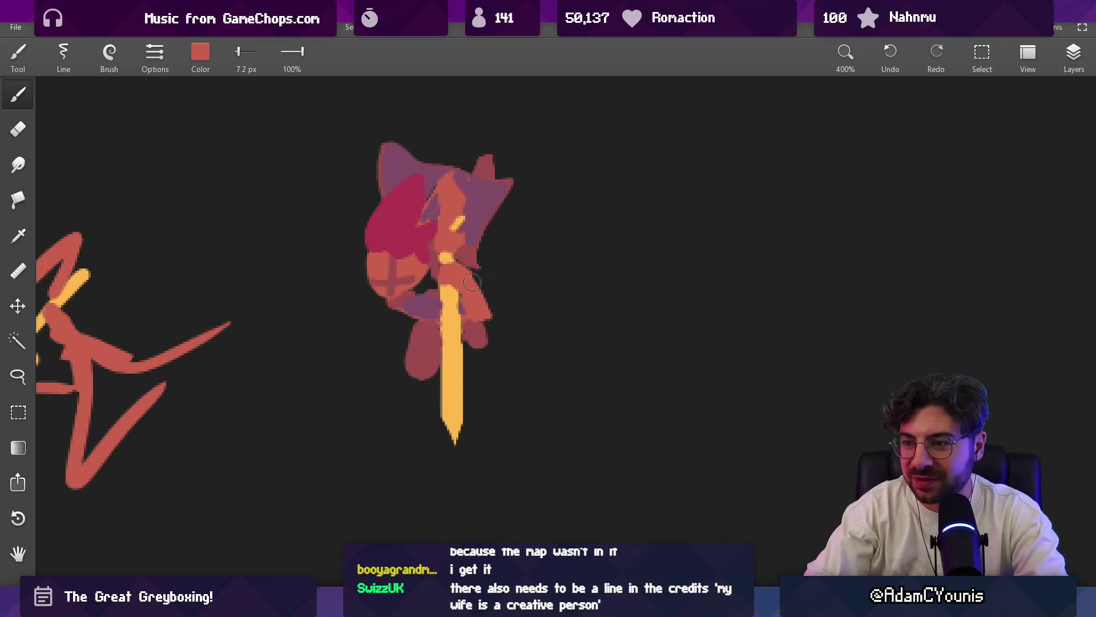
left_click(462, 303, "alt")
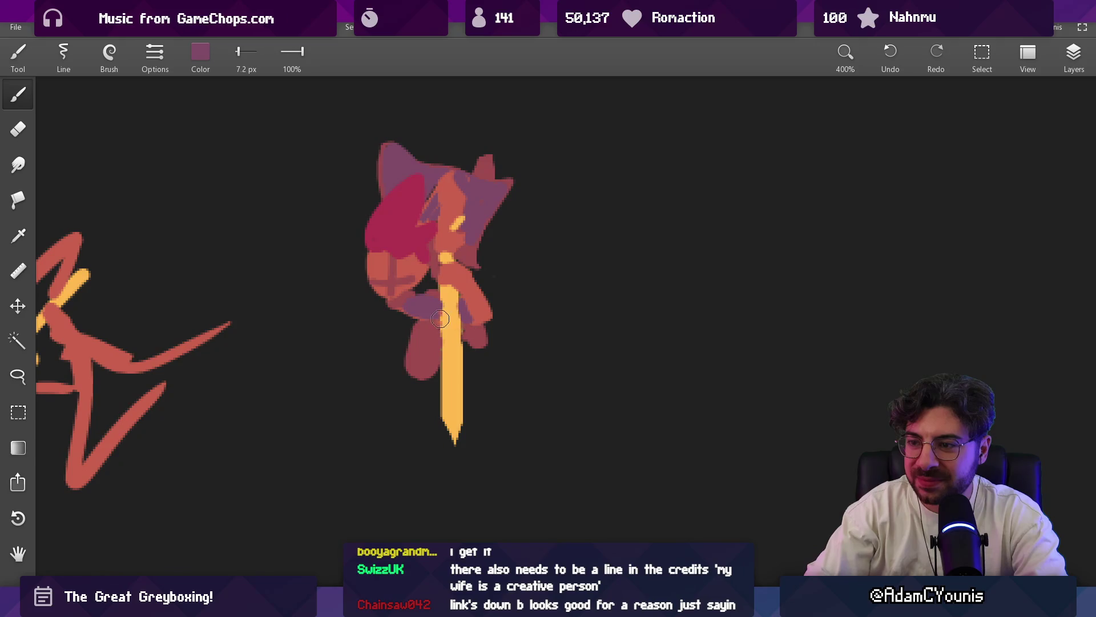
left_click(446, 298, "alt")
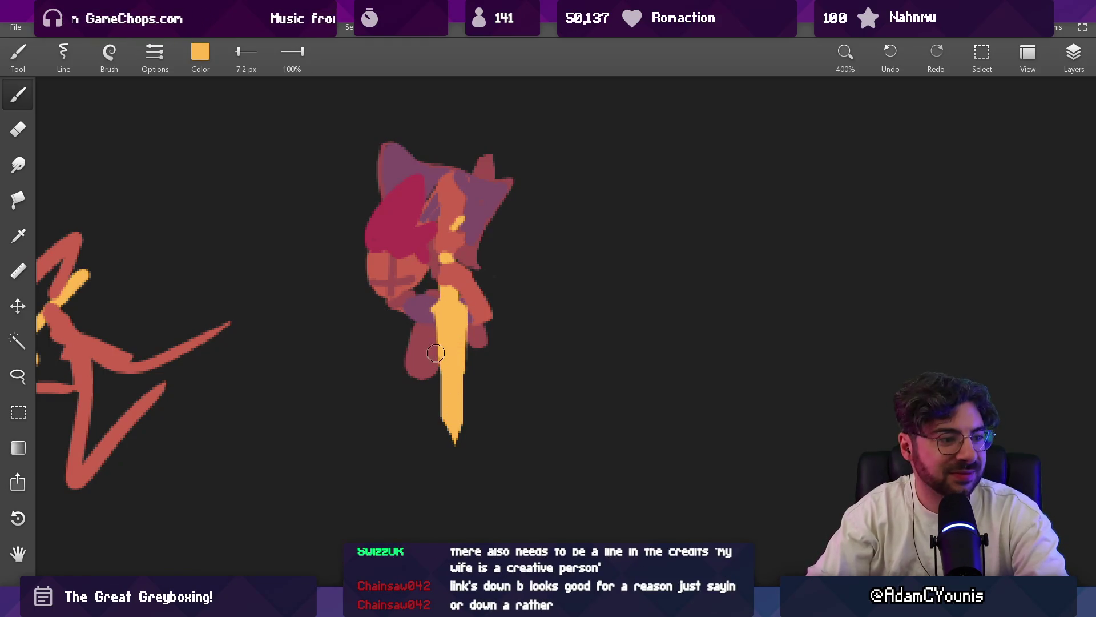
key("ctrl+z")
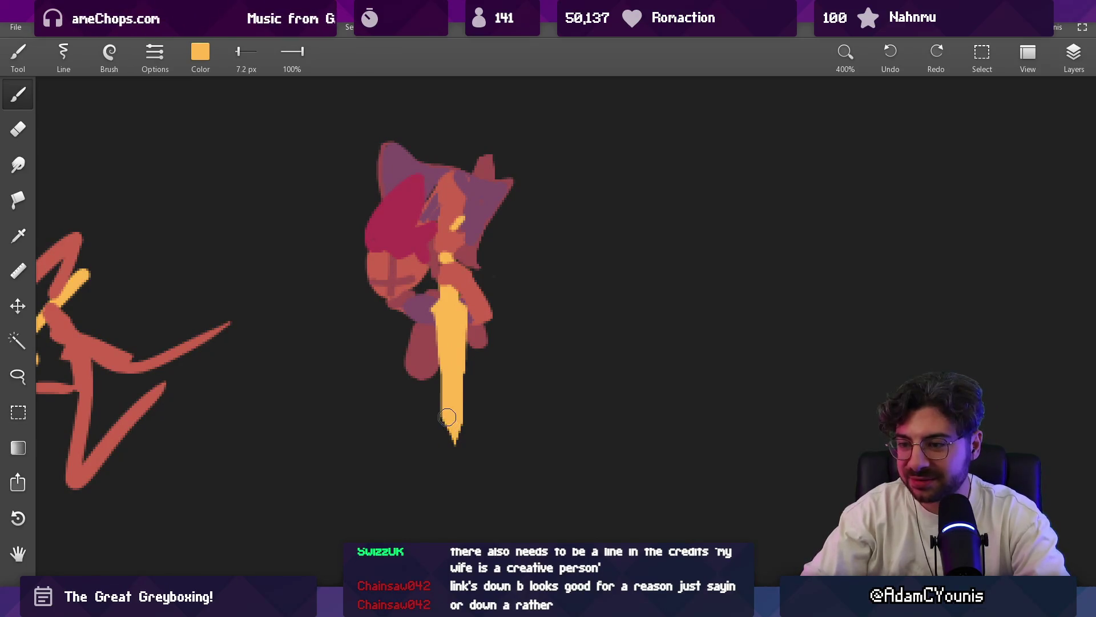
scroll(465, 442, "down", 3)
scroll(465, 314, "up", 3)
- Widen the yellow blade with brush and eraser, then select its tip and pull it downward
key("e")
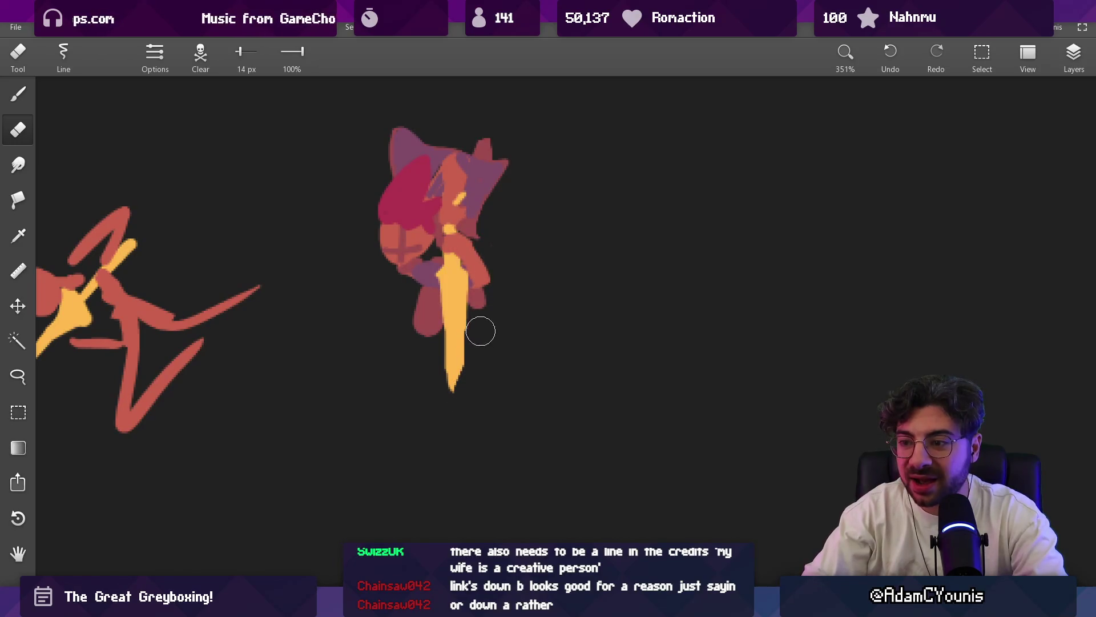
key("b")
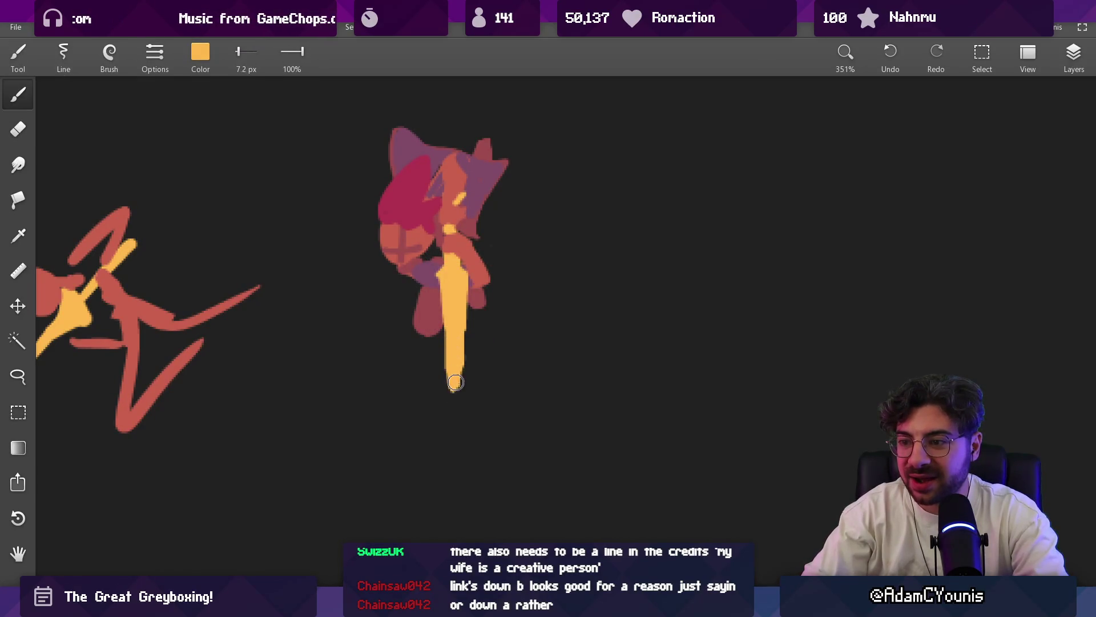
key("e")
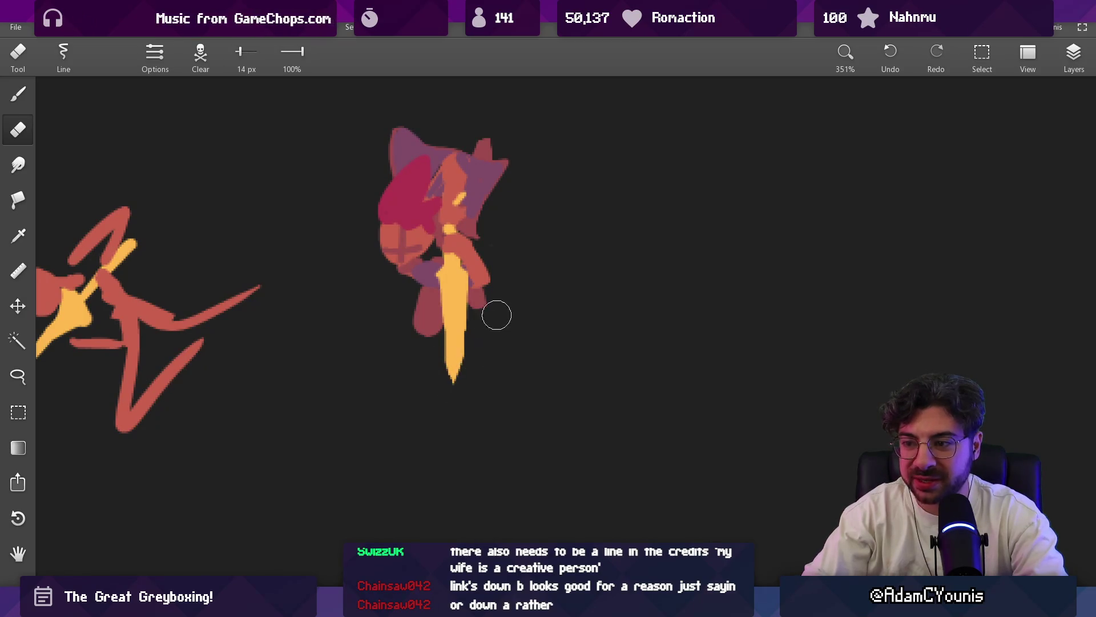
scroll(497, 343, "down", 3)
scroll(489, 326, "up", 4)
key("b")
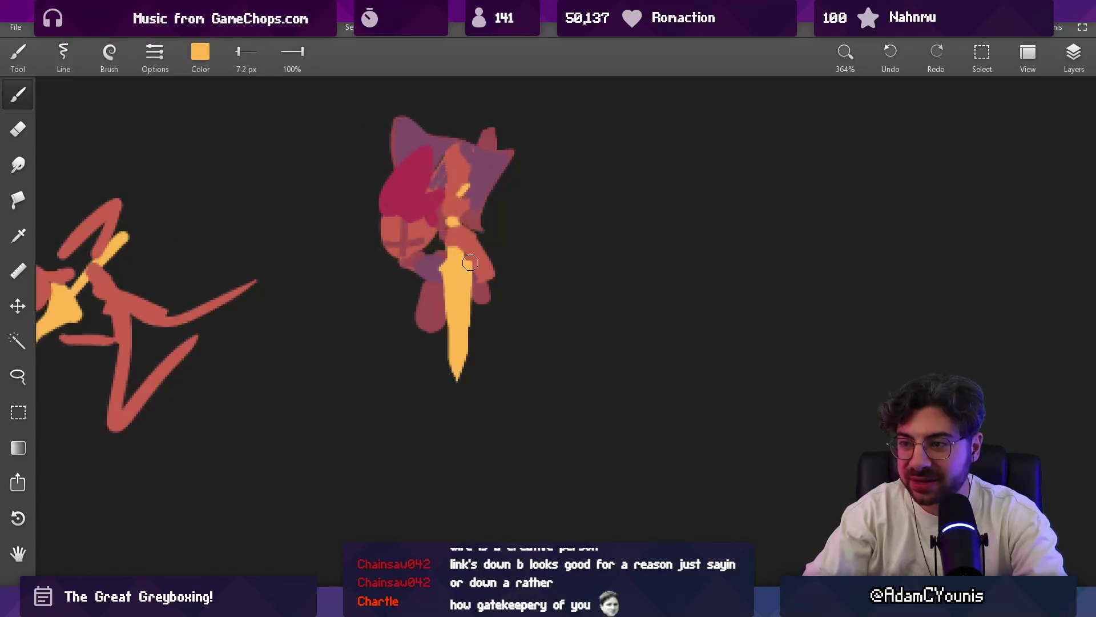
scroll(455, 269, "down", 1)
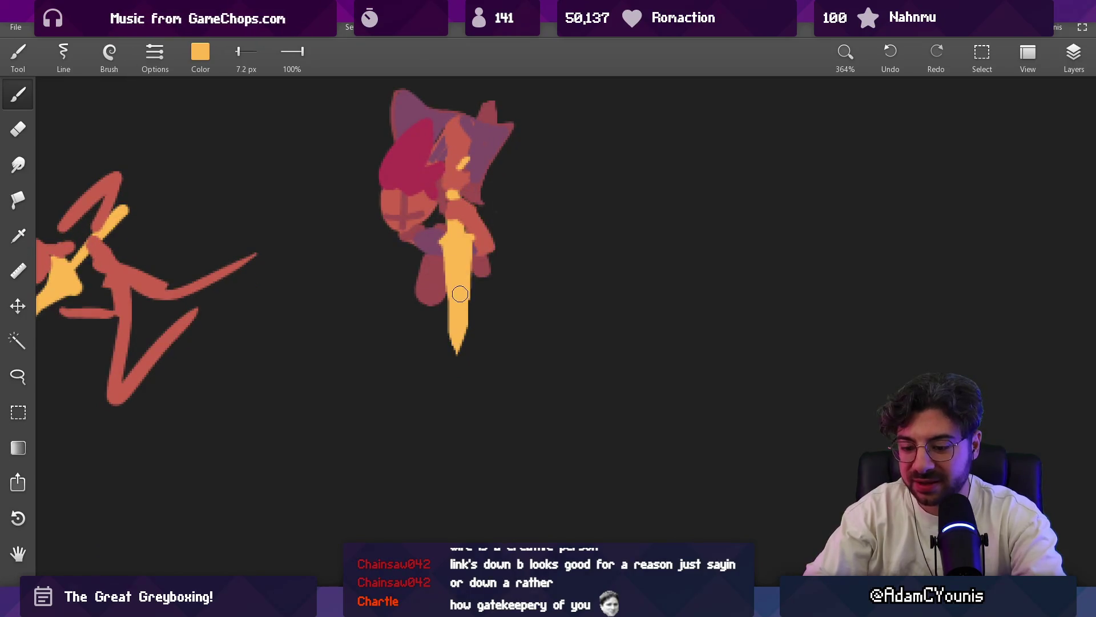
key("m")
mouse_move(439, 306)
left_mouse_down()
mouse_move(487, 346)
mouse_move(469, 360)
left_mouse_up()
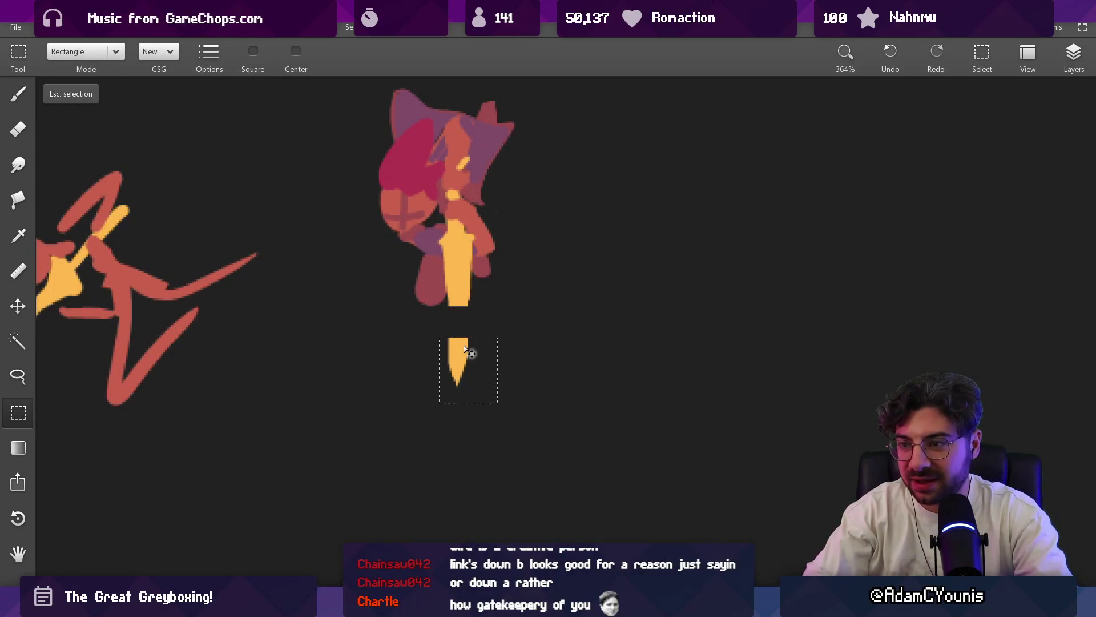
- Drop the moved tip and brush yellow over the gap so the blade is one continuous sword
key("b")
left_click(461, 296, "alt")
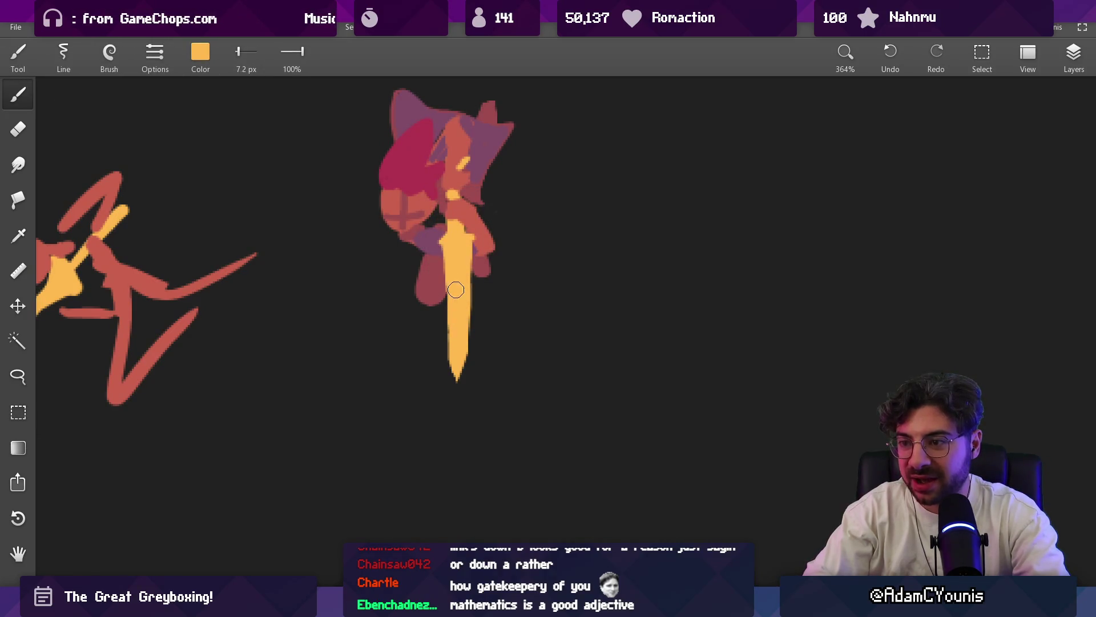
key("e")
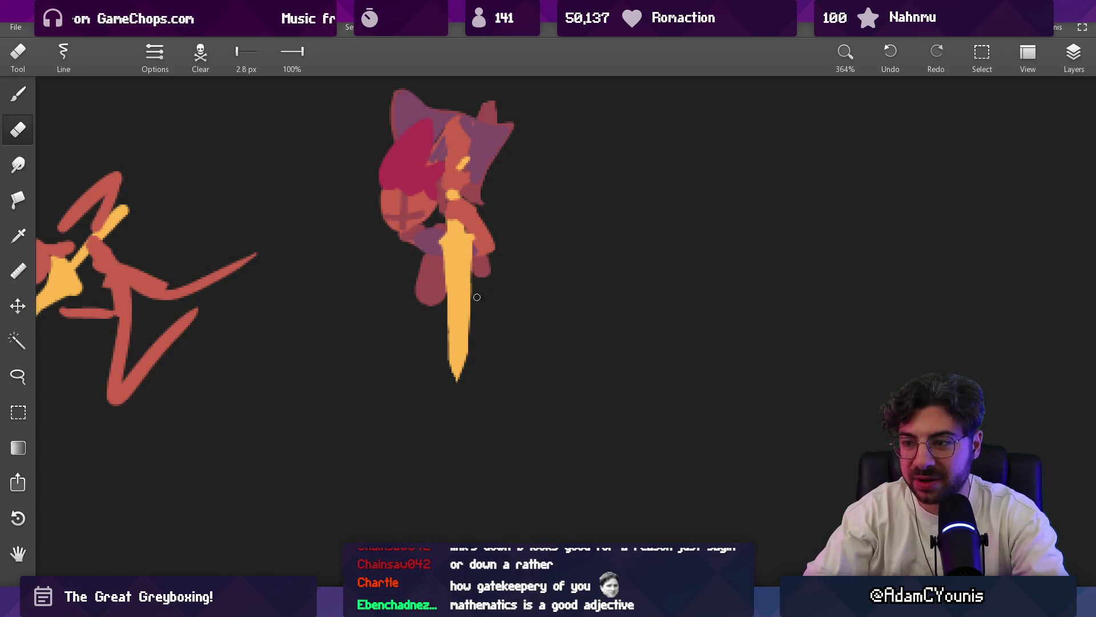
key("b")
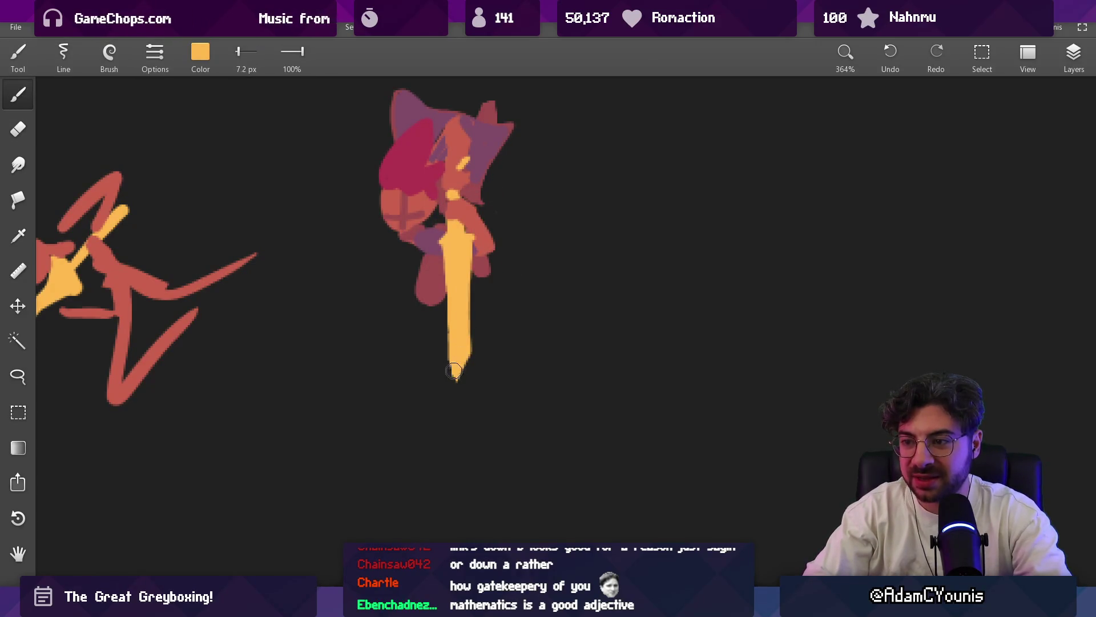
scroll(453, 371, "down", 5)
scroll(474, 233, "up", 2)
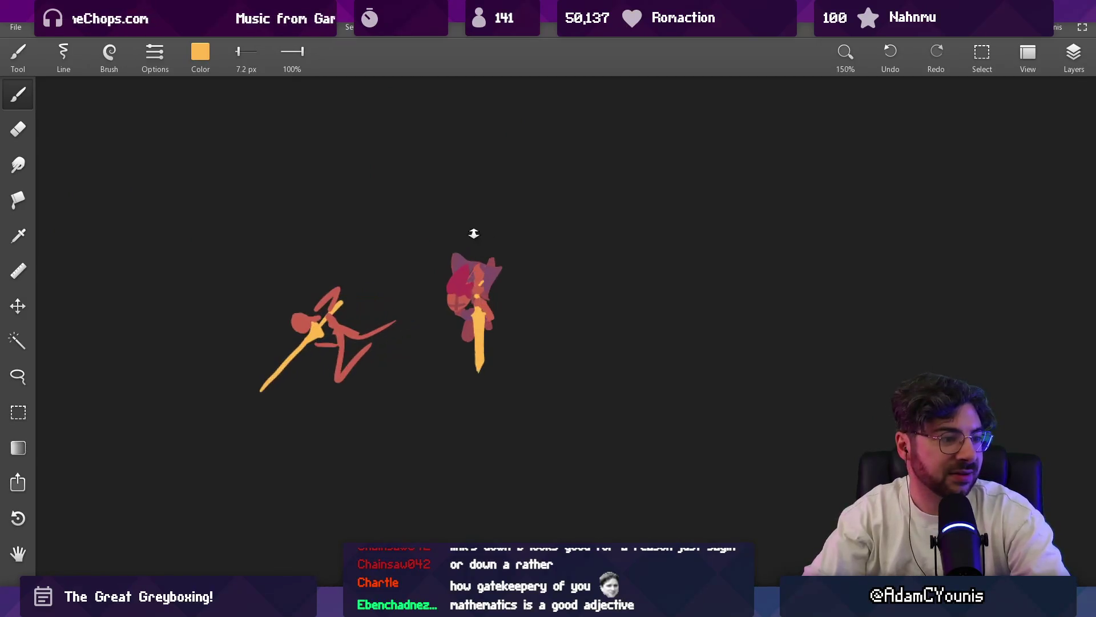
scroll(477, 311, "up", 1)
scroll(480, 315, "up", 4)
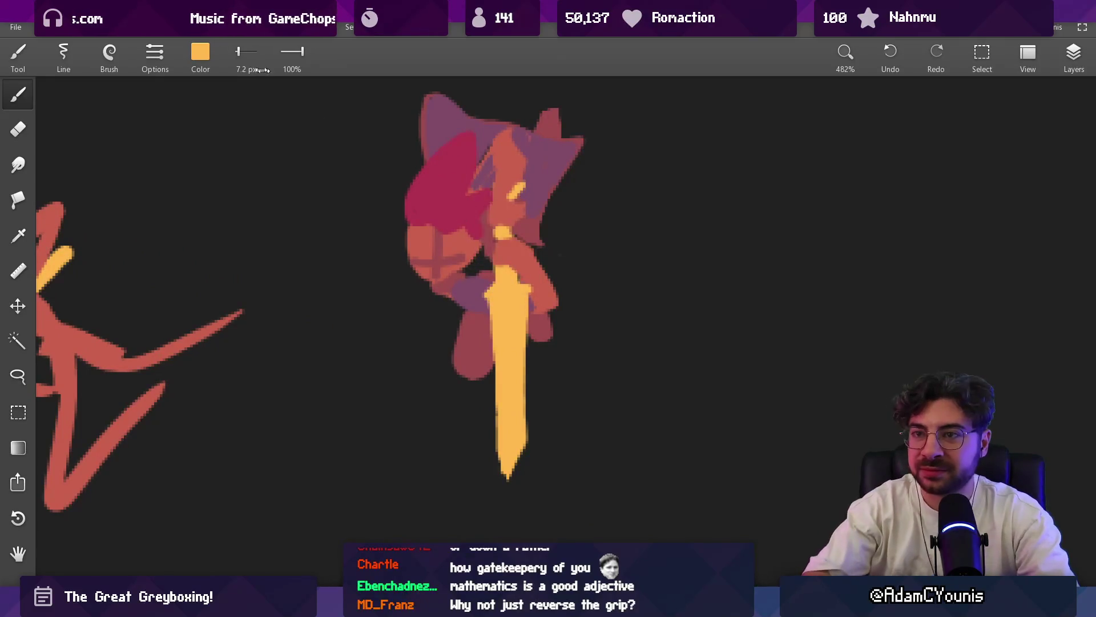
- Set the colour to pale cream #FFFCC9 and repaint the sword blade with it
left_click(199, 53)
left_click(268, 163)
left_click(242, 198)
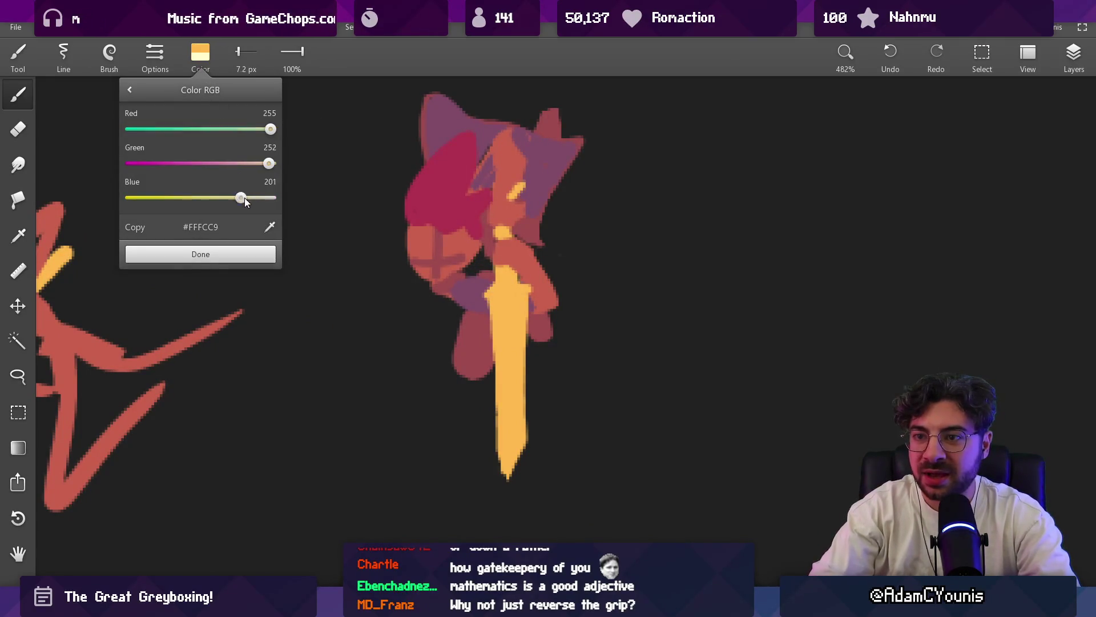
left_click(255, 253)
mouse_move(487, 294)
left_mouse_down()
mouse_move(512, 290)
mouse_move(505, 272)
mouse_move(510, 475)
left_mouse_up()
- Erase the blade edges to a taper and sample orange for the hilt guard
key("e")
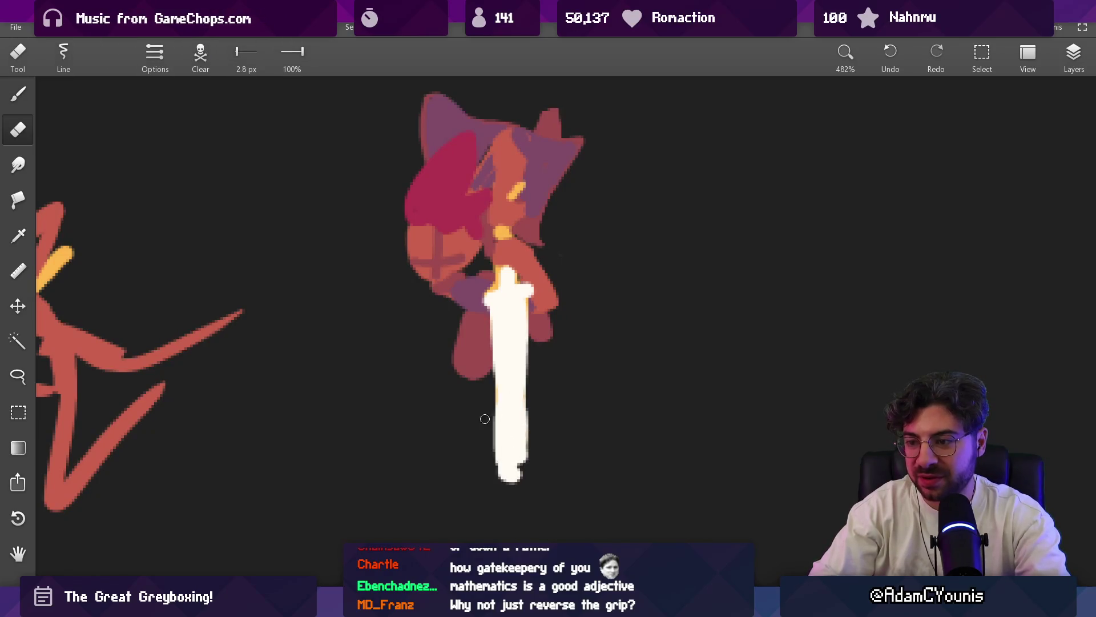
left_click_drag(503, 232, 514, 195)
key("b")
left_click_drag(488, 299, 518, 289)
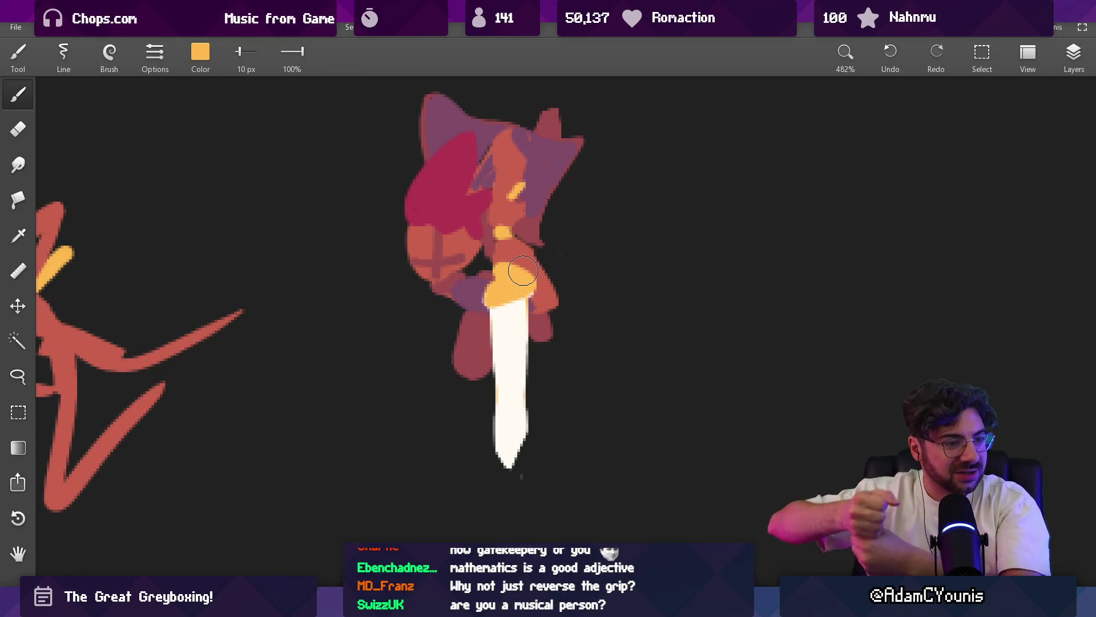
scroll(523, 272, "down", 2)
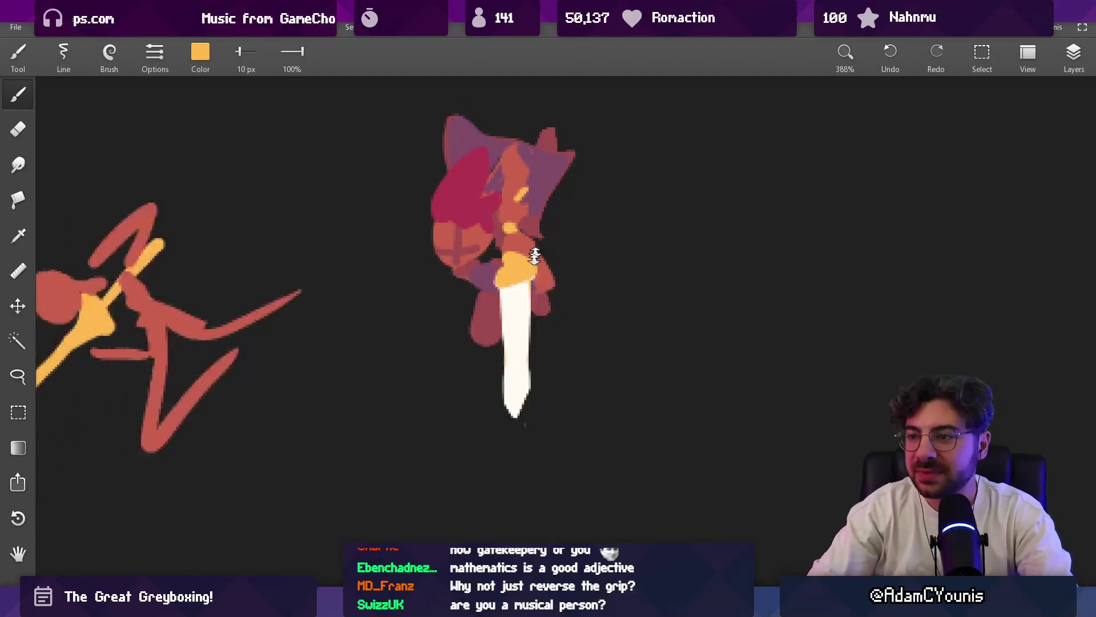
scroll(528, 195, "down", 2)
scroll(528, 195, "up", 5)
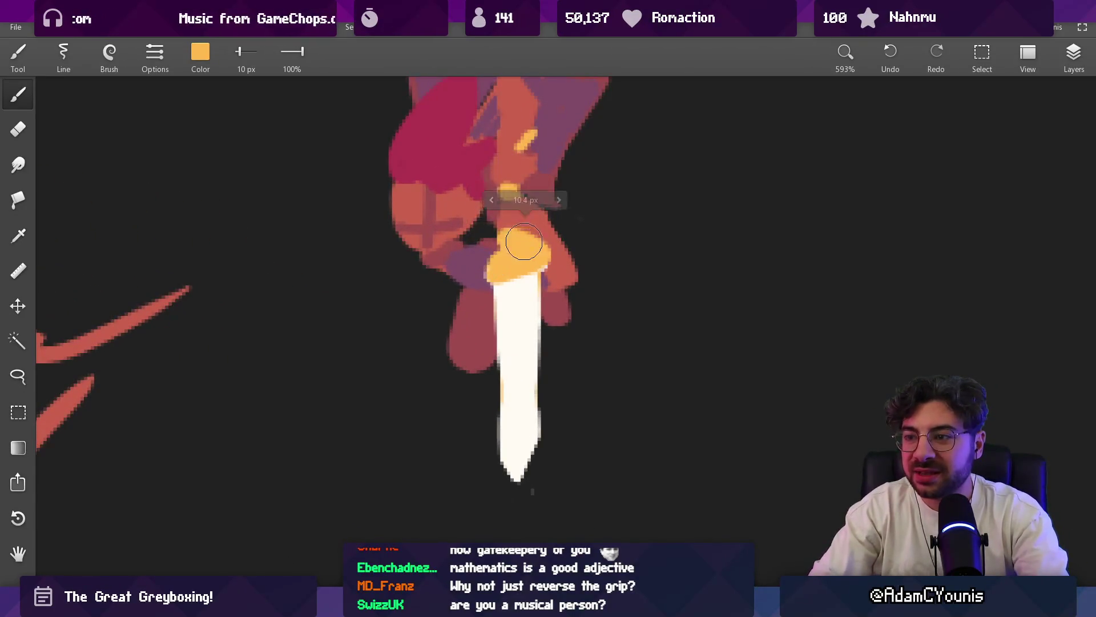
- Paint the cream blade top flat under the hilt, sampling the orange and hand colours
left_click(519, 282, "alt")
mouse_move(495, 272)
left_mouse_down()
mouse_move(544, 273)
mouse_move(524, 262)
mouse_move(534, 264)
mouse_move(514, 487)
left_mouse_up()
left_click(551, 259, "alt")
left_click(548, 273, "alt")
- Zoom in on the figure and sample the purple hood, skin and red-orange colours
left_click_drag(547, 230, 524, 214)
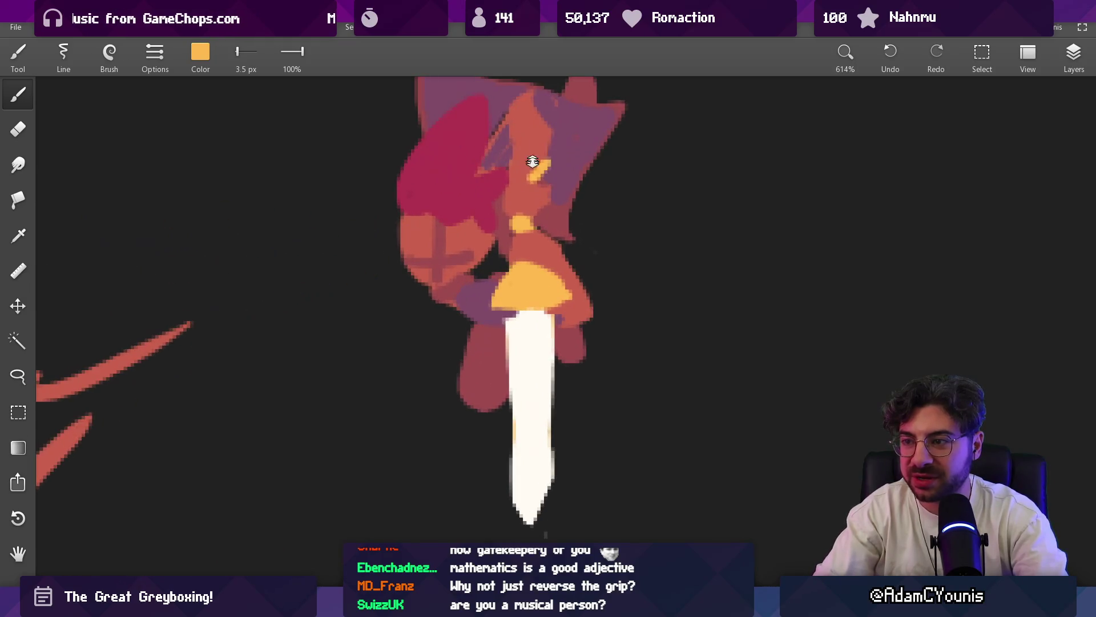
mouse_move(538, 171)
left_mouse_down()
mouse_move(504, 143)
mouse_move(519, 214)
mouse_move(554, 182)
mouse_move(502, 192)
left_mouse_up()
left_click(535, 190)
left_click(542, 189)
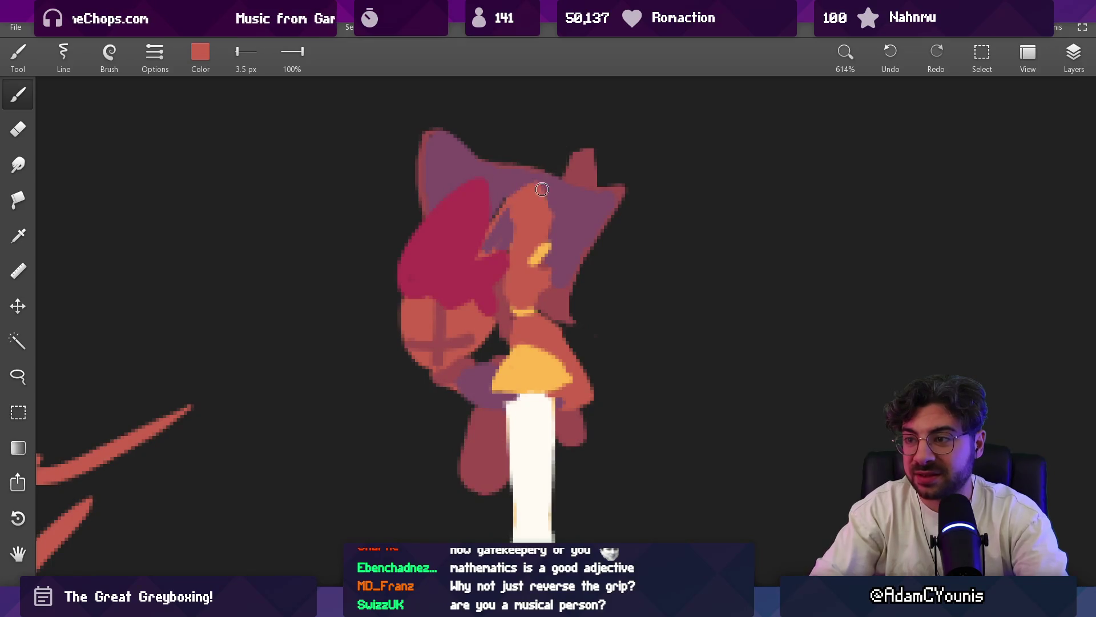
left_click(505, 196)
scroll(515, 421, "down", 5)
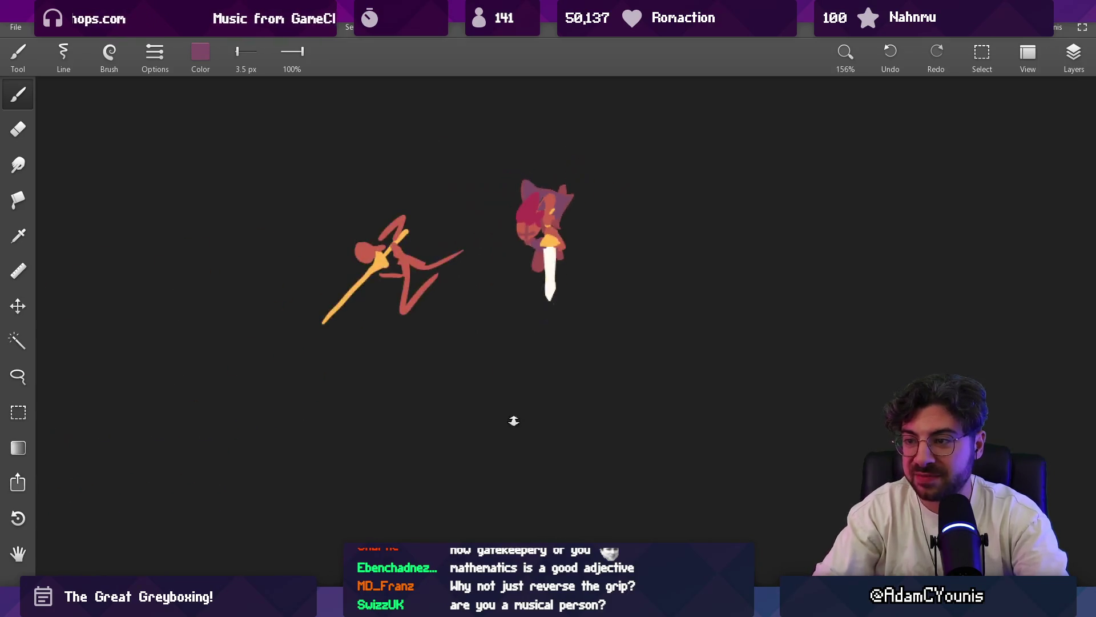
scroll(548, 196, "up", 5)
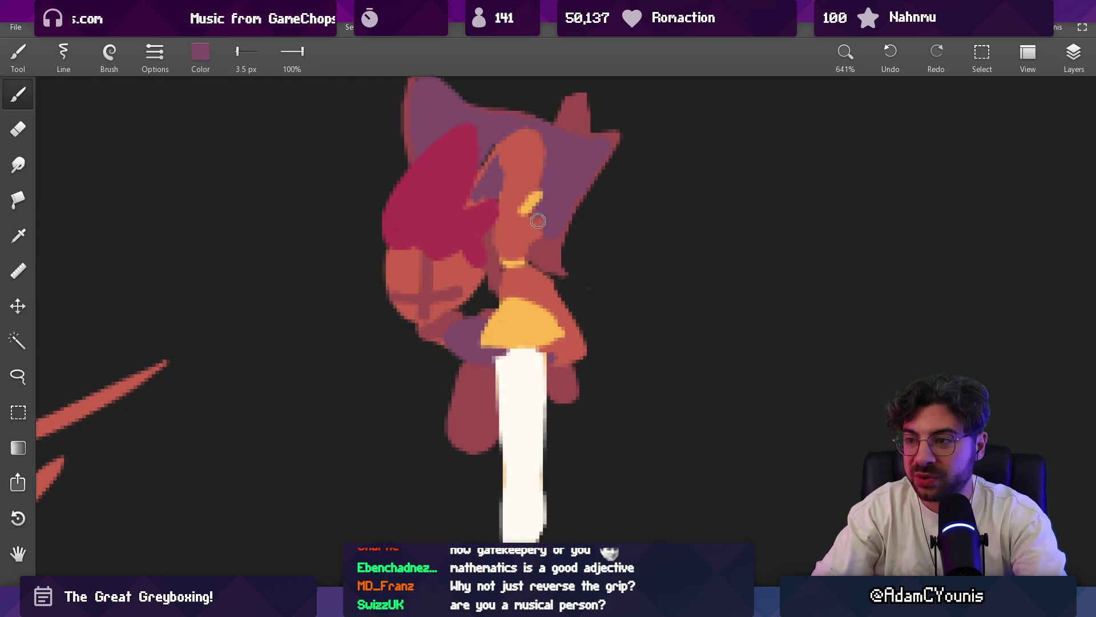
- Reshape the crimson hair's outer edge, alternating brush and eraser with sampled colours
left_click(514, 202)
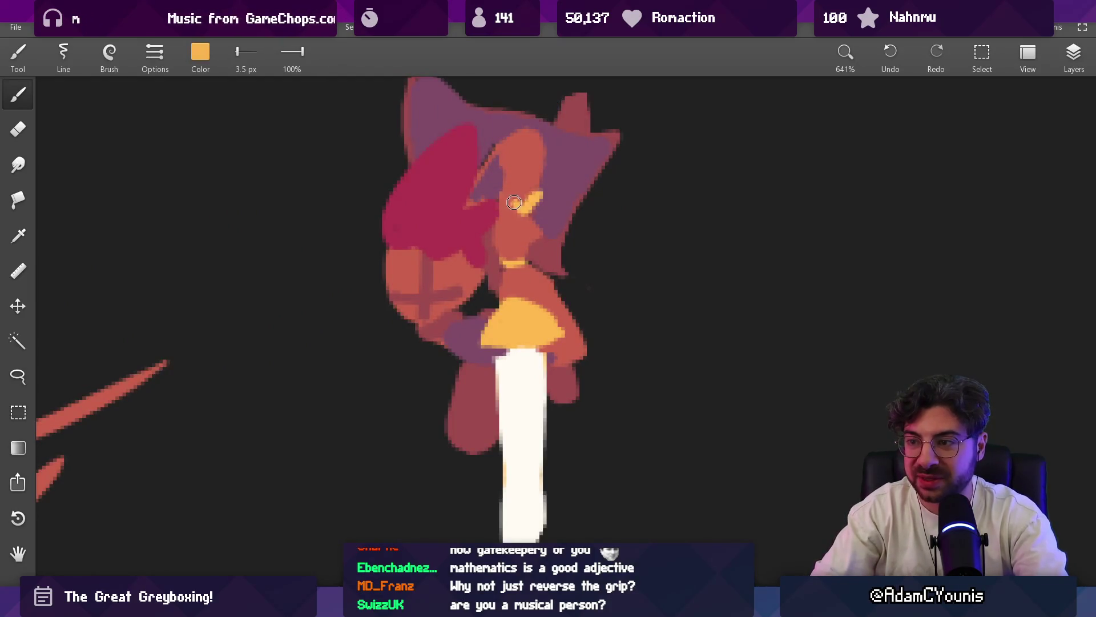
left_click(532, 195)
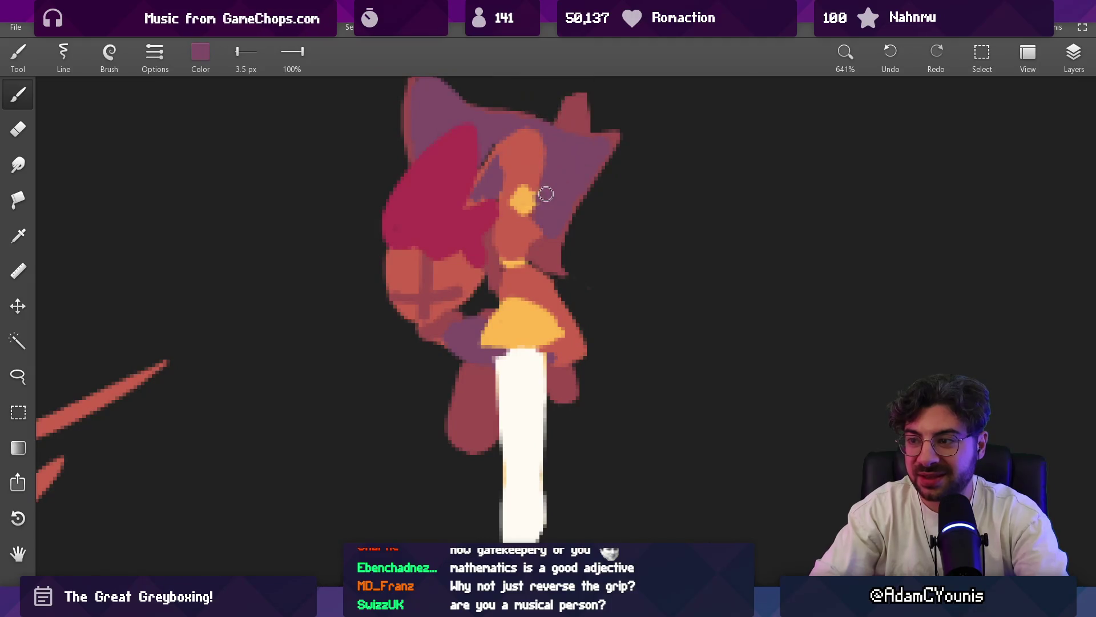
scroll(531, 223, "down", 5)
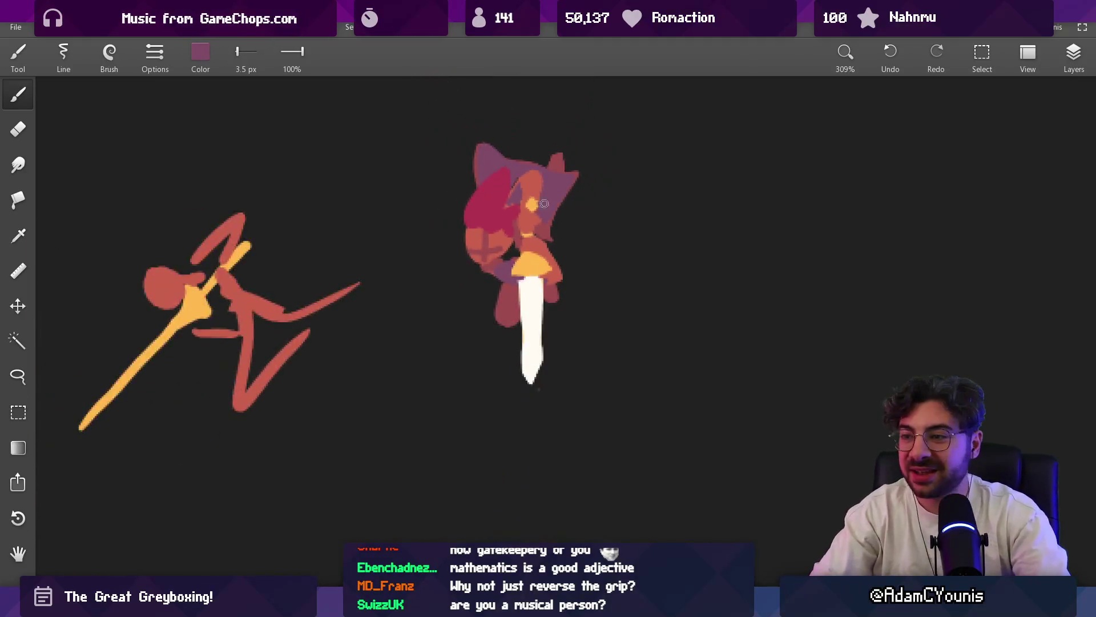
scroll(531, 224, "up", 5)
left_click(530, 220)
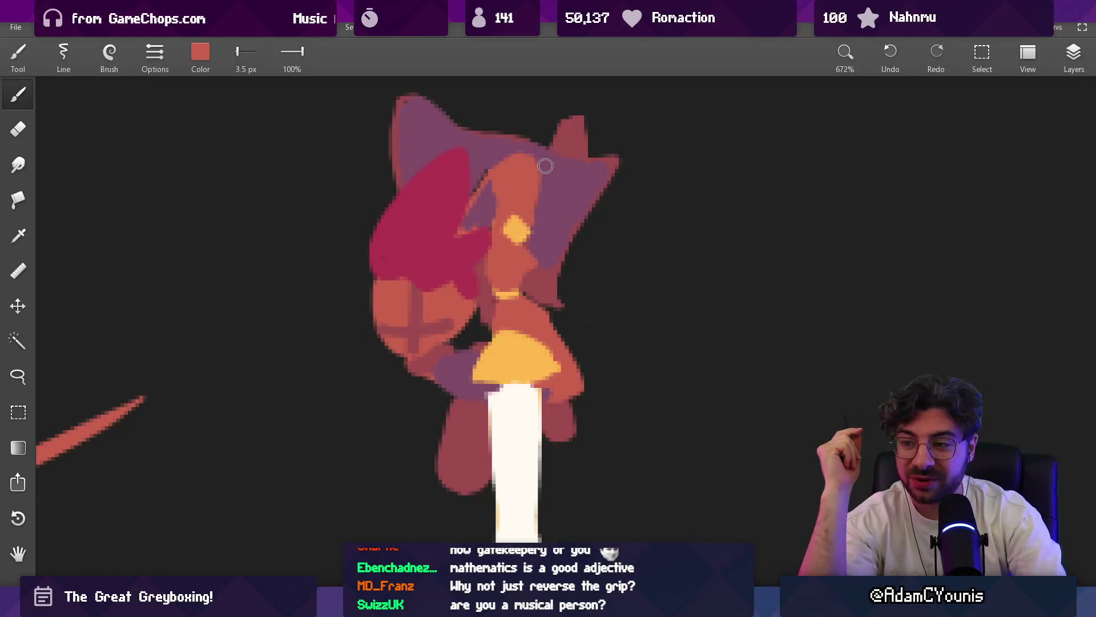
left_click(392, 240)
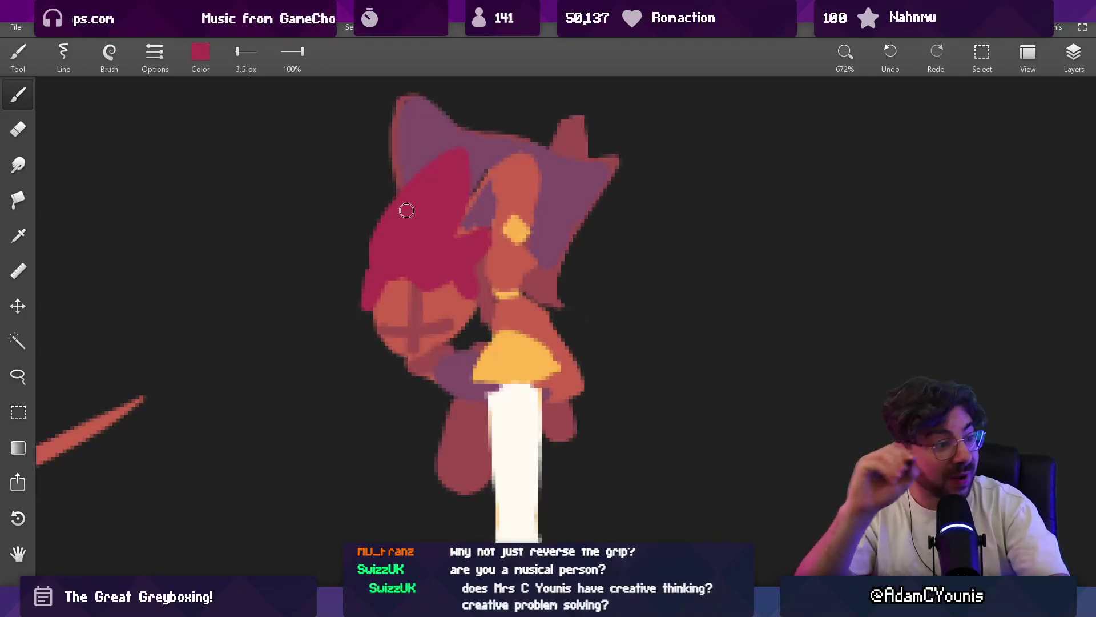
scroll(495, 286, "down", 5)
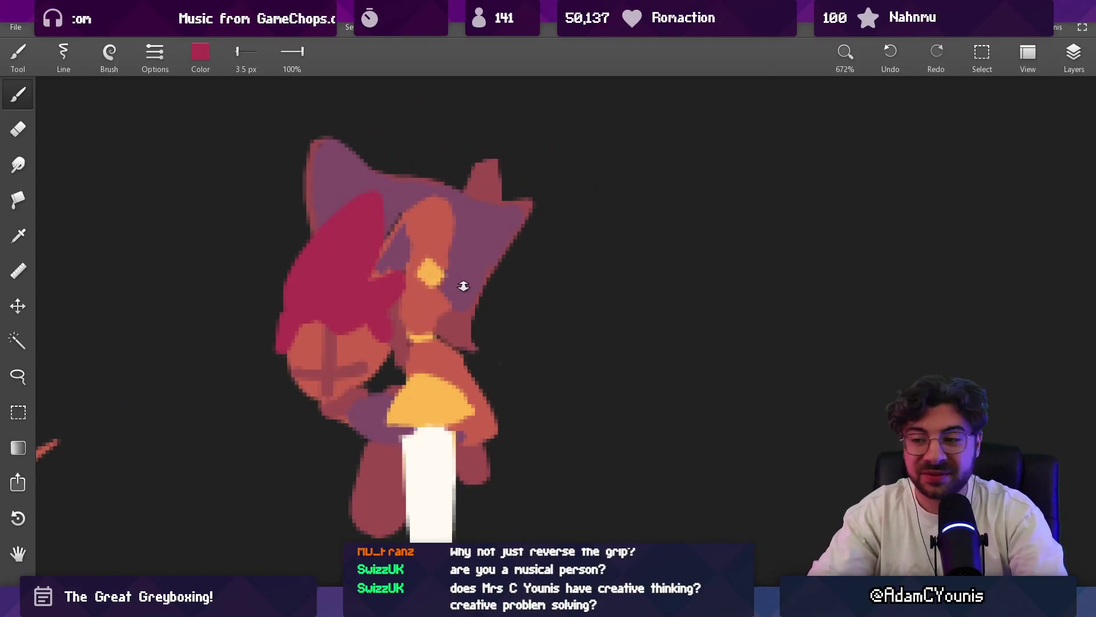
scroll(421, 298, "up", 3)
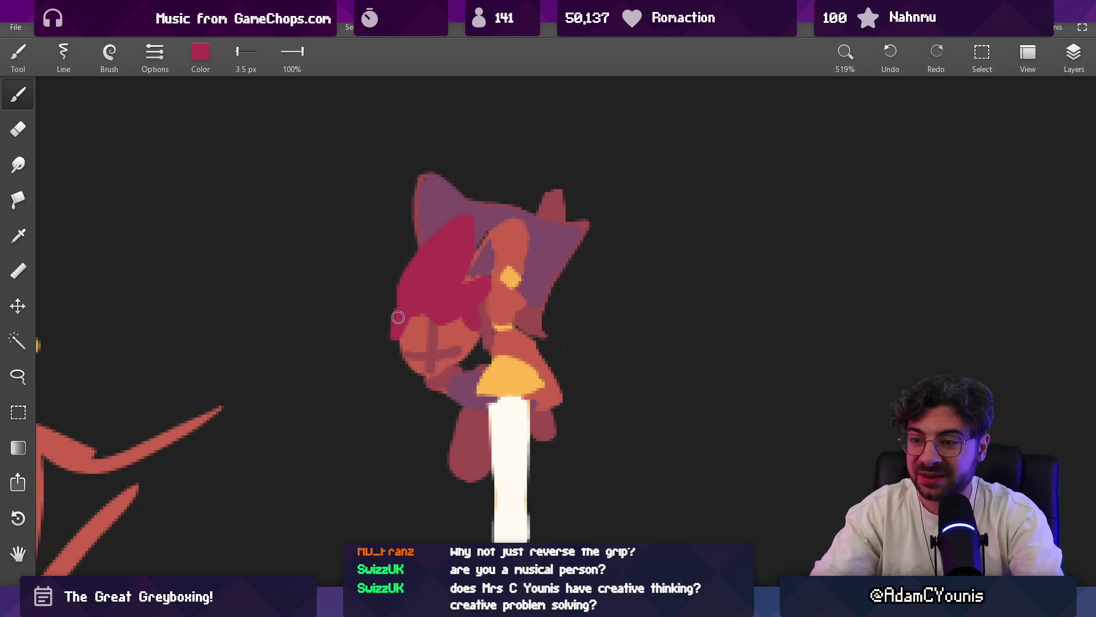
key("e")
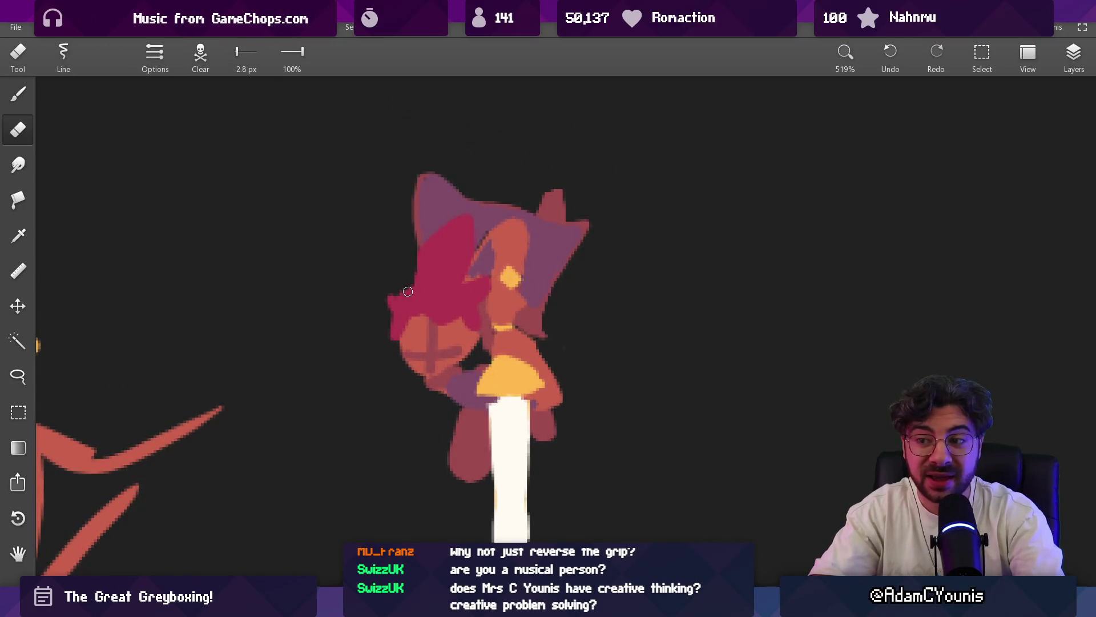
key("b")
left_click_drag(407, 295, 420, 271)
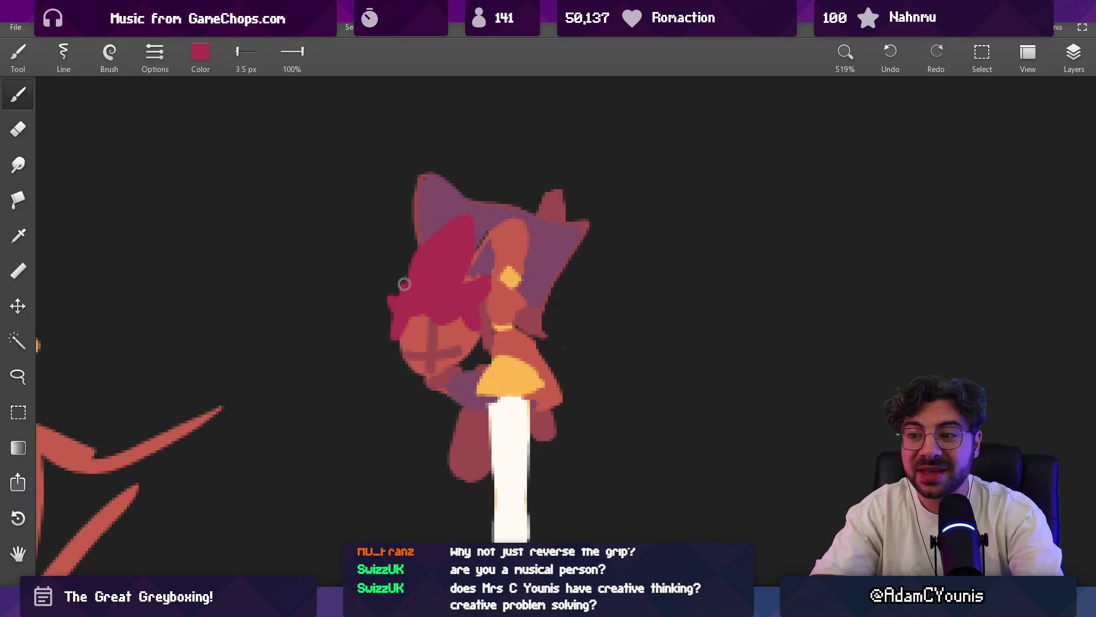
key("e")
key("b")
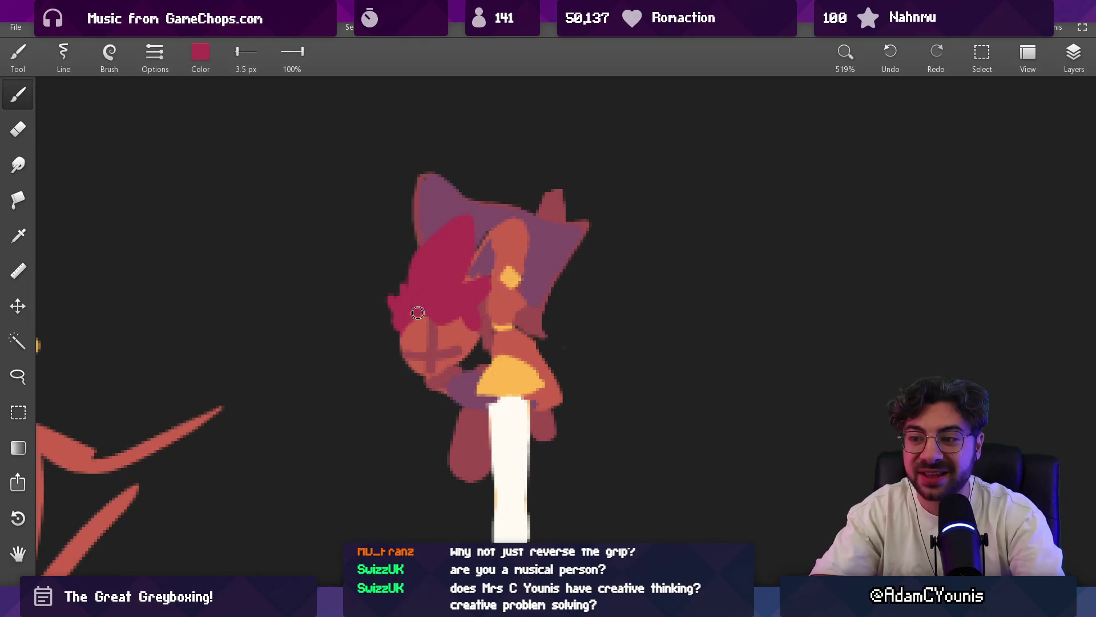
key("e")
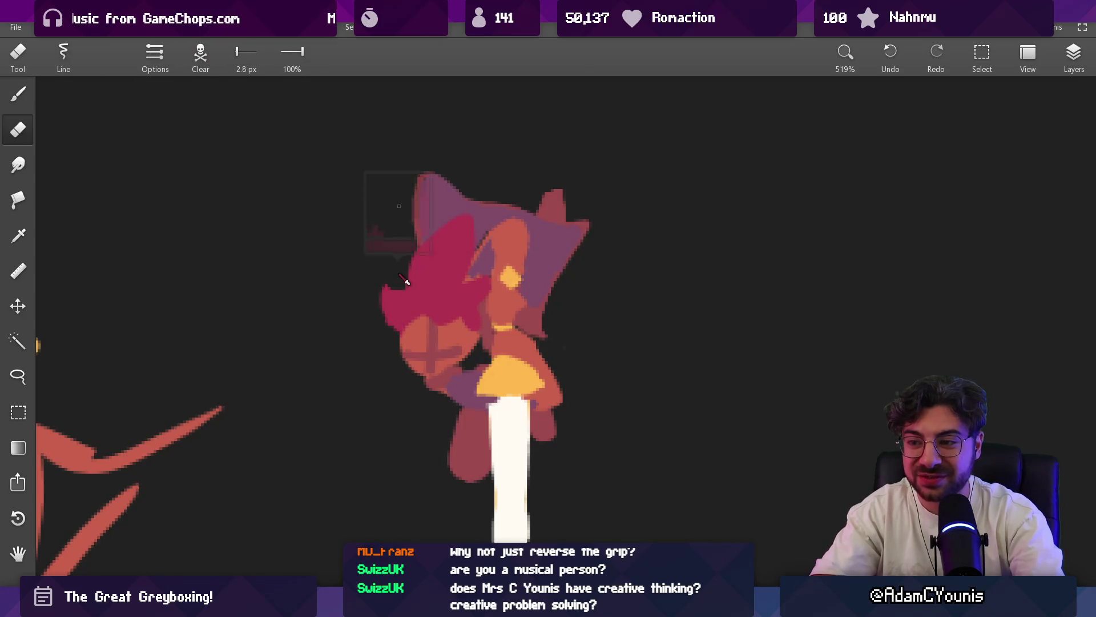
key("b")
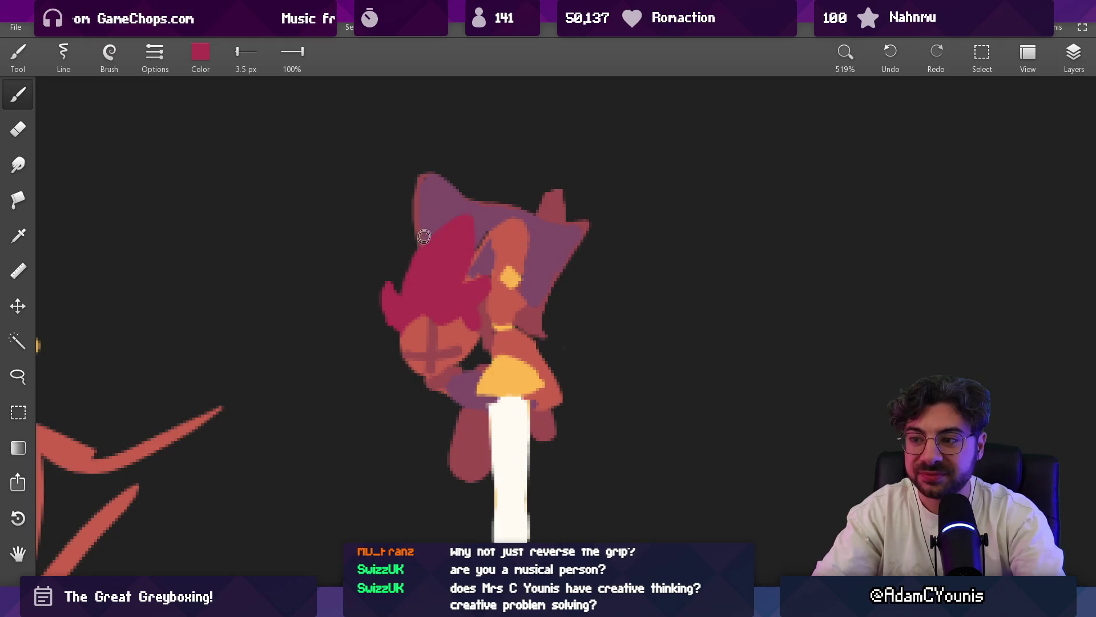
scroll(472, 236, "down", 5)
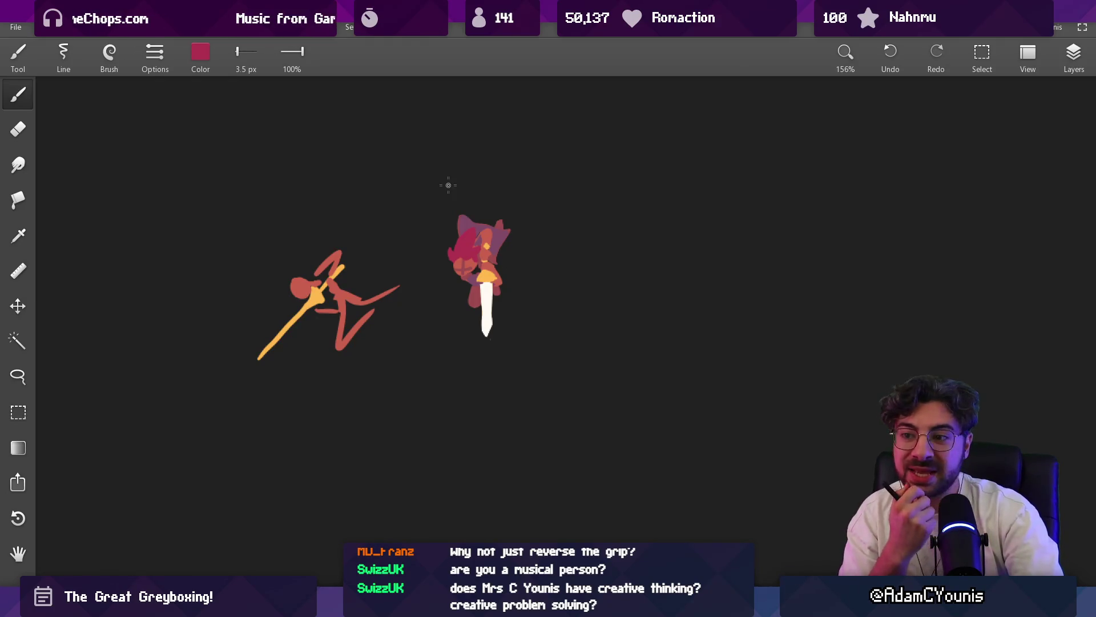
scroll(492, 260, "up", 5)
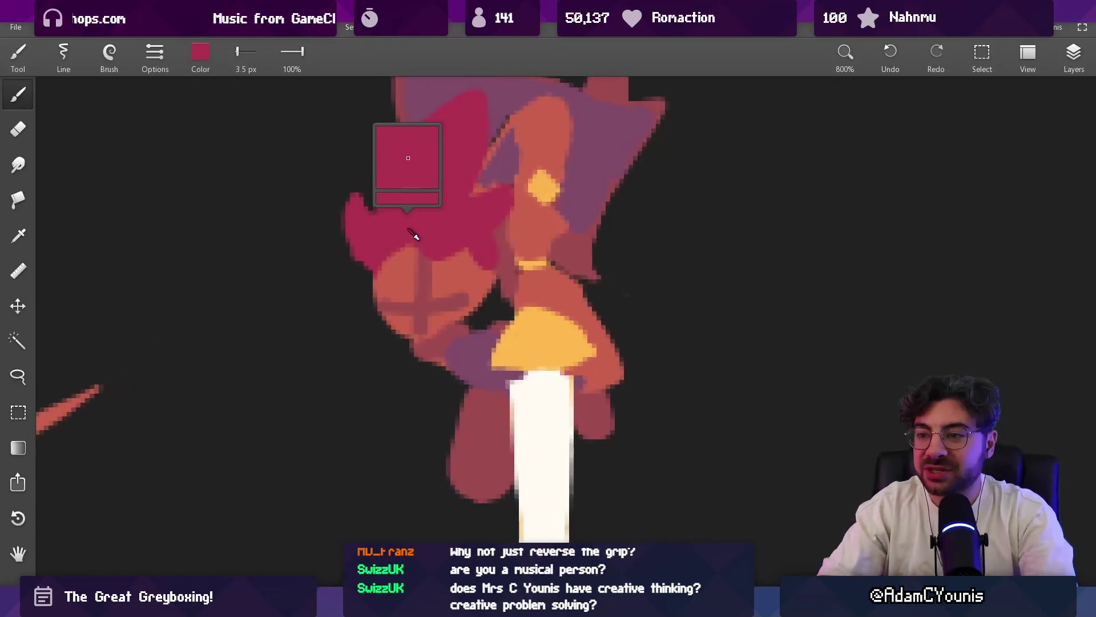
- Touch up the hair against the face and ear, sampling reds, orange and purple as needed
left_click(396, 262)
left_click(399, 247, "alt")
left_click(448, 249, "alt")
left_click(411, 246, "alt")
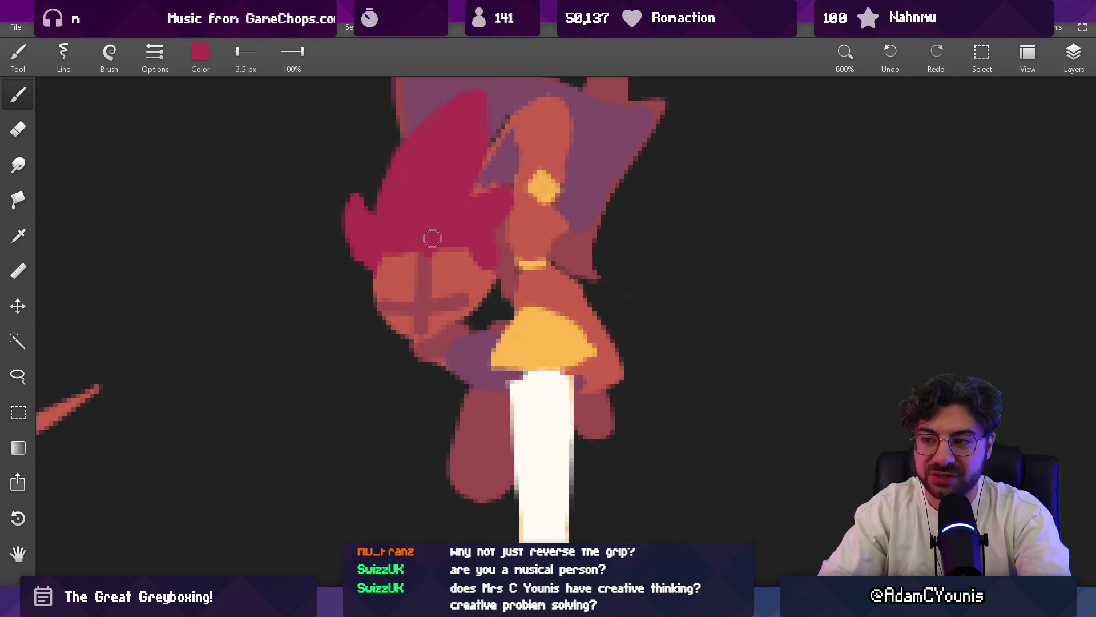
left_click(438, 261, "alt")
left_click(411, 251, "alt")
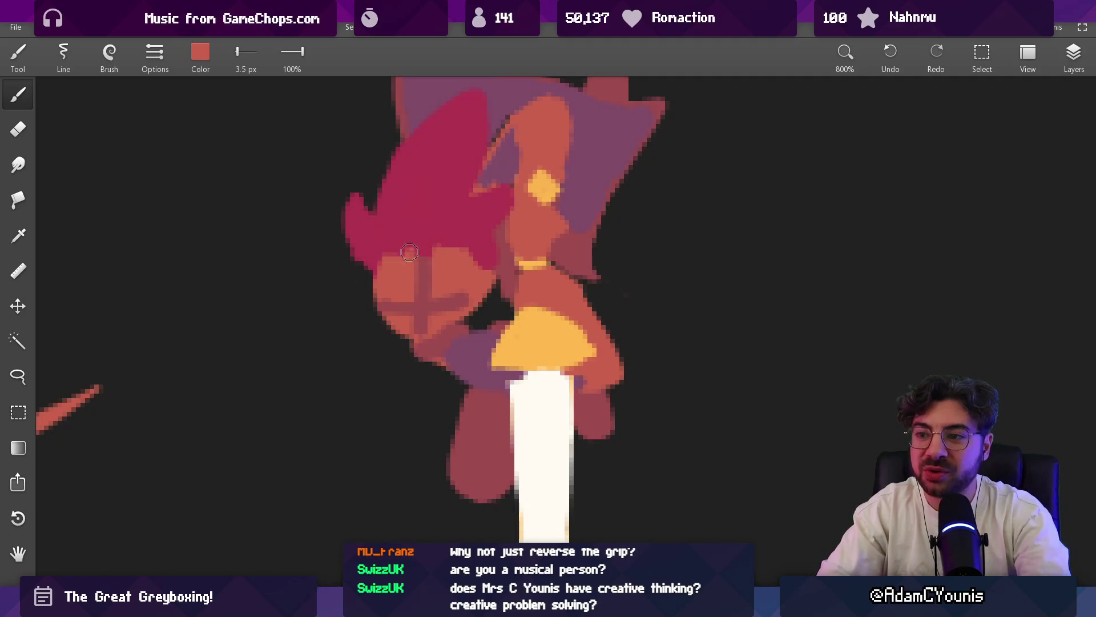
scroll(434, 249, "down", 3)
key("e")
key("b")
left_click(433, 197, "alt")
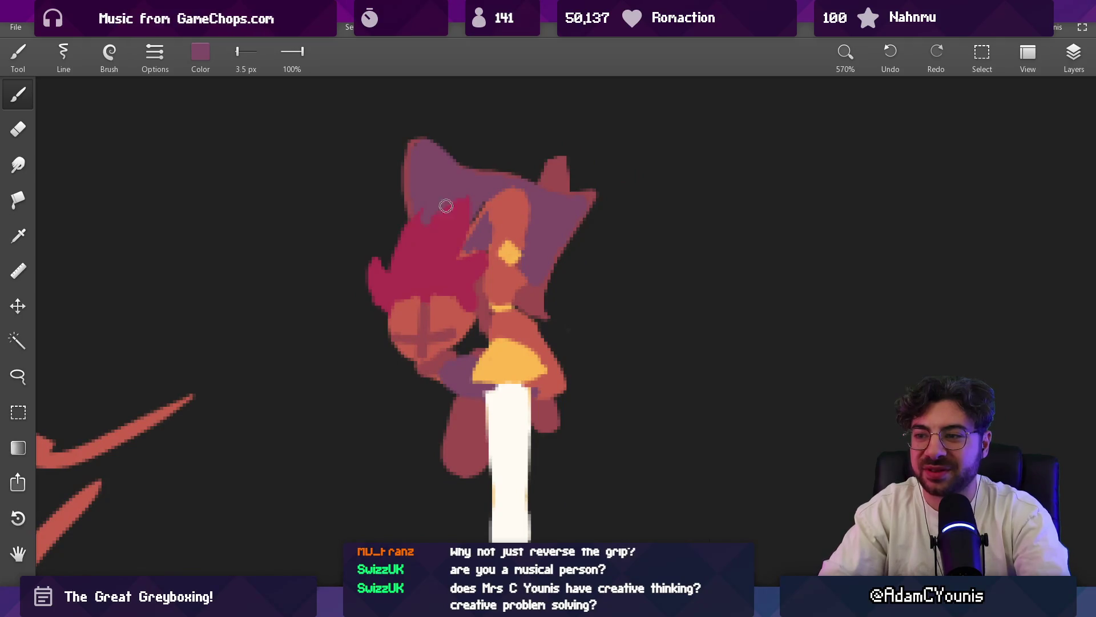
left_click(441, 216, "alt")
left_click(448, 228, "alt")
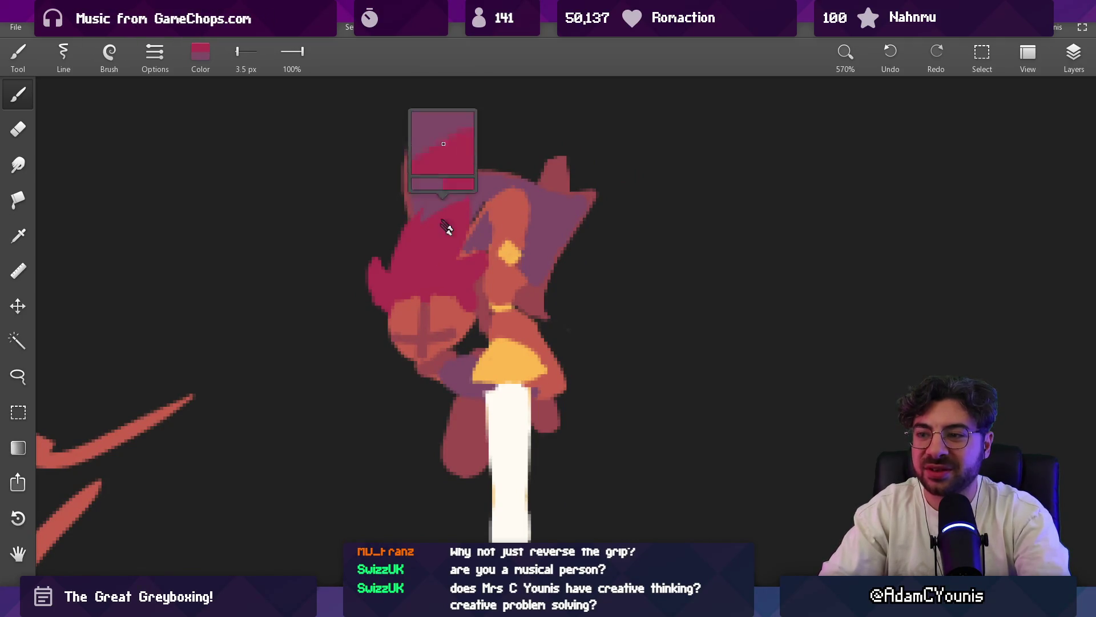
key("e")
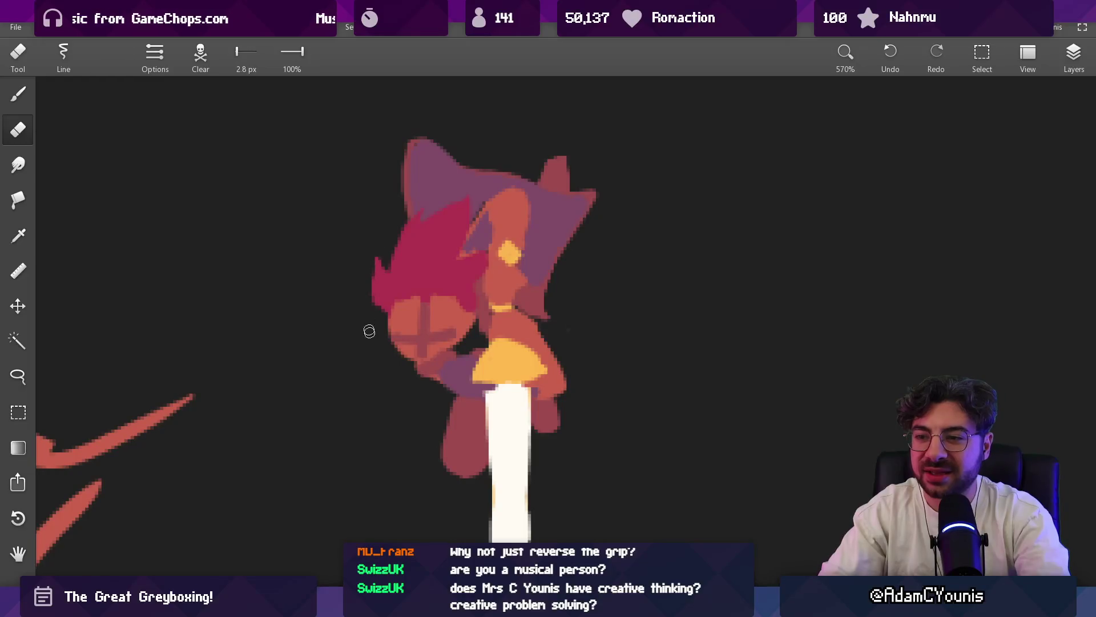
left_click(384, 265, "alt")
key("b")
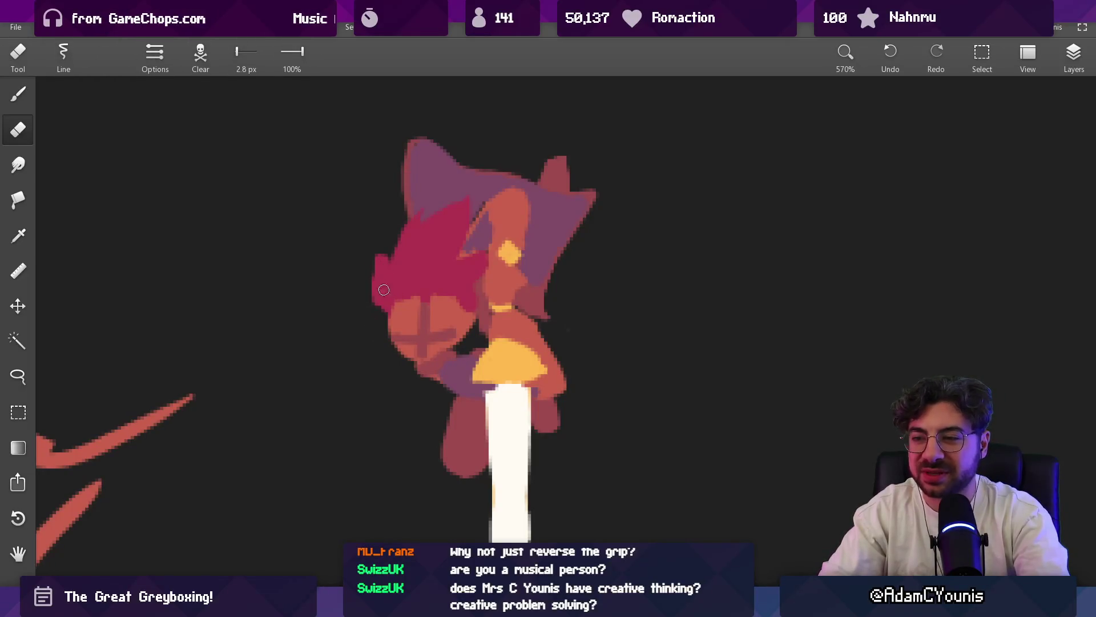
- Shrink the brush to 3.1 px and add dark maroon shading across the crimson hair
left_click(200, 53)
left_click(201, 253)
key("bracketleft")
key("bracketleft")
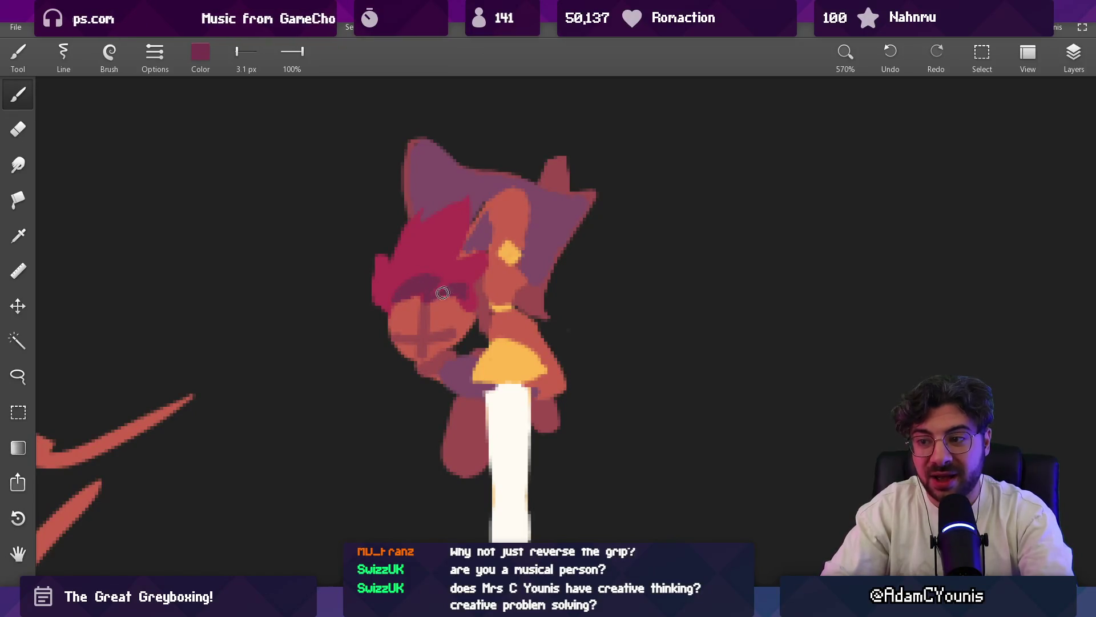
left_click(469, 278, "alt")
left_click(436, 272, "alt")
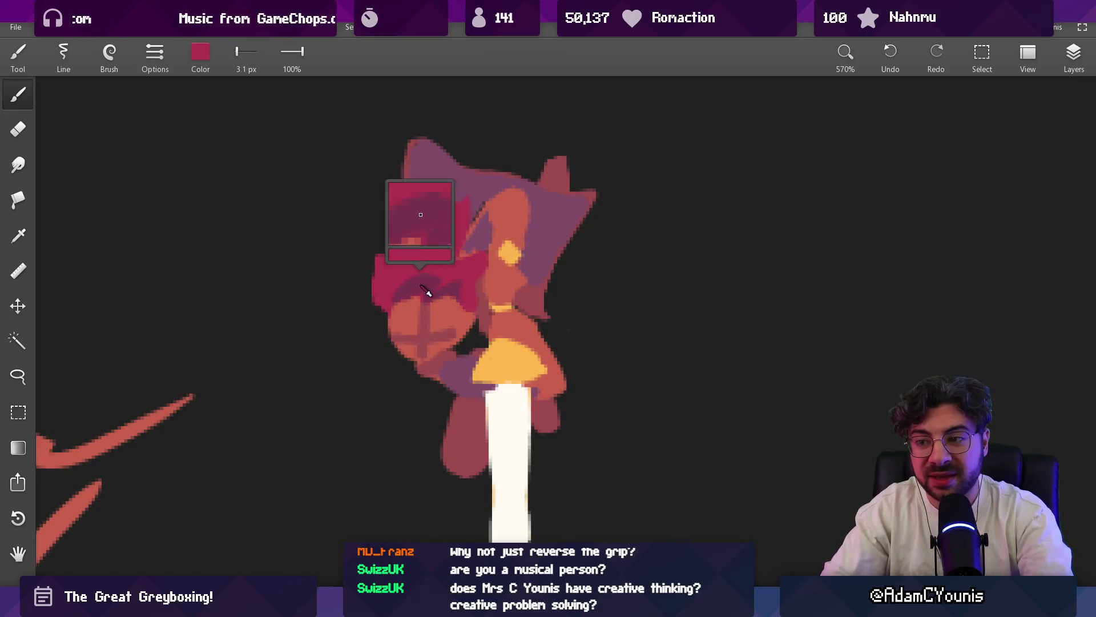
left_click(443, 242, "alt")
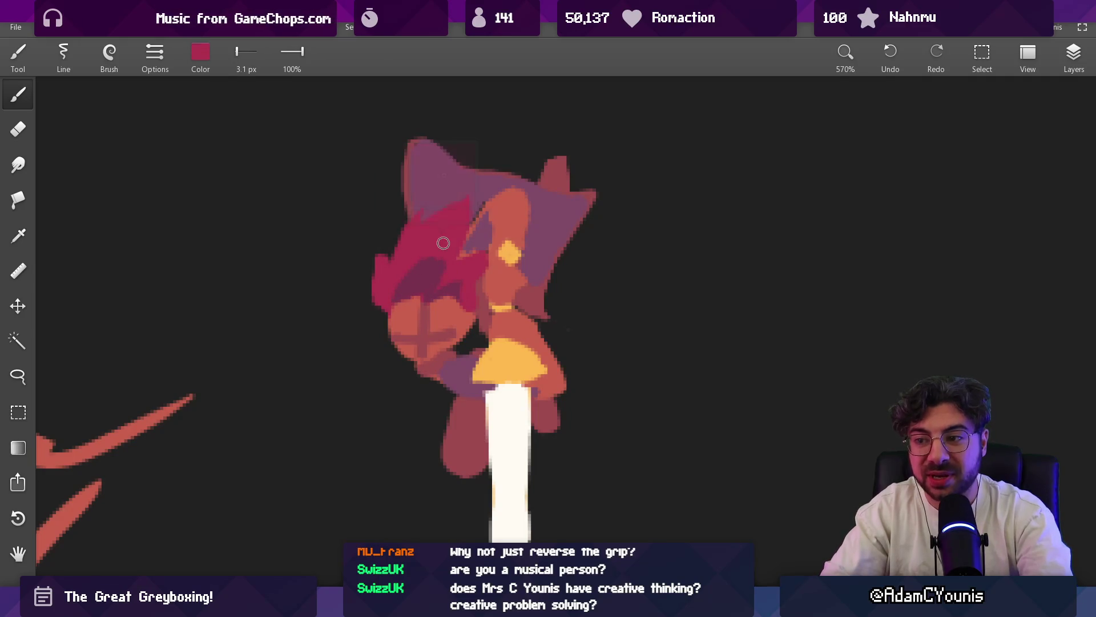
left_click(442, 275, "alt")
left_click(423, 257, "alt")
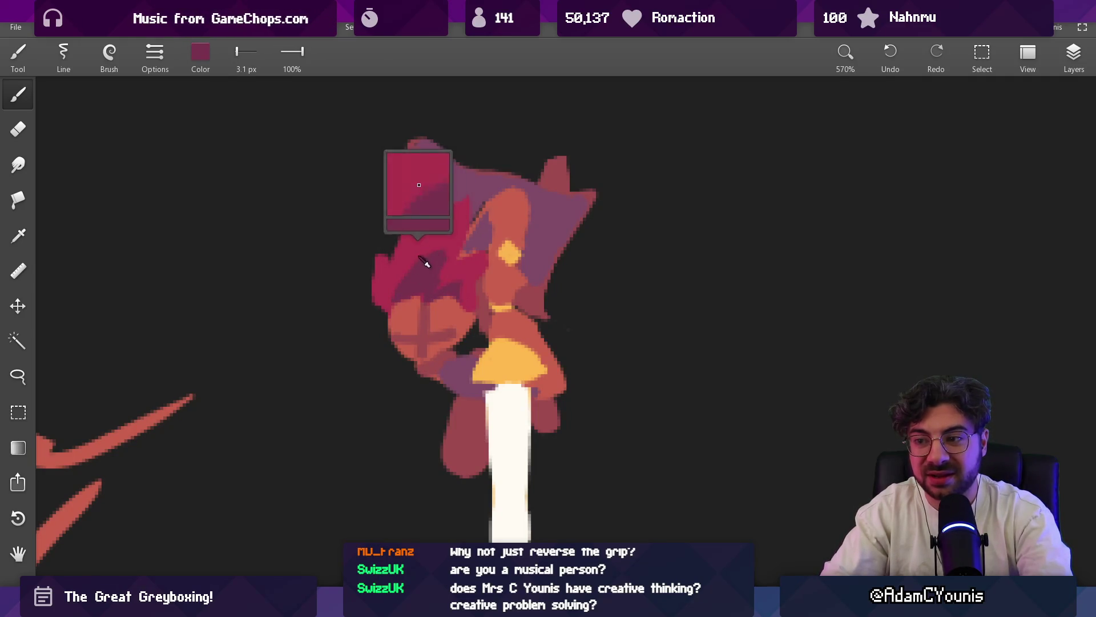
scroll(390, 299, "down", 5)
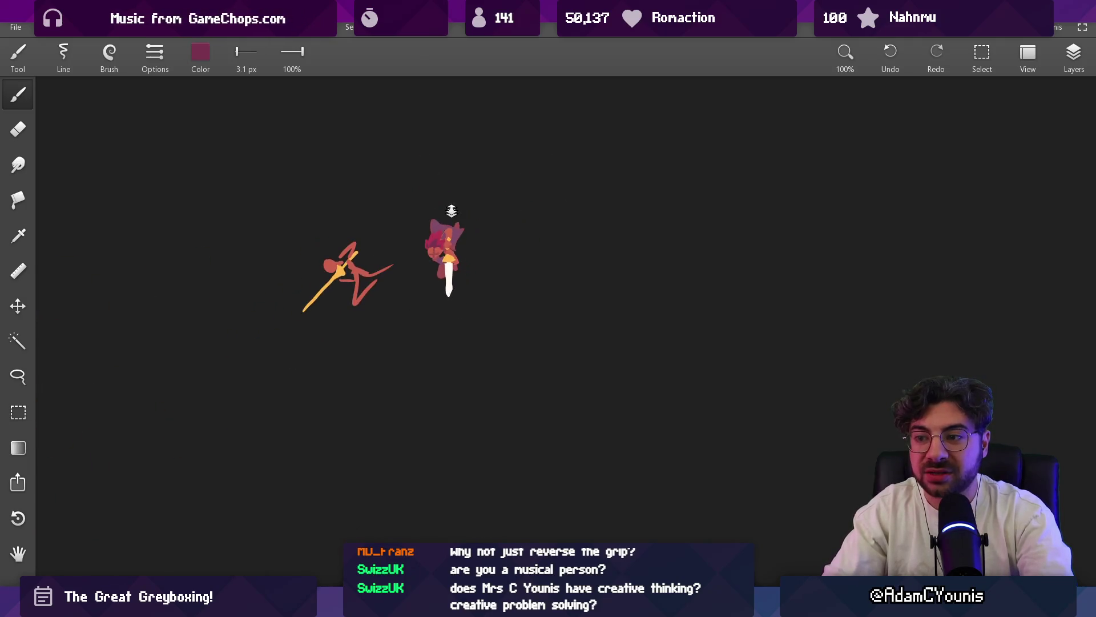
scroll(450, 215, "up", 3)
scroll(400, 246, "up", 3)
- Touch up the spiky hair on the left of the head in bright crimson with brush and eraser
left_click(401, 246, "alt")
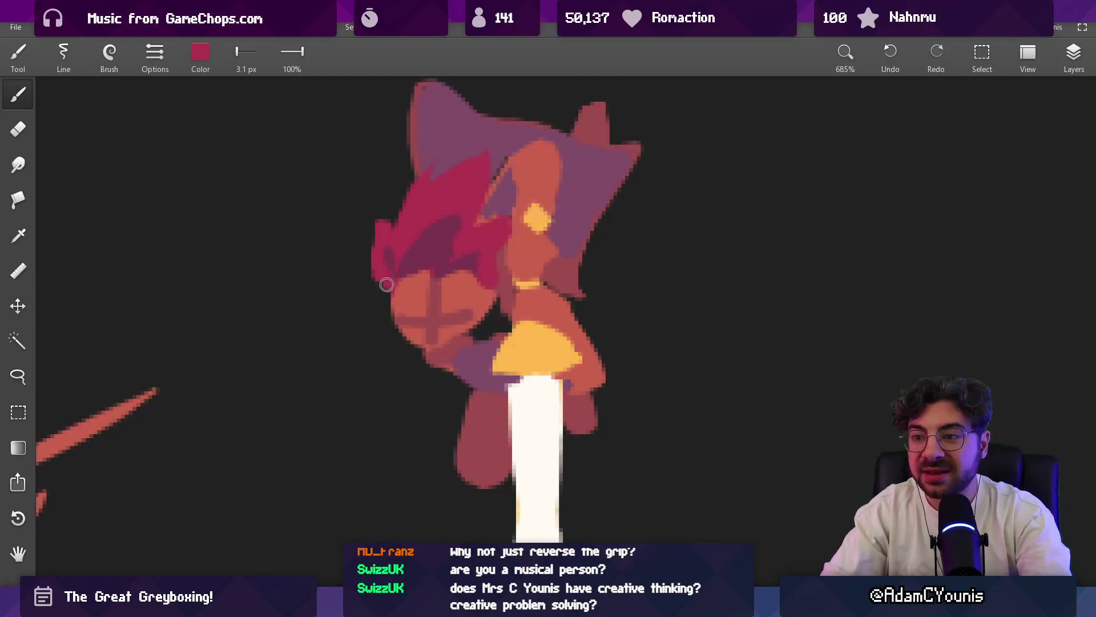
key("e")
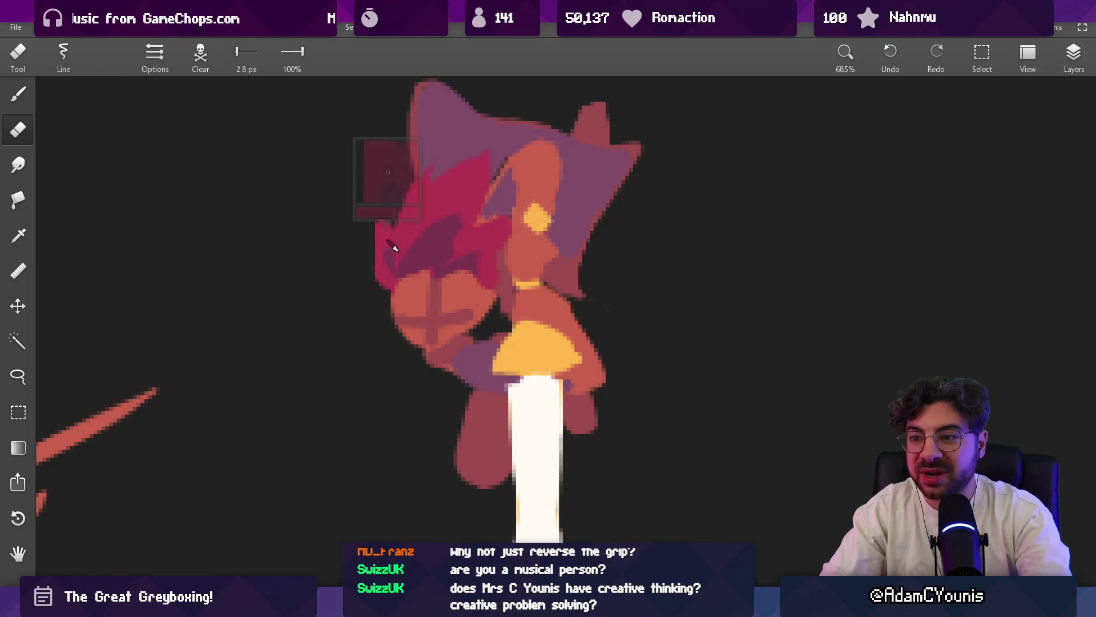
key("b")
left_click(389, 246, "alt")
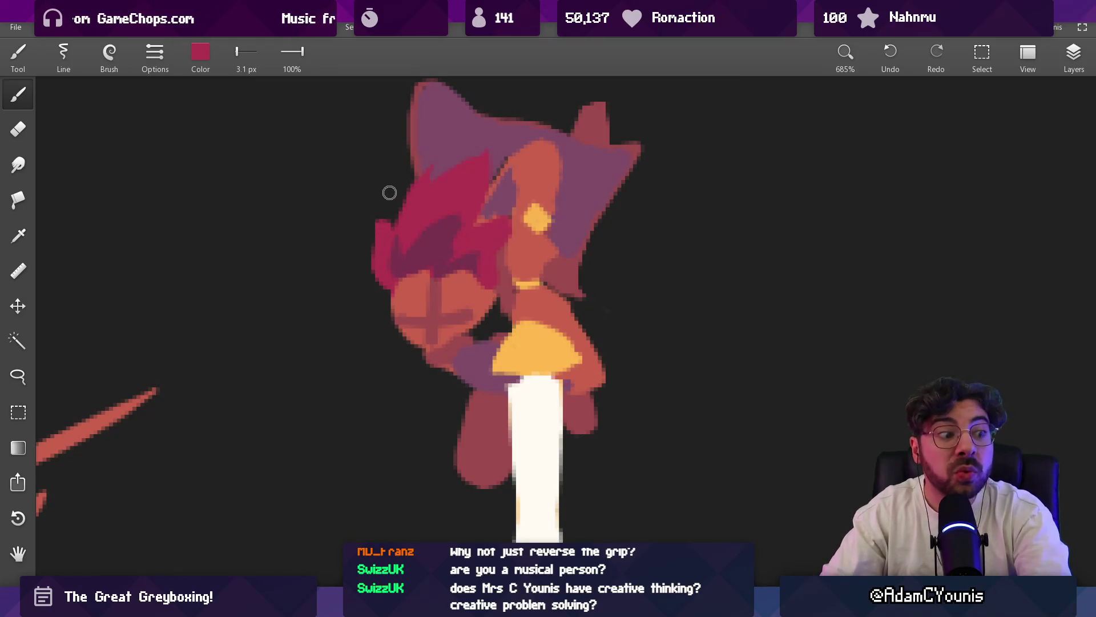
key("e")
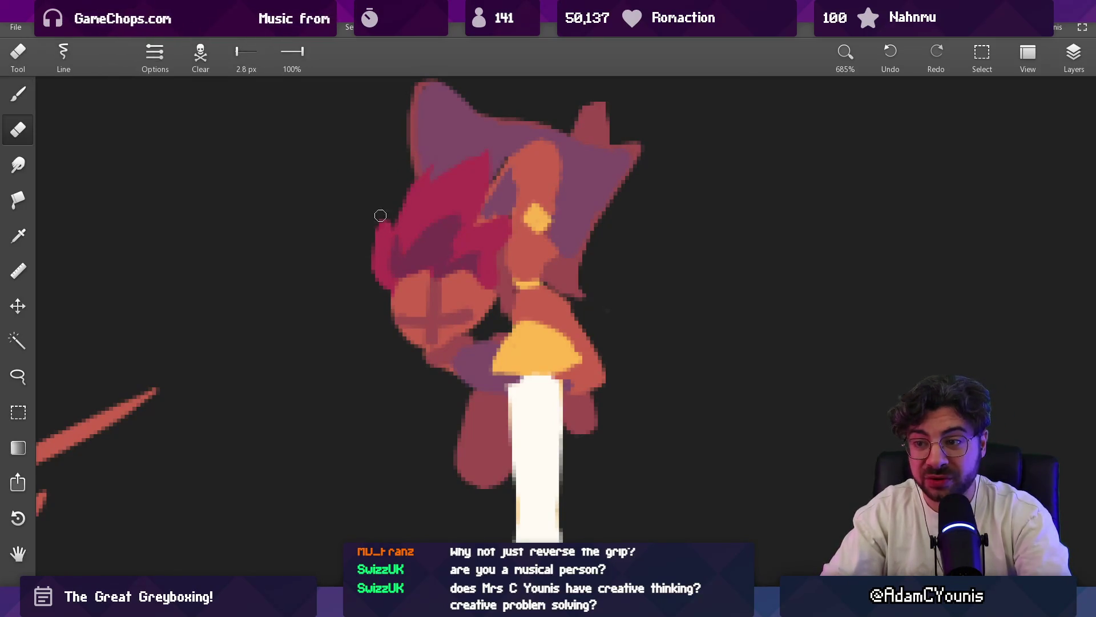
key("b")
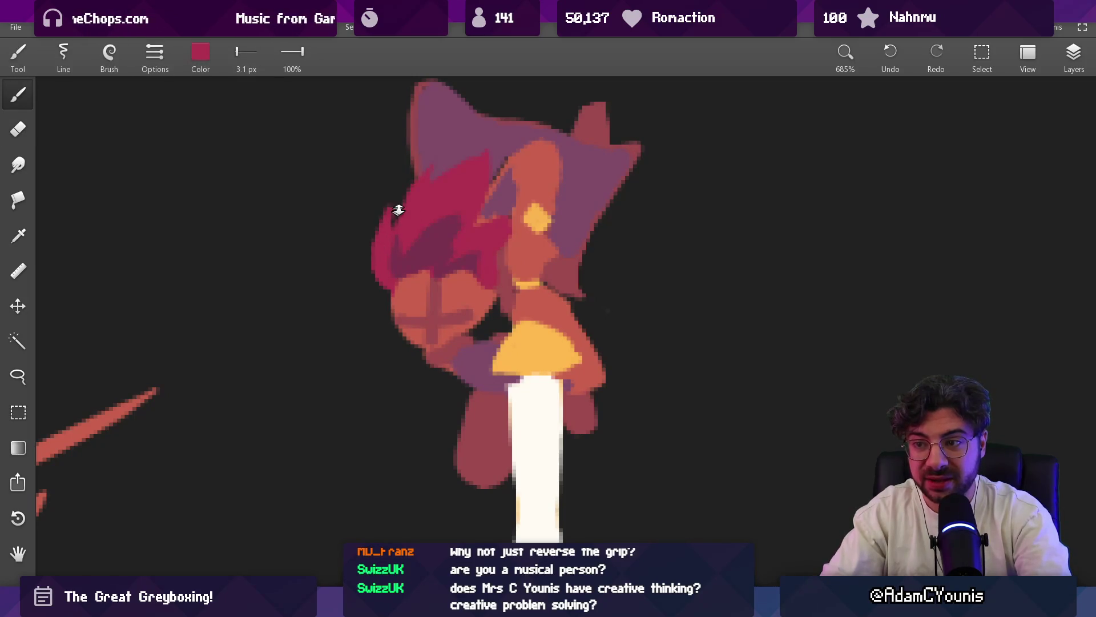
scroll(398, 209, "down", 5)
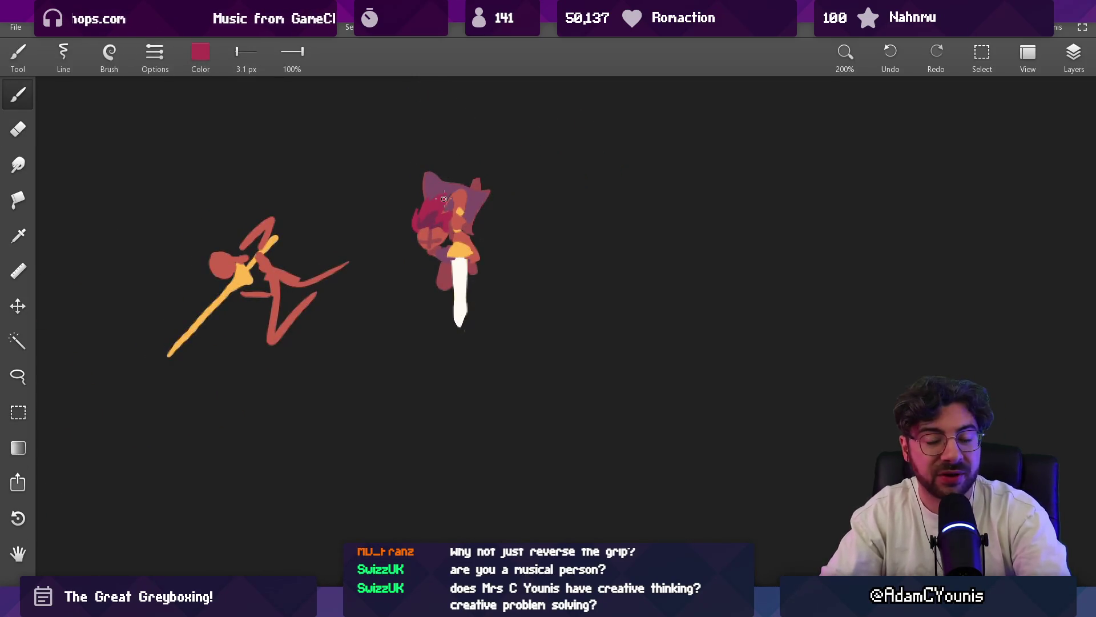
scroll(443, 199, "up", 2)
scroll(442, 211, "up", 3)
- Compare maroon and crimson hair pixels, end with crimson picked, and zoom out to both figures
left_click(423, 211, "alt")
left_click(406, 211, "alt")
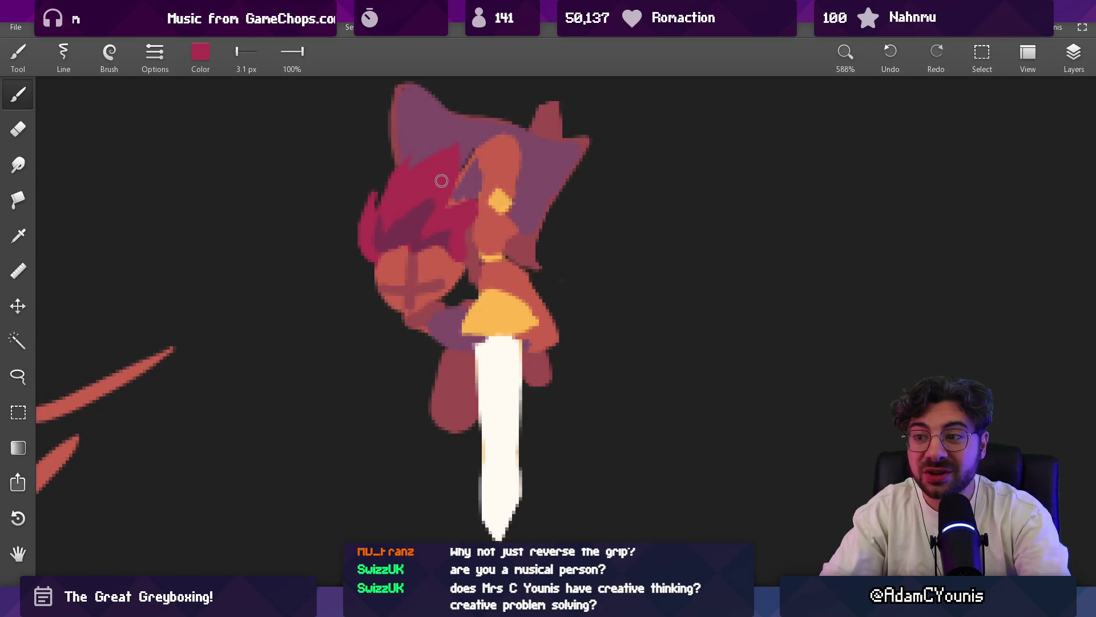
left_click(422, 204, "alt")
left_click(438, 175, "alt")
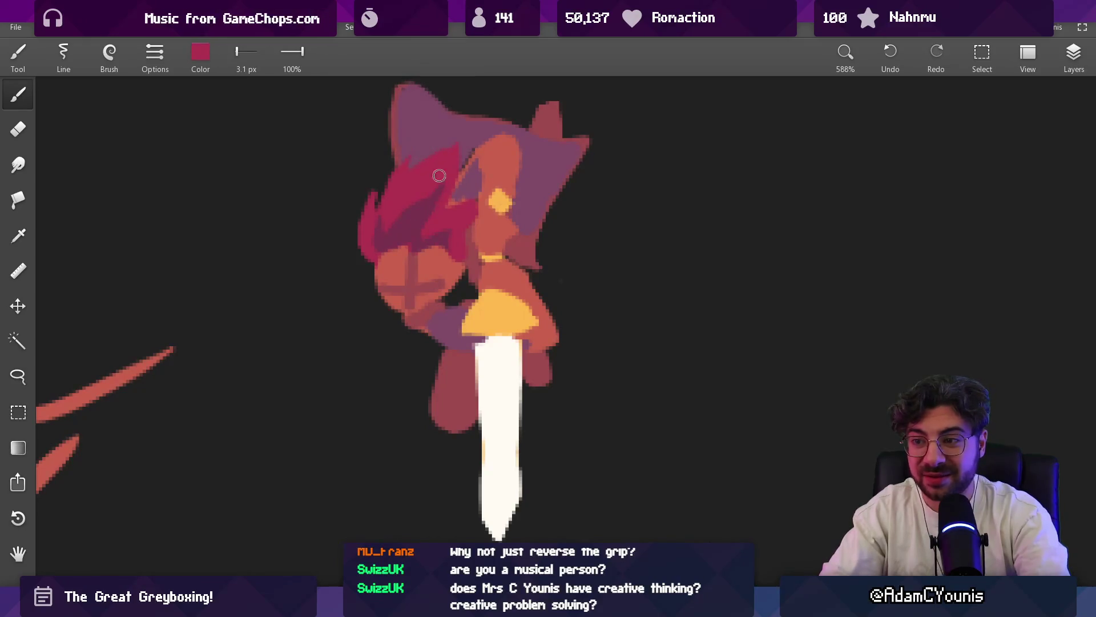
left_click_drag(427, 190, 405, 406)
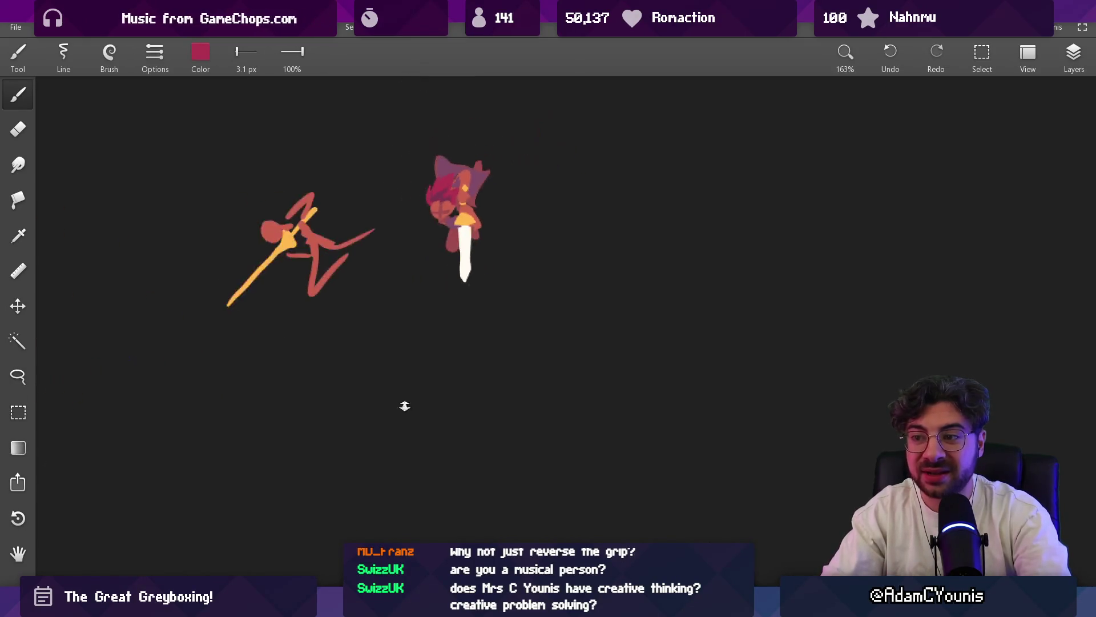
scroll(468, 213, "up", 5)
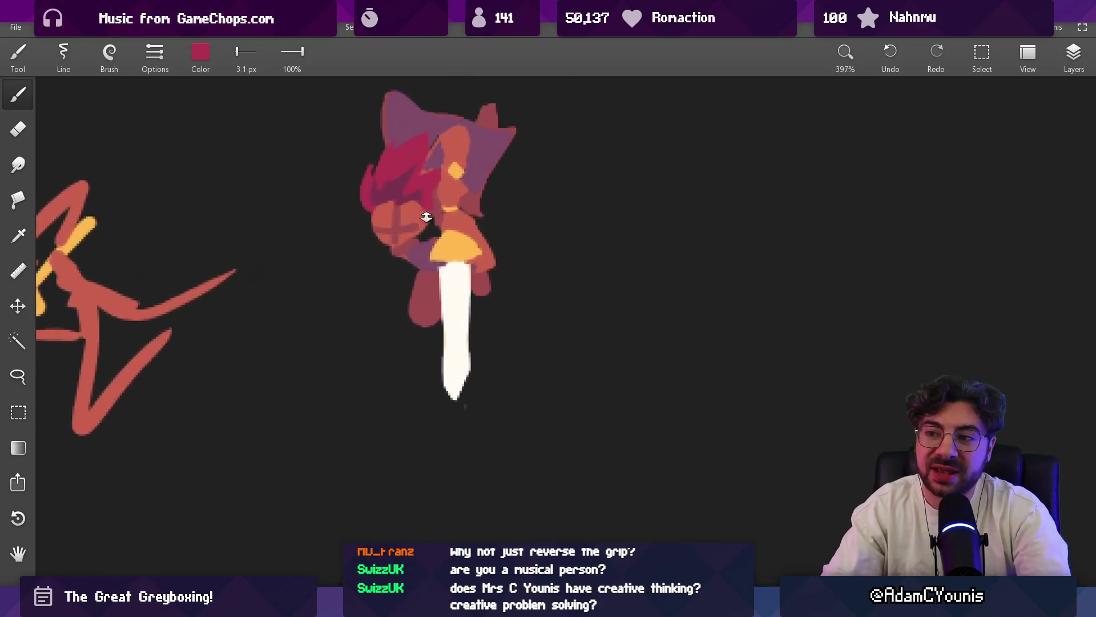
- Sample maroon, tidy dark pixels by the crossed arms, and pick red and darker maroon from the face
left_click(421, 205, "alt")
key("e")
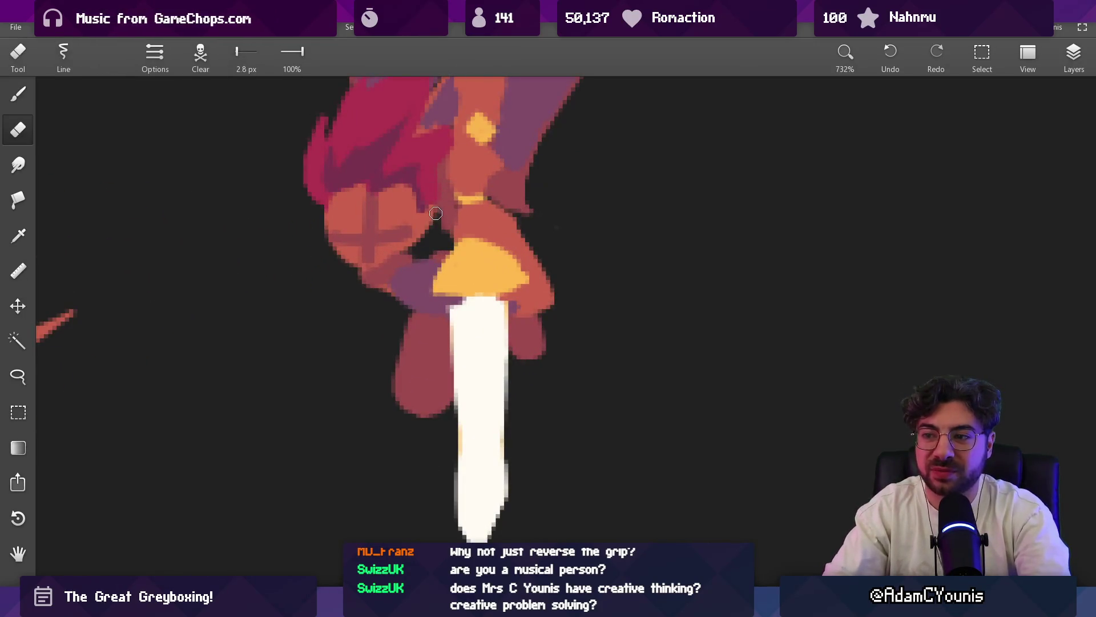
key("b")
left_click(423, 253)
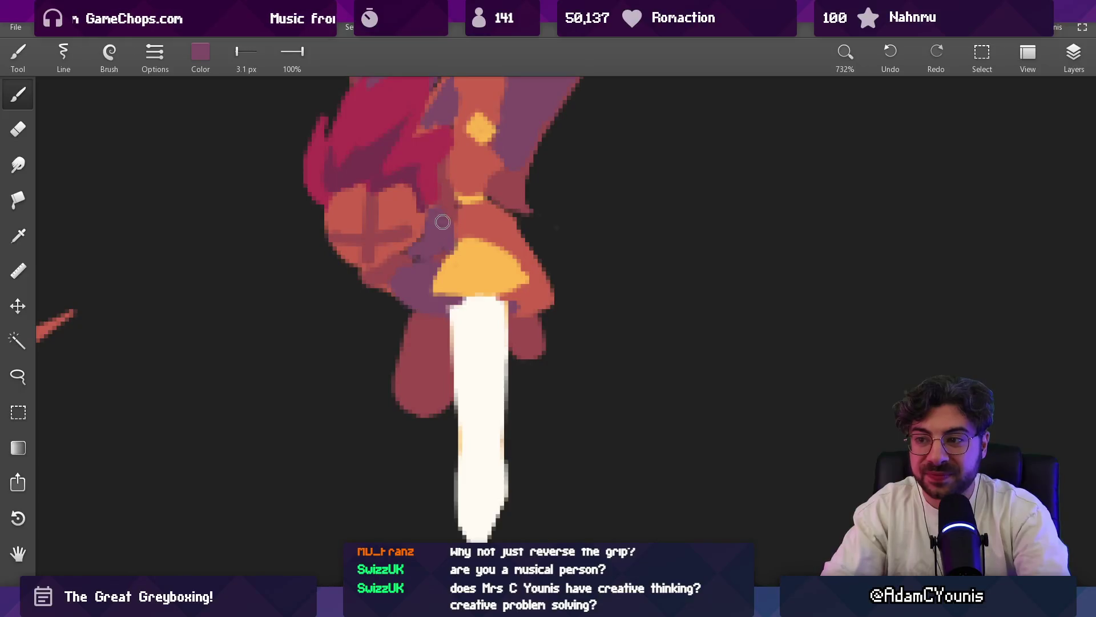
left_click(392, 261, "alt")
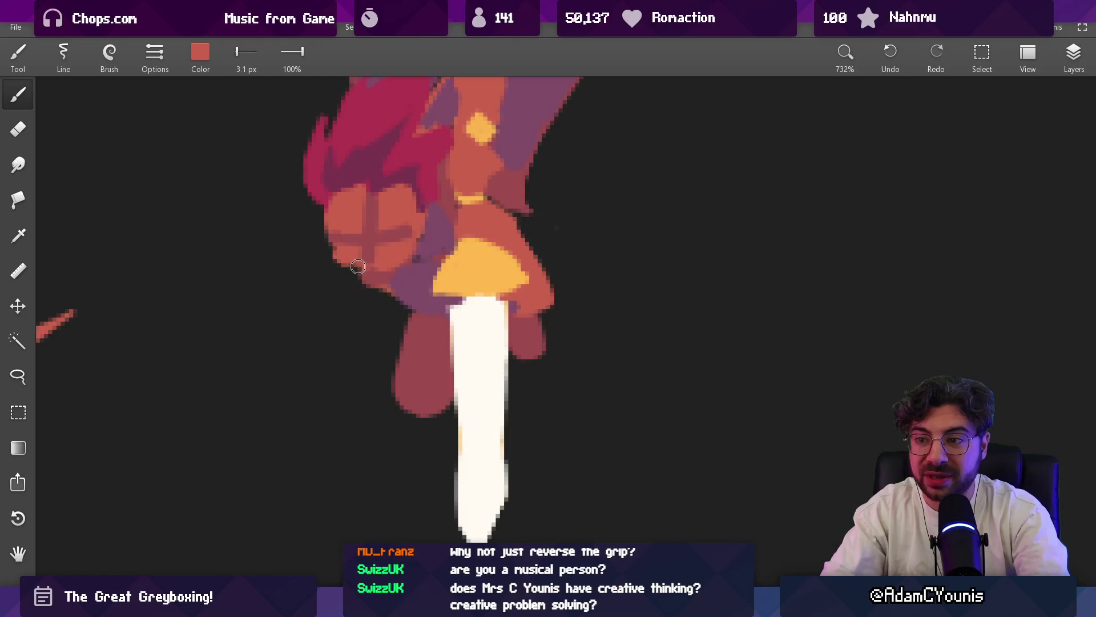
left_click(370, 265, "alt")
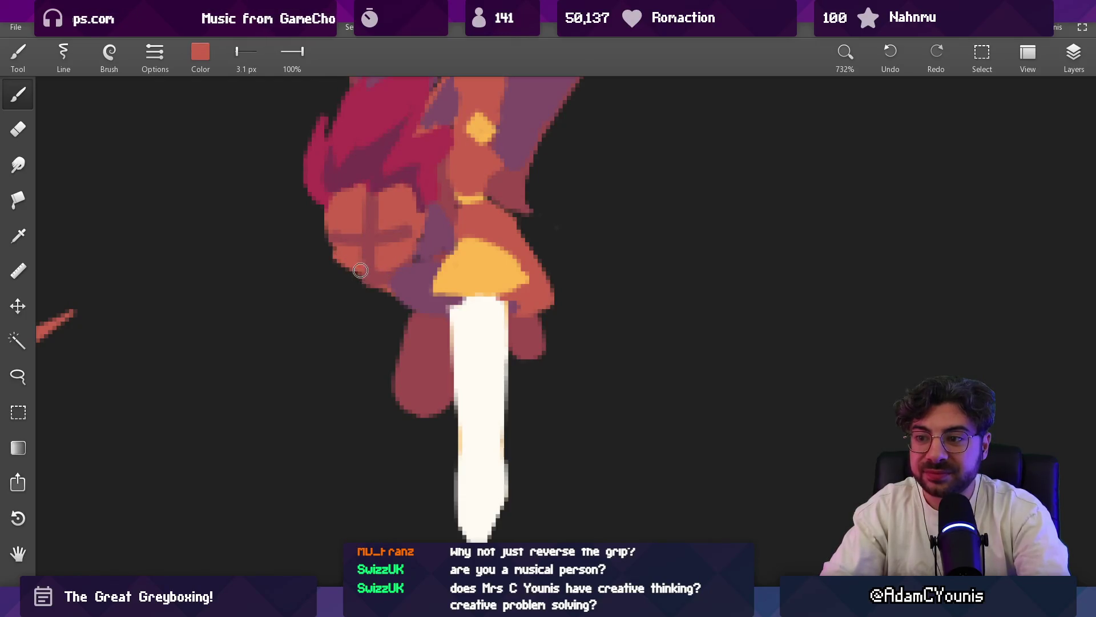
scroll(366, 268, "down", 5)
scroll(384, 460, "down", 2)
scroll(385, 460, "up", 2)
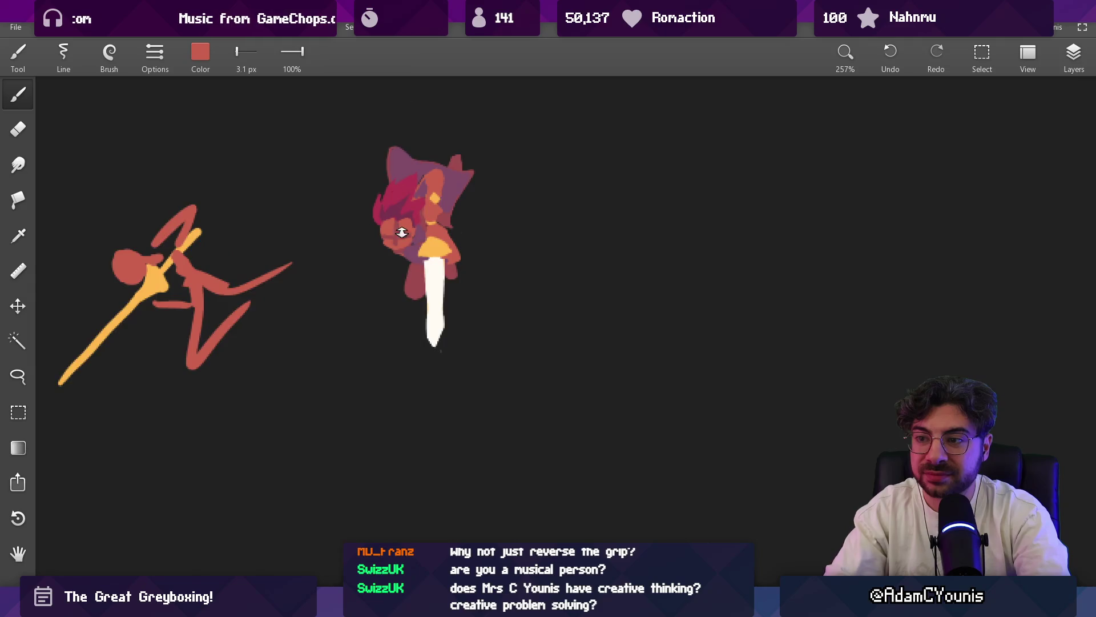
scroll(411, 264, "up", 5)
- Sample face shades and paint a dark curved stroke across the upper face
left_click_drag(411, 264, 362, 266)
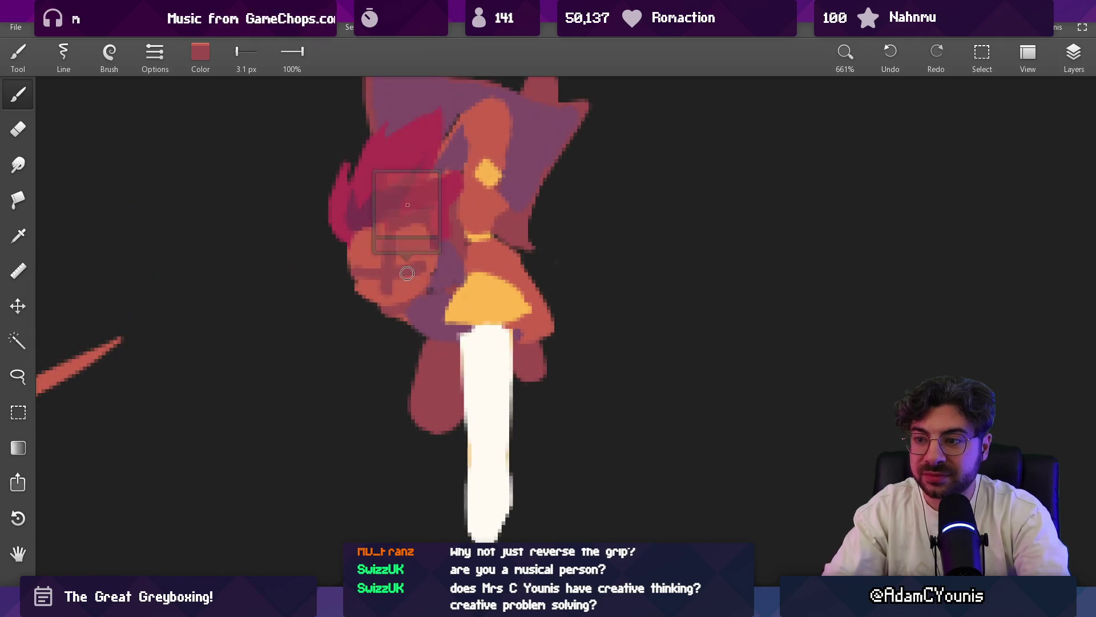
left_click(364, 266, "alt")
left_click(411, 275, "alt")
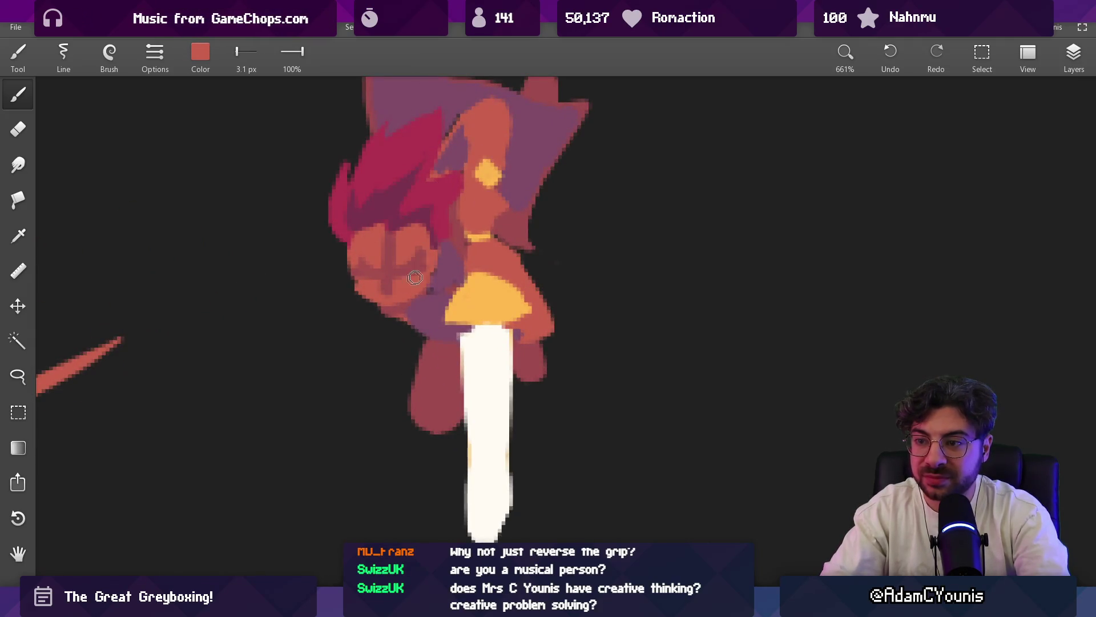
left_click(419, 265, "alt")
left_click(416, 245, "alt")
left_click_drag(432, 243, 398, 242)
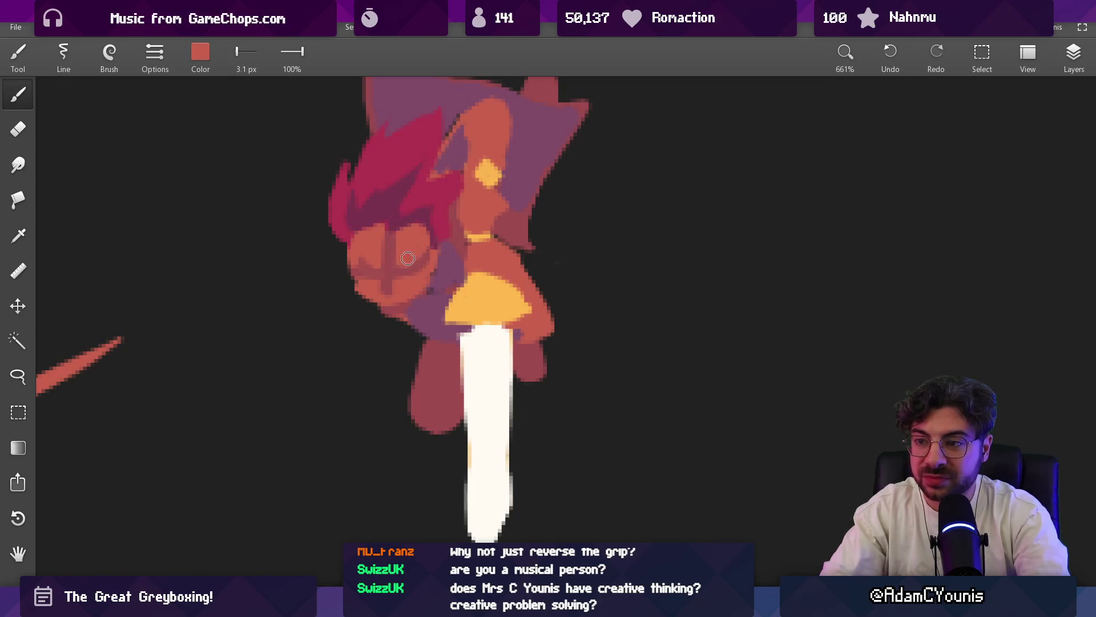
- Rework the face and arms in sampled red and orange-red tones
left_click(374, 280, "alt")
left_click(368, 257, "alt")
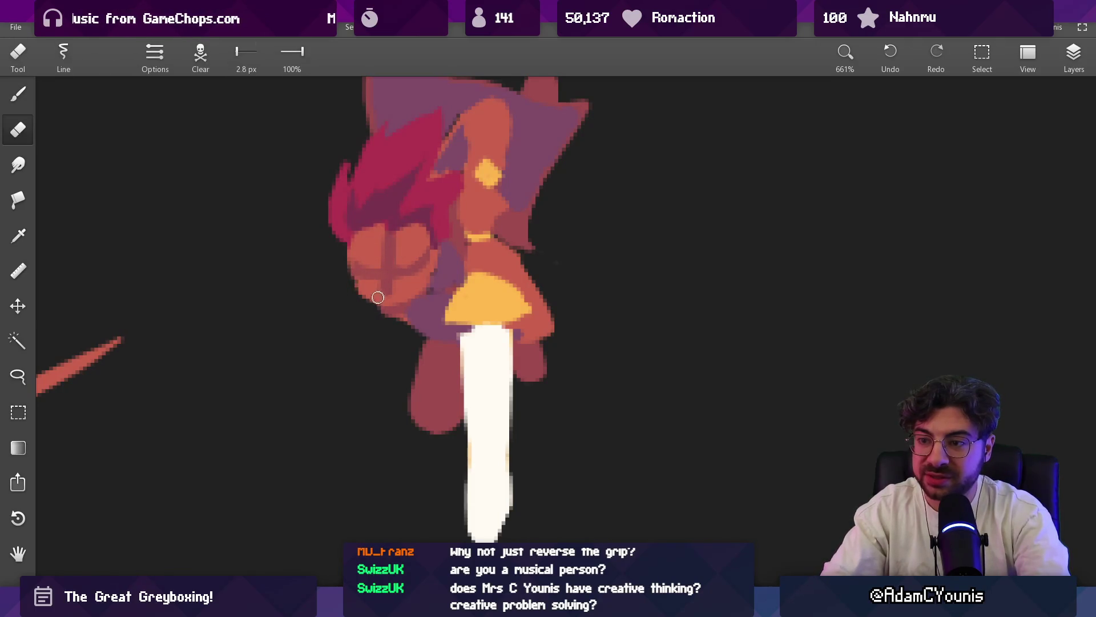
left_click(358, 282, "alt")
left_click_drag(375, 293, 358, 263)
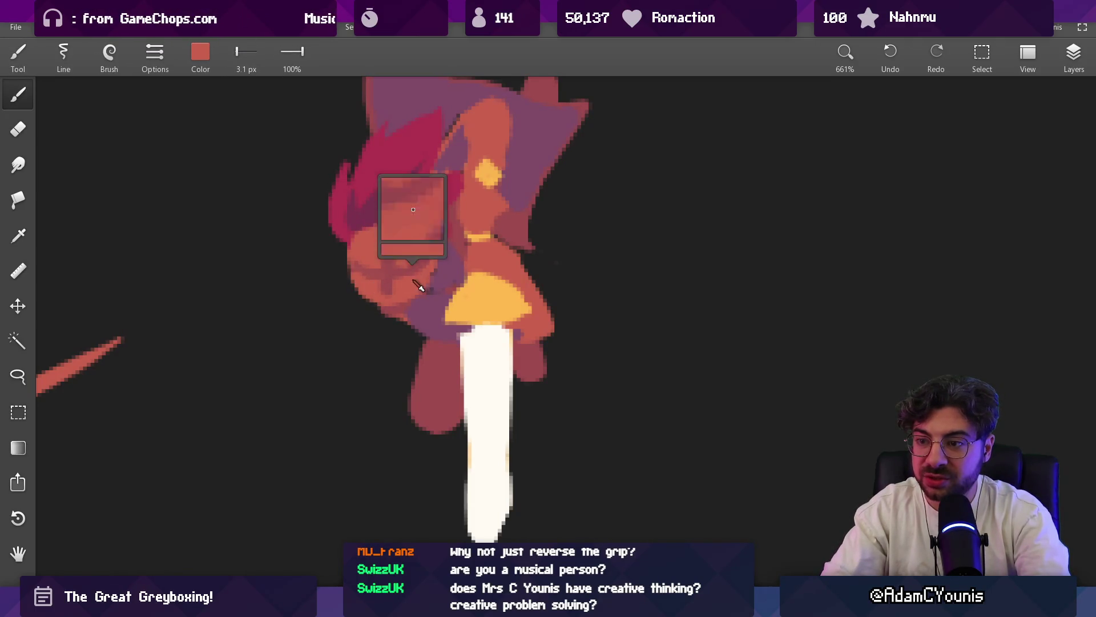
left_click(386, 251, "alt")
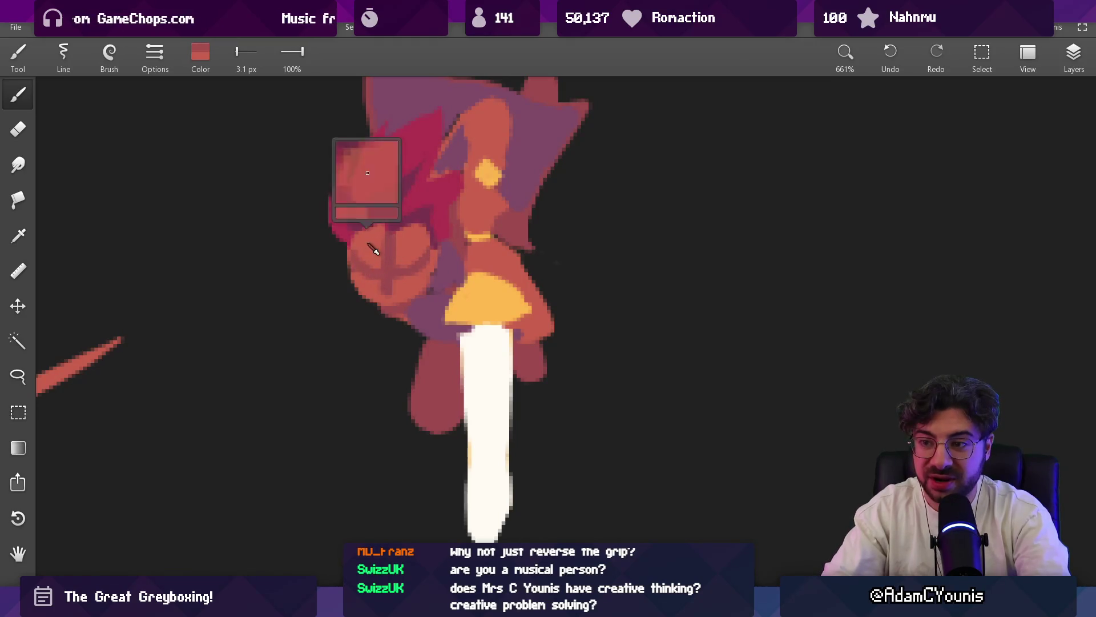
left_click(421, 246, "alt")
scroll(426, 224, "down", 5)
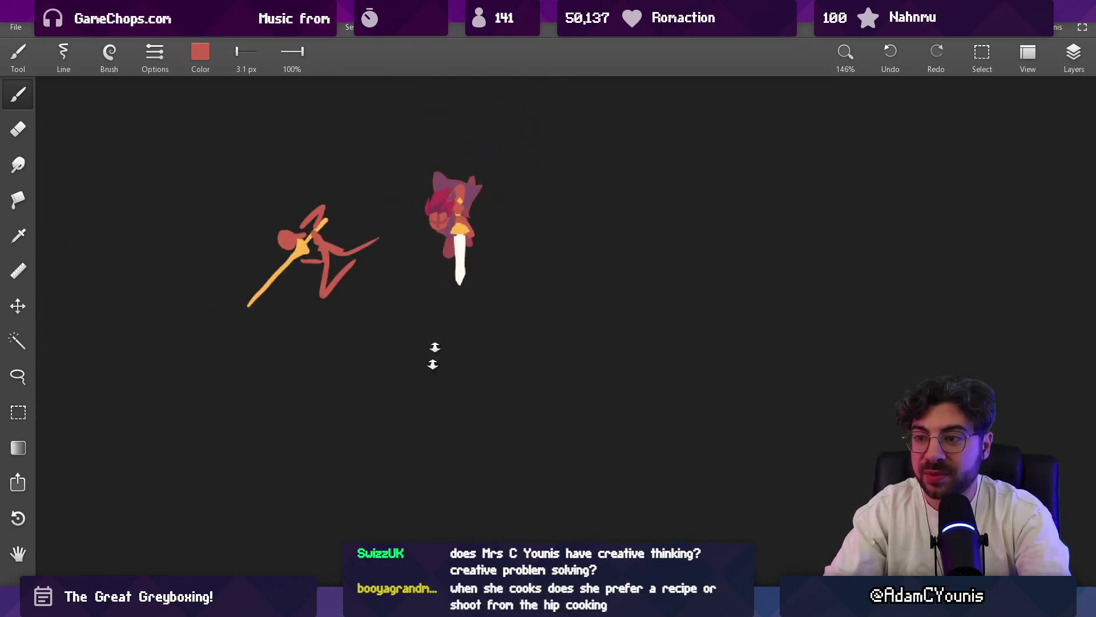
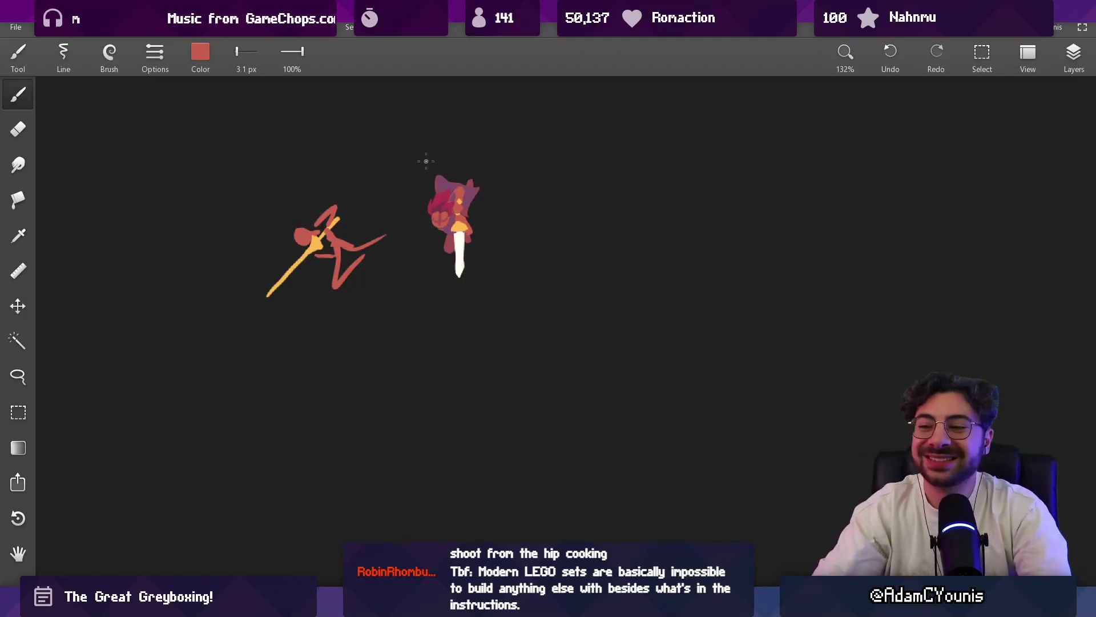
scroll(426, 160, "up", 10)
- Shade the knight's red hair with sampled crimson and dark maroon strokes
left_click(475, 164, "alt")
mouse_move(476, 163)
left_mouse_down()
mouse_move(445, 112)
mouse_move(470, 189)
left_mouse_up()
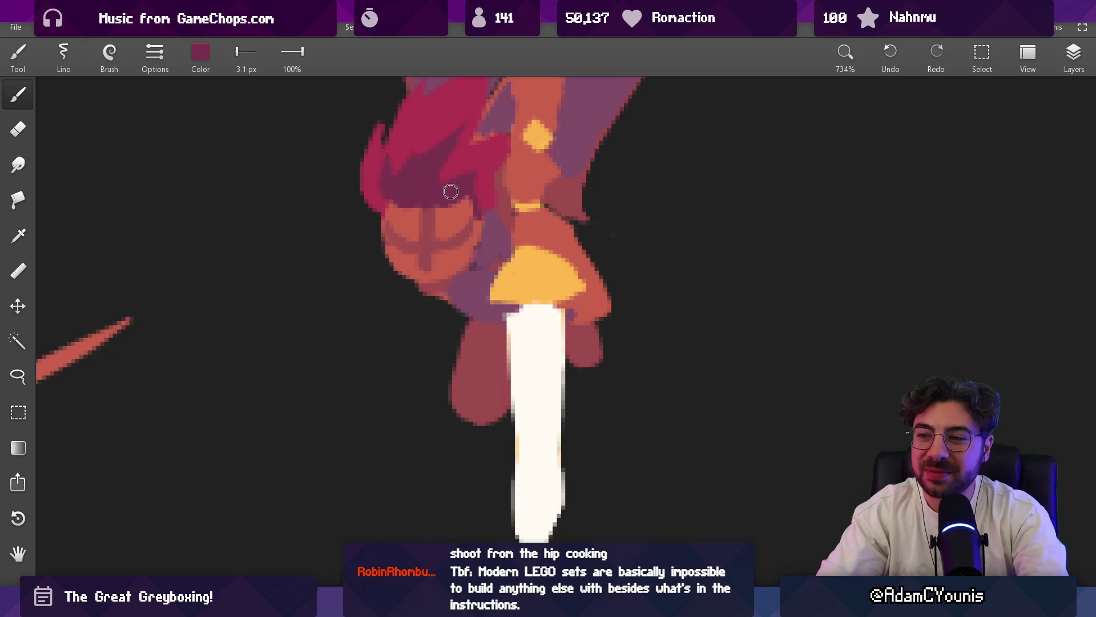
left_click(439, 184)
left_click_drag(479, 161, 462, 139)
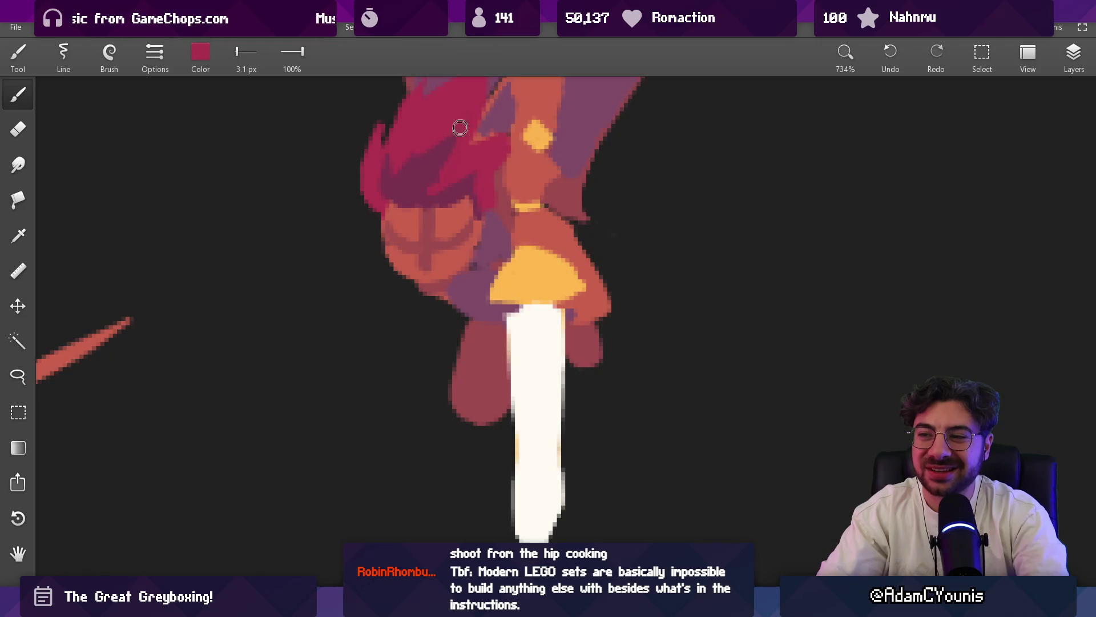
left_click(443, 172)
left_click(440, 155)
left_click_drag(440, 156, 428, 166)
left_click(417, 166)
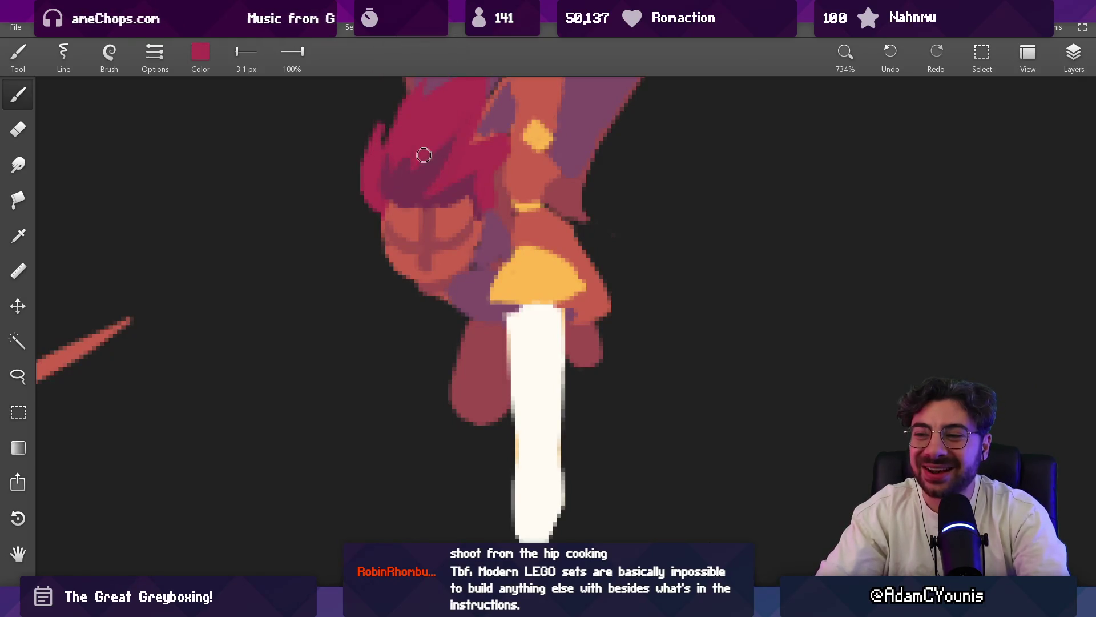
left_click_drag(457, 124, 450, 157)
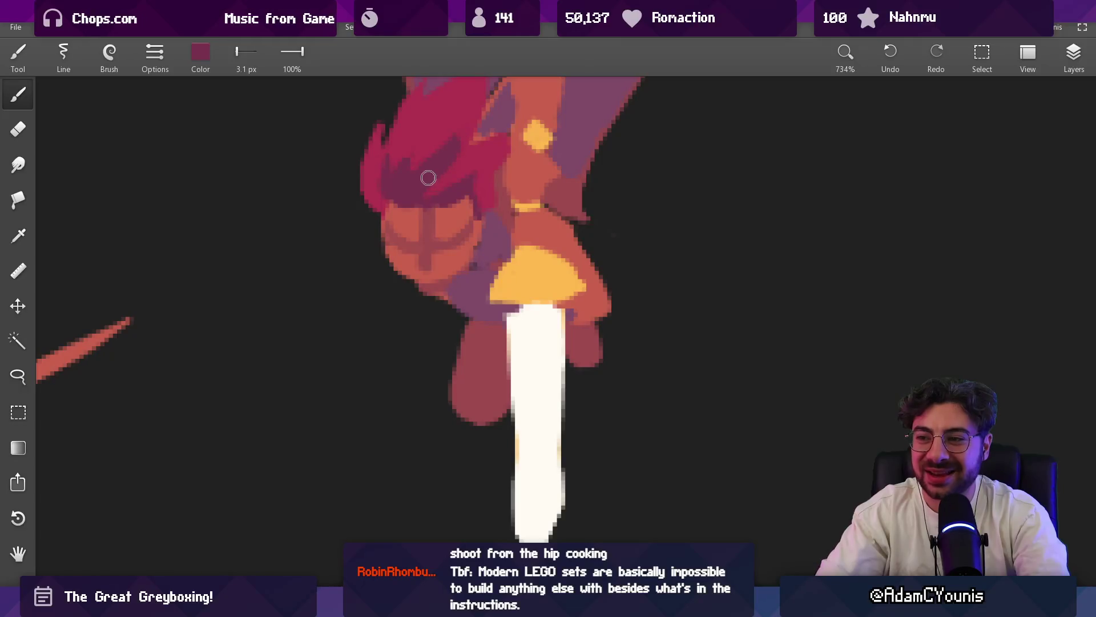
scroll(448, 189, "down", 3)
scroll(462, 193, "down", 3)
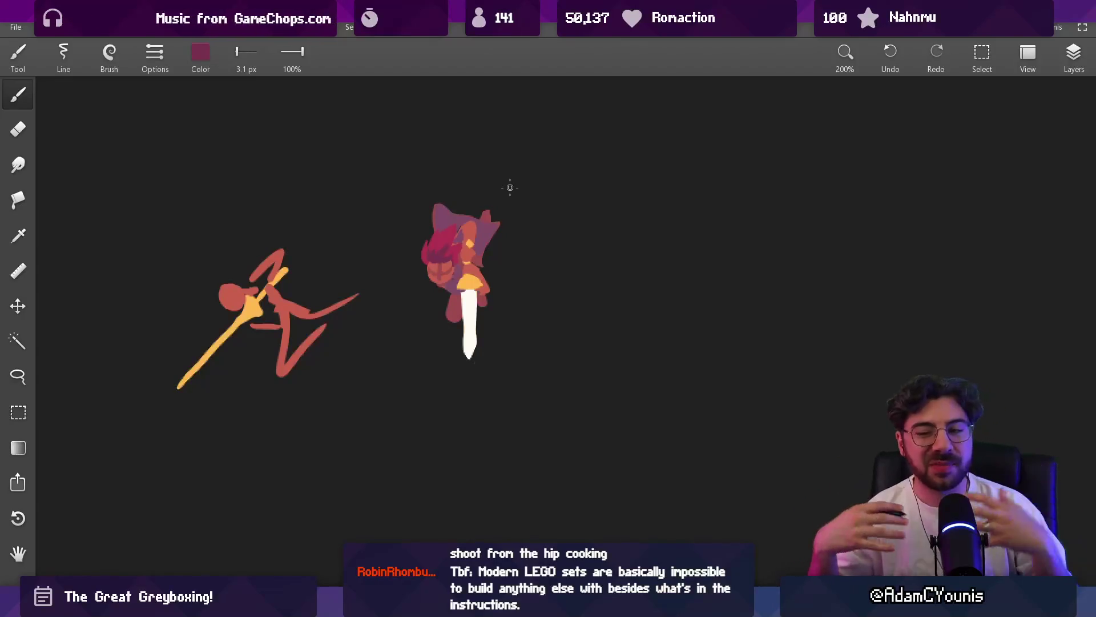
scroll(465, 262, "up", 2)
- Repaint the knight's leg beside the sword in the sampled orange-red skin colour
left_click(477, 253, "alt")
left_click(434, 304, "alt")
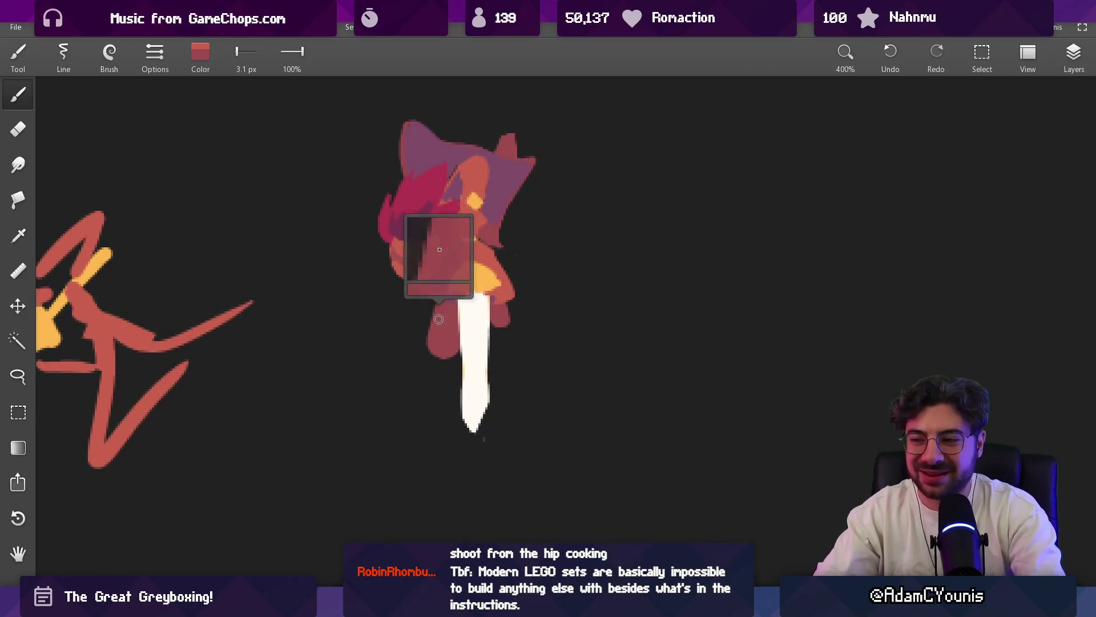
left_click(470, 225, "alt")
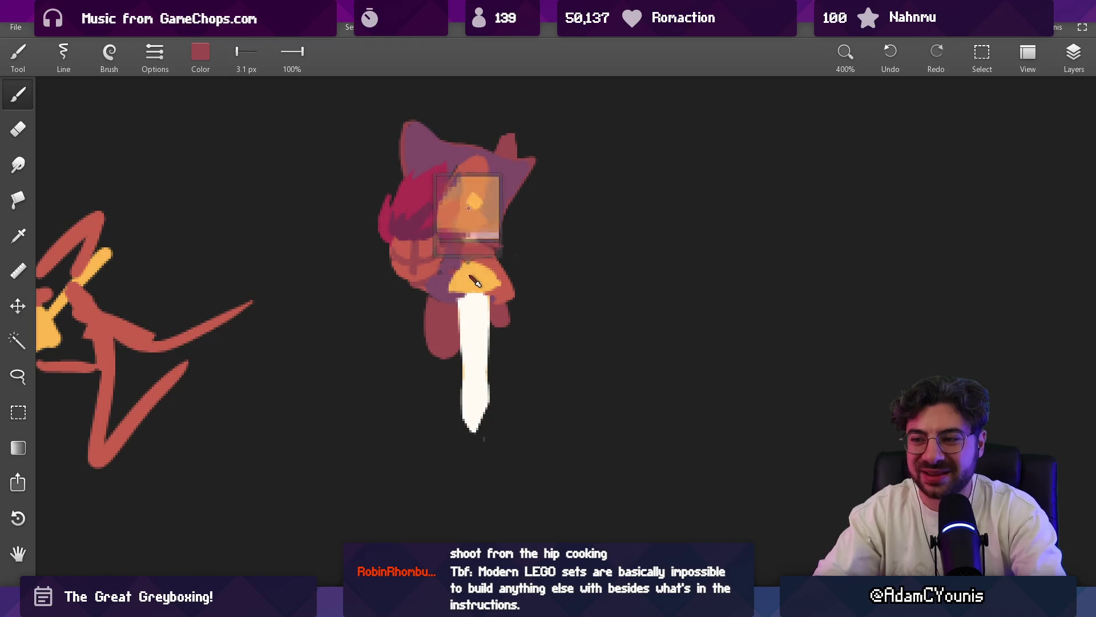
left_click(442, 336, "alt")
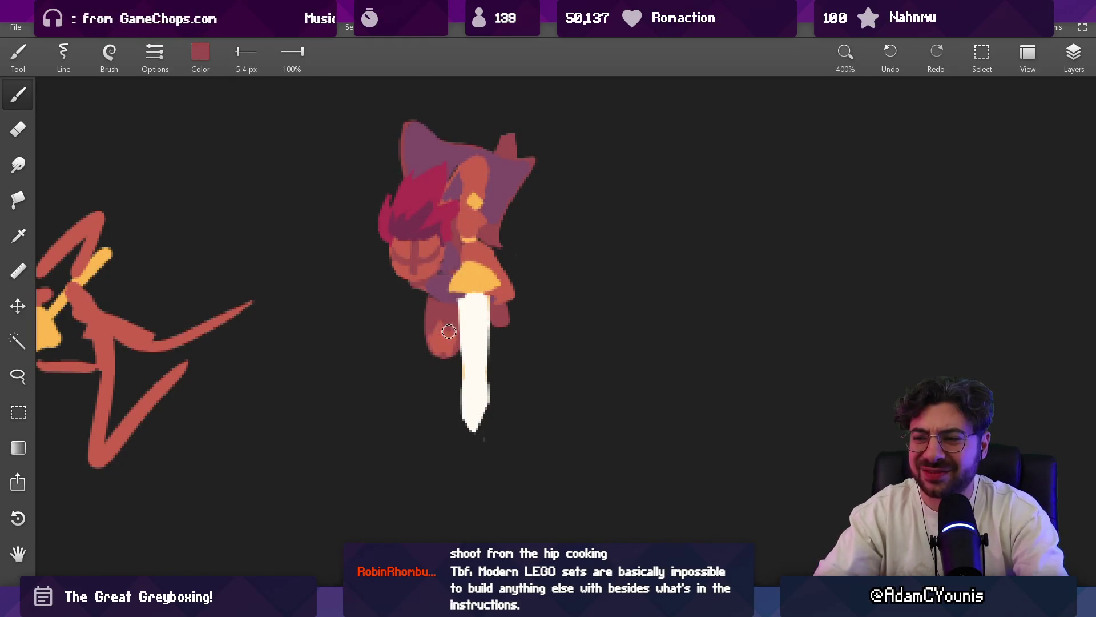
left_click(436, 323, "alt")
left_click(447, 333, "alt")
left_click_drag(447, 333, 461, 474)
left_click(443, 351, "alt")
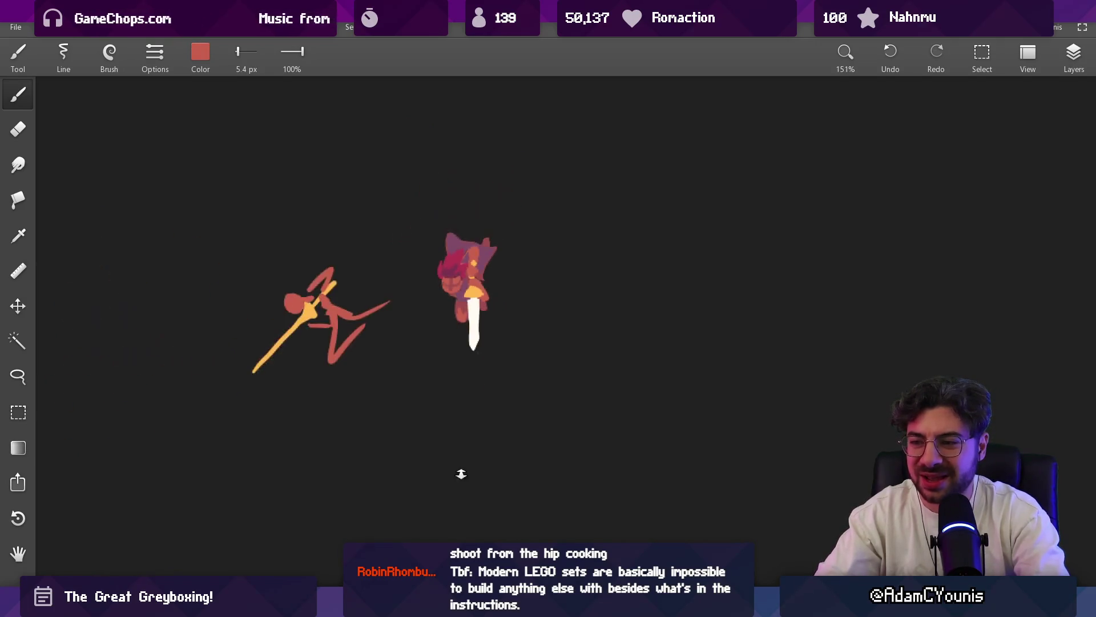
- Add a small purple touch-up stroke beside the knight's head with a smaller brush
left_click_drag(486, 231, 479, 112)
left_click(449, 242, "alt")
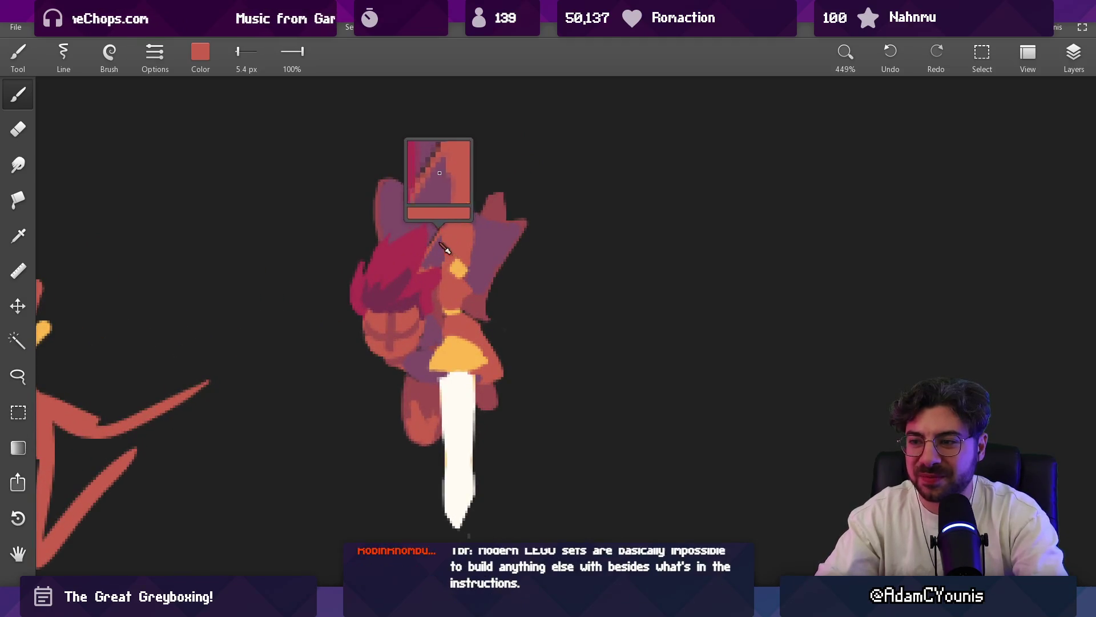
left_click(430, 239, "alt")
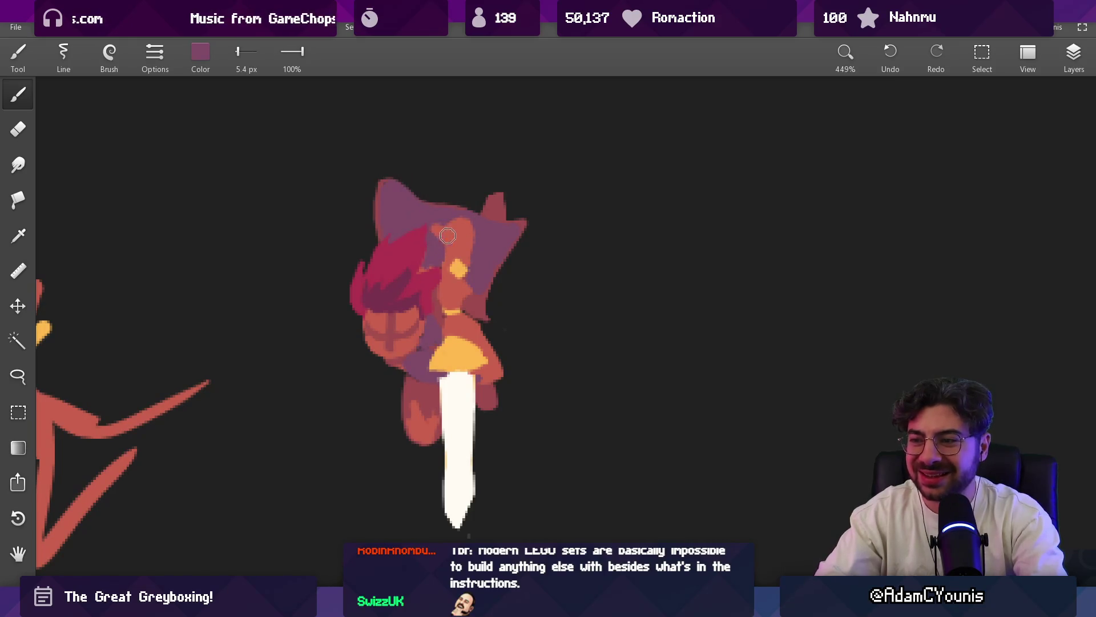
key("bracketleft")
key("bracketleft")
left_click_drag(442, 247, 449, 224)
scroll(444, 231, "down", 5)
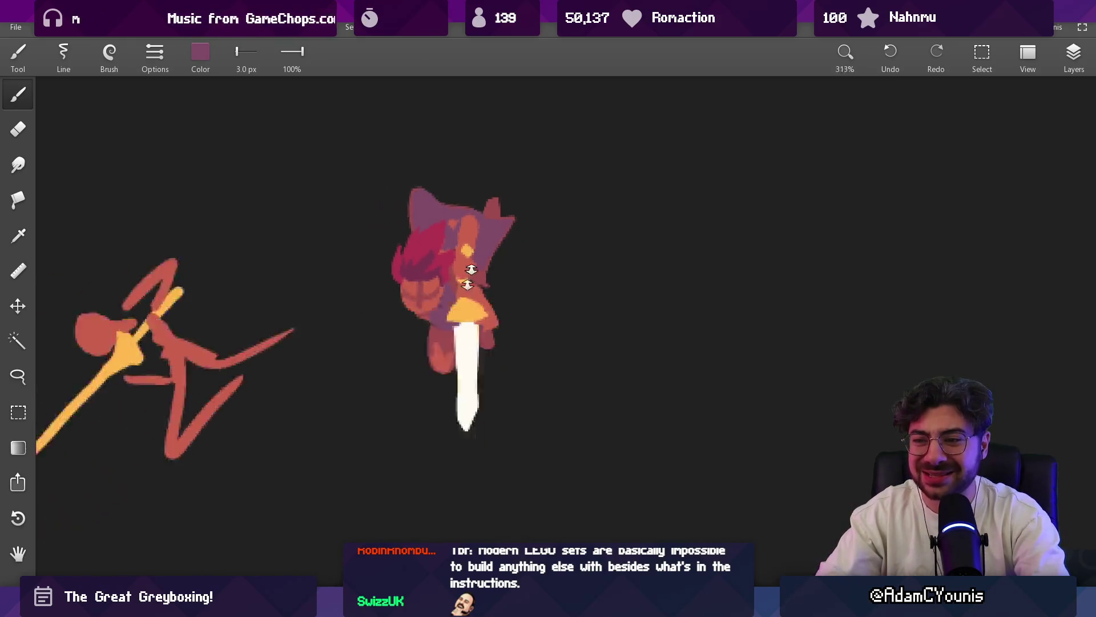
scroll(490, 219, "up", 3)
scroll(471, 180, "up", 1)
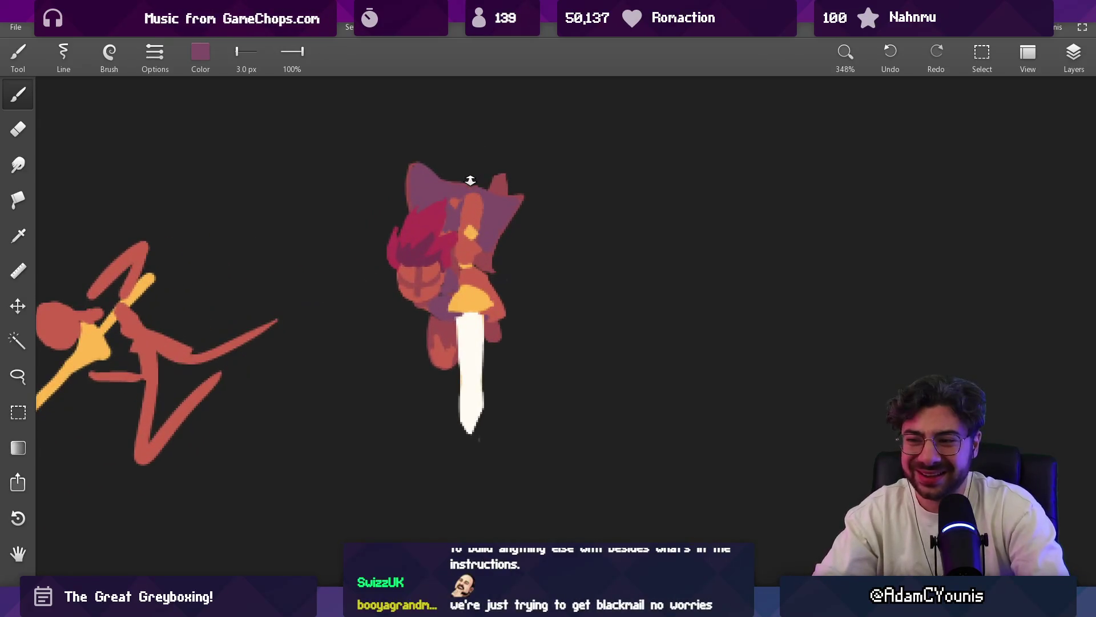
- Review the knight, toggle eraser and brush, and pick up the hilt's orange-yellow for painting
left_click(459, 268, "alt")
key("bracketright")
left_click(428, 311, "alt")
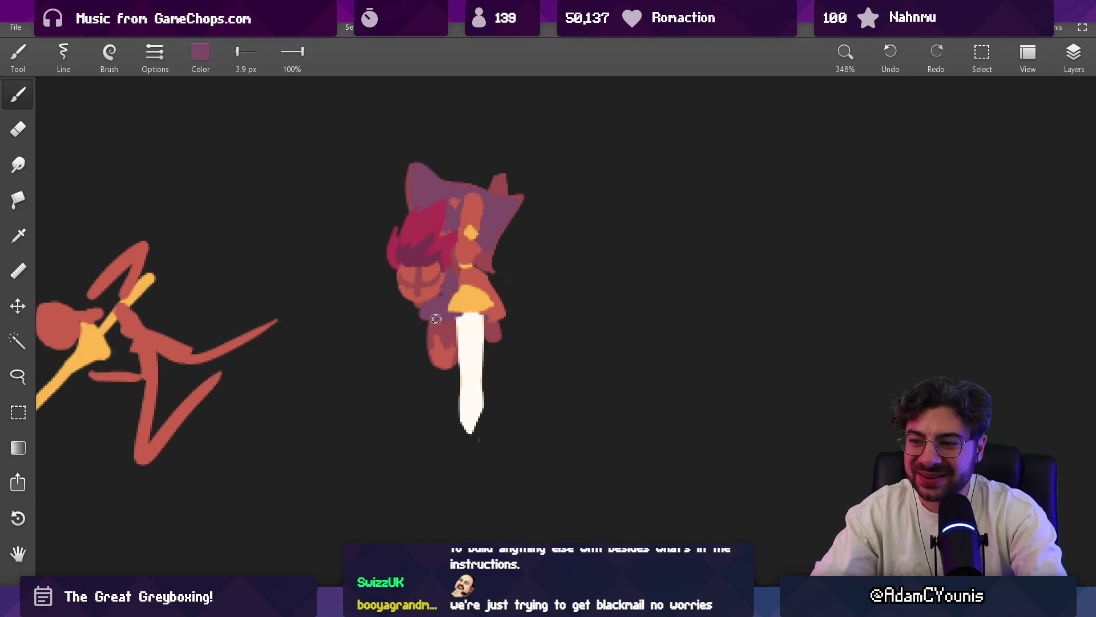
left_click(495, 235, "alt")
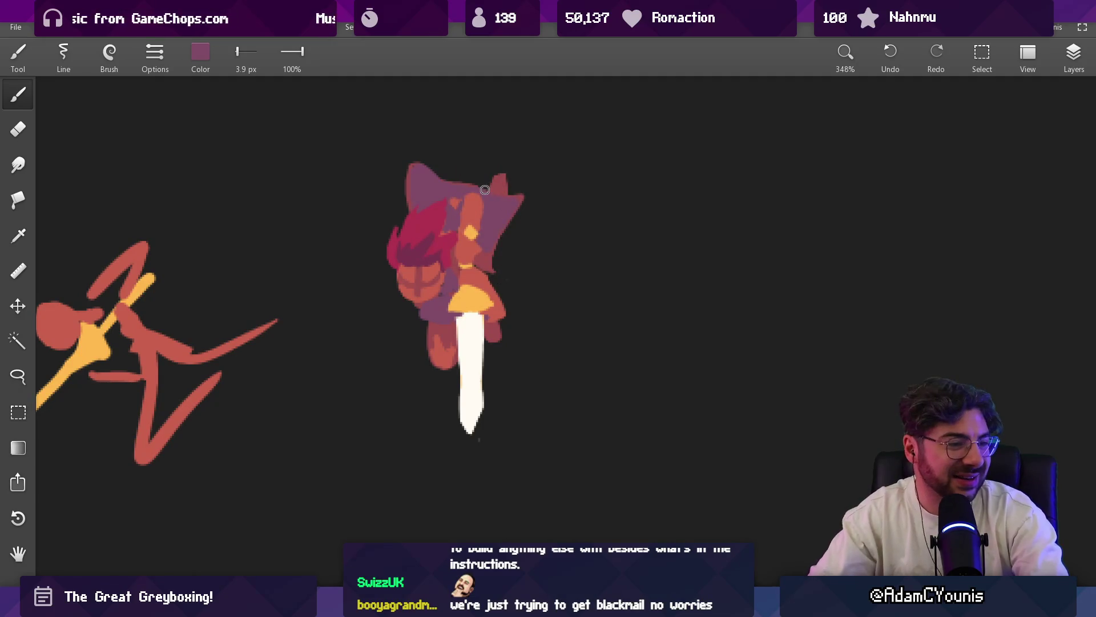
left_click_drag(523, 252, 524, 192)
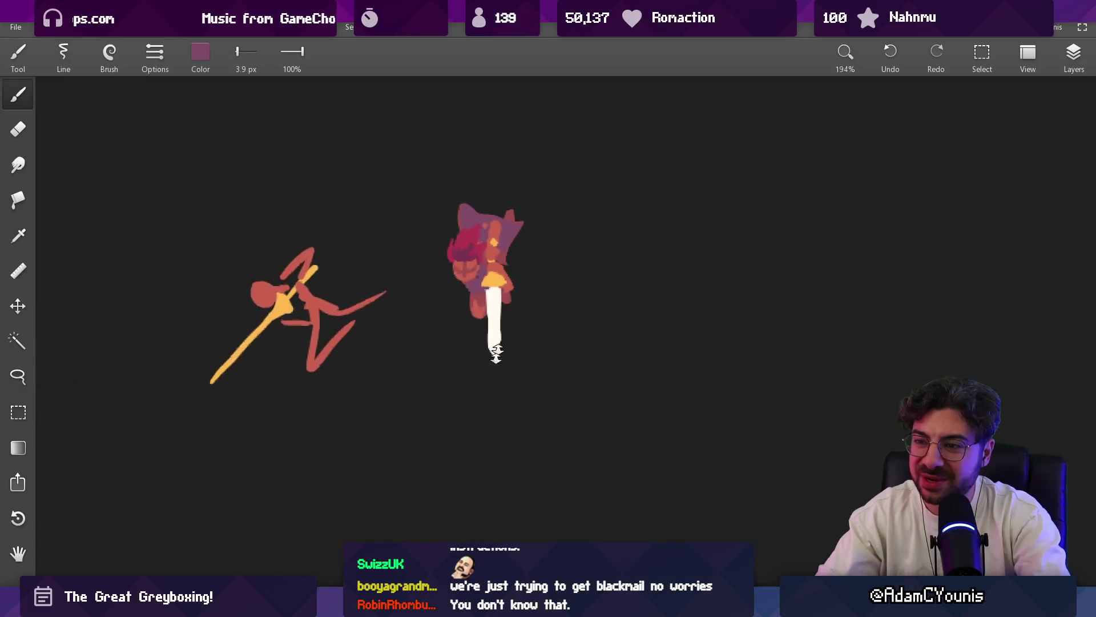
left_click_drag(513, 255, 493, 155)
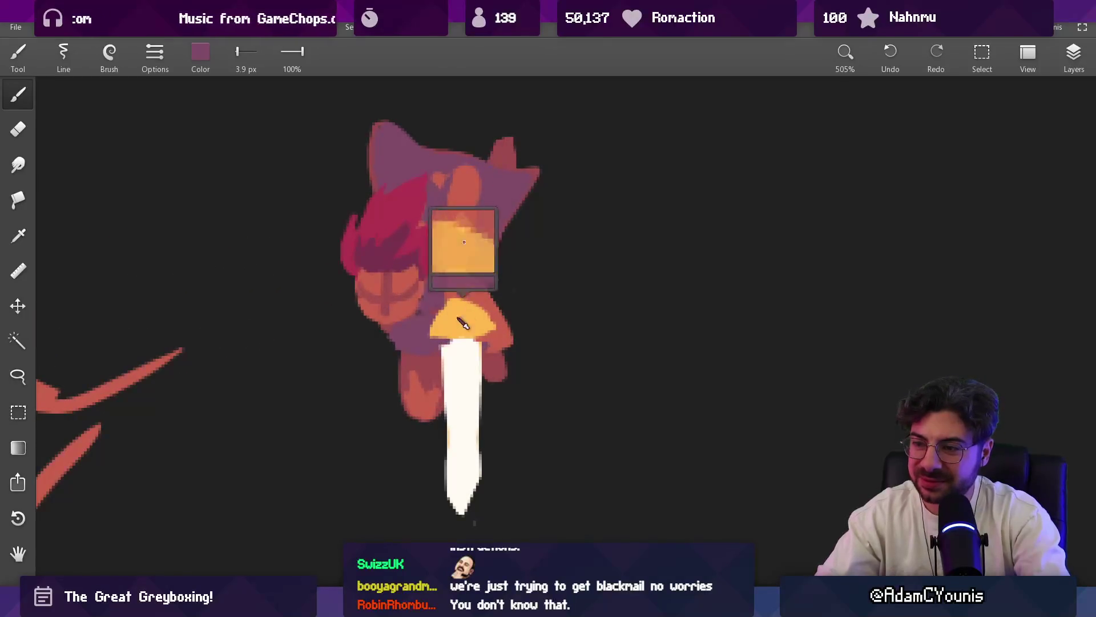
key("e")
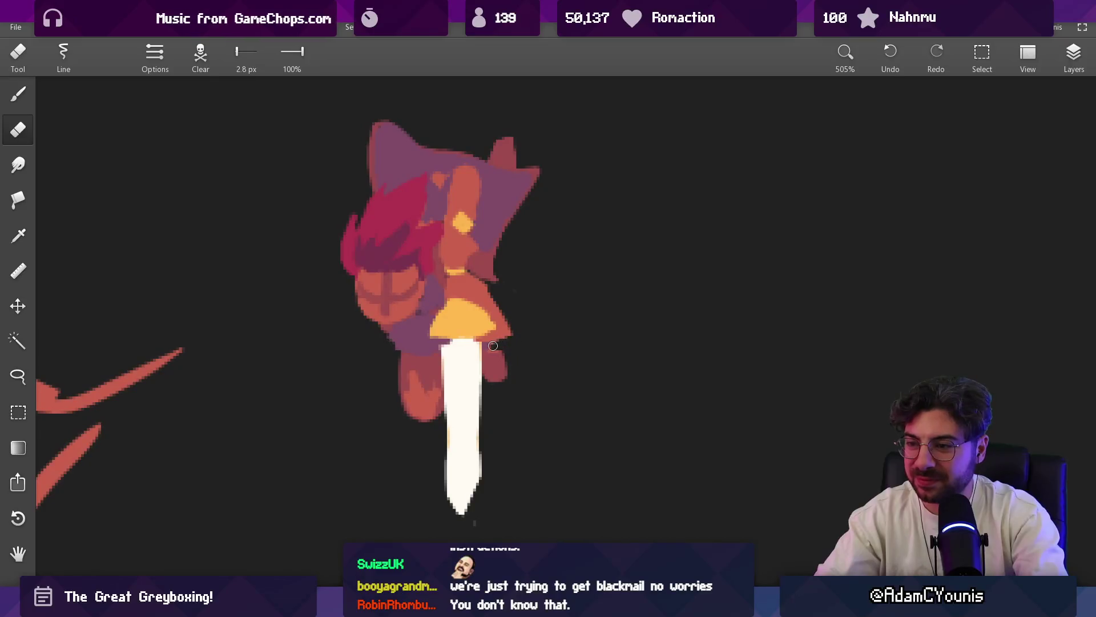
key("b")
key("e")
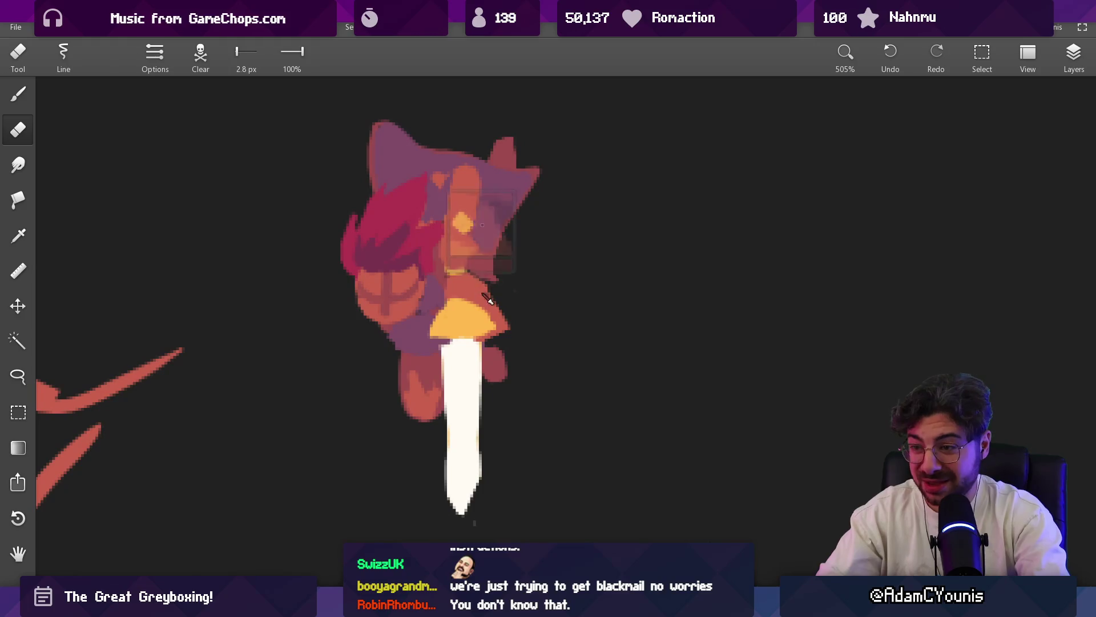
key("b")
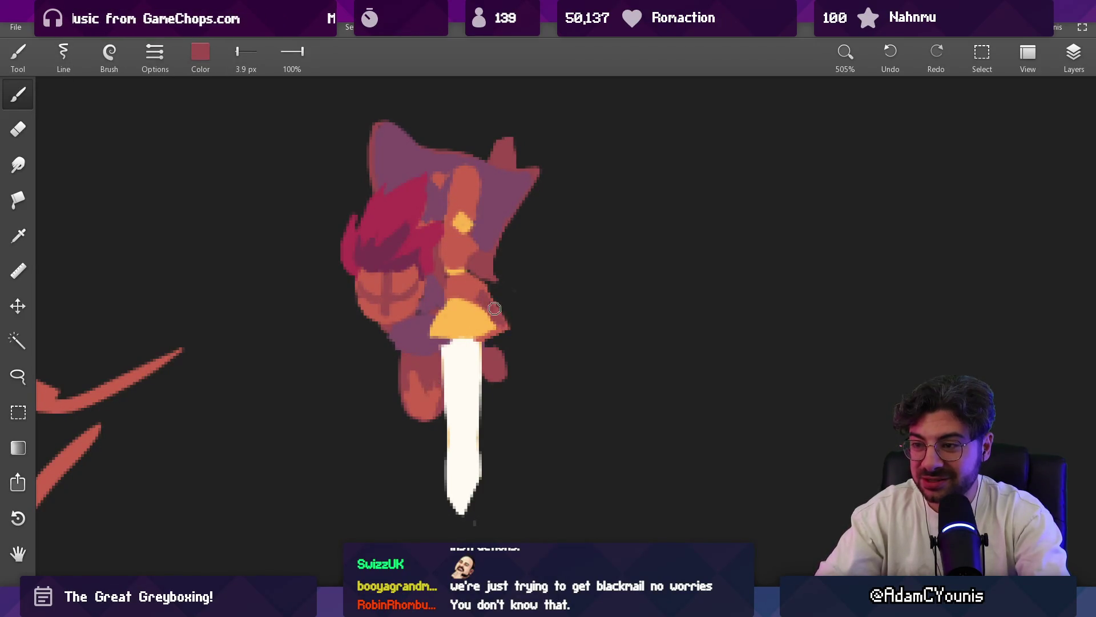
left_click(489, 328, "alt")
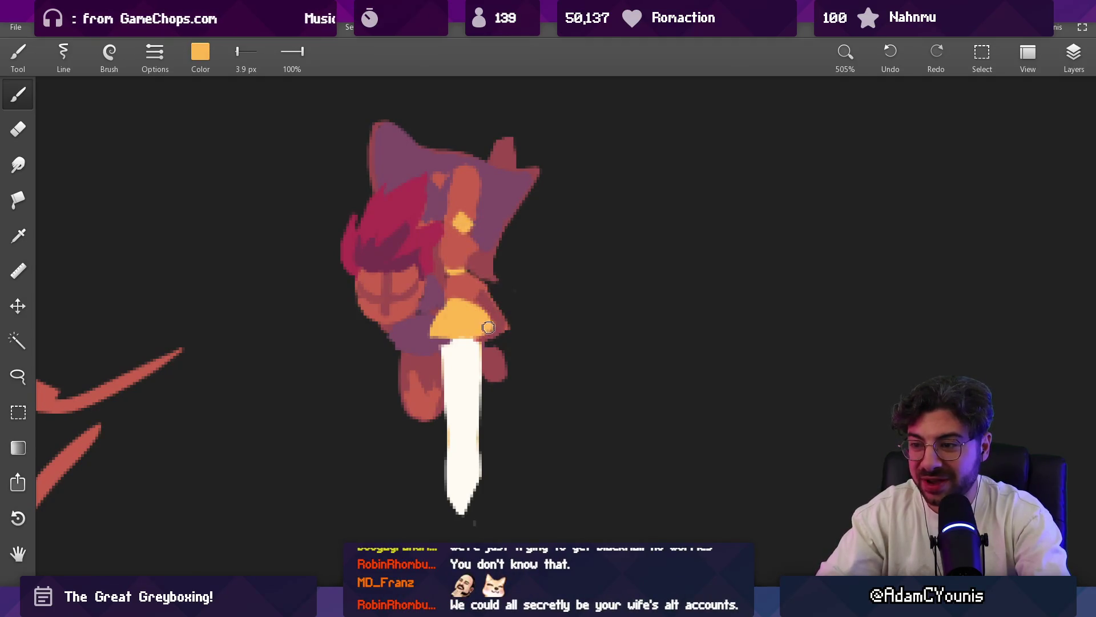
scroll(472, 310, "down", 1)
- Sample the knight's red, sword white and hood colours around the face area
left_click(454, 326, "alt")
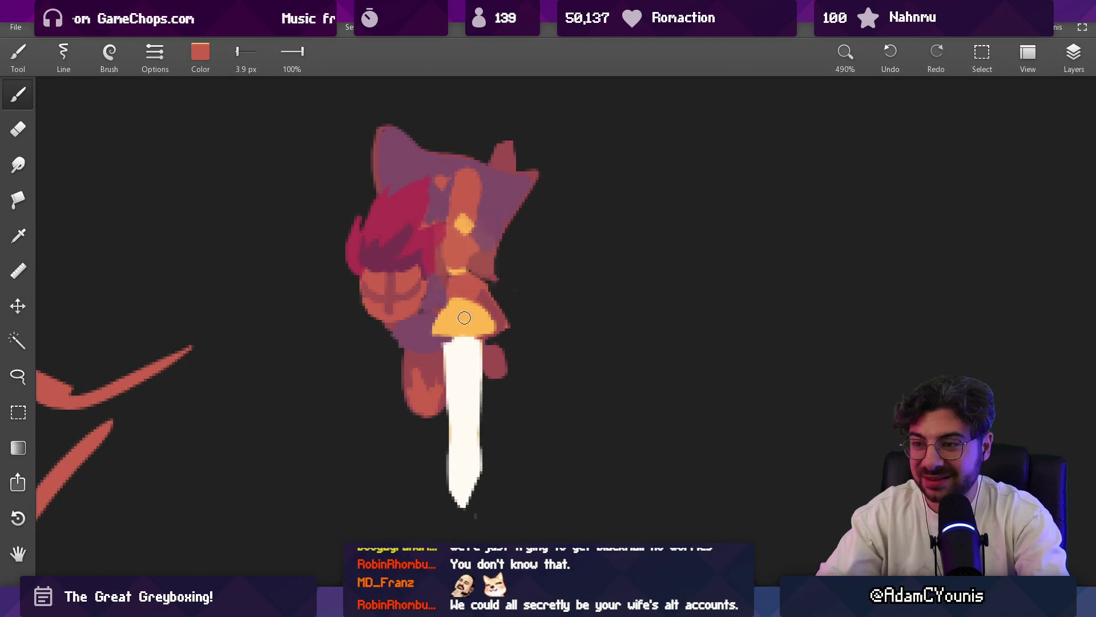
scroll(468, 334, "down", 5)
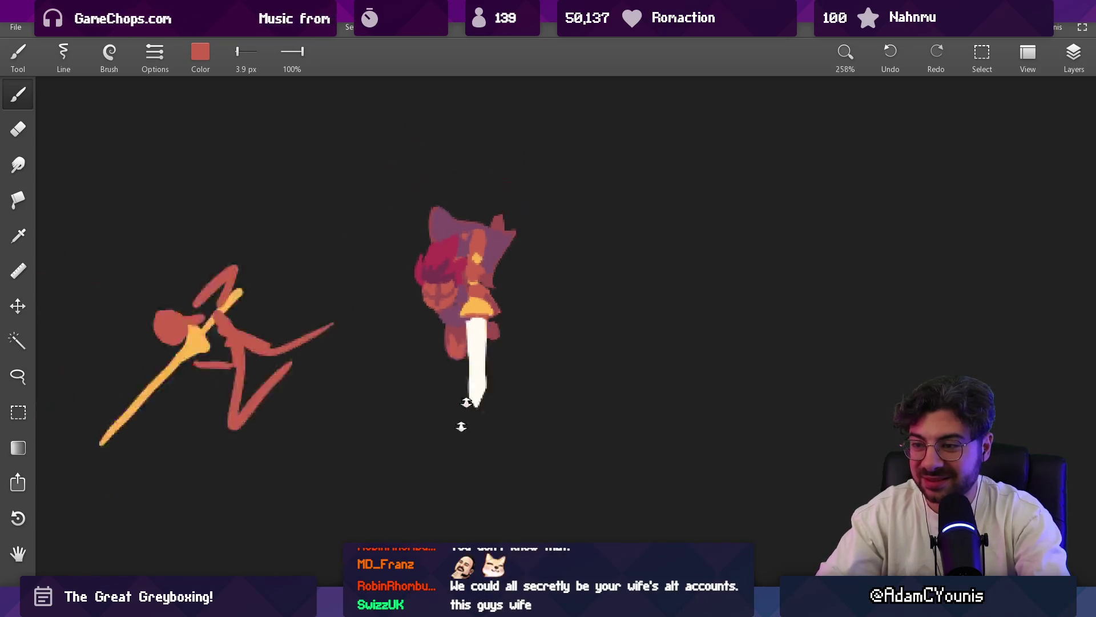
scroll(470, 321, "up", 4)
left_click(470, 316, "alt")
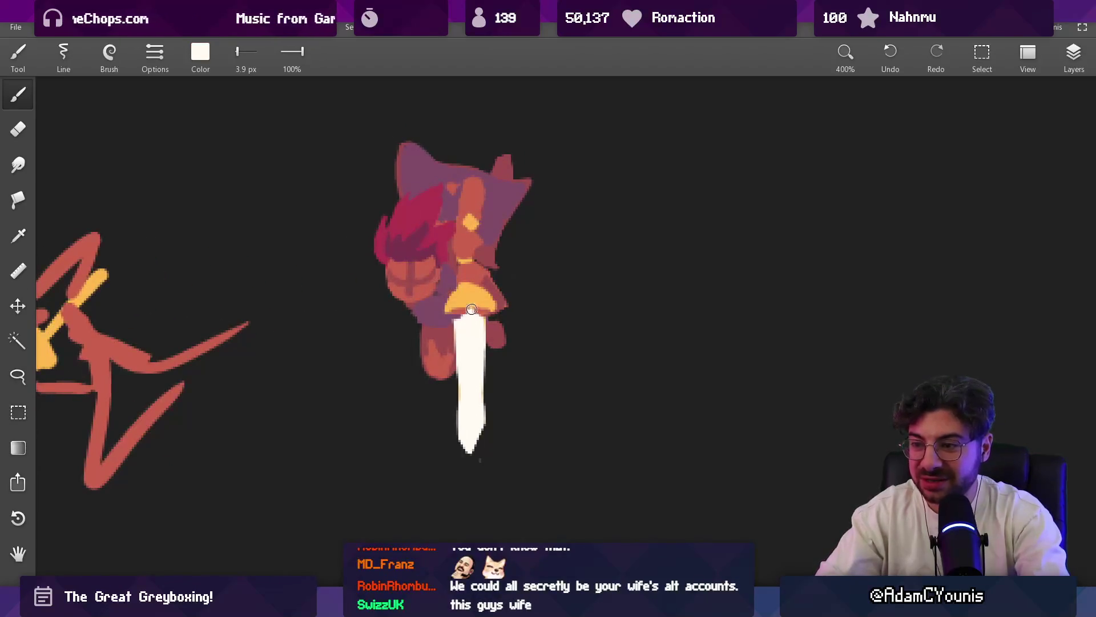
left_click(474, 309, "alt")
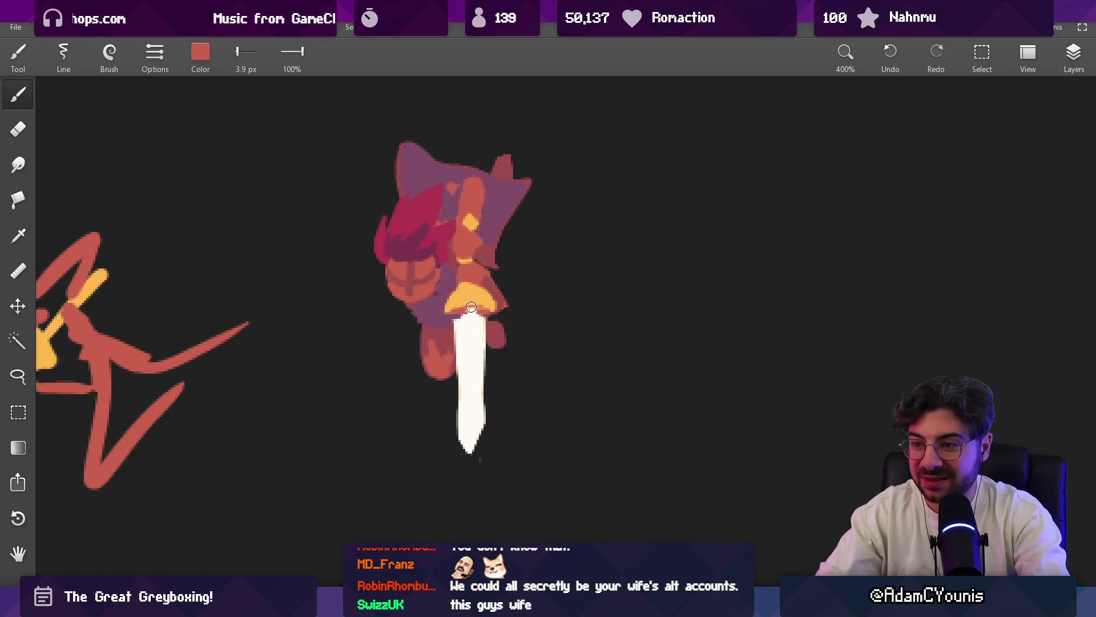
scroll(471, 308, "down", 3)
scroll(497, 349, "down", 2)
scroll(524, 189, "up", 2)
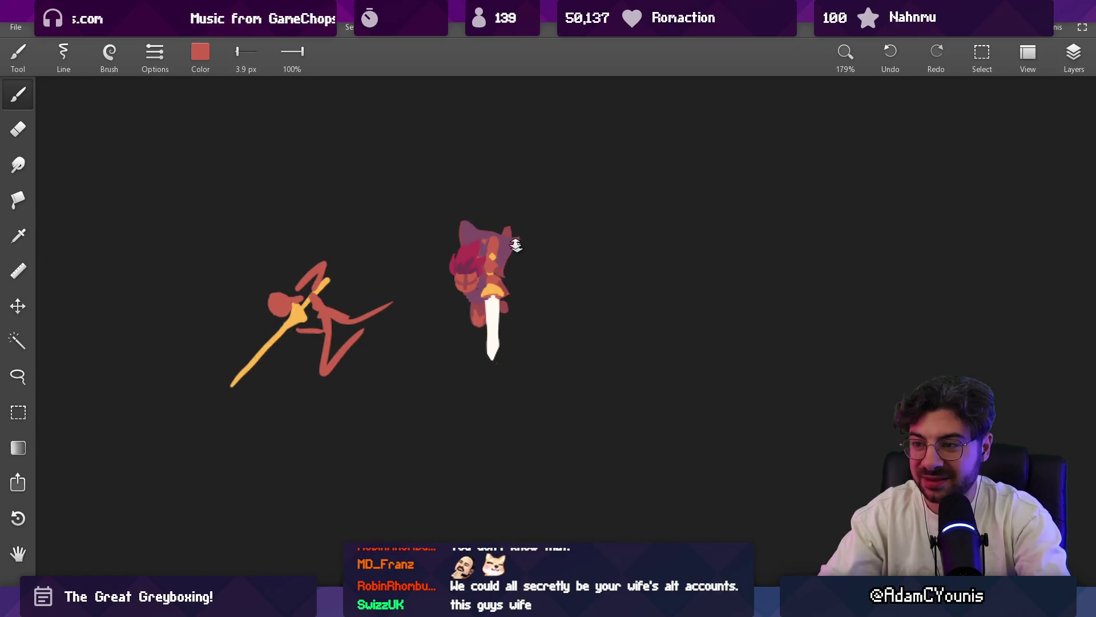
scroll(515, 245, "up", 4)
left_click(477, 248, "alt")
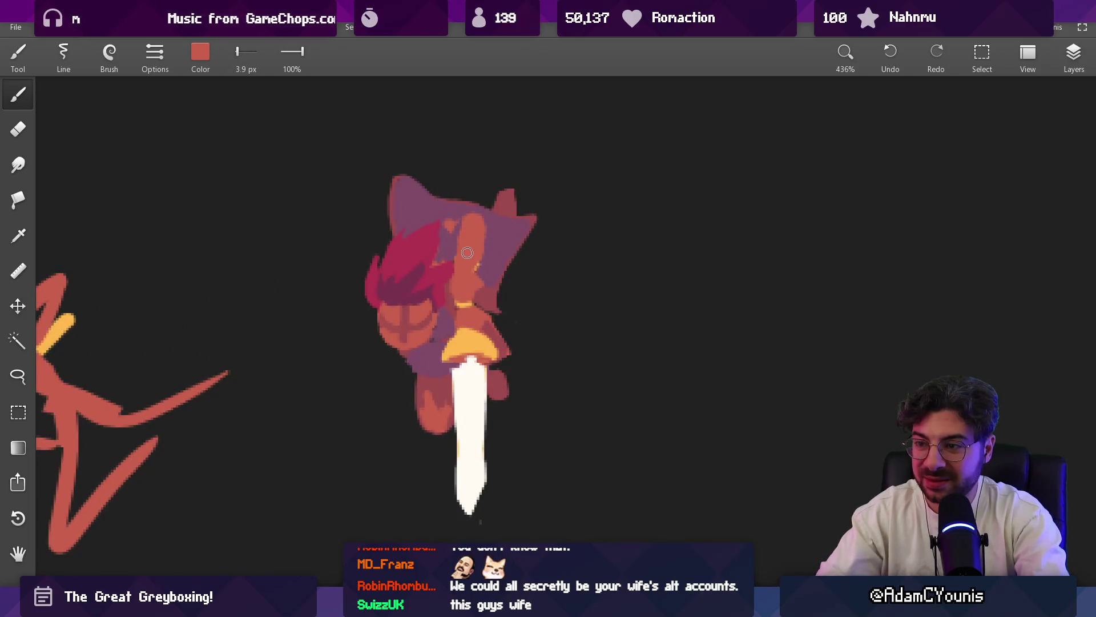
scroll(466, 253, "down", 3)
scroll(524, 206, "up", 2)
scroll(499, 205, "up", 2)
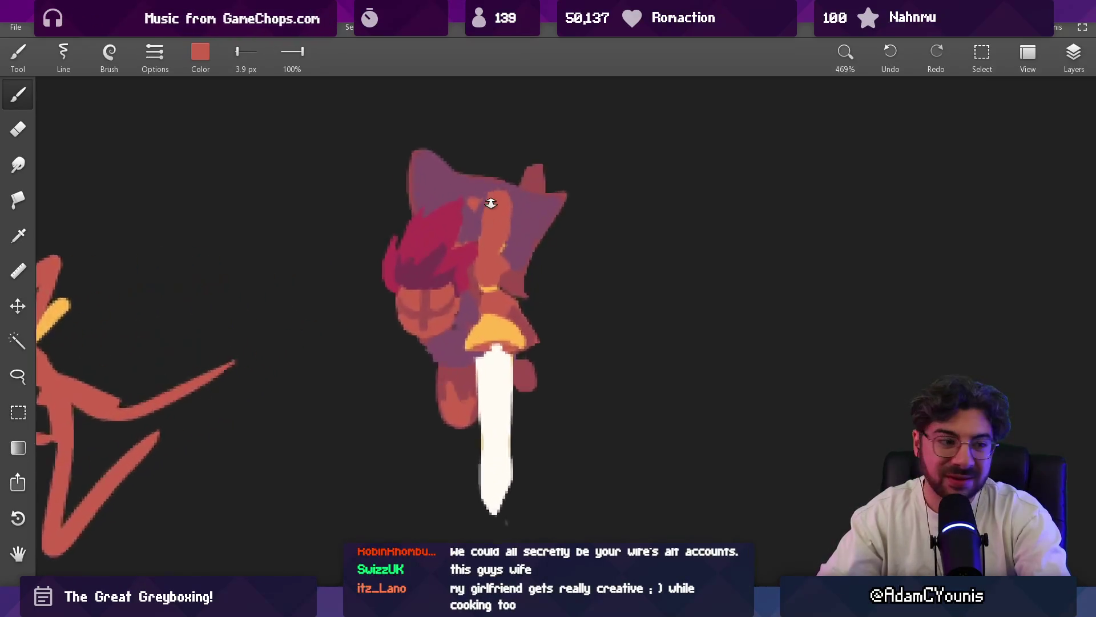
scroll(491, 203, "up", 1)
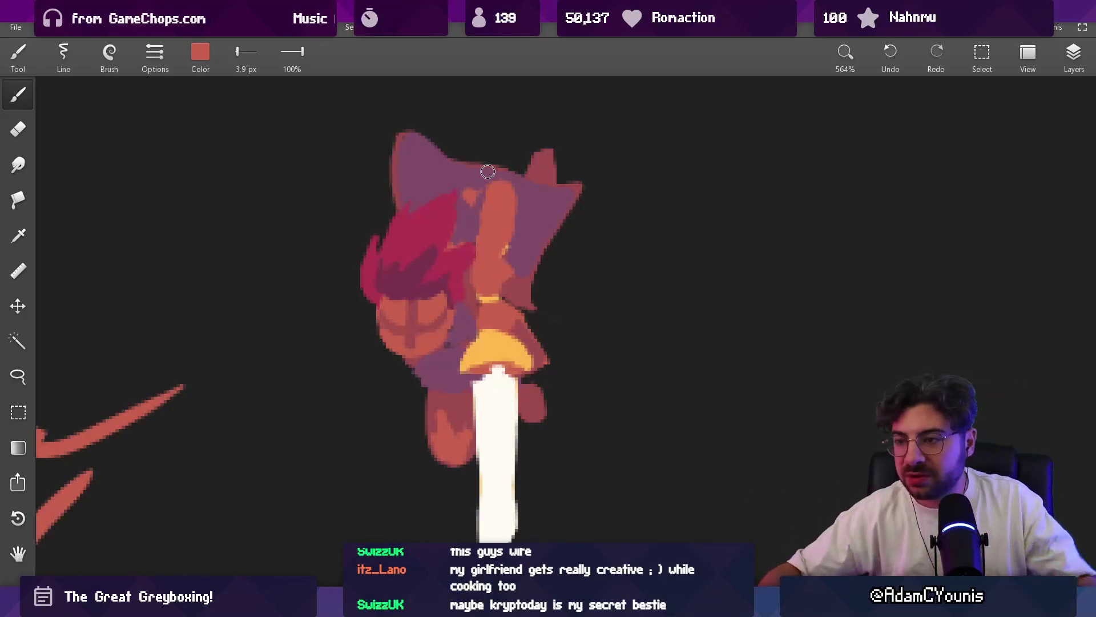
left_click(504, 254, "alt")
left_click(507, 244, "alt")
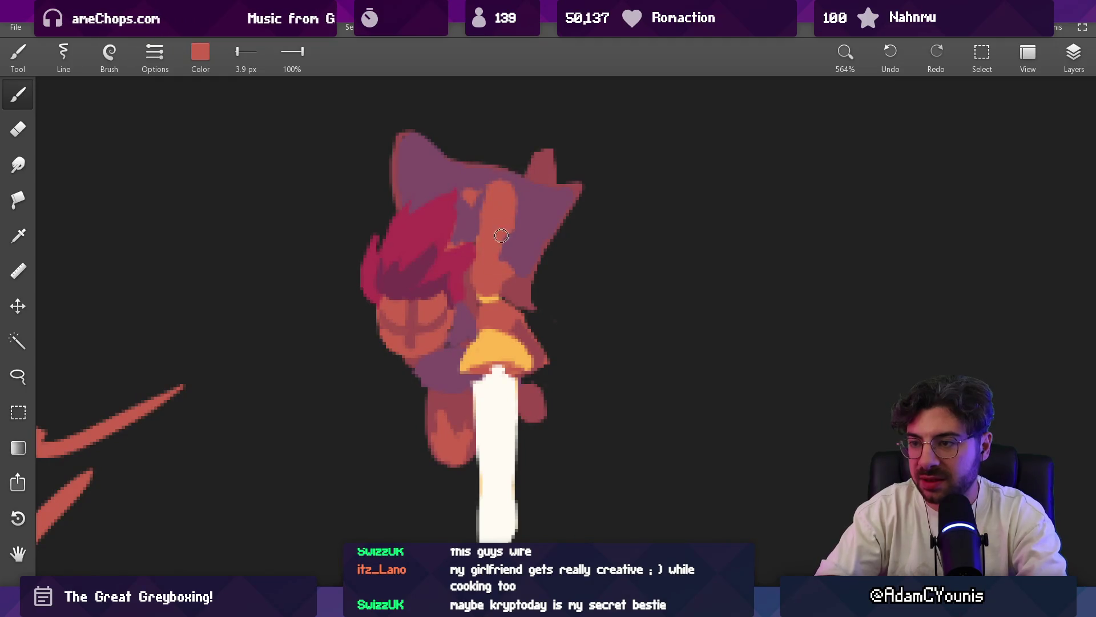
- Paint purple hood edges around the orange face patch and add a small orange stroke
left_click(473, 224, "alt")
left_click_drag(473, 224, 502, 216)
left_click(496, 257, "alt")
left_click_drag(495, 256, 507, 241)
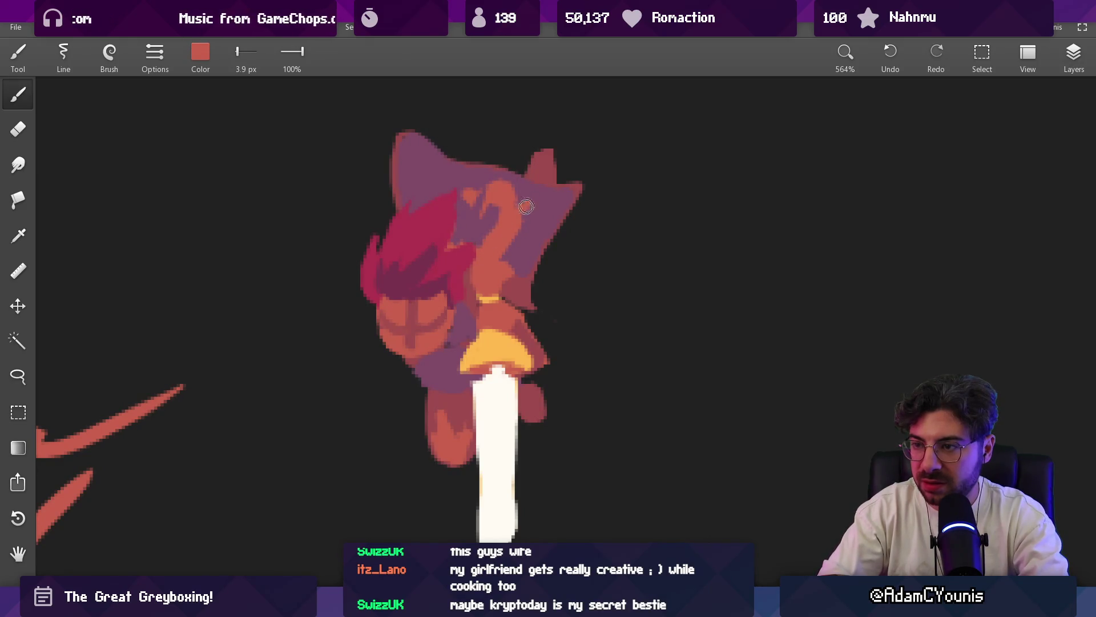
left_click(492, 182, "alt")
mouse_move(493, 182)
left_mouse_down()
mouse_move(466, 194)
mouse_move(497, 199)
left_mouse_up()
left_click(494, 200, "alt")
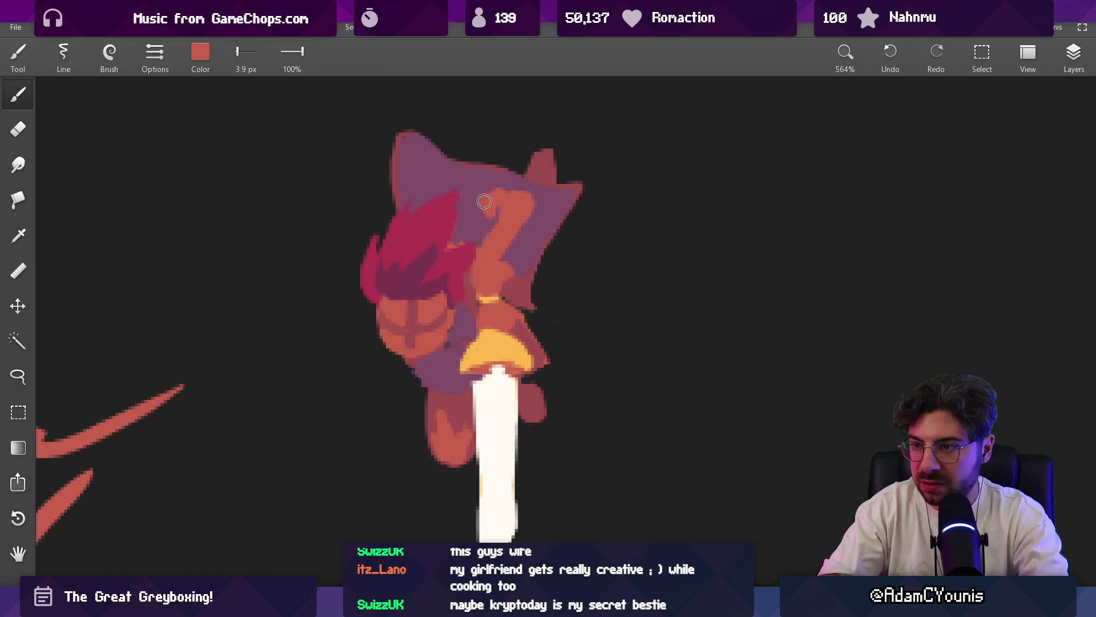
left_click(506, 202, "alt")
left_click(506, 206, "alt")
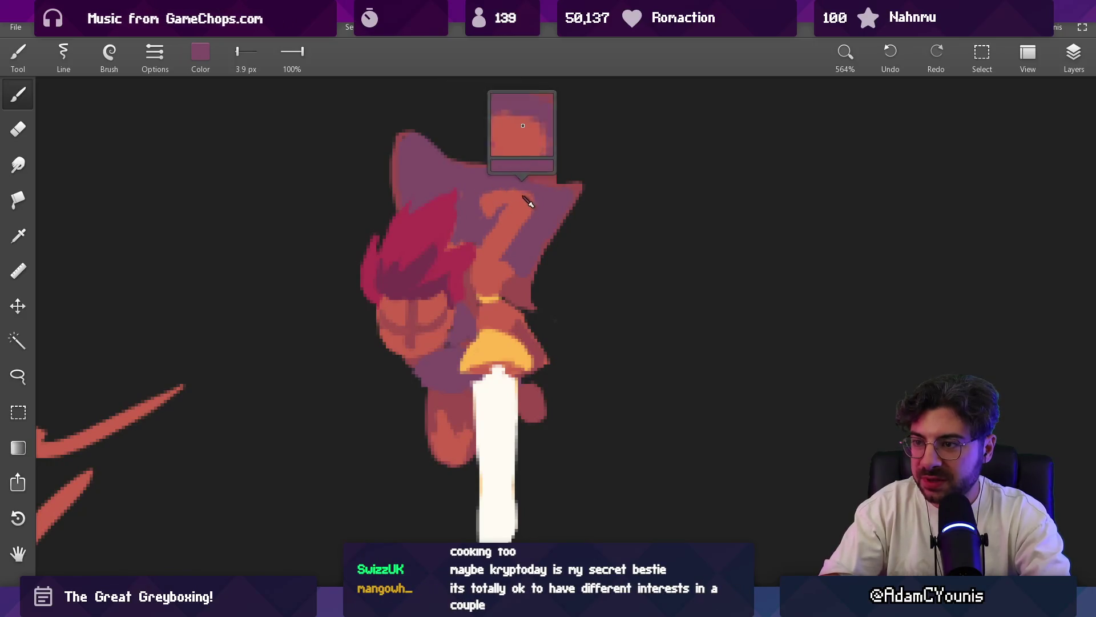
scroll(487, 414, "down", 5)
scroll(531, 171, "up", 2)
scroll(526, 221, "up", 3)
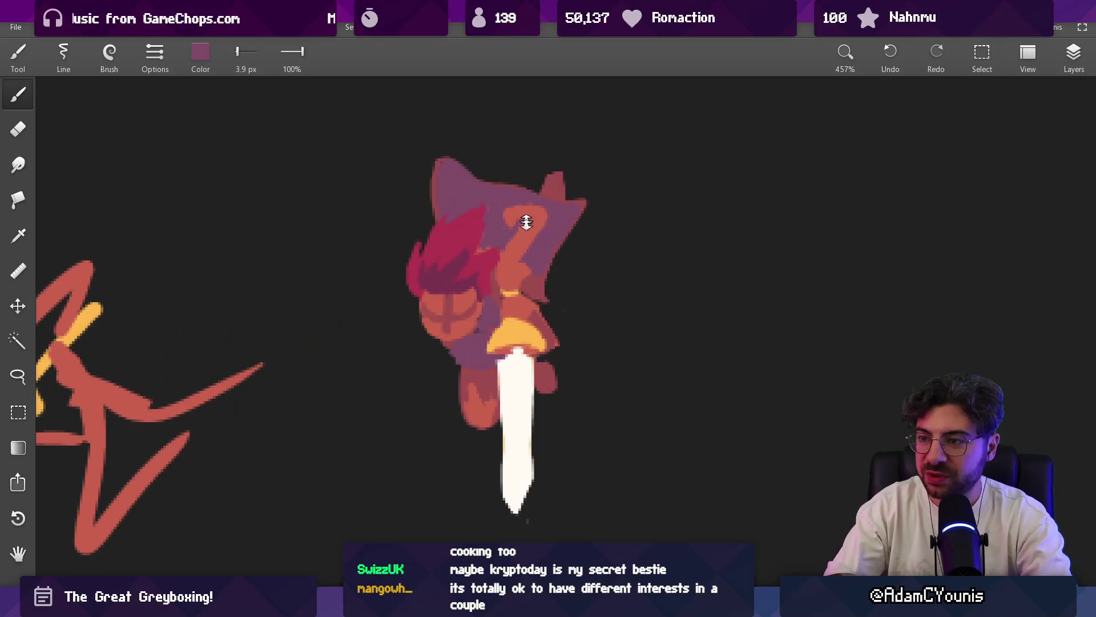
- Sample and compare the hood purple and orange-red face colours around the head
left_click(521, 275, "alt")
left_click(529, 261, "alt")
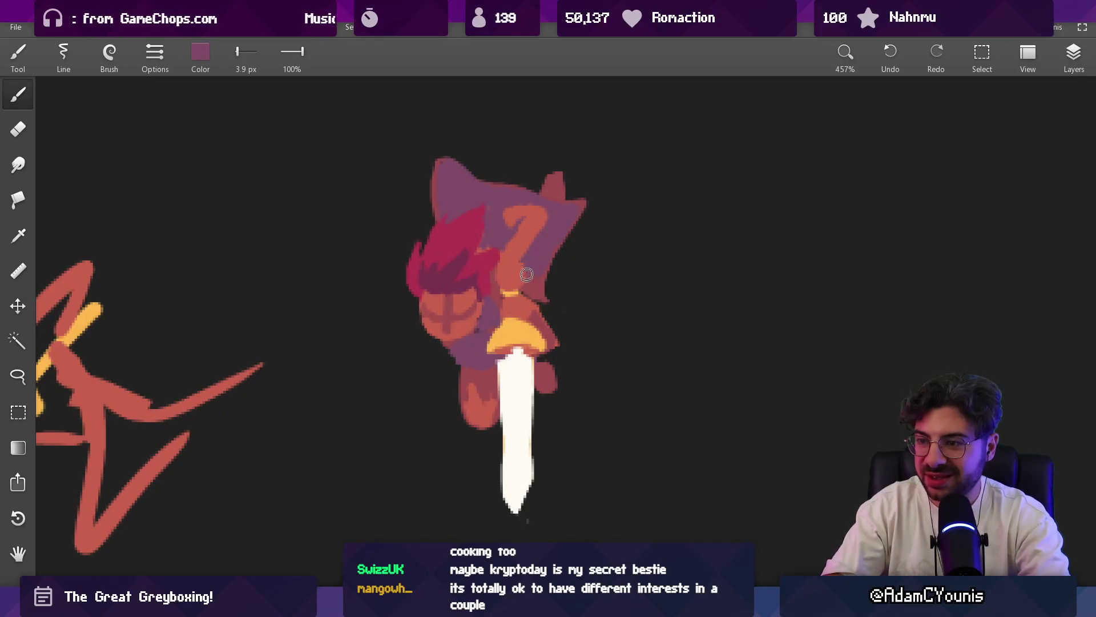
left_click(513, 282, "alt")
left_click(502, 254, "alt")
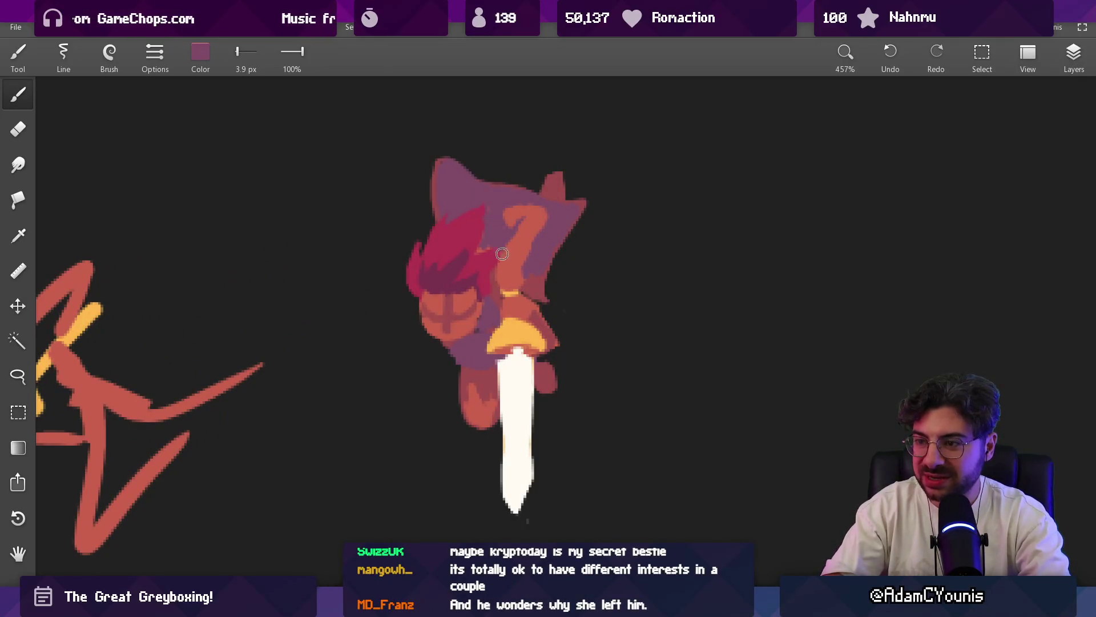
left_click(514, 262, "alt")
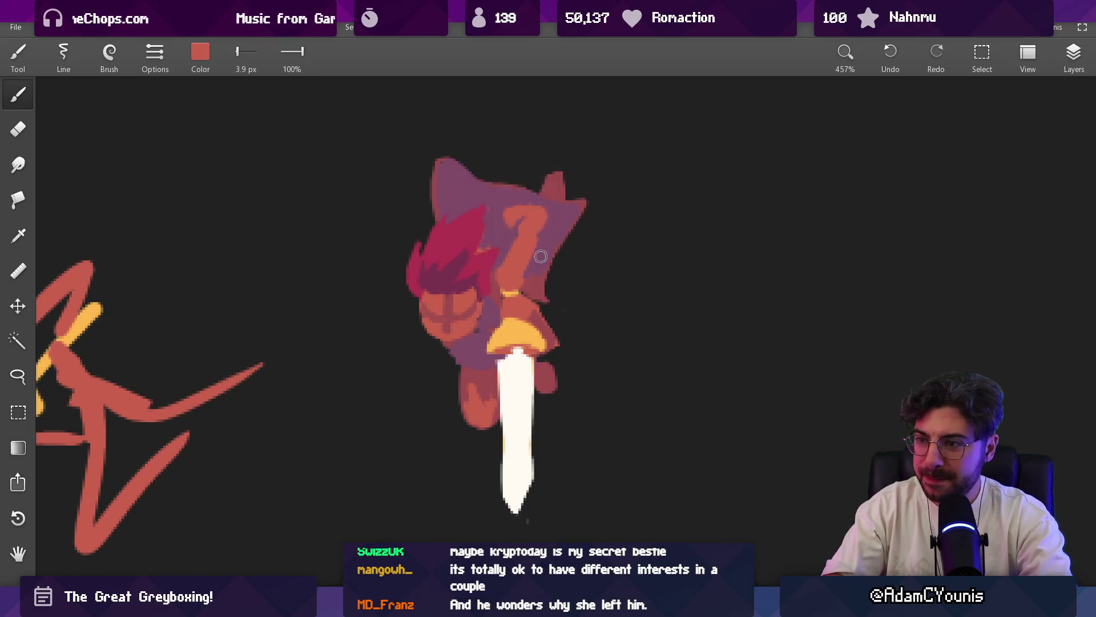
left_click(531, 250, "alt")
left_click(525, 247, "alt")
left_click(519, 221, "alt")
left_click(524, 250, "alt")
left_click(527, 218, "alt")
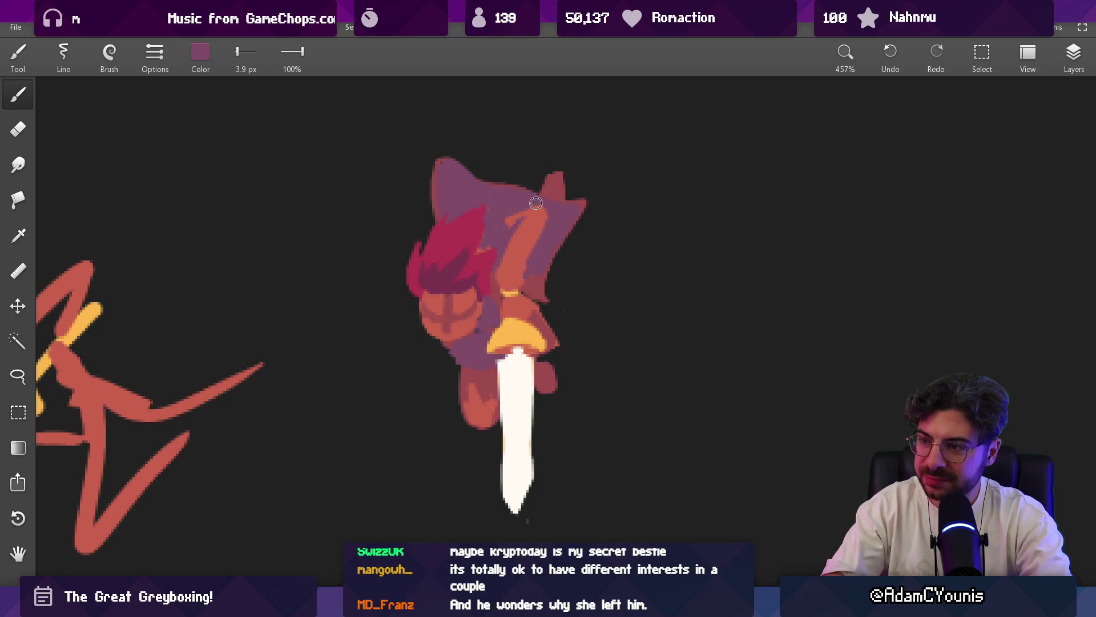
left_click(546, 233, "alt")
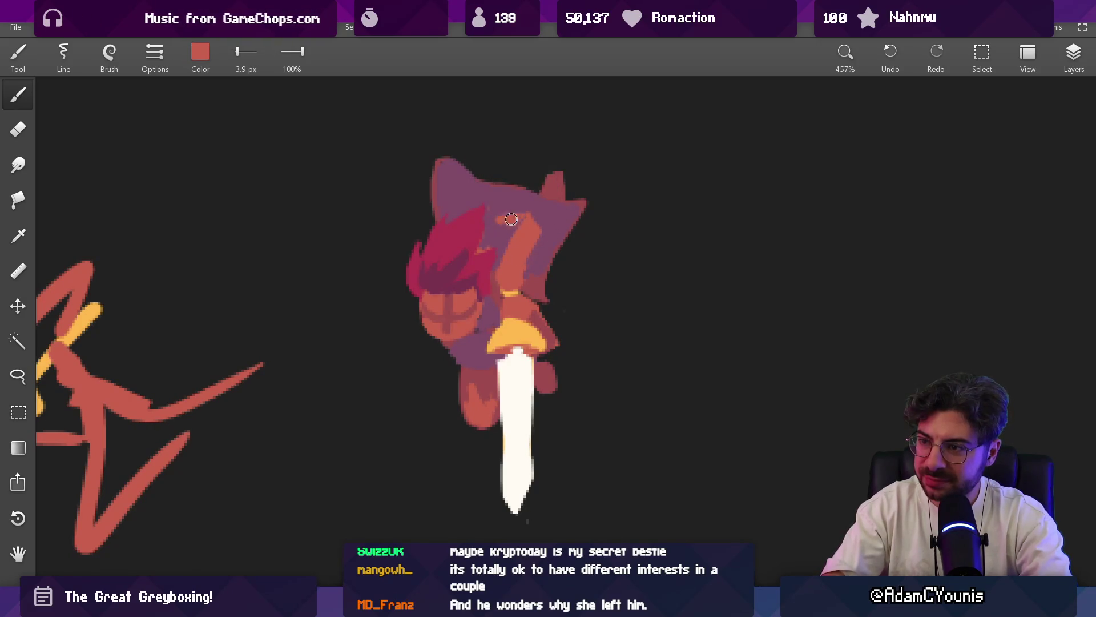
scroll(545, 202, "down", 5)
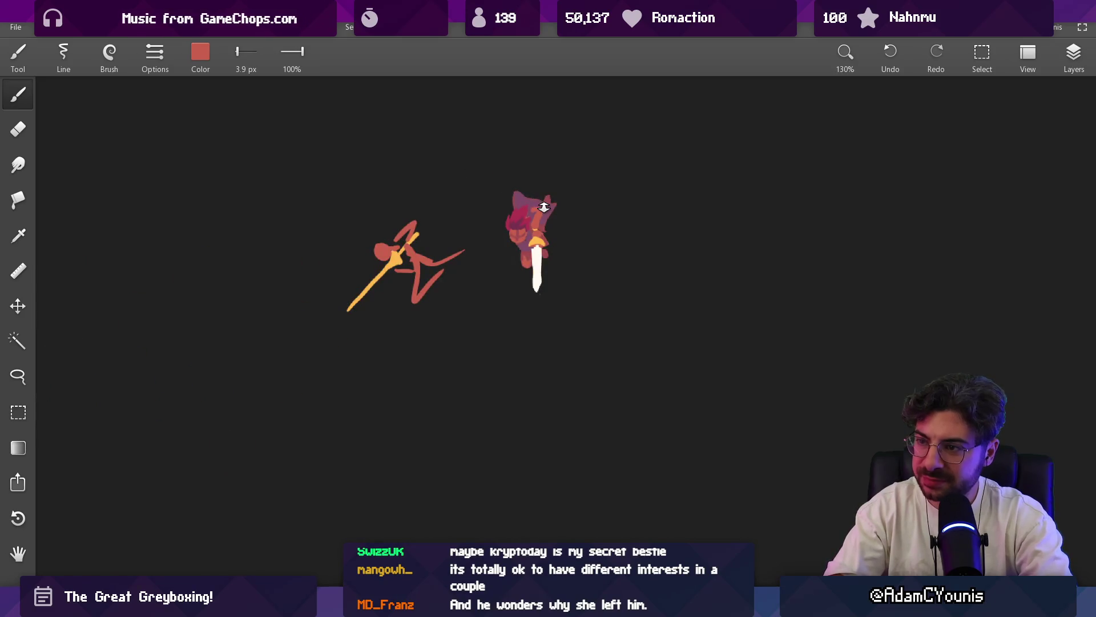
scroll(571, 186, "up", 3)
scroll(533, 159, "up", 3)
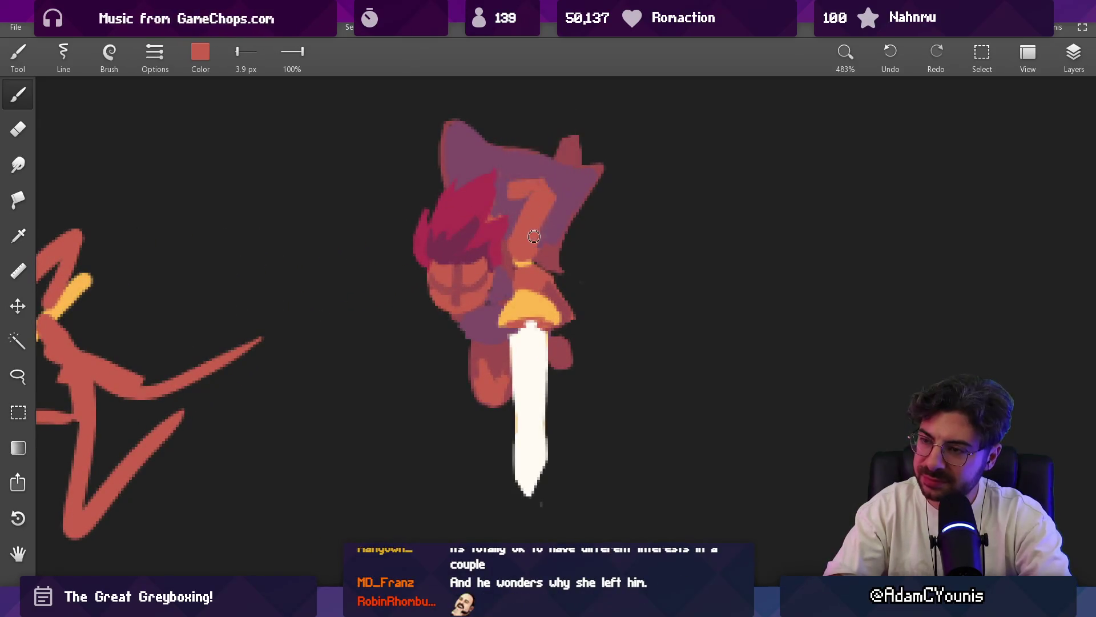
- Extend the orange face to the right and repaint the purple and orange pixels around the head
left_click_drag(530, 232, 539, 264)
left_click(532, 253, "alt")
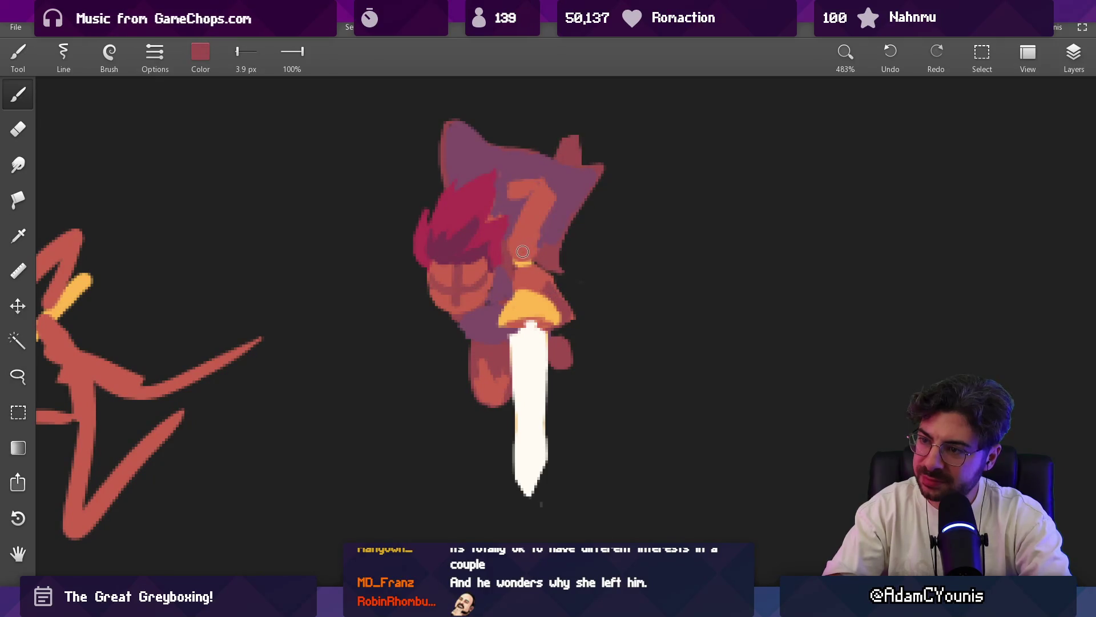
left_click(520, 244, "alt")
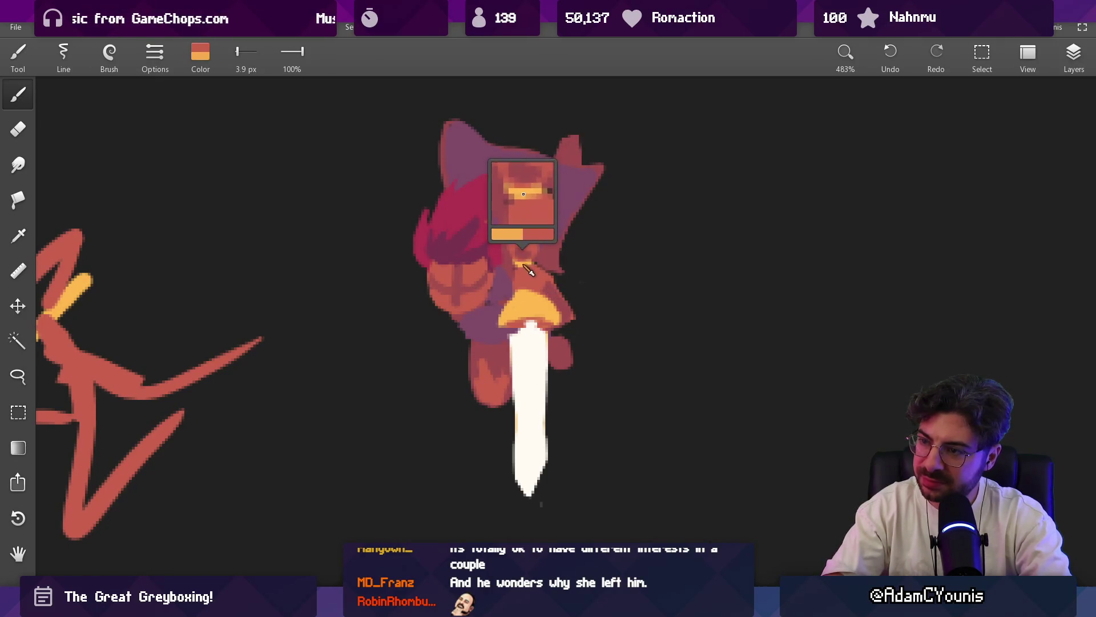
left_click(529, 249, "alt")
scroll(539, 249, "down", 5)
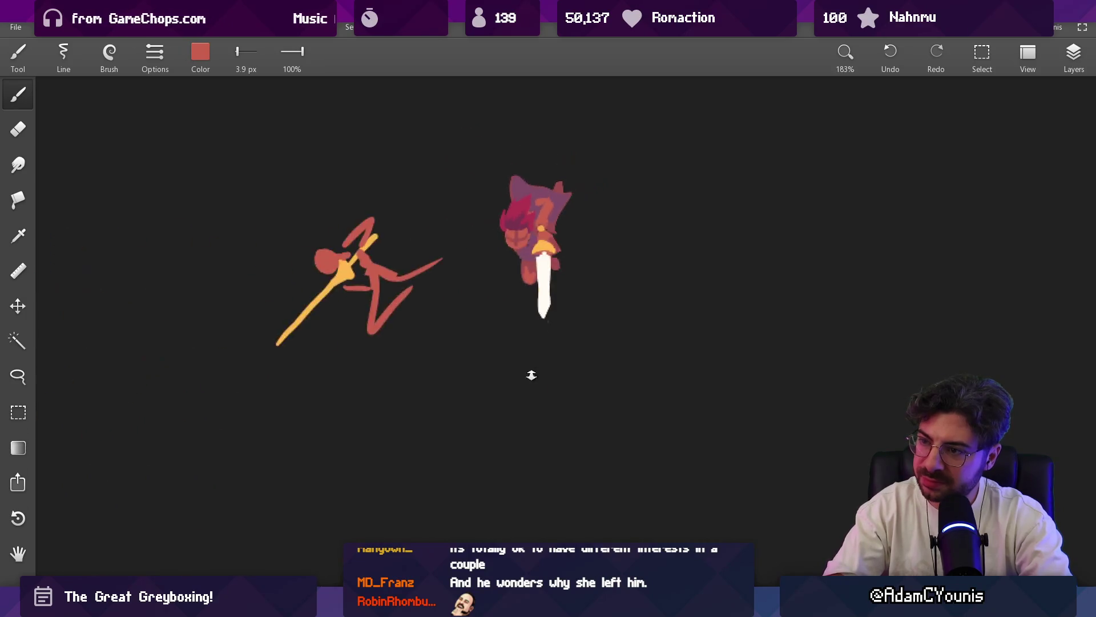
scroll(553, 251, "down", 2)
scroll(554, 189, "up", 3)
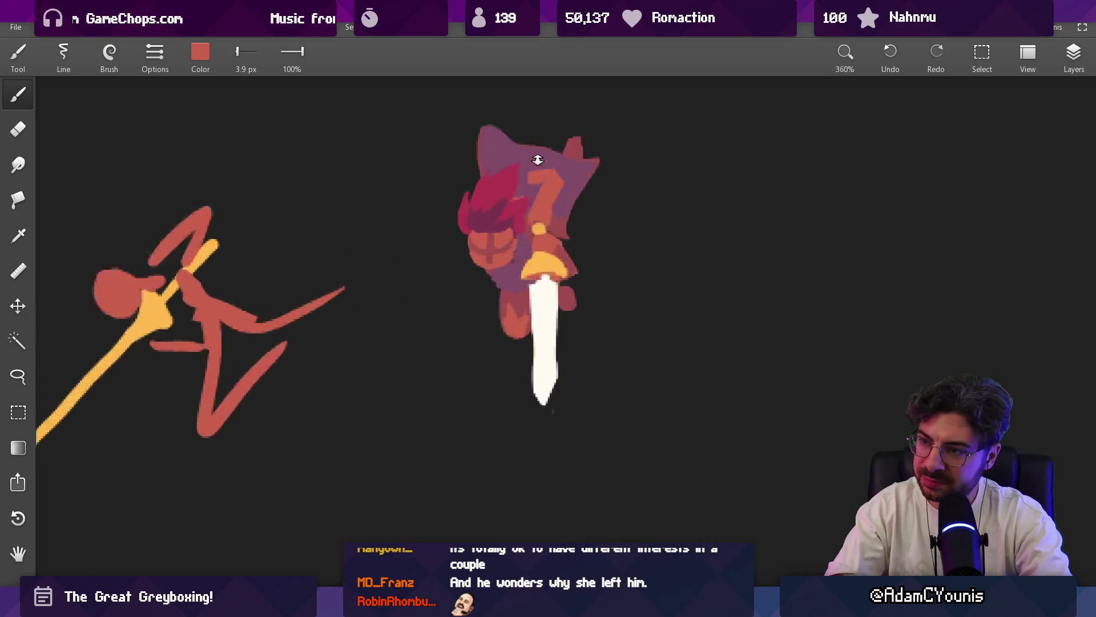
scroll(544, 175, "up", 4)
left_click(538, 165, "alt")
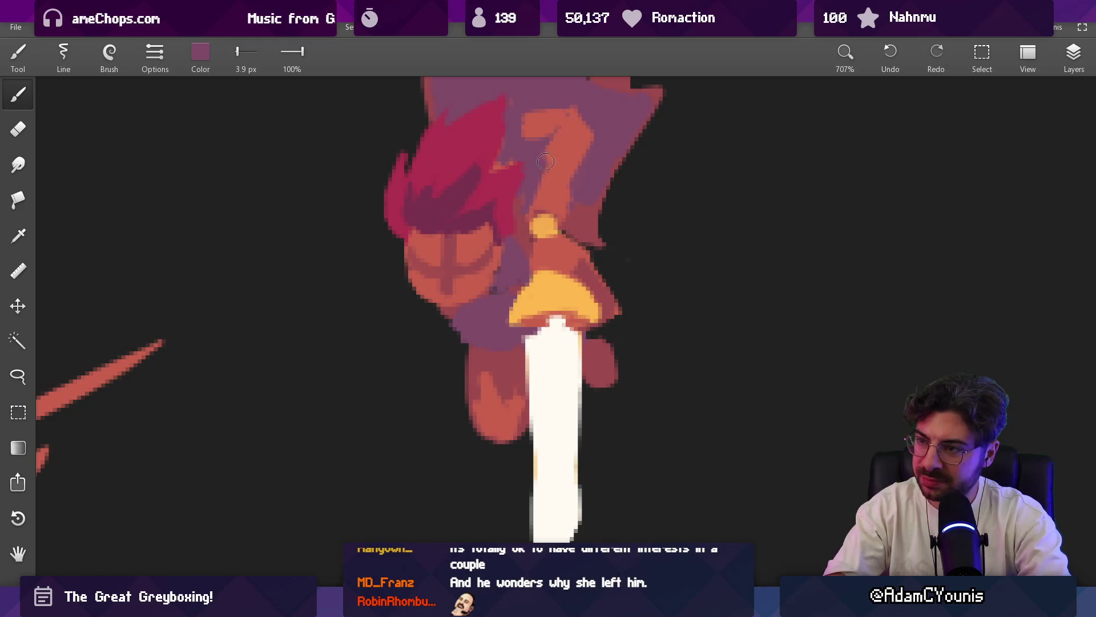
mouse_move(545, 161)
left_mouse_down()
mouse_move(565, 129)
mouse_move(546, 145)
mouse_move(556, 128)
mouse_move(530, 118)
left_mouse_up()
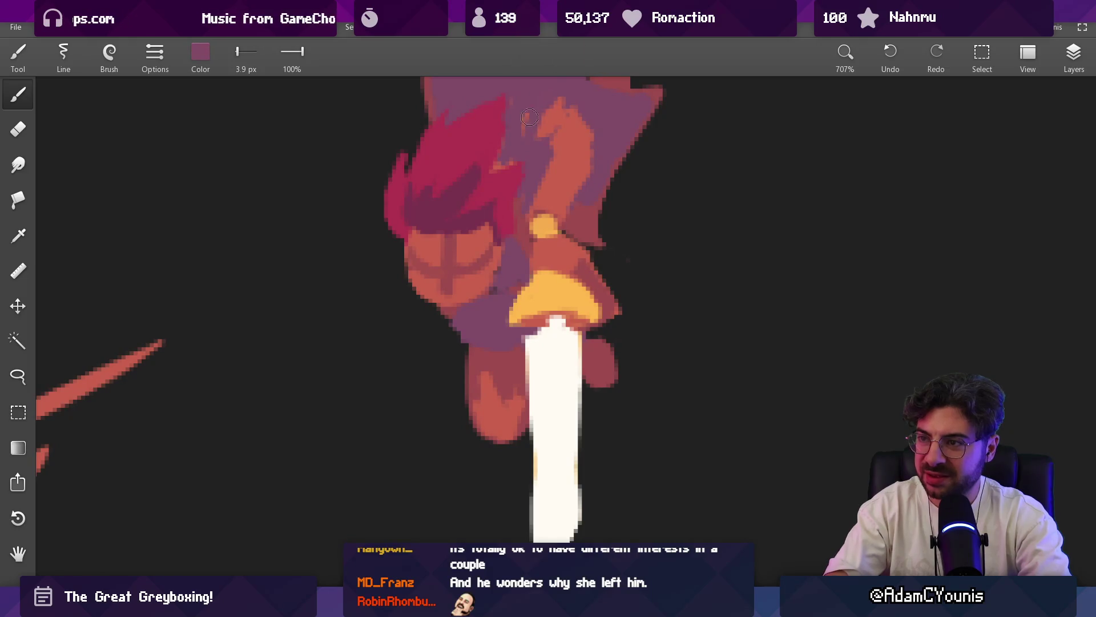
scroll(530, 101, "up", 3)
left_click_drag(513, 360, 643, 294)
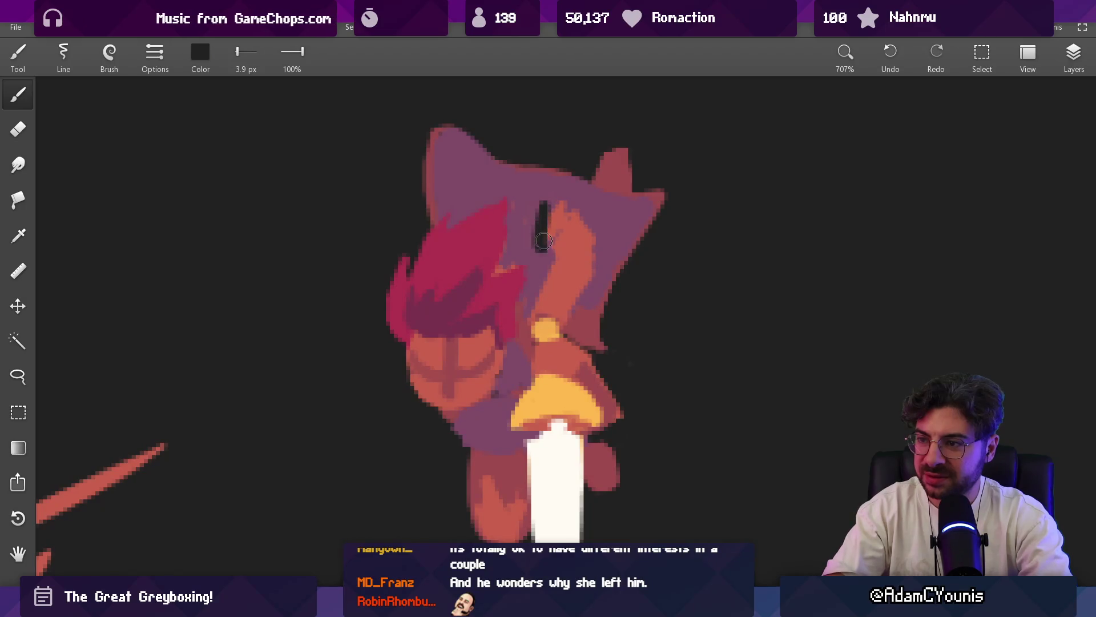
- Undo the thick black eye mark and redraw it as a thinner dark eye line
key("ctrl+z")
key("[")
left_click_drag(549, 251, 544, 219)
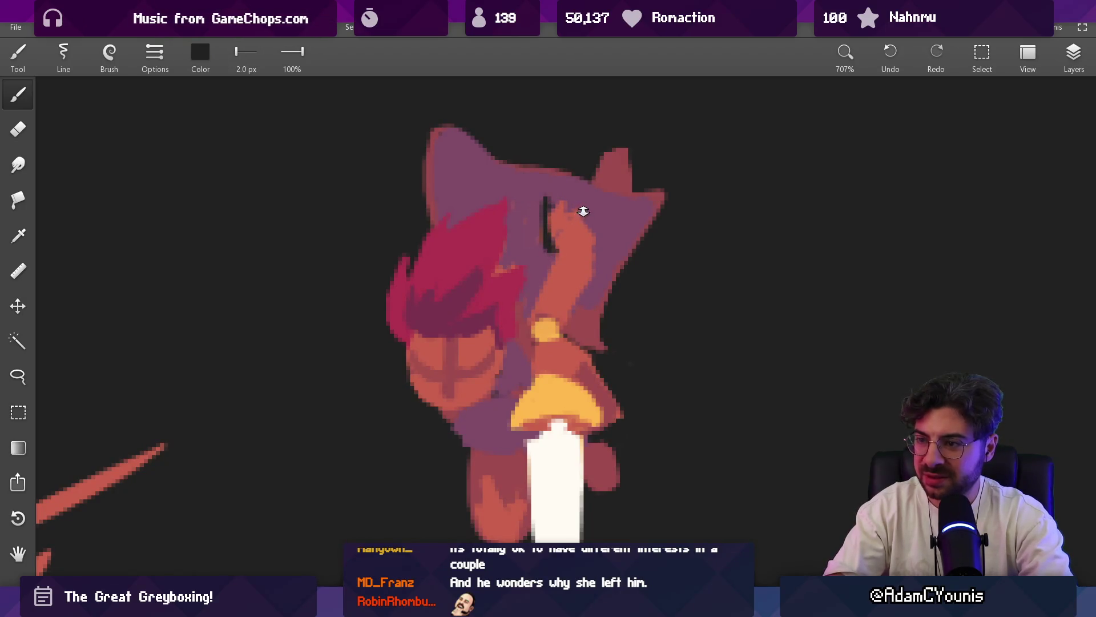
scroll(583, 210, "down", 5)
scroll(583, 221, "up", 2)
scroll(573, 146, "up", 2)
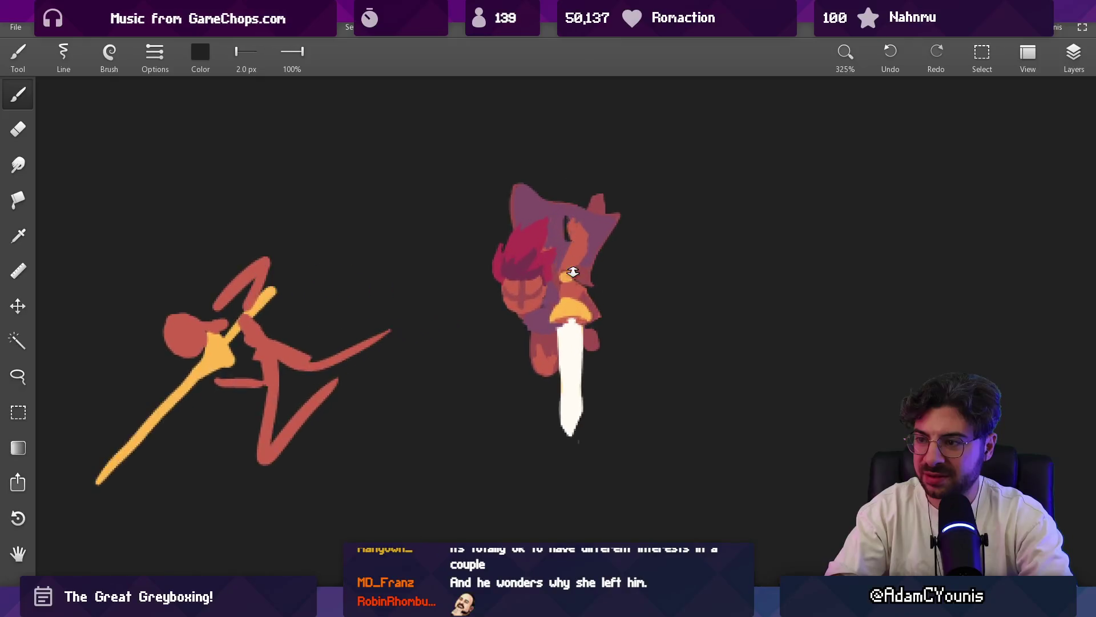
scroll(573, 272, "up", 1)
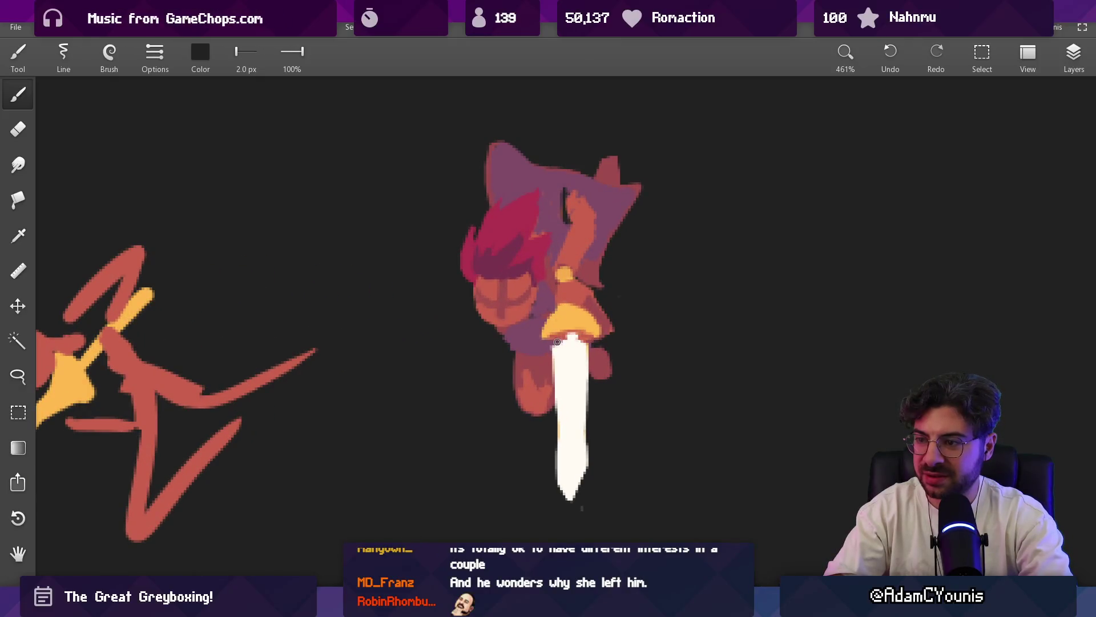
scroll(588, 272, "down", 3)
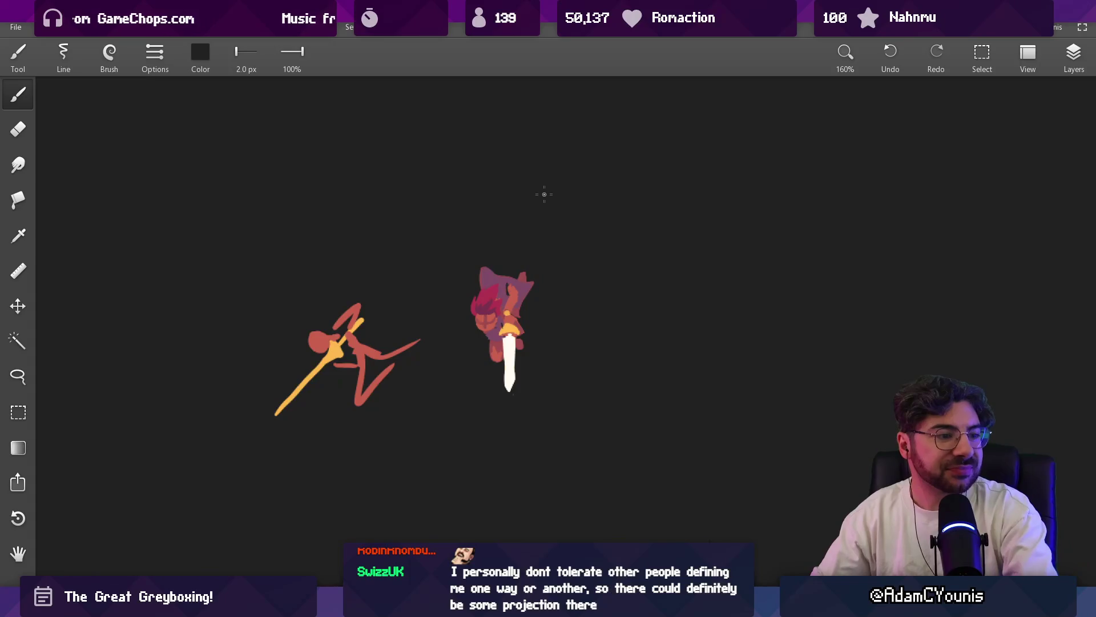
scroll(557, 327, "up", 1)
scroll(548, 321, "up", 1)
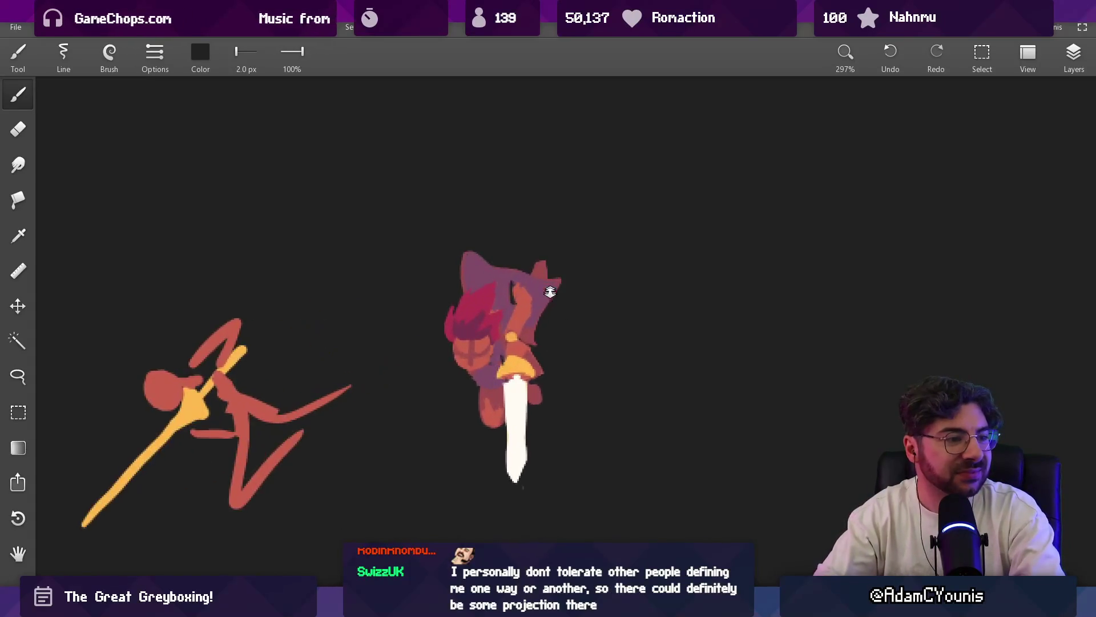
scroll(536, 311, "up", 1)
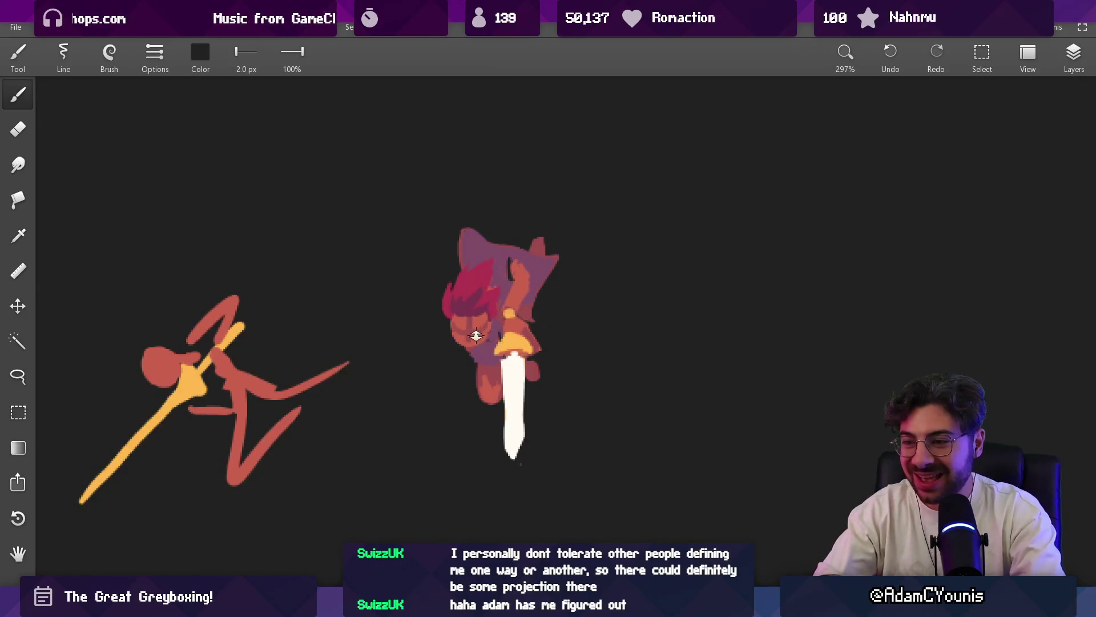
scroll(476, 334, "up", 2)
key("e")
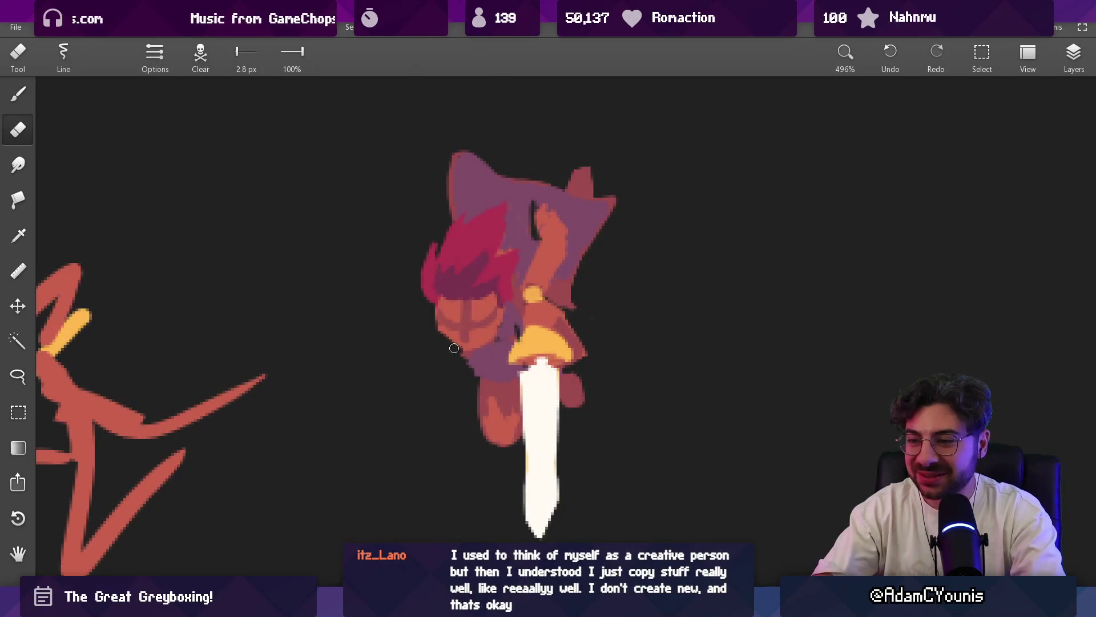
- Compare hair, hood and skin shades and settle on the dark red of the hair as current colour
key("b")
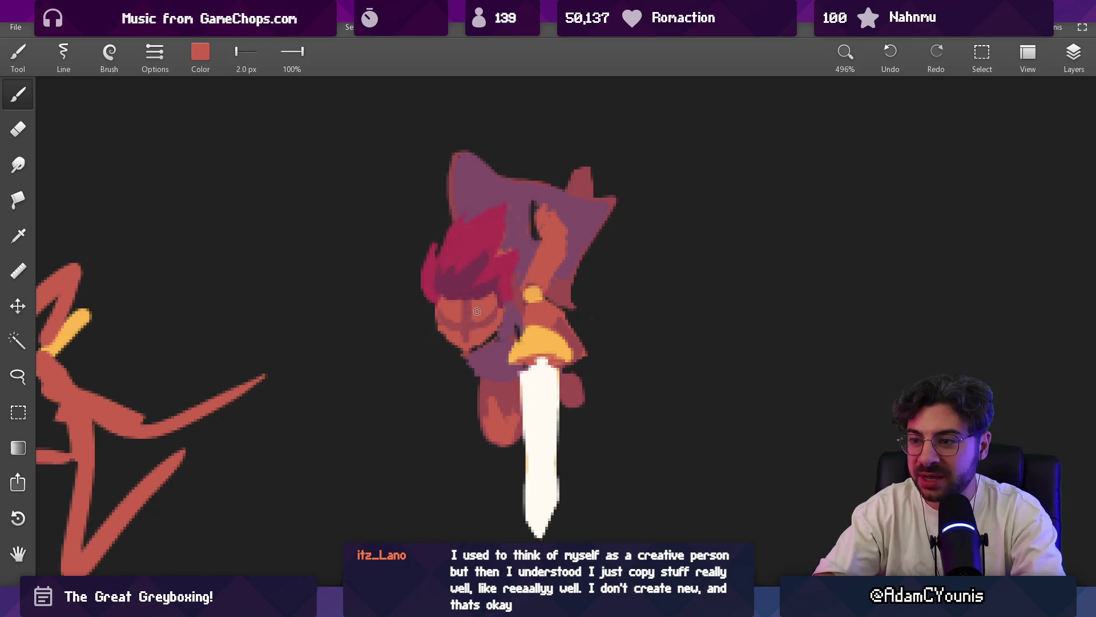
left_click(496, 307, "alt")
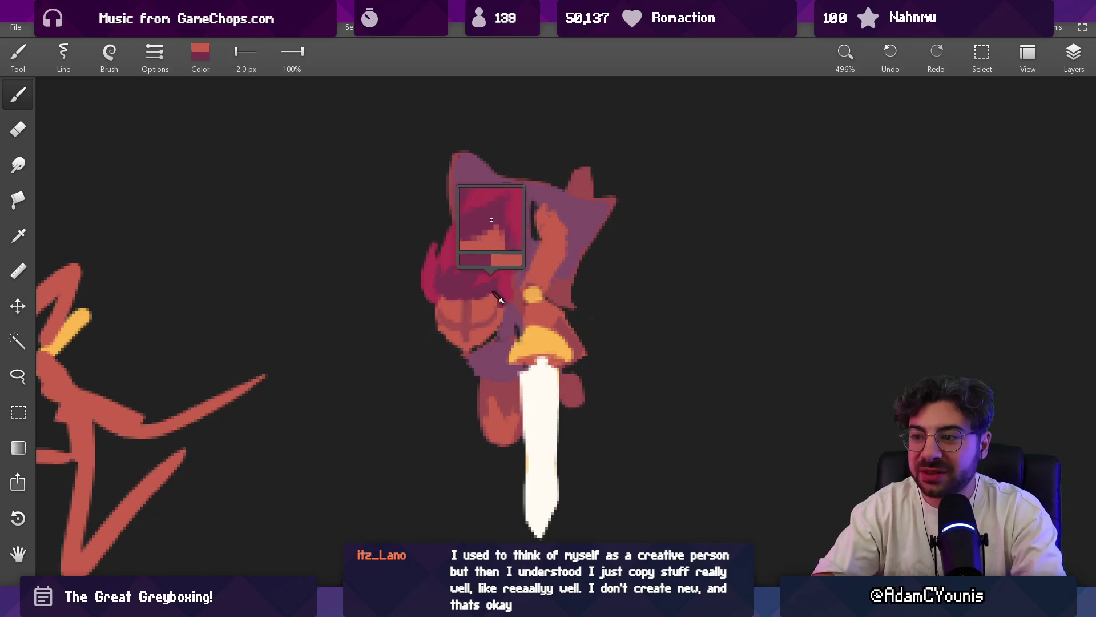
left_click(503, 301, "alt")
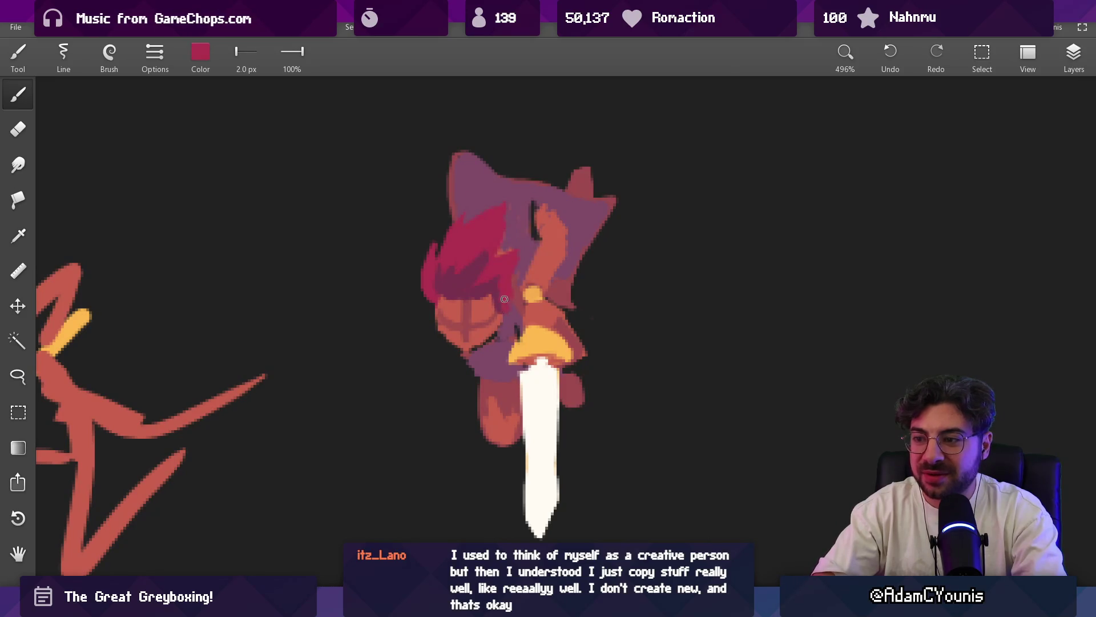
left_click(505, 281, "alt")
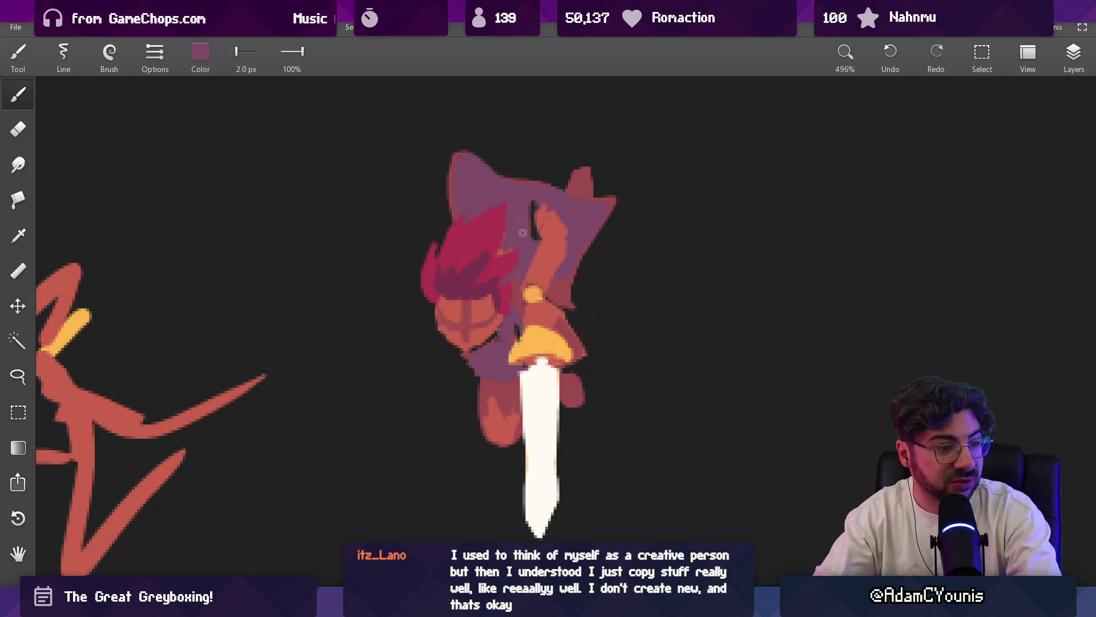
left_click(503, 309, "alt")
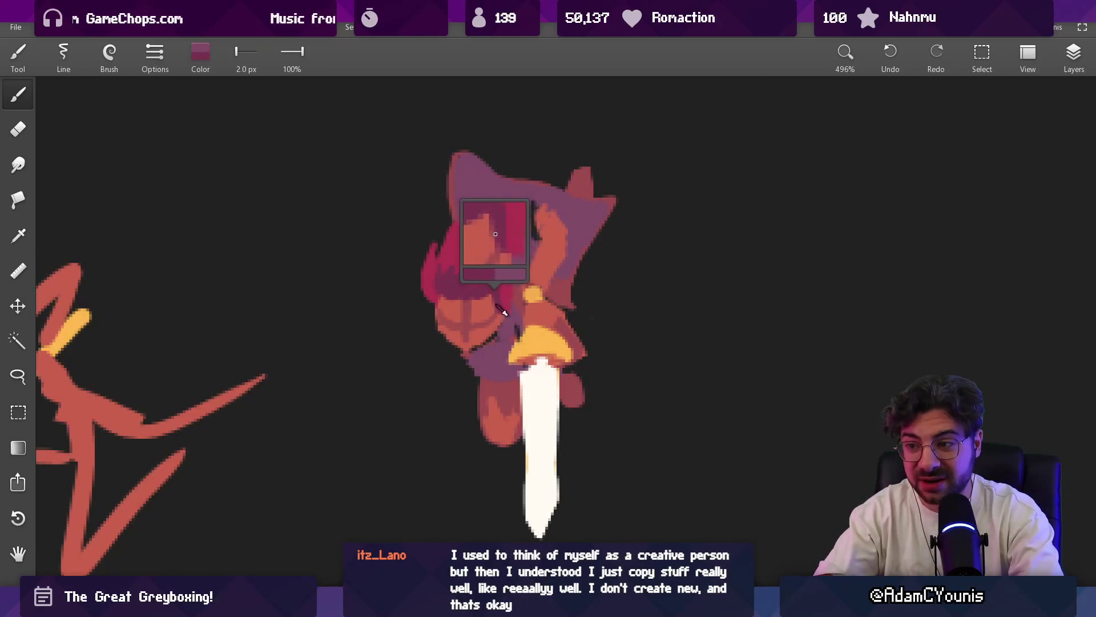
left_click(502, 297, "alt")
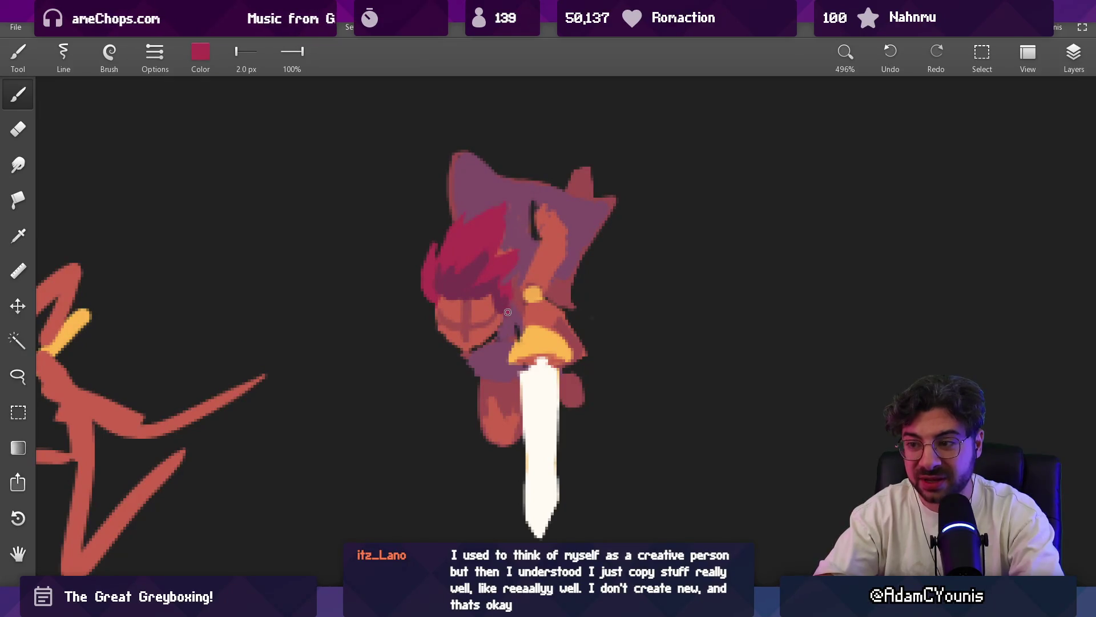
left_click(447, 290, "alt")
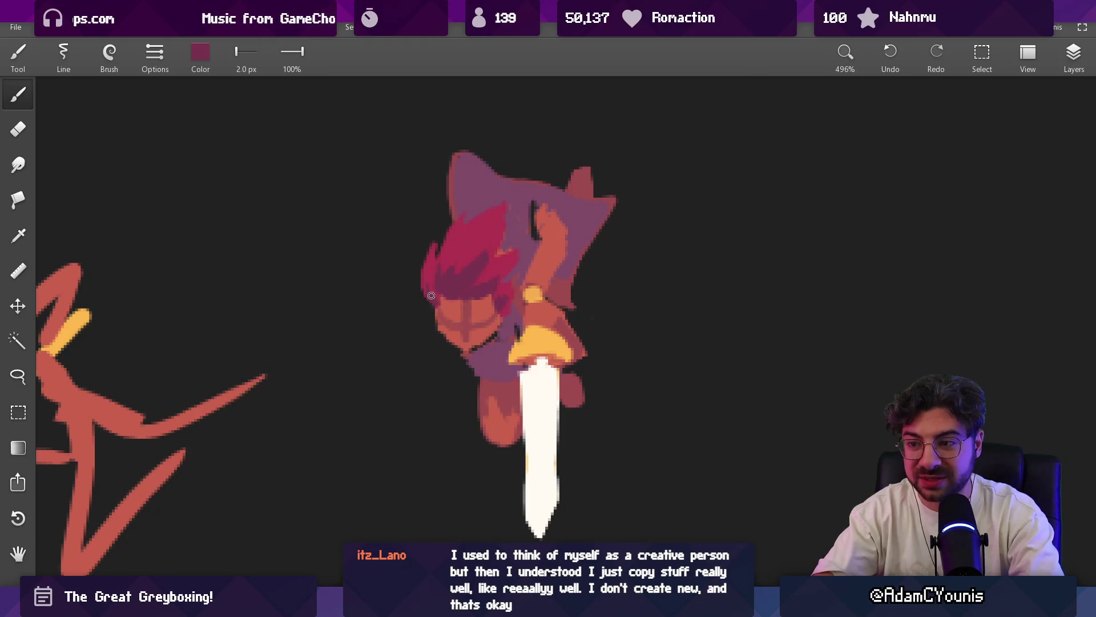
scroll(493, 350, "down", 2)
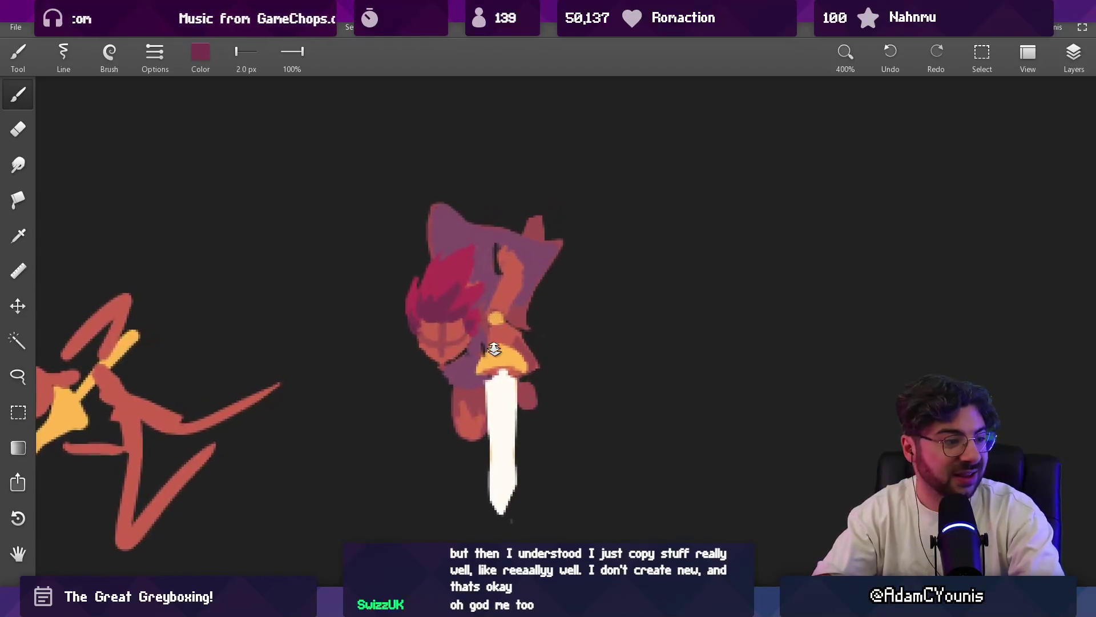
scroll(495, 349, "down", 2)
scroll(471, 308, "up", 3)
scroll(448, 271, "up", 2)
left_click(423, 274, "alt")
left_click(428, 279, "alt")
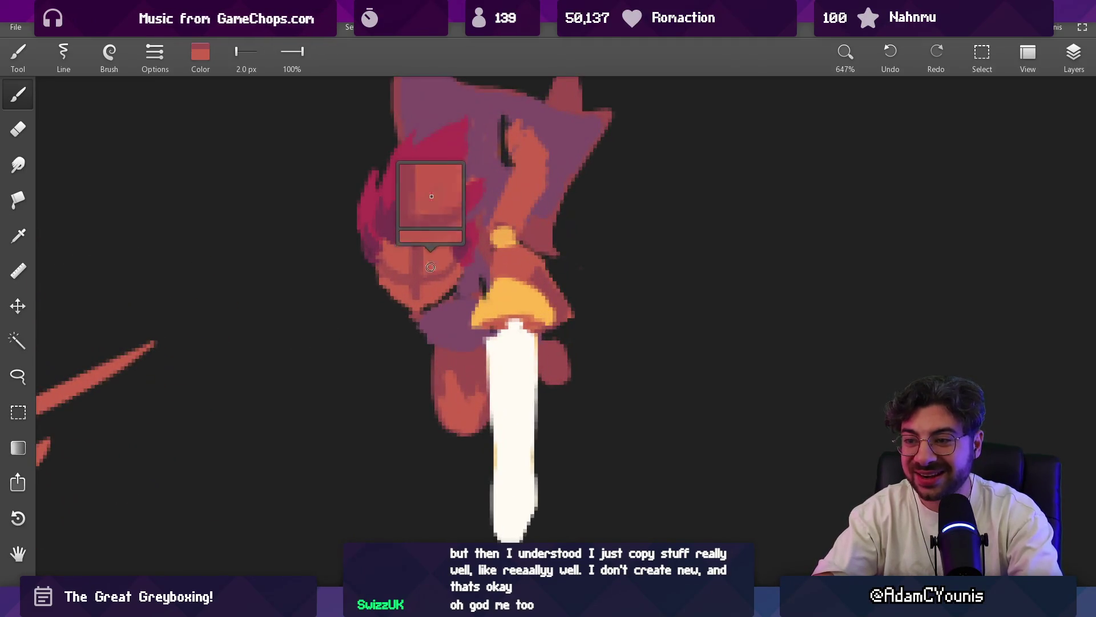
left_click(413, 300, "alt")
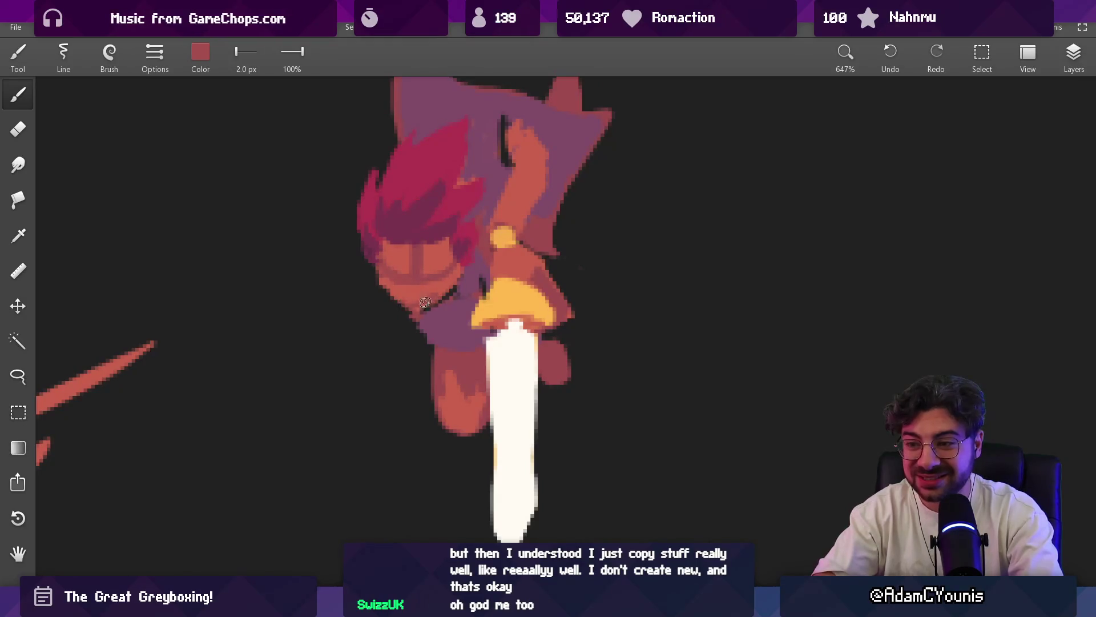
scroll(427, 306, "down", 5)
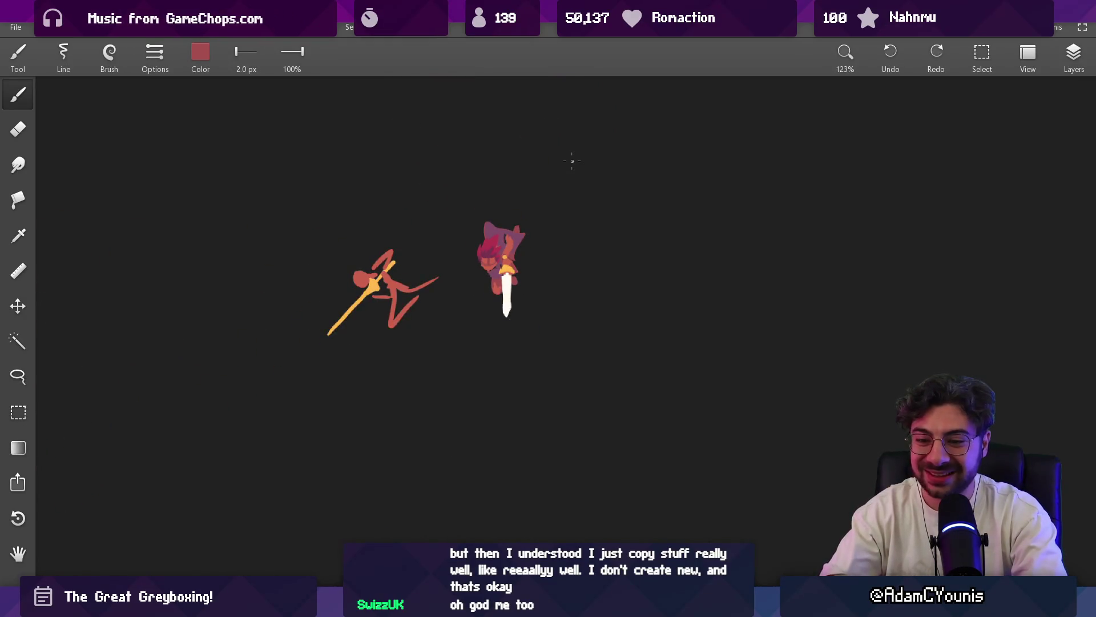
- Marquee-select the right-hand knight, check the pixel-art version, then clear the selection
key("m")
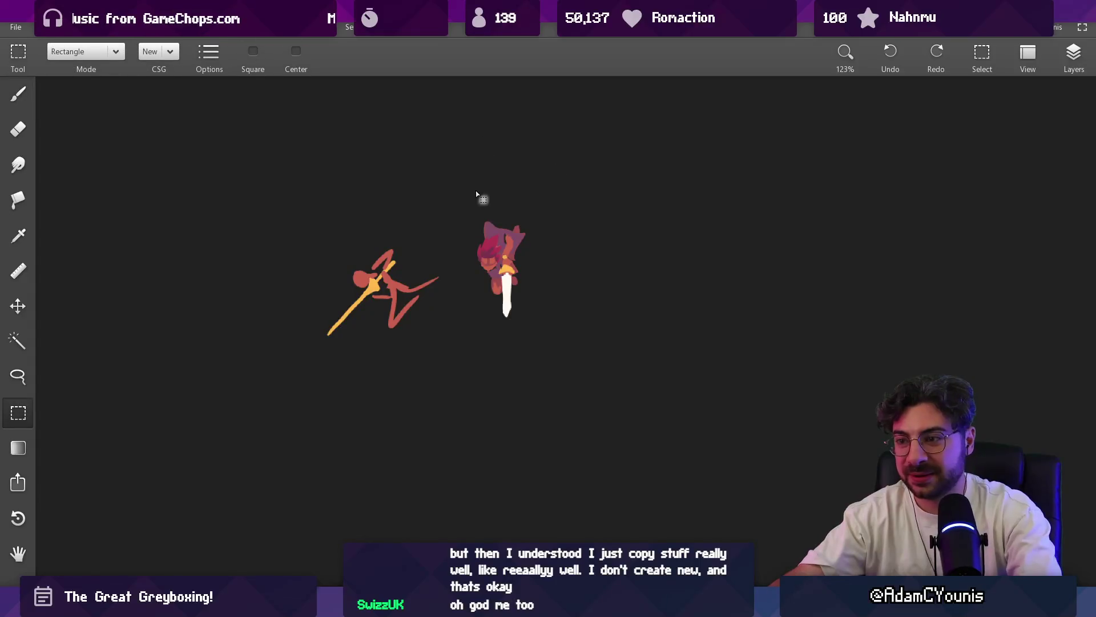
left_click_drag(468, 209, 553, 330)
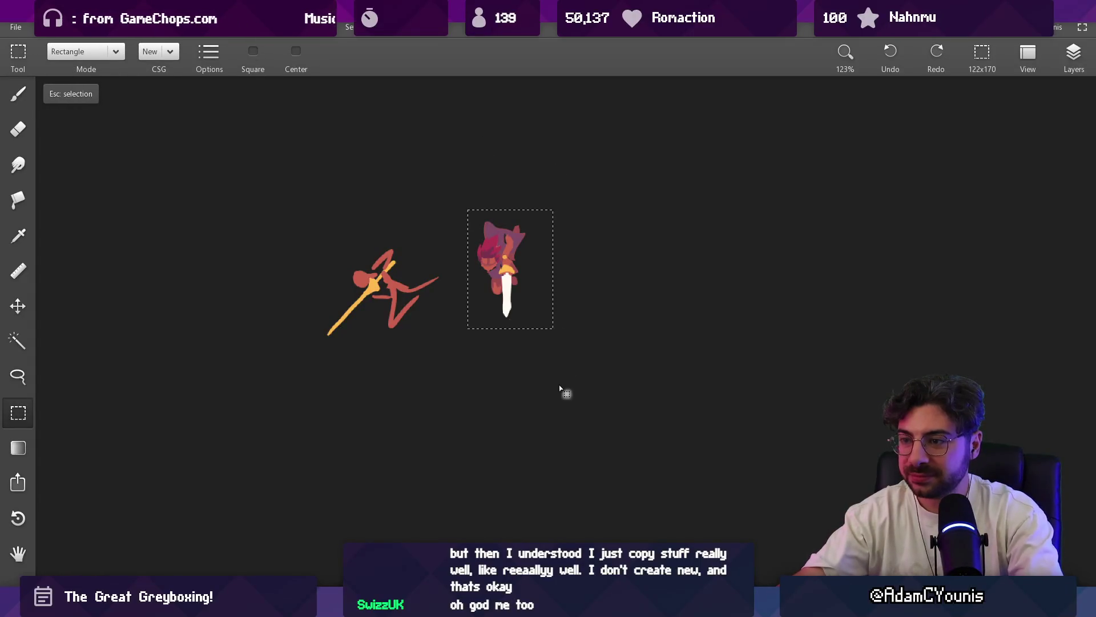
scroll(514, 292, "up", 5)
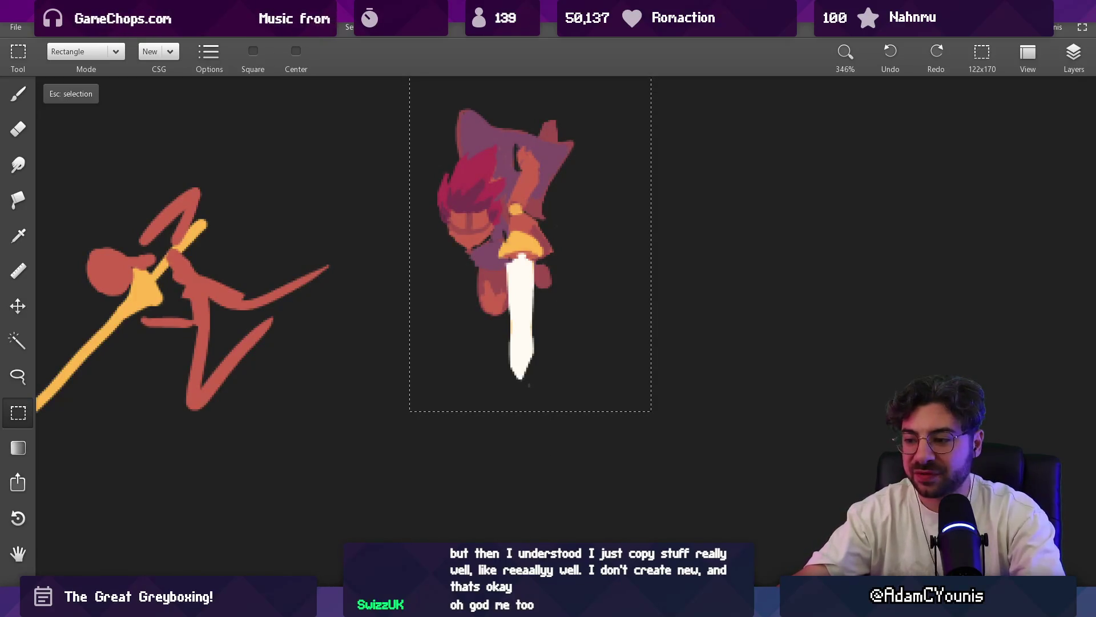
key("alt+Tab")
key("alt+Tab")
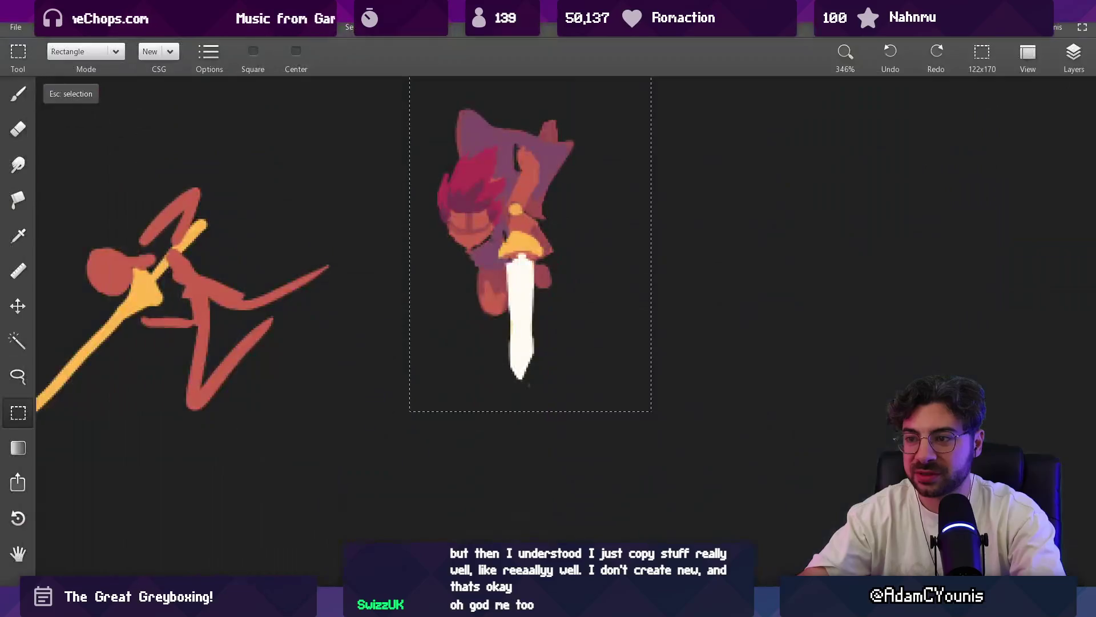
scroll(553, 234, "down", 3)
scroll(539, 196, "up", 3)
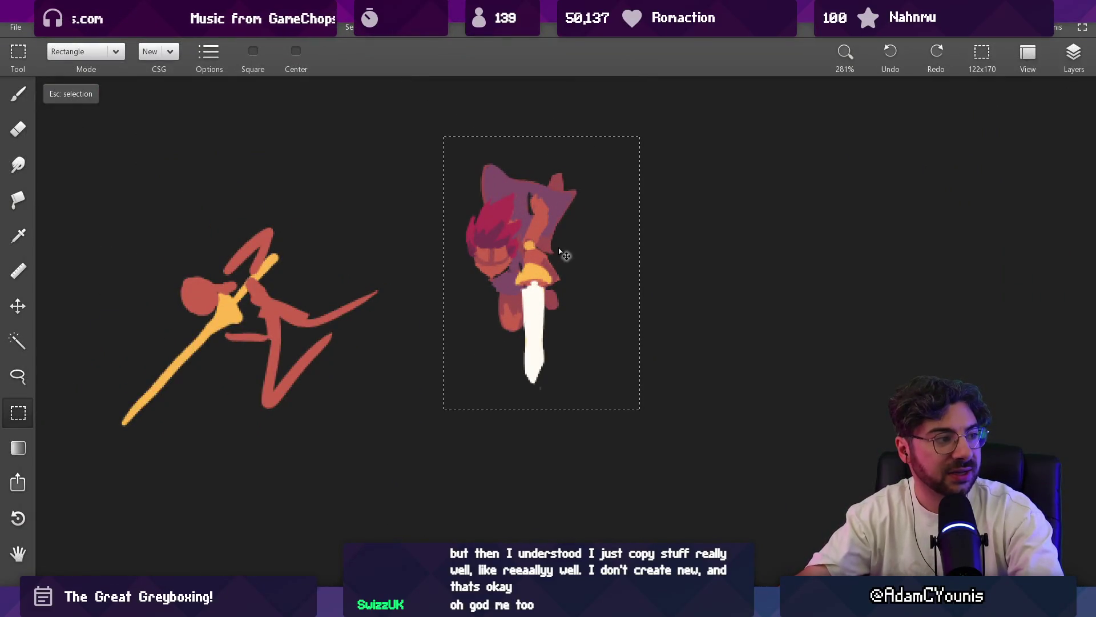
key("Escape")
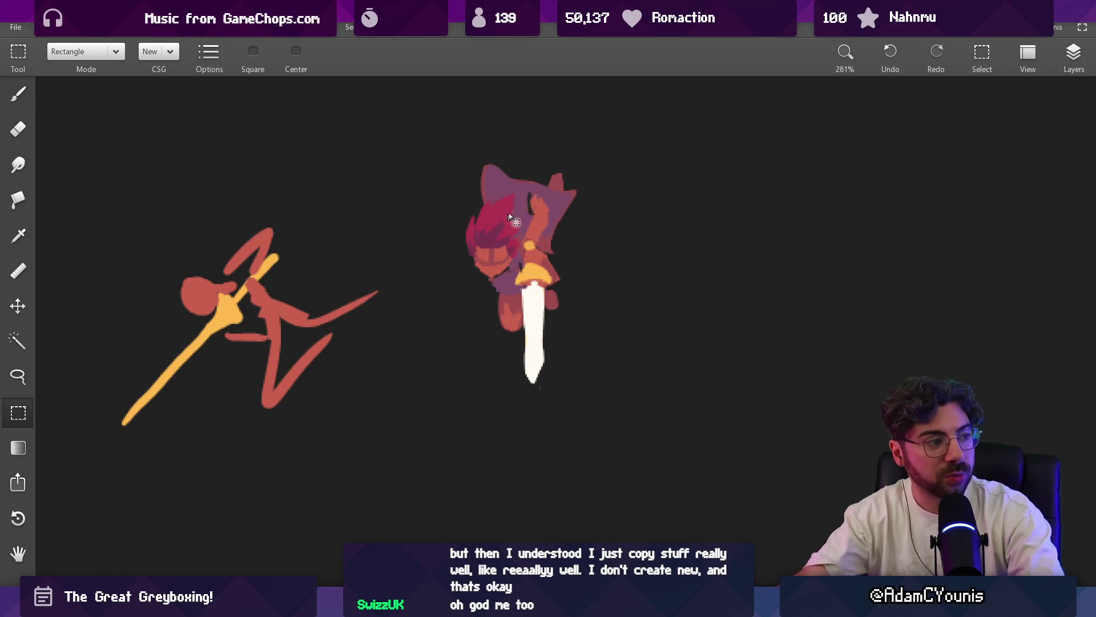
scroll(523, 347, "up", 1)
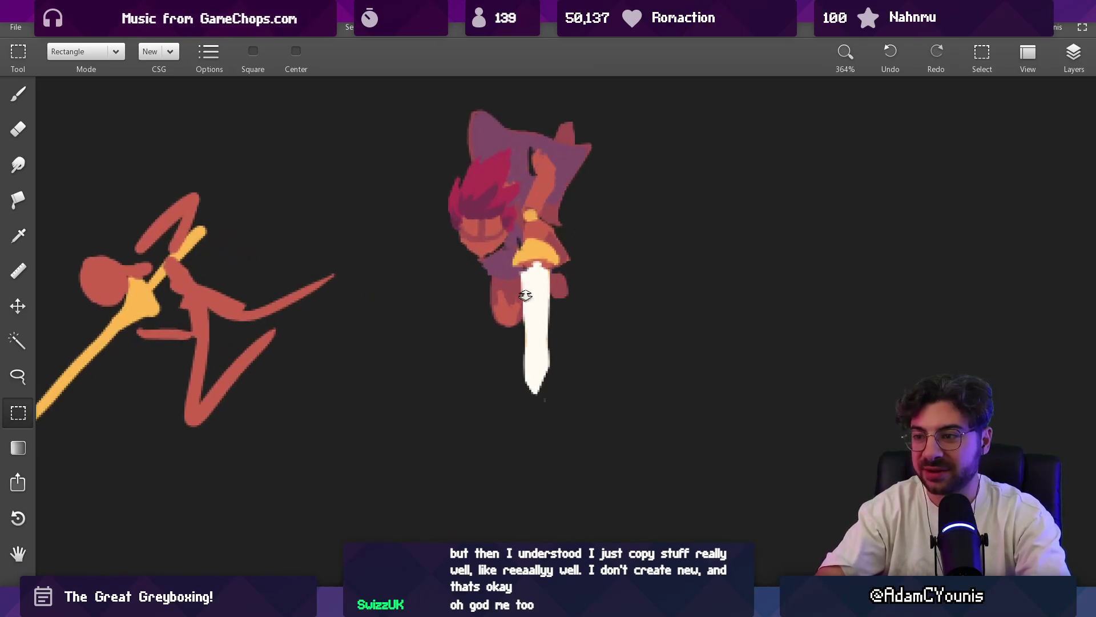
- Lasso the small hand blob by the hilt and remove it with a smaller eraser
key("l")
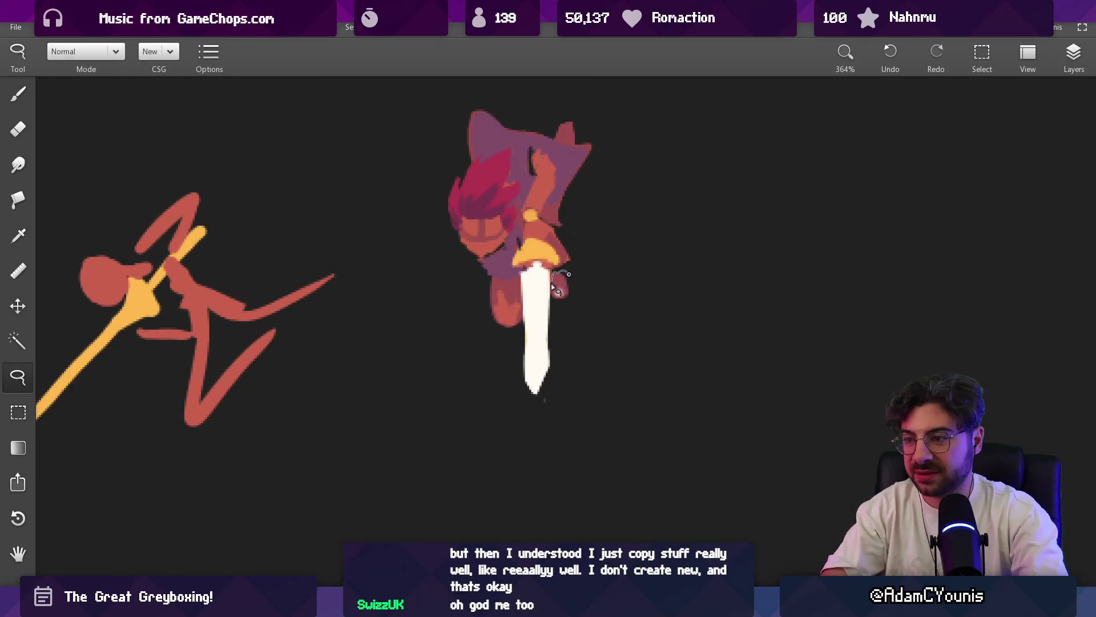
left_click_drag(557, 287, 568, 284)
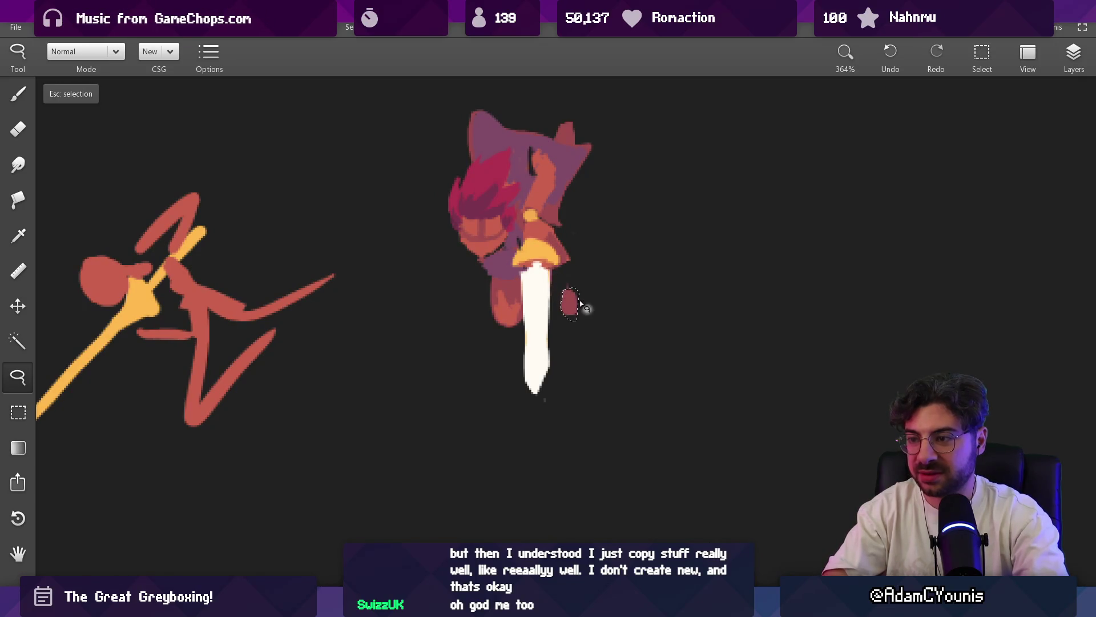
key("Escape")
key("e")
key("bracketleft")
key("bracketleft")
key("bracketleft")
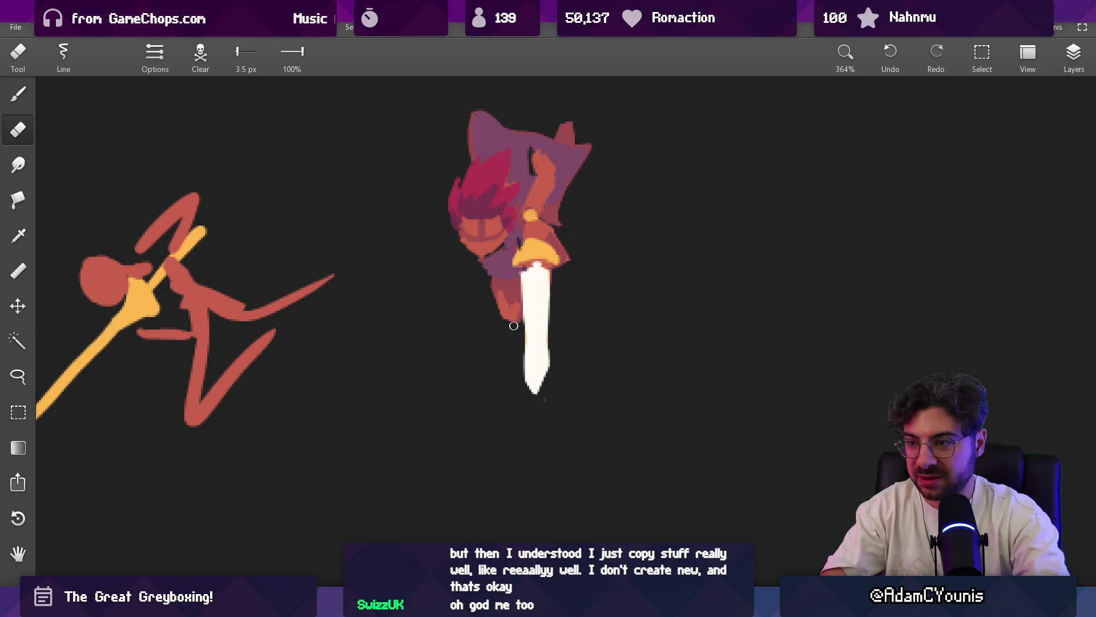
key("b")
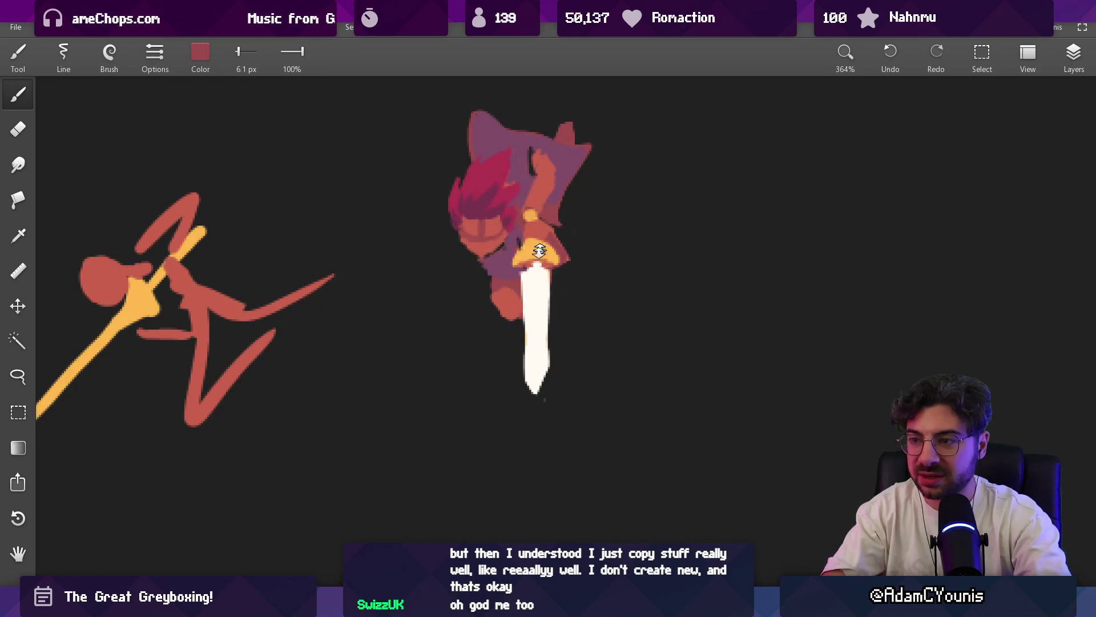
scroll(512, 297, "down", 3)
scroll(522, 257, "down", 3)
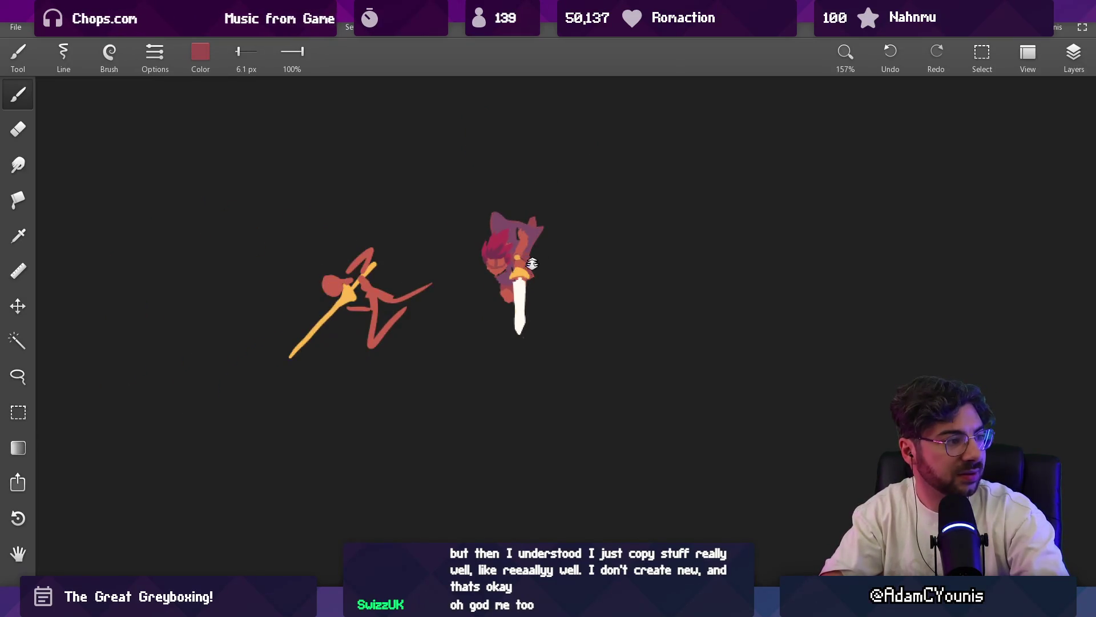
scroll(531, 263, "up", 2)
scroll(527, 274, "up", 3)
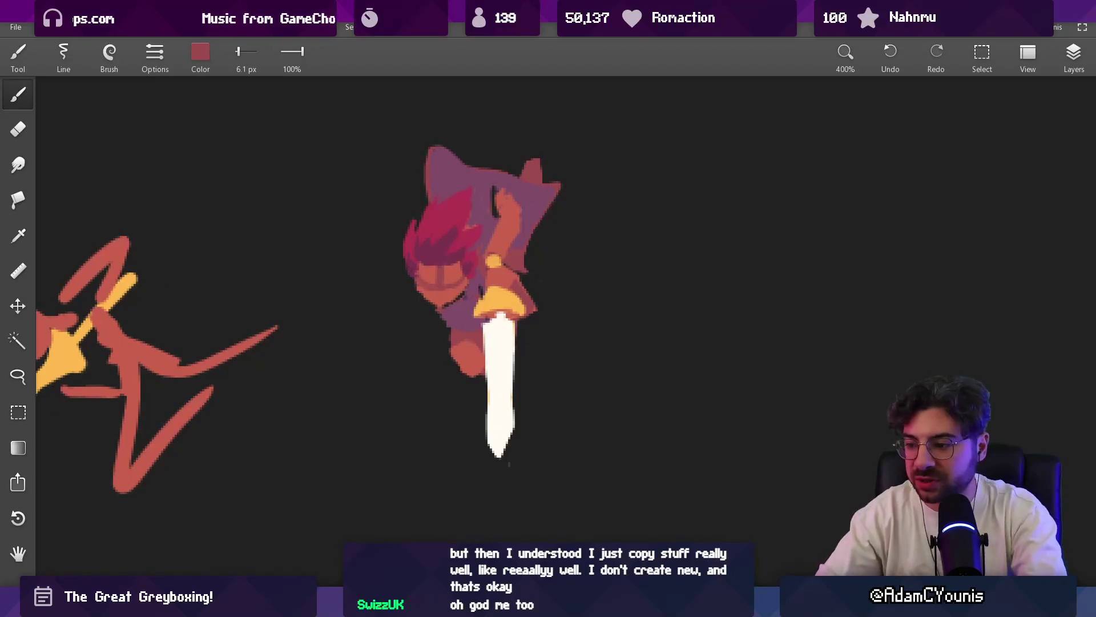
key("alt+Tab")
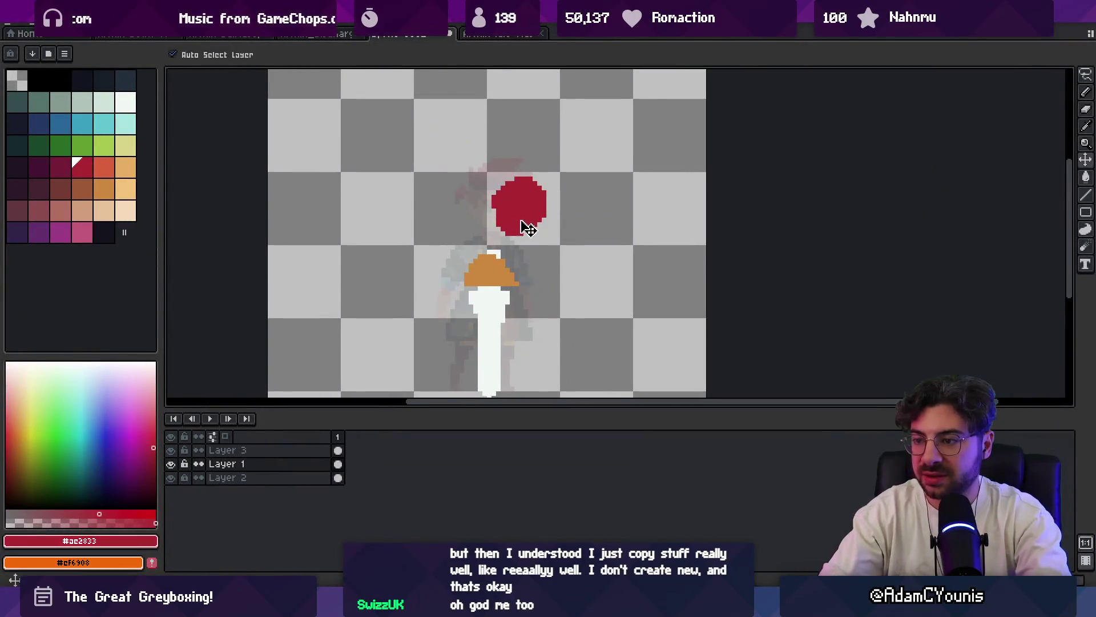
- Move the red head circle down-left and erase its upper-right part
key("alt+Tab")
key("alt+Tab")
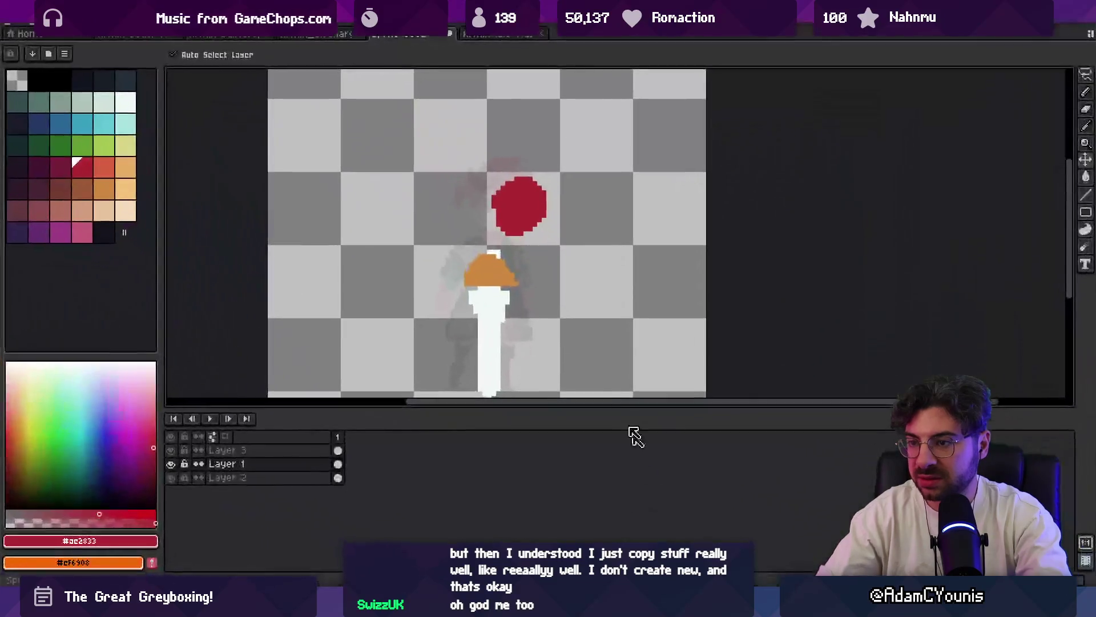
mouse_move(521, 208)
left_mouse_down()
mouse_move(462, 223)
mouse_move(458, 236)
left_mouse_up()
key("b")
key("e")
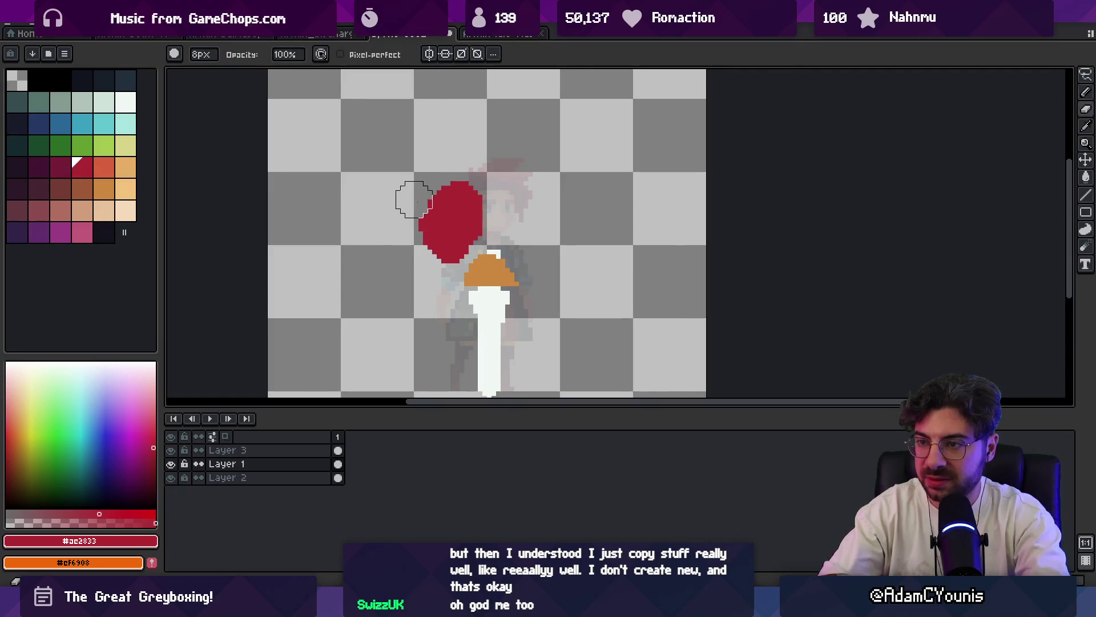
left_click_drag(416, 196, 502, 192)
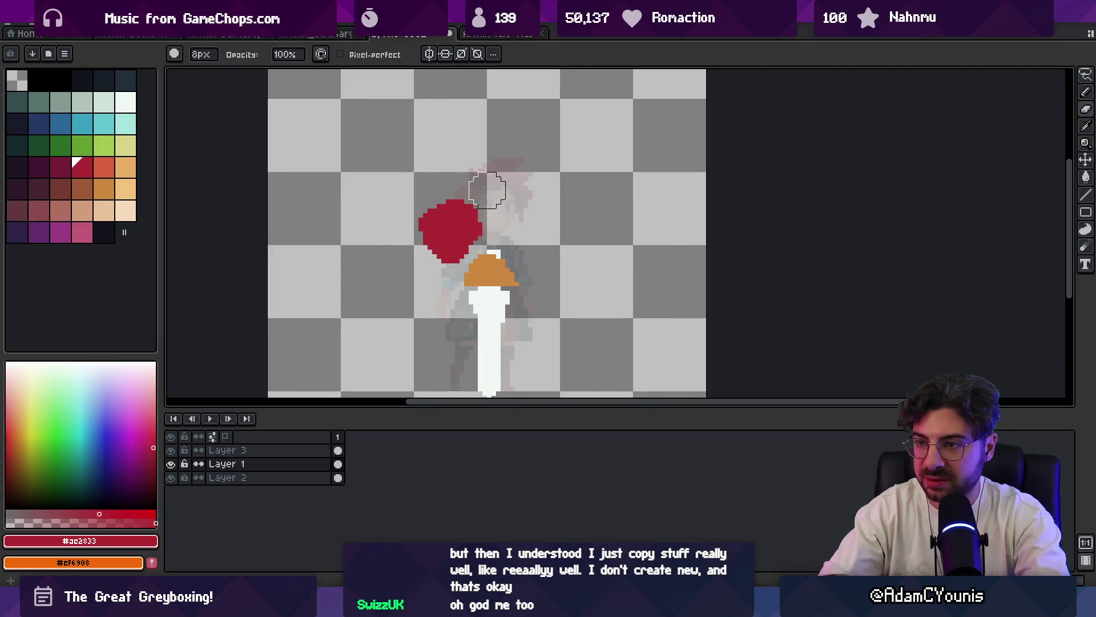
- Fill the reshaped head blob with the skin-tone colour
left_click(82, 210)
key("b")
left_click_drag(432, 231, 444, 237)
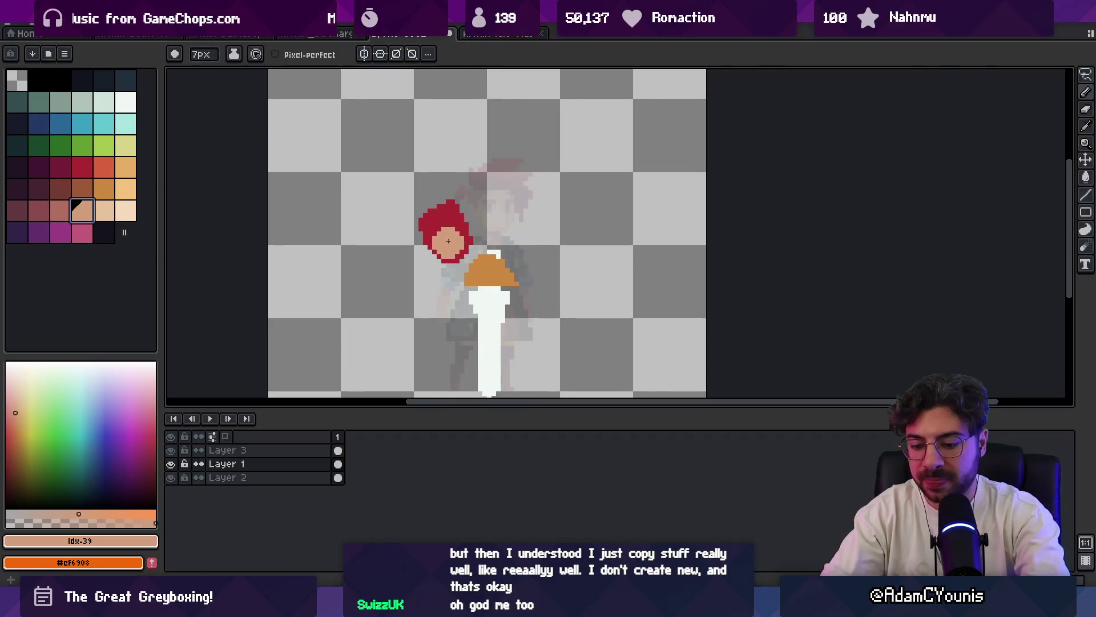
key("l")
key("g")
left_click(453, 240)
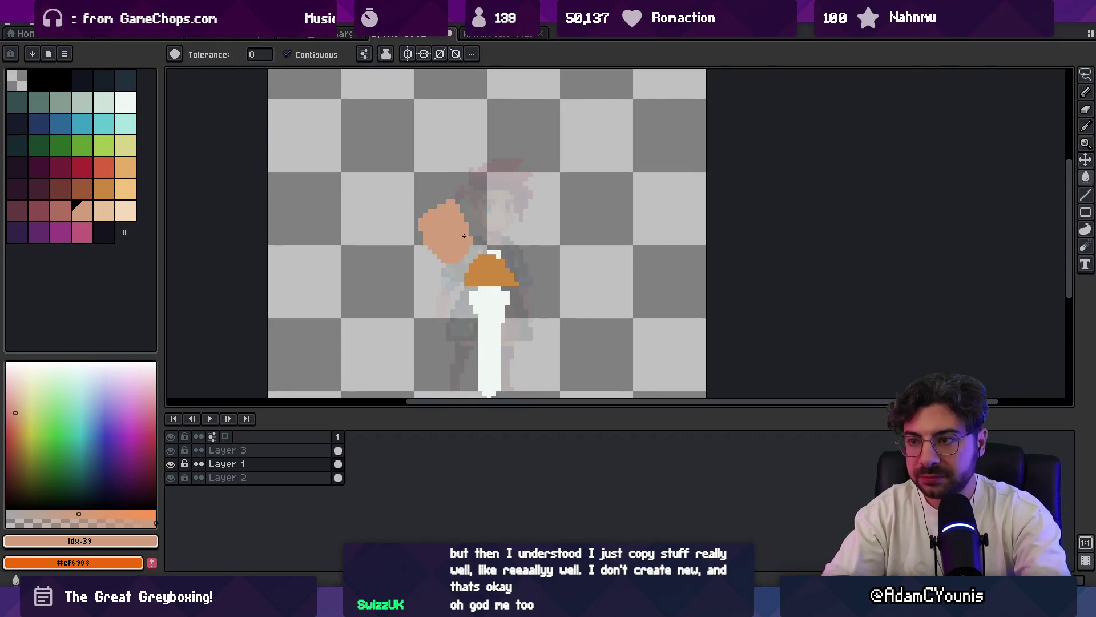
- Paint spiky red hair over the top of the head and trim it with the eraser
left_click(83, 168)
key("b")
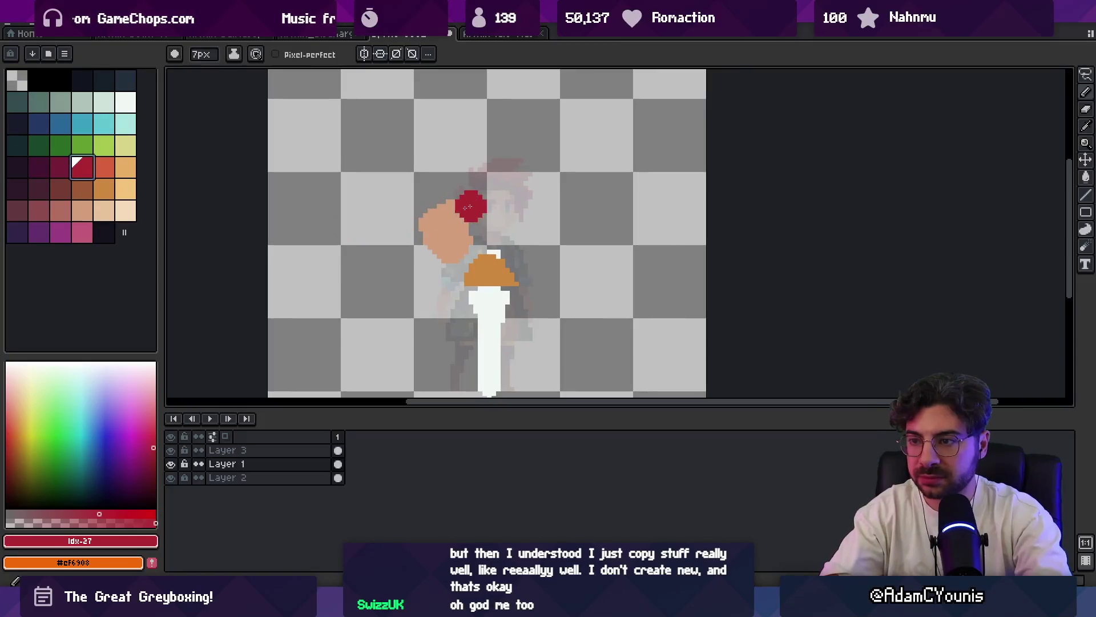
mouse_move(420, 227)
left_mouse_down()
mouse_move(454, 185)
mouse_move(472, 209)
mouse_move(473, 199)
mouse_move(504, 205)
mouse_move(483, 240)
left_mouse_up()
key("e")
key("b")
key("e")
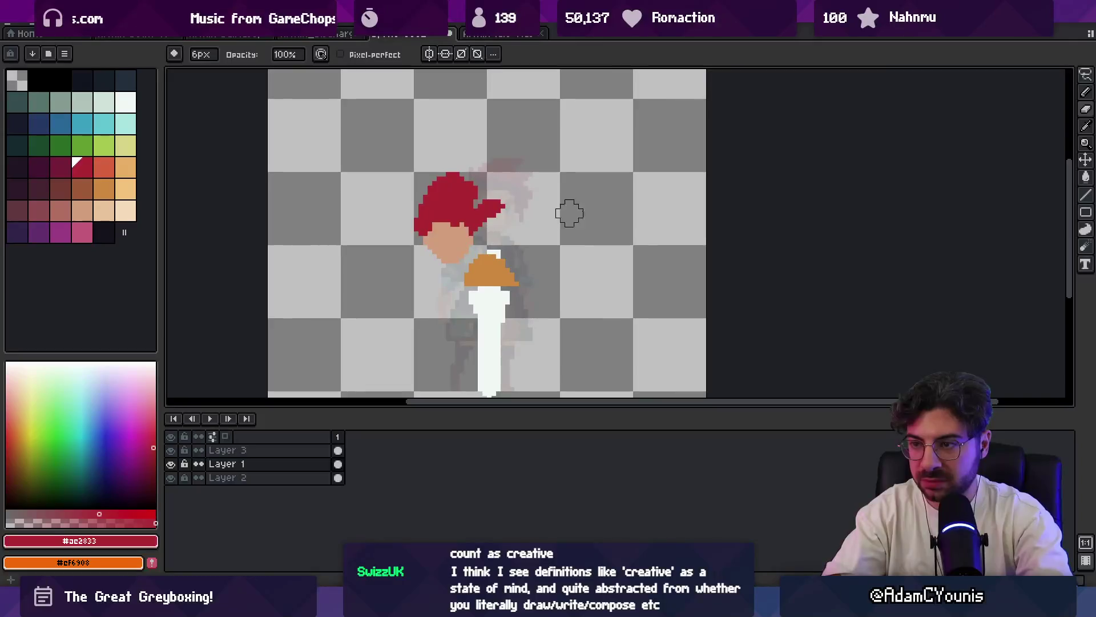
key("b")
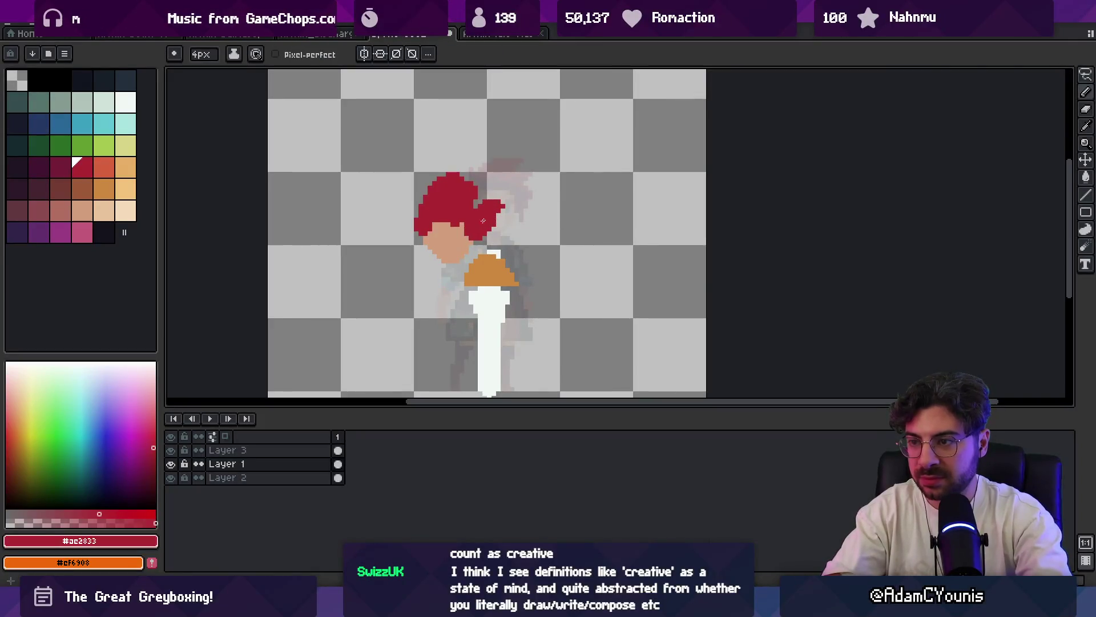
scroll(482, 222, "up", 2)
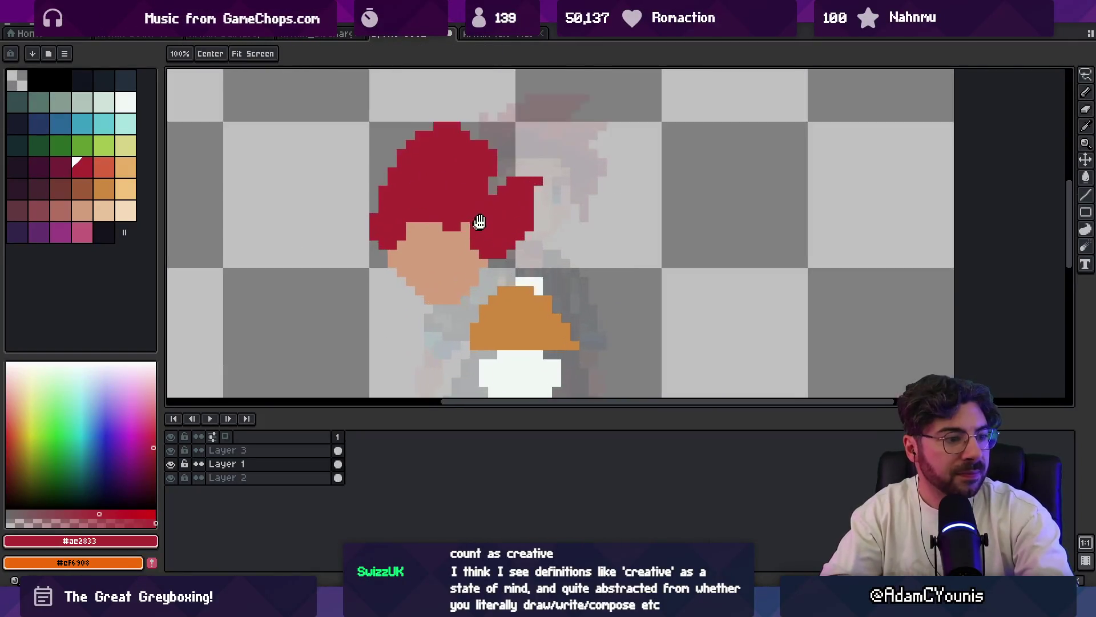
- Erase stray hair pixels and excess skin pixels around the head
left_click_drag(480, 222, 468, 198)
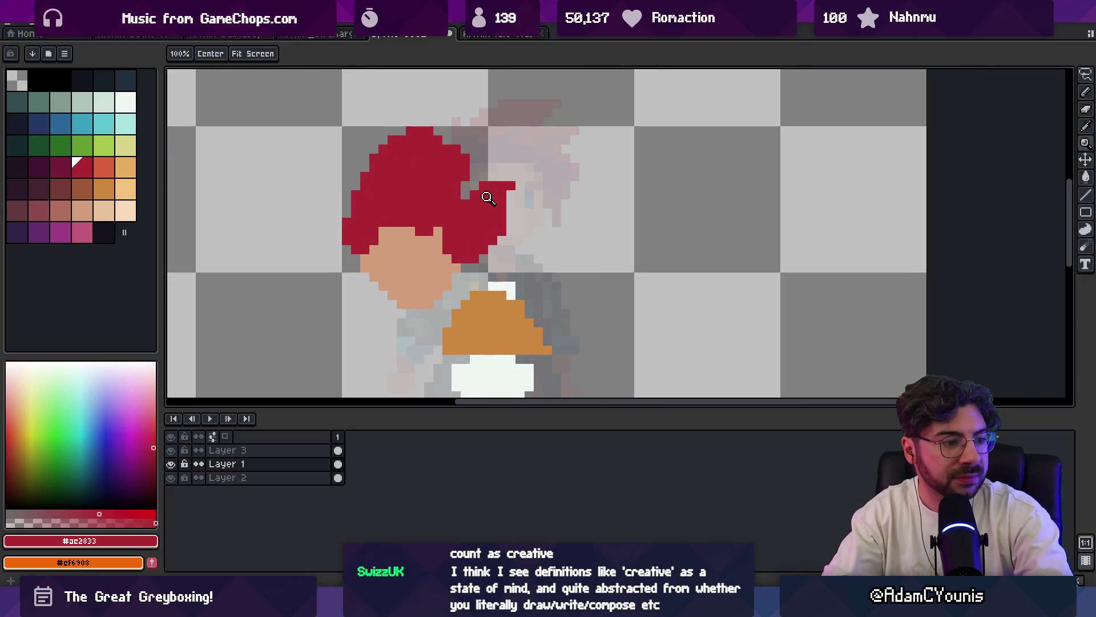
key("e")
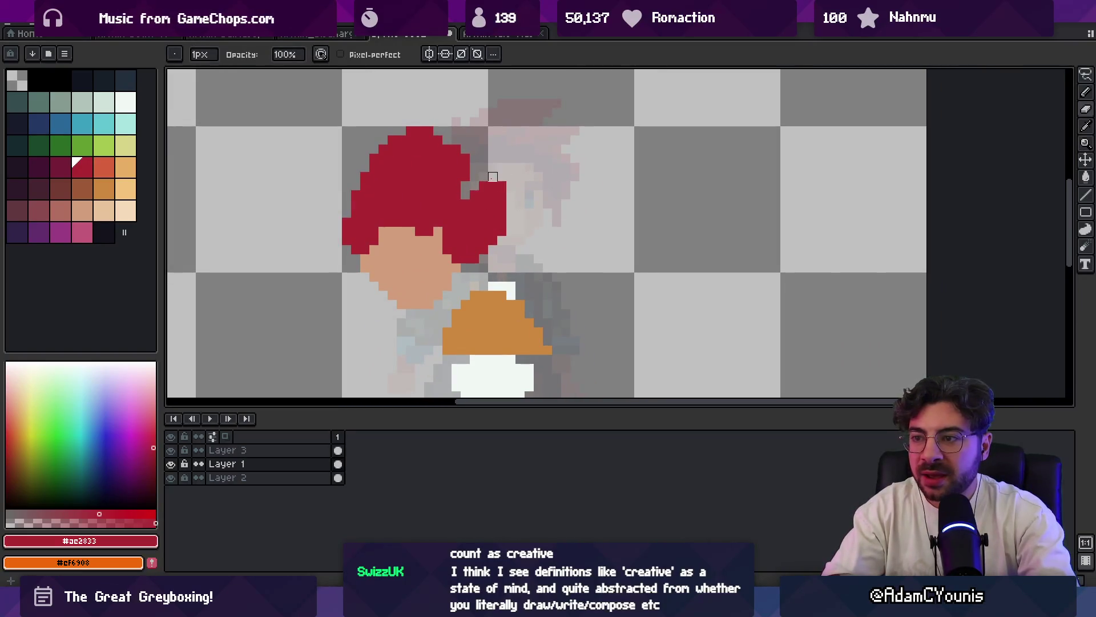
left_click_drag(493, 178, 475, 202)
key("i")
left_click(428, 248)
key("v")
key("e")
mouse_move(488, 240)
left_mouse_down()
mouse_move(439, 251)
mouse_move(378, 233)
left_mouse_up()
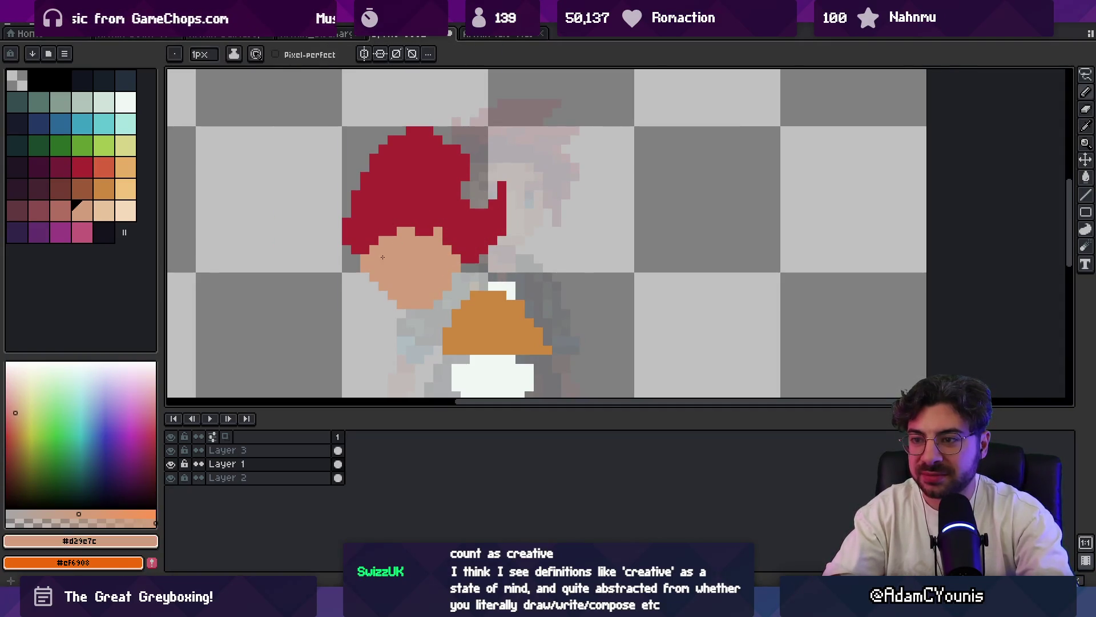
scroll(424, 281, "down", 4)
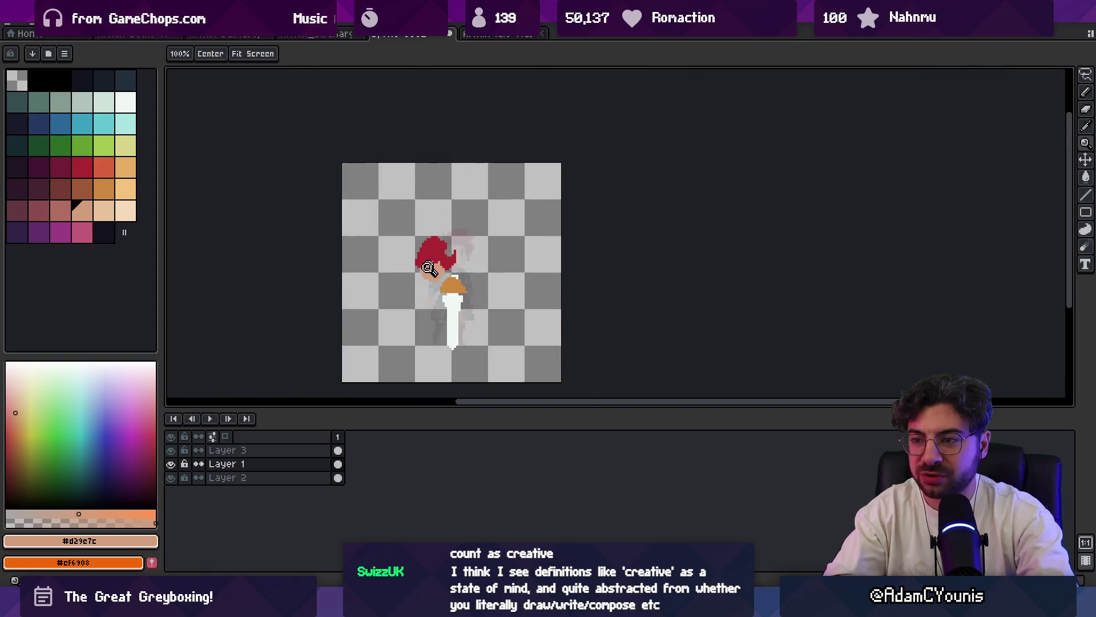
scroll(421, 290, "up", 4)
- Sample the red hair and choose the dark red swatch for shading
key("b")
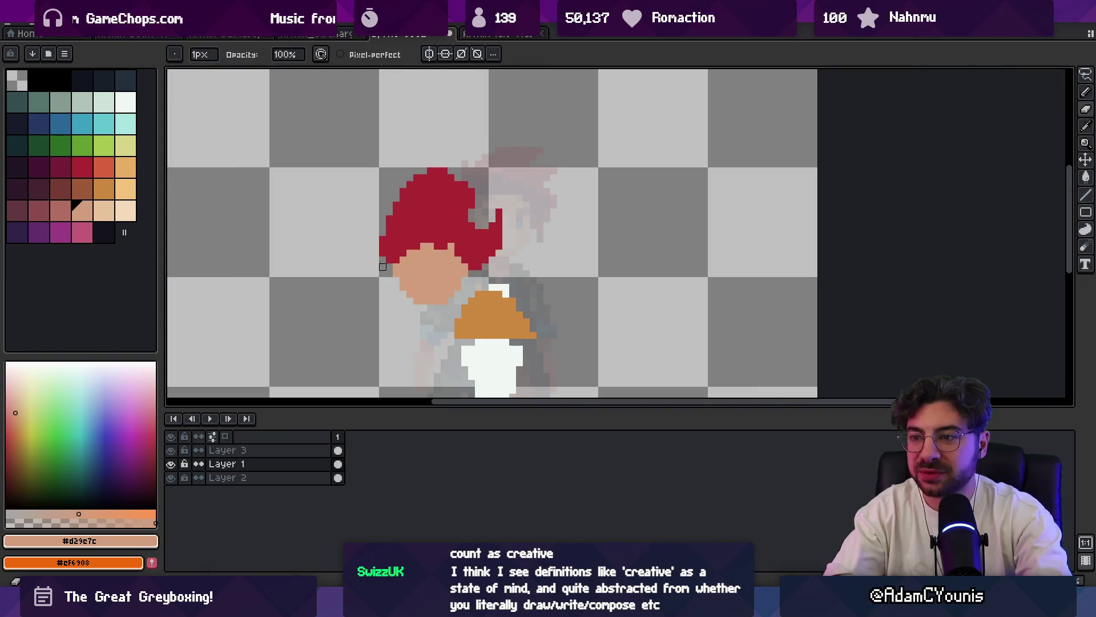
key("e")
key("alt")
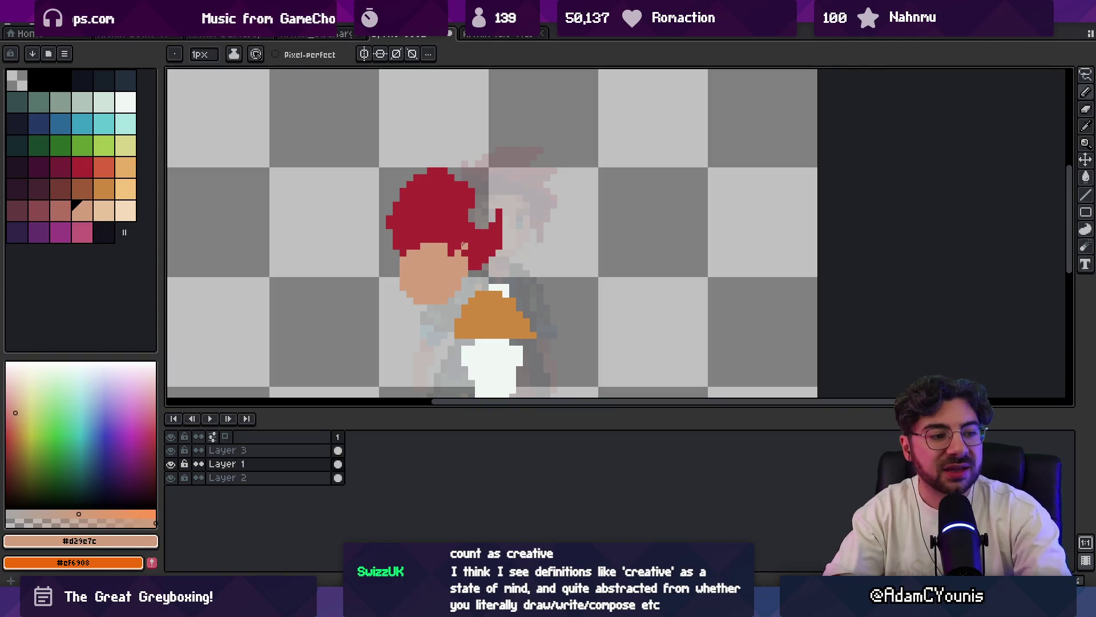
left_click(441, 208, "alt")
key("b")
key("alt")
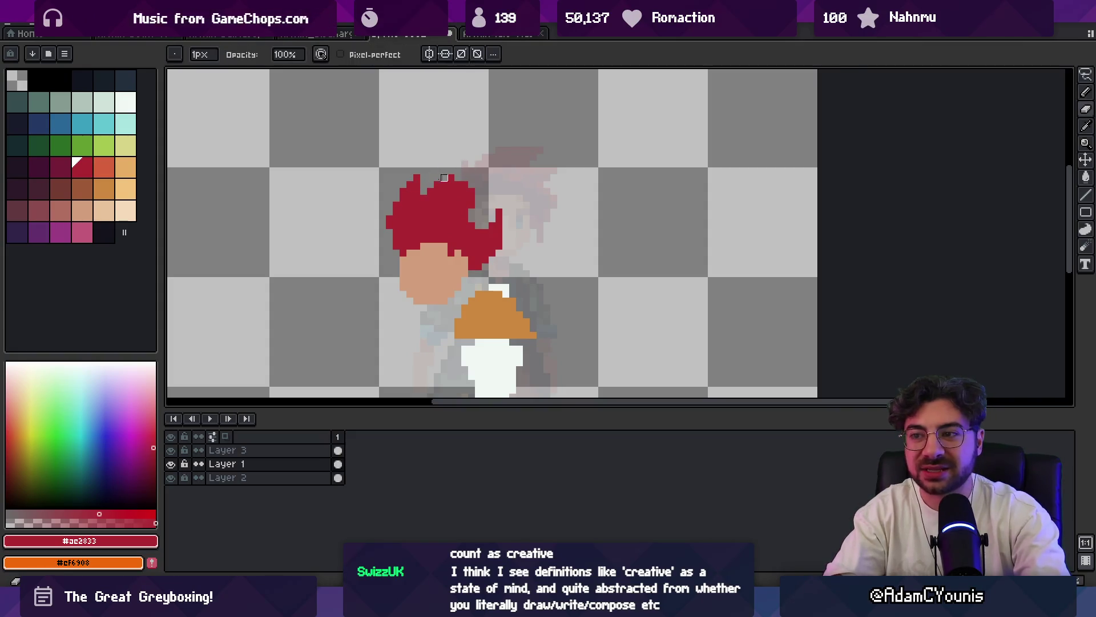
key("alt")
key("alt")
scroll(474, 214, "down", 4)
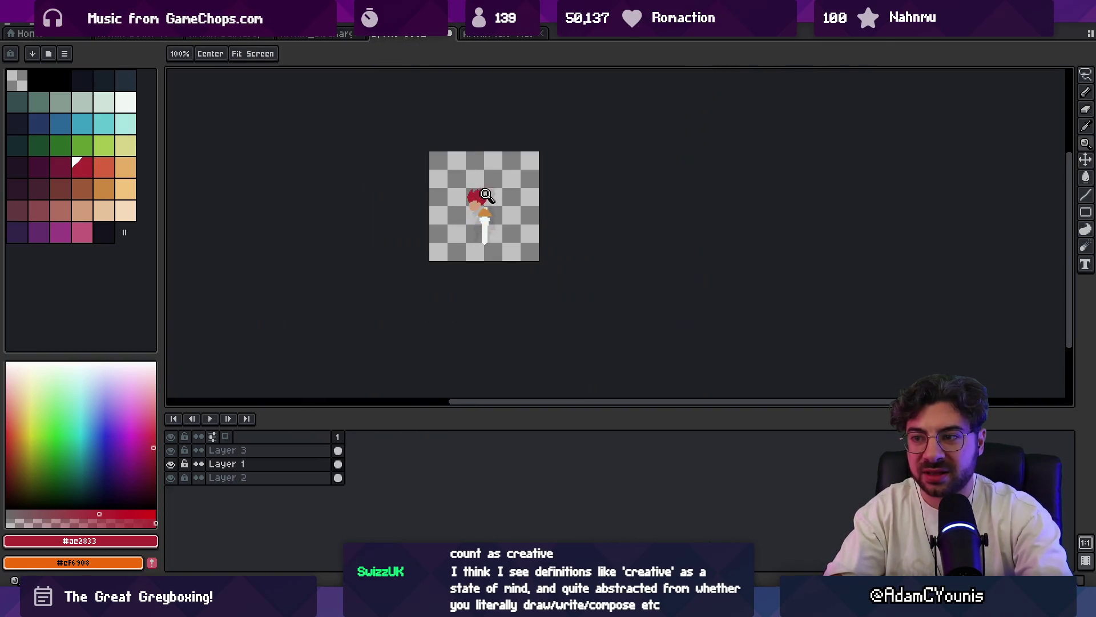
scroll(480, 202, "up", 3)
scroll(478, 221, "up", 2)
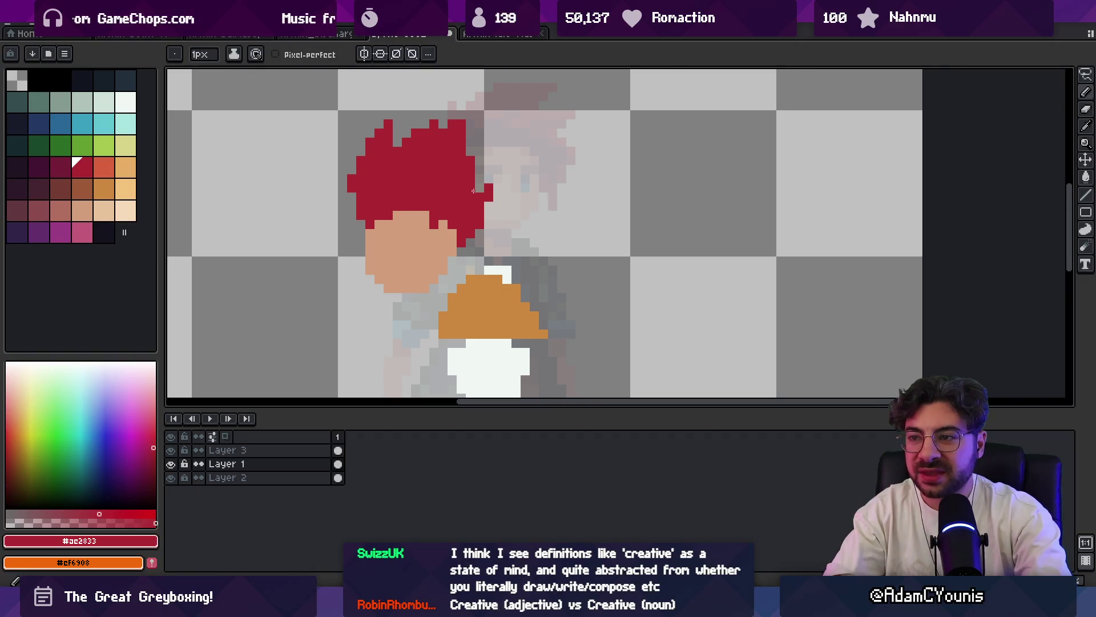
scroll(442, 222, "down", 2)
scroll(443, 222, "up", 2)
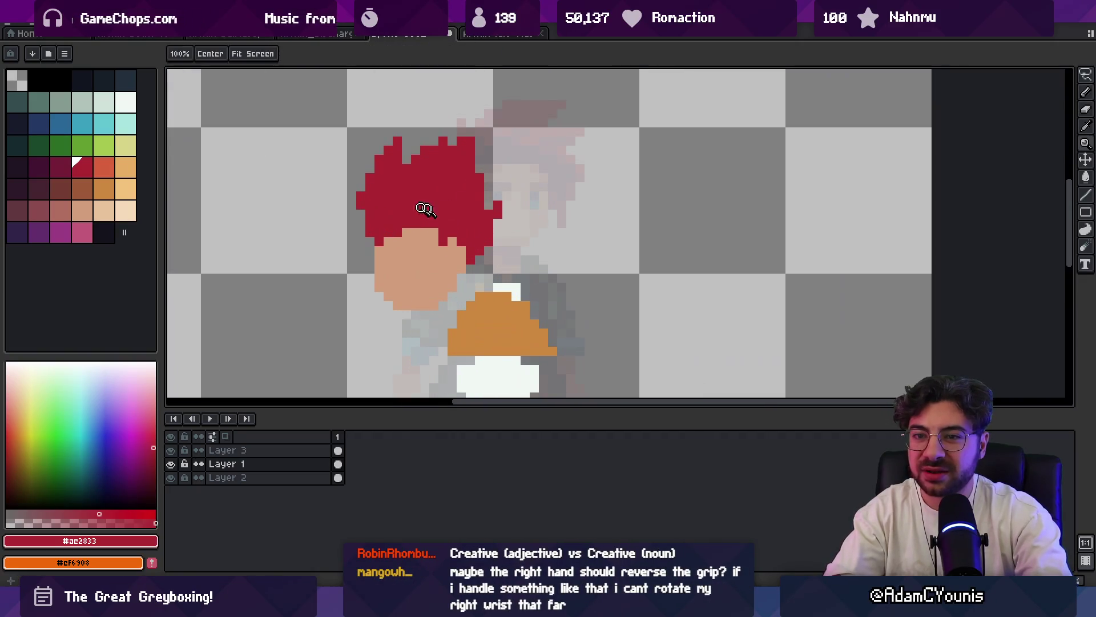
left_click(62, 166)
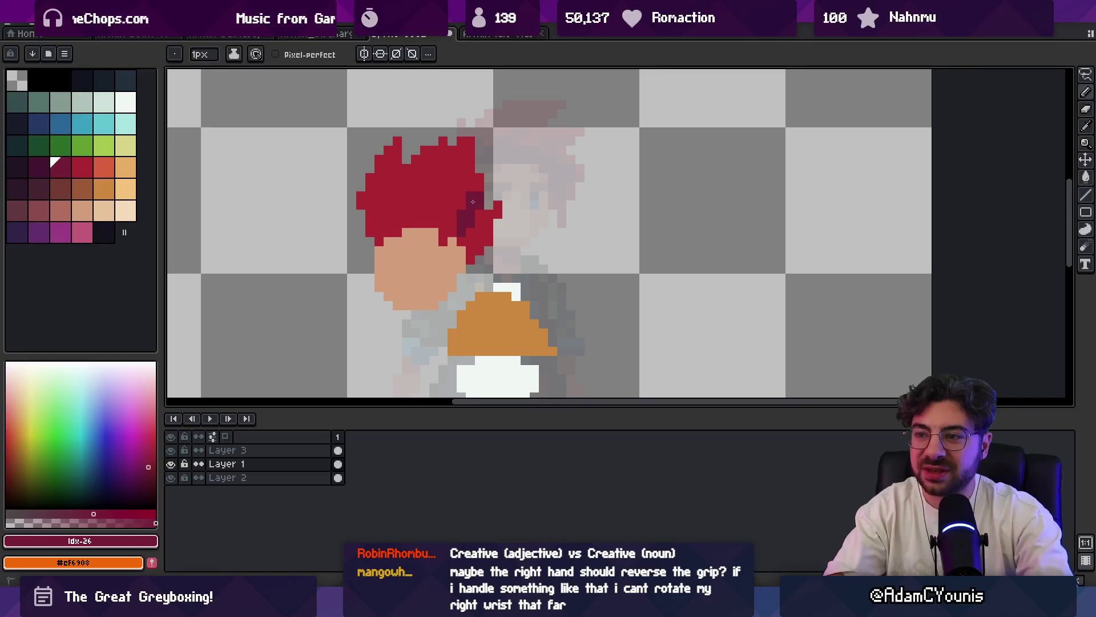
scroll(469, 214, "down", 3)
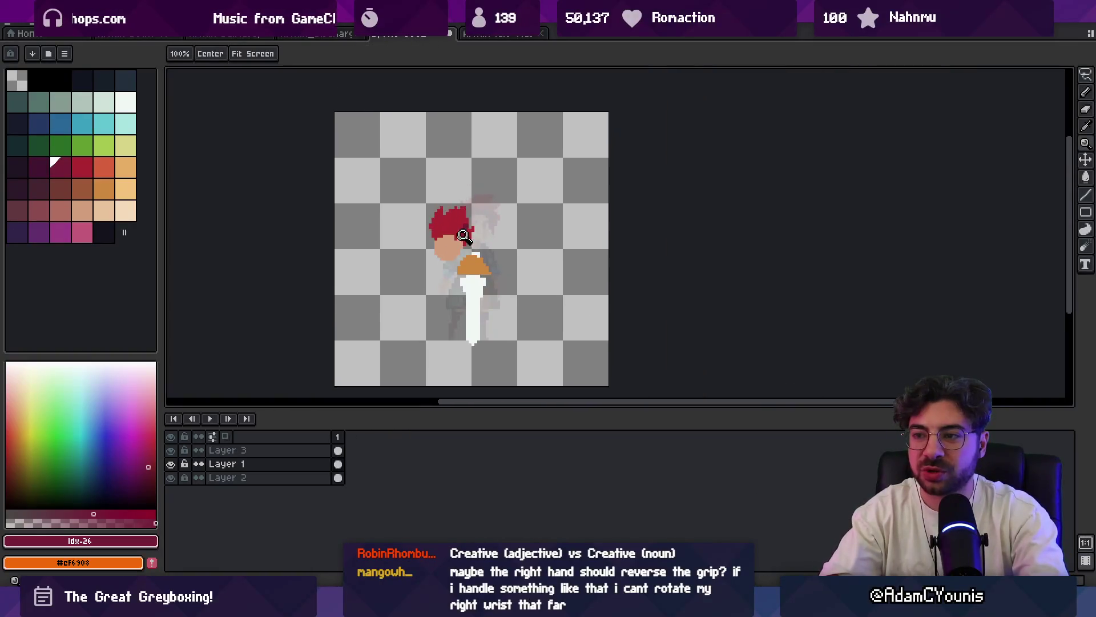
scroll(462, 234, "up", 3)
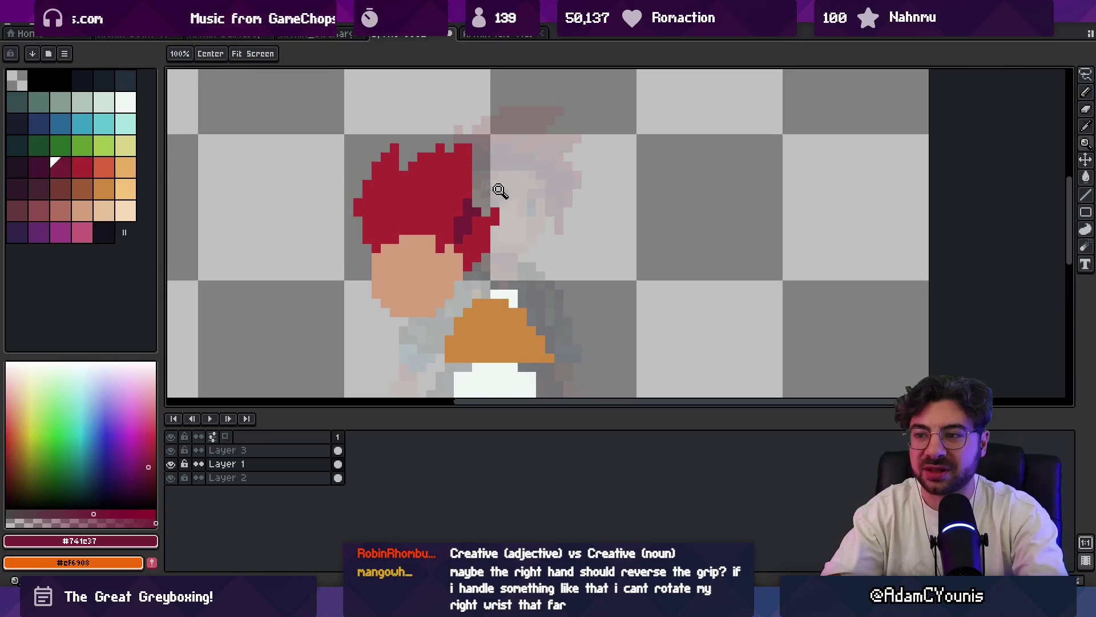
scroll(500, 190, "down", 1)
scroll(469, 213, "up", 1)
- Paint dark maroon shading pixels along the right edge of the red hair
key("b")
left_click(480, 215, "alt")
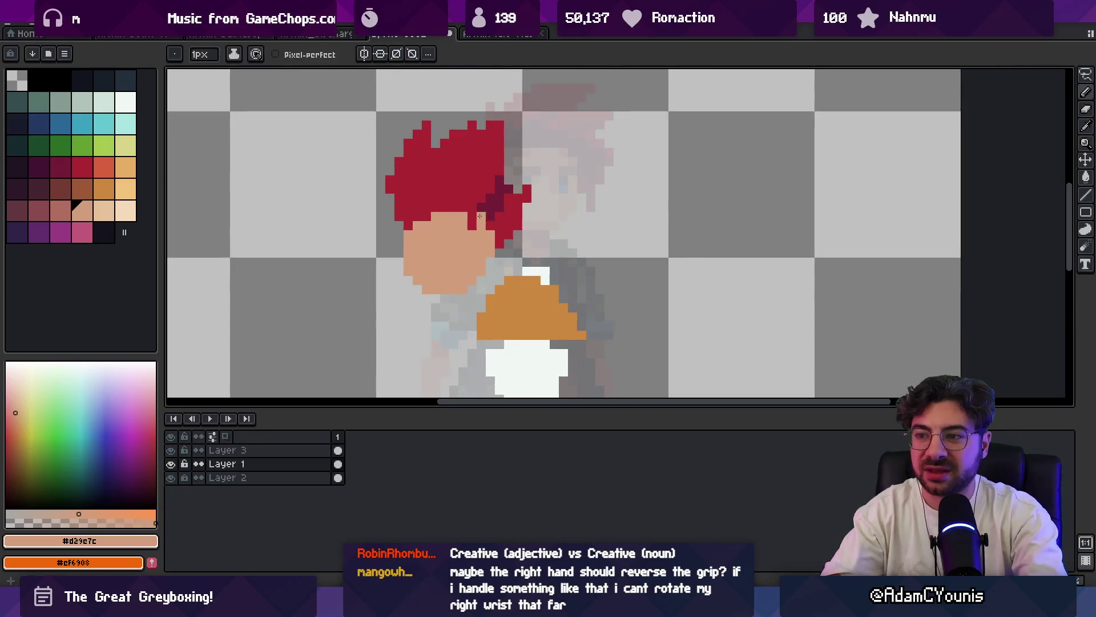
left_click(500, 201, "alt")
left_click_drag(499, 202, 516, 214)
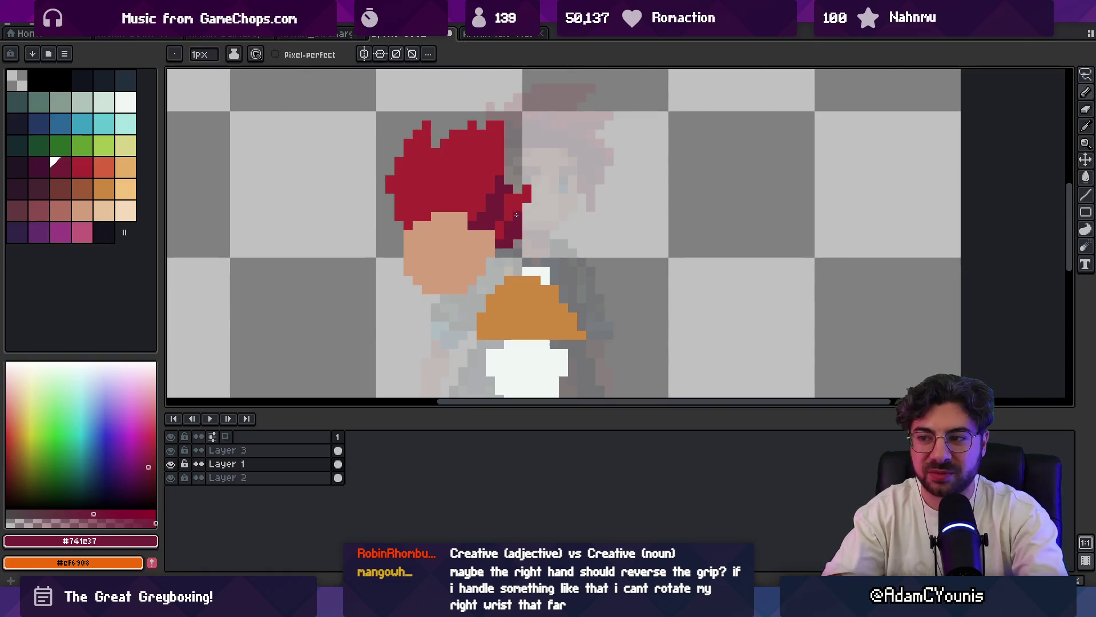
key("z")
scroll(516, 214, "down", 3)
scroll(479, 222, "up", 1)
scroll(467, 231, "up", 1)
scroll(459, 235, "up", 1)
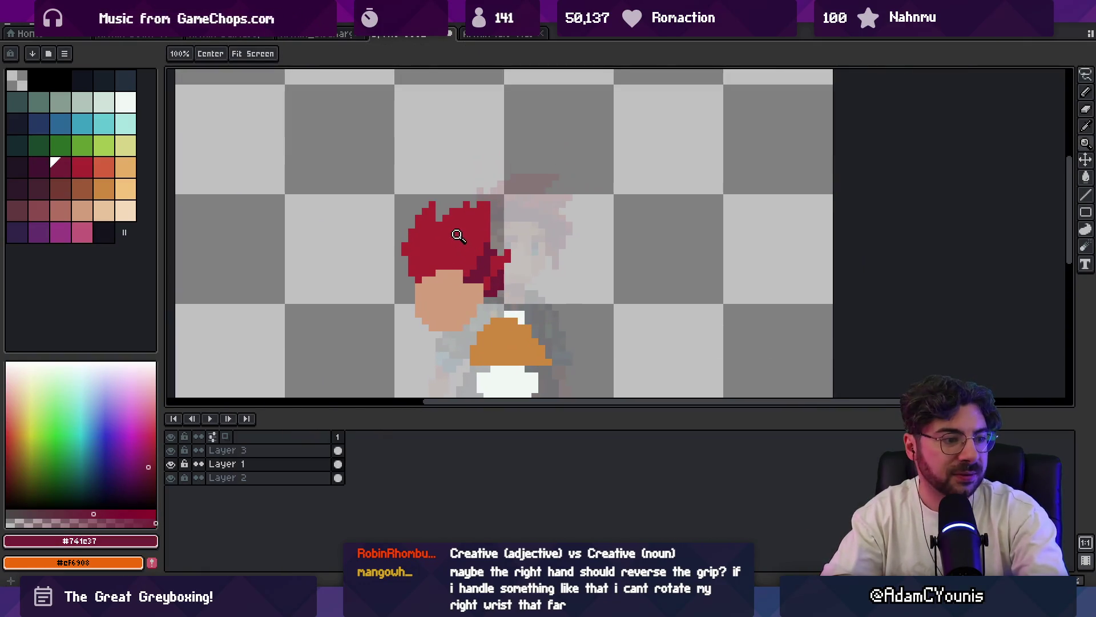
left_click_drag(457, 235, 441, 208)
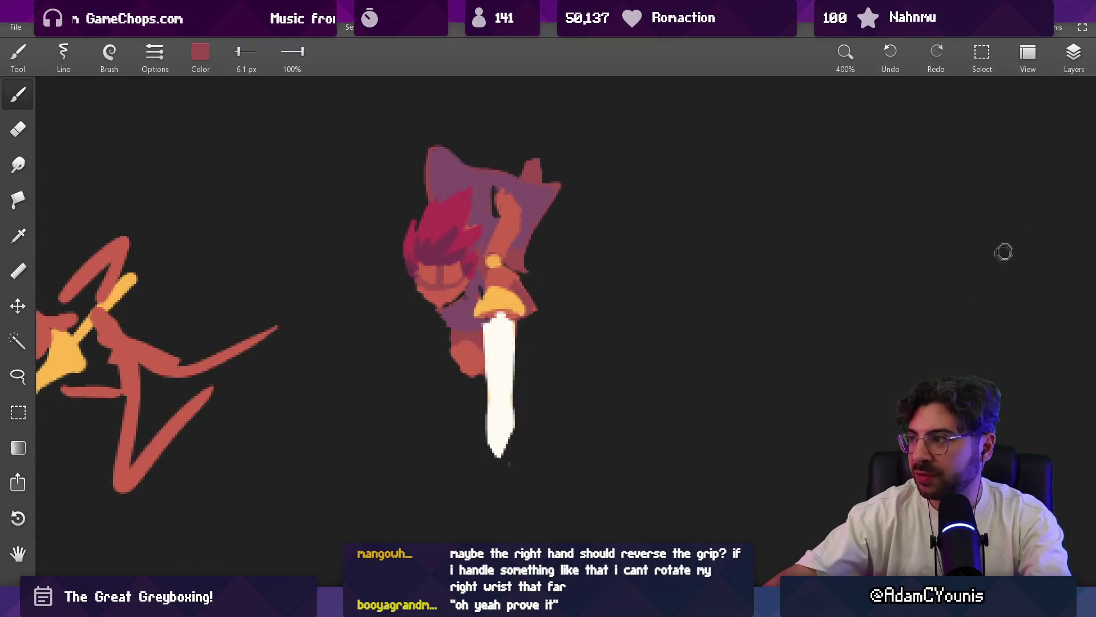
scroll(443, 327, "left", 5)
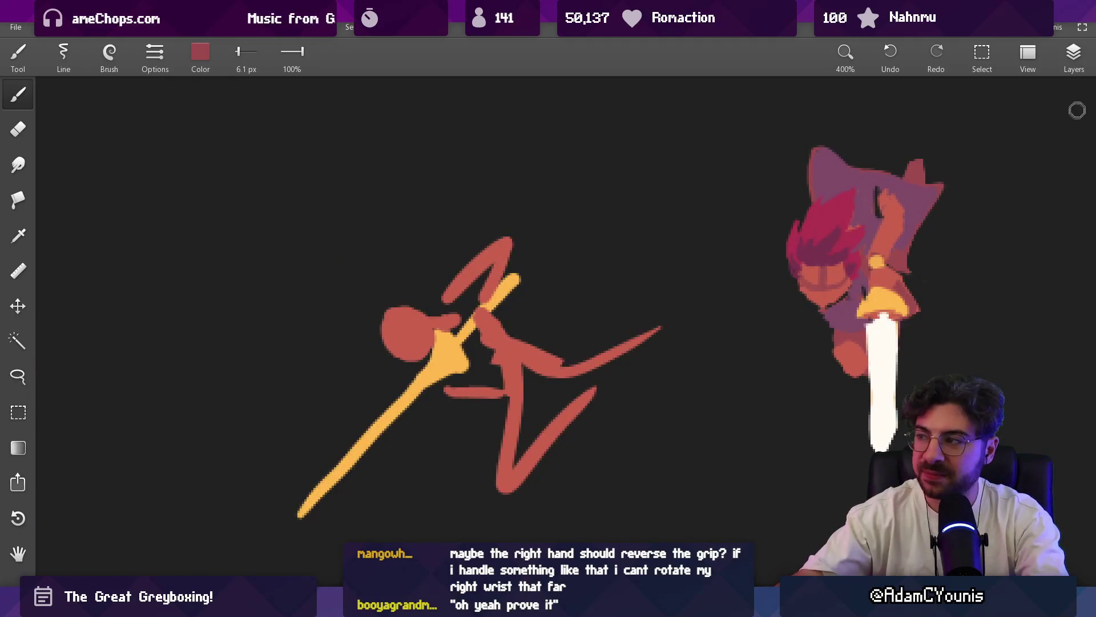
- Show the hidden Fire Emblem Awakening reference layer and slide the red sketch beside it
left_click(1075, 60)
left_click(944, 206)
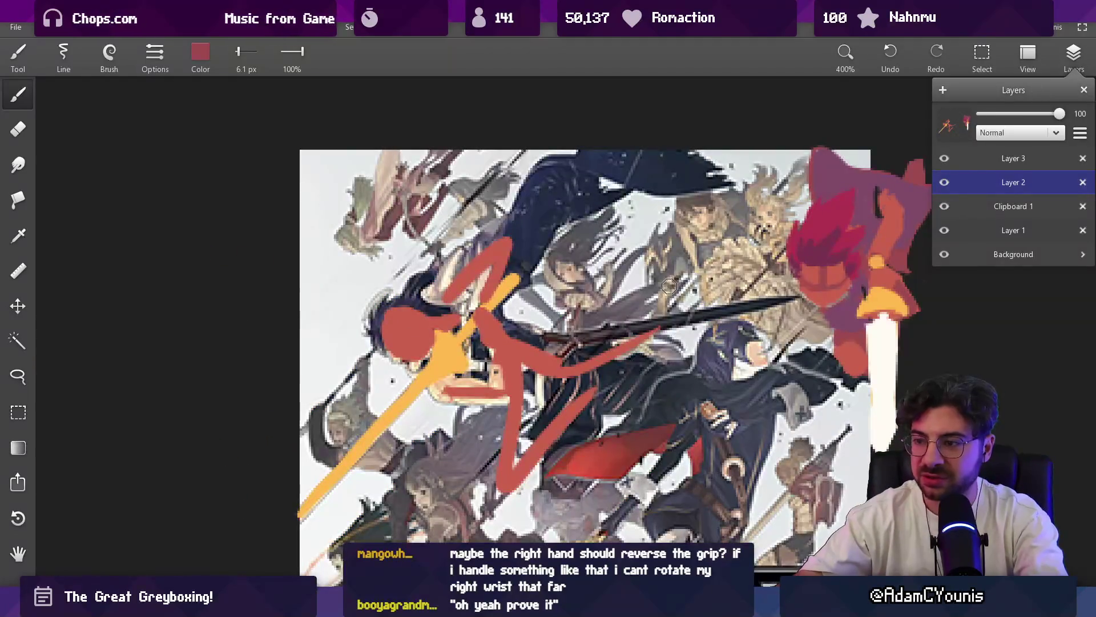
key("v")
scroll(651, 287, "down", 3)
mouse_move(650, 287)
left_mouse_down()
mouse_move(467, 287)
mouse_move(869, 300)
left_mouse_up()
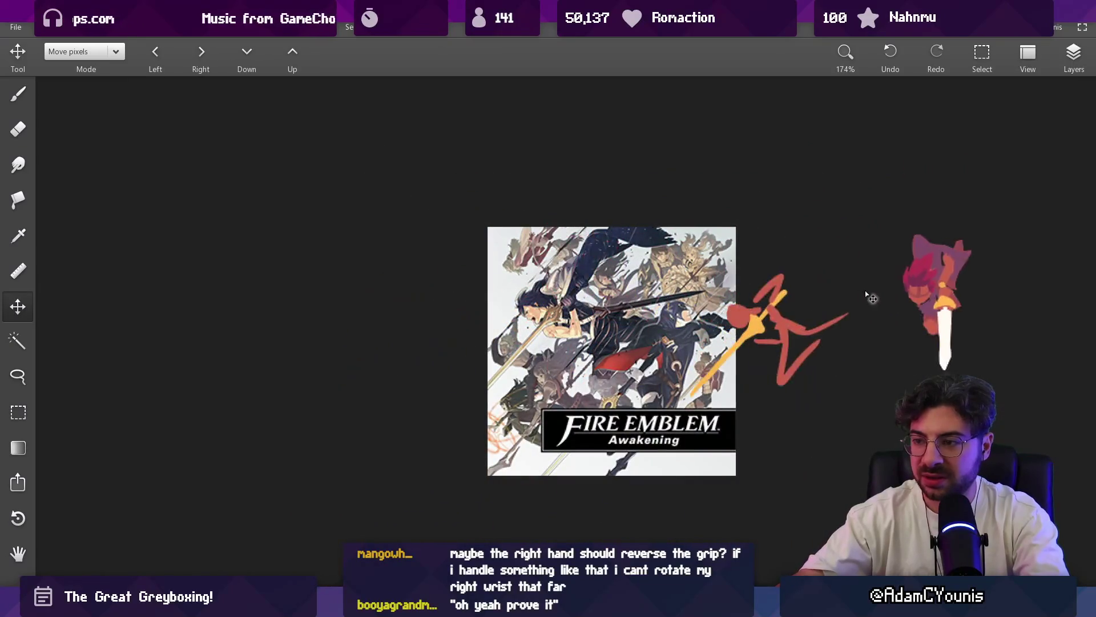
scroll(585, 290, "up", 3)
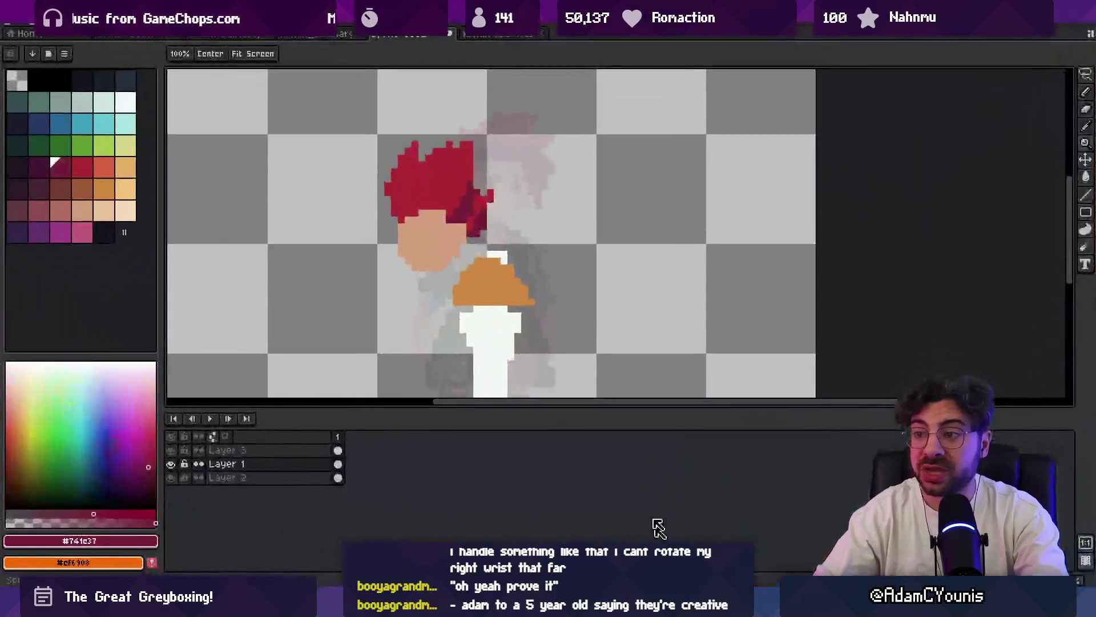
- Move the red-haired head down-left and paint a skin-tone arm rising from the hilt
left_click_drag(444, 249, 419, 274)
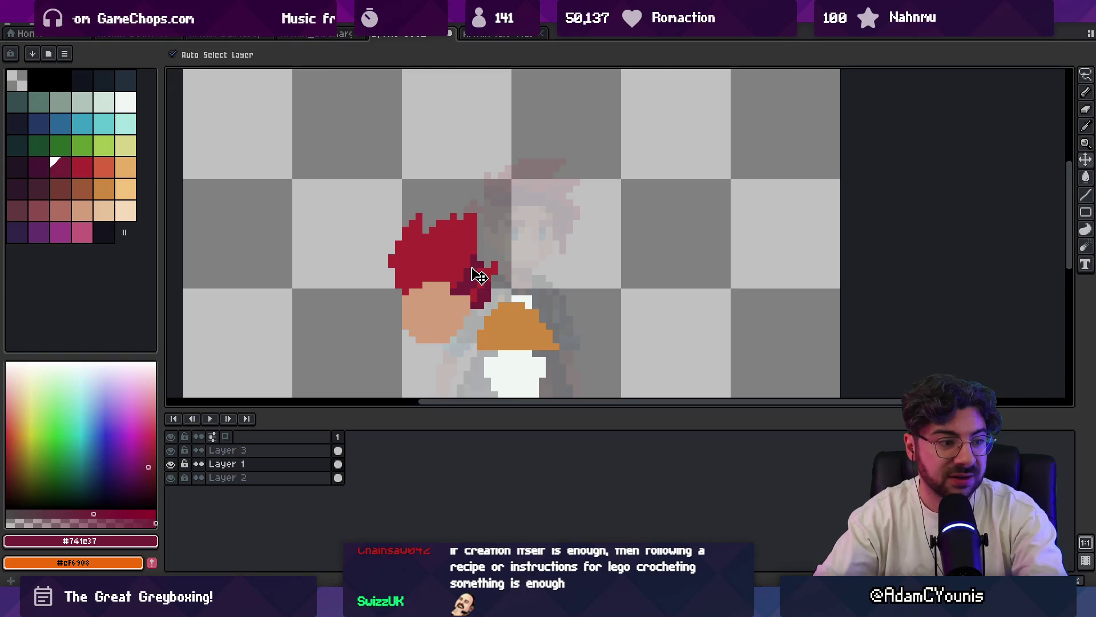
key("p")
left_click(452, 310, "alt")
mouse_move(487, 221)
left_mouse_down()
mouse_move(498, 226)
mouse_move(483, 171)
left_mouse_up()
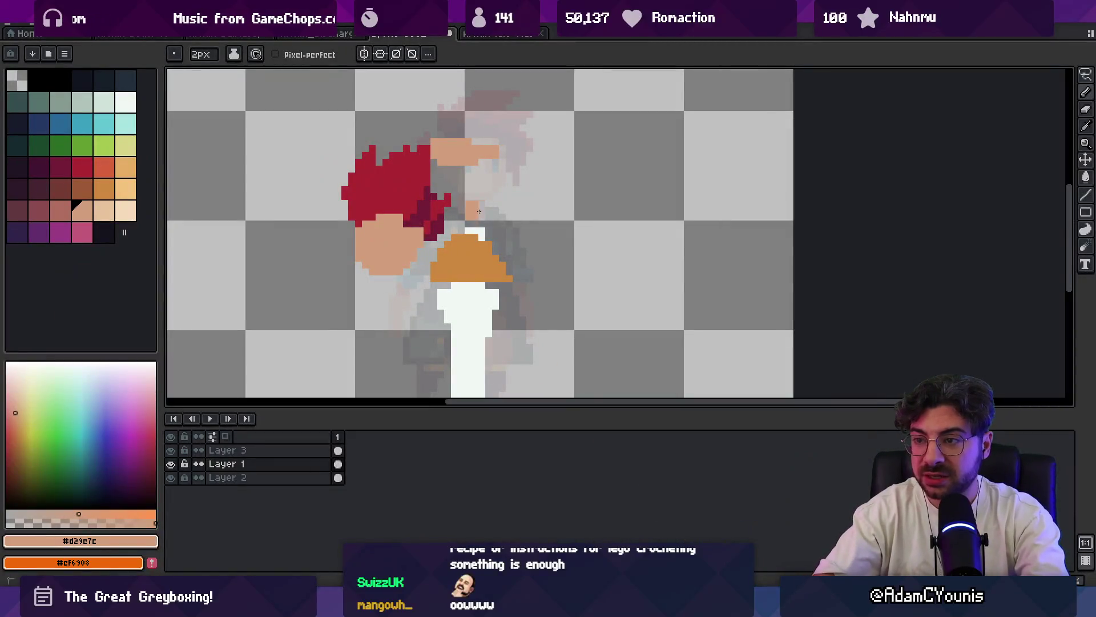
mouse_move(478, 211)
left_mouse_down()
mouse_move(471, 206)
mouse_move(556, 213)
left_mouse_up()
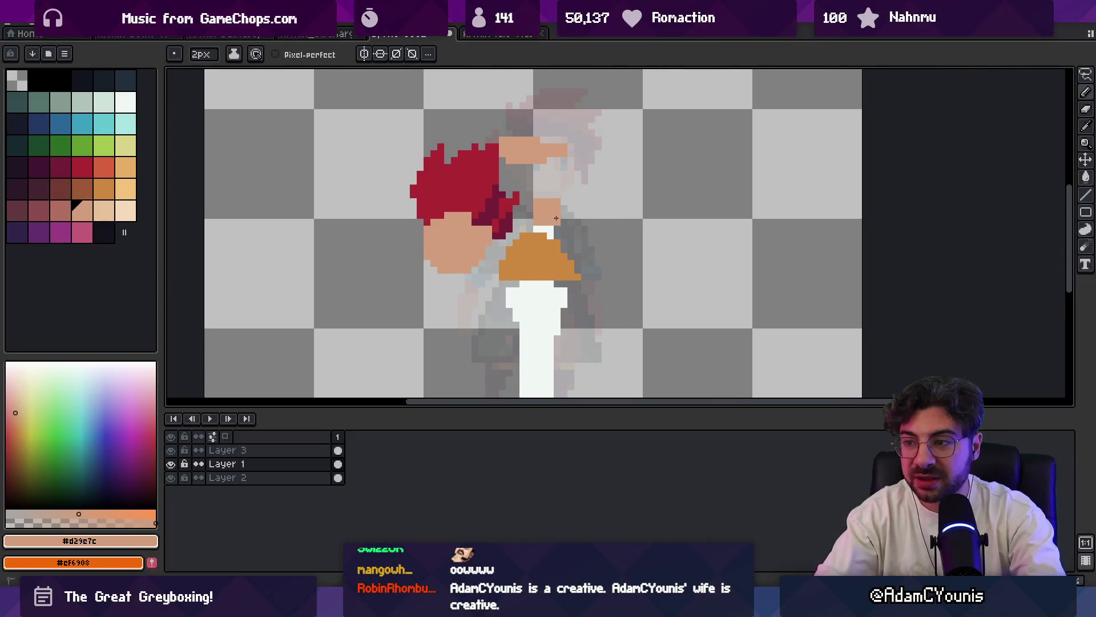
- Step the active layer up to Layer 3 and back down to Layer 1
key("b")
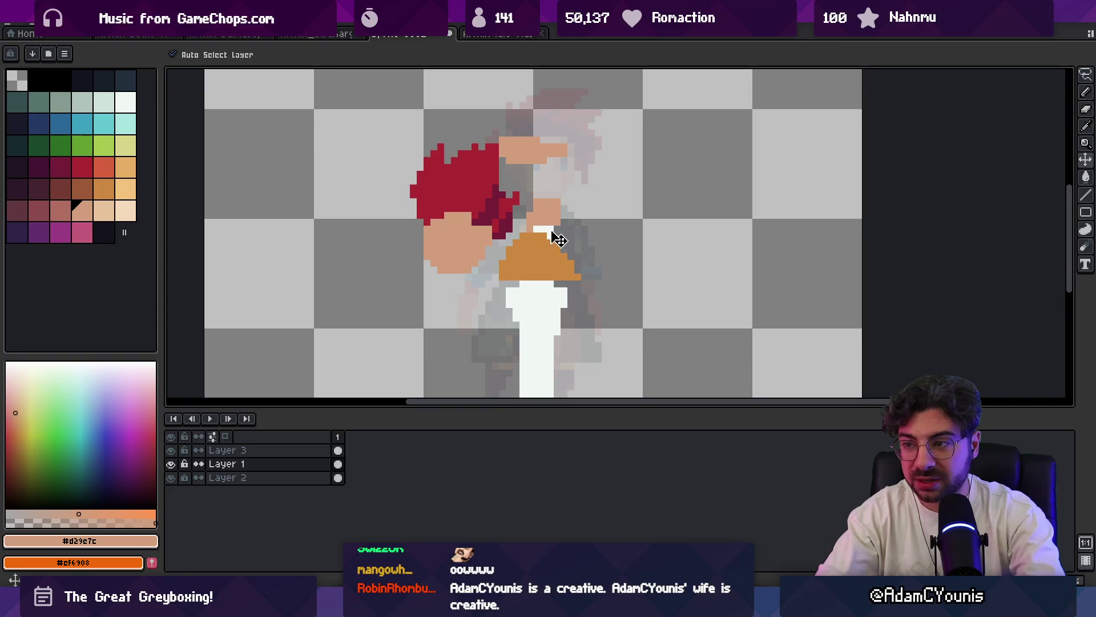
key("Up")
key("e")
key("Down")
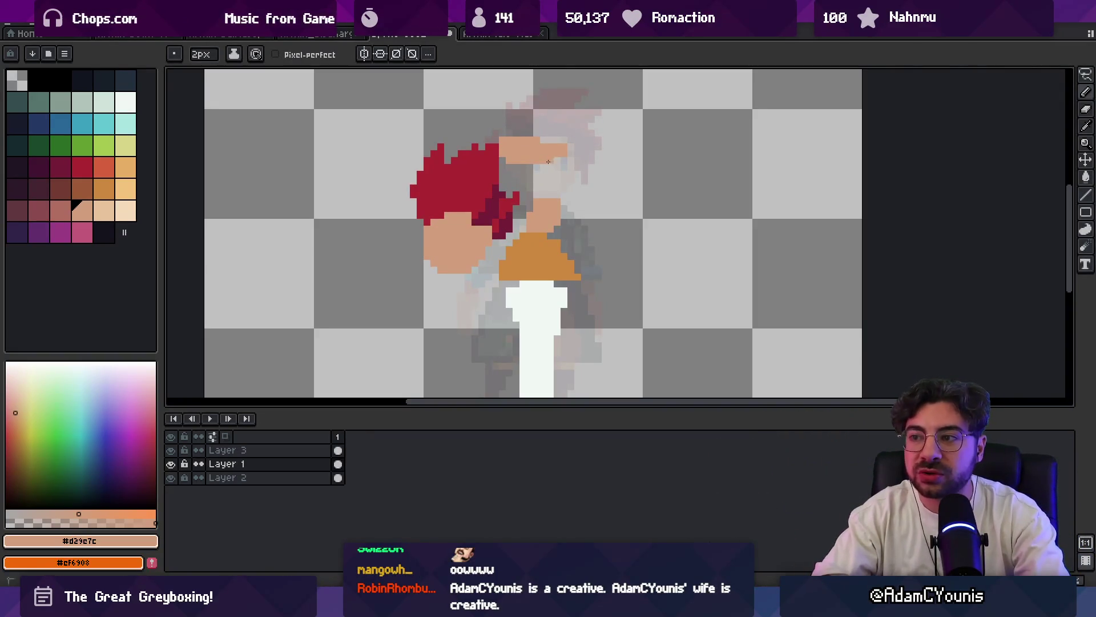
scroll(529, 208, "down", 2)
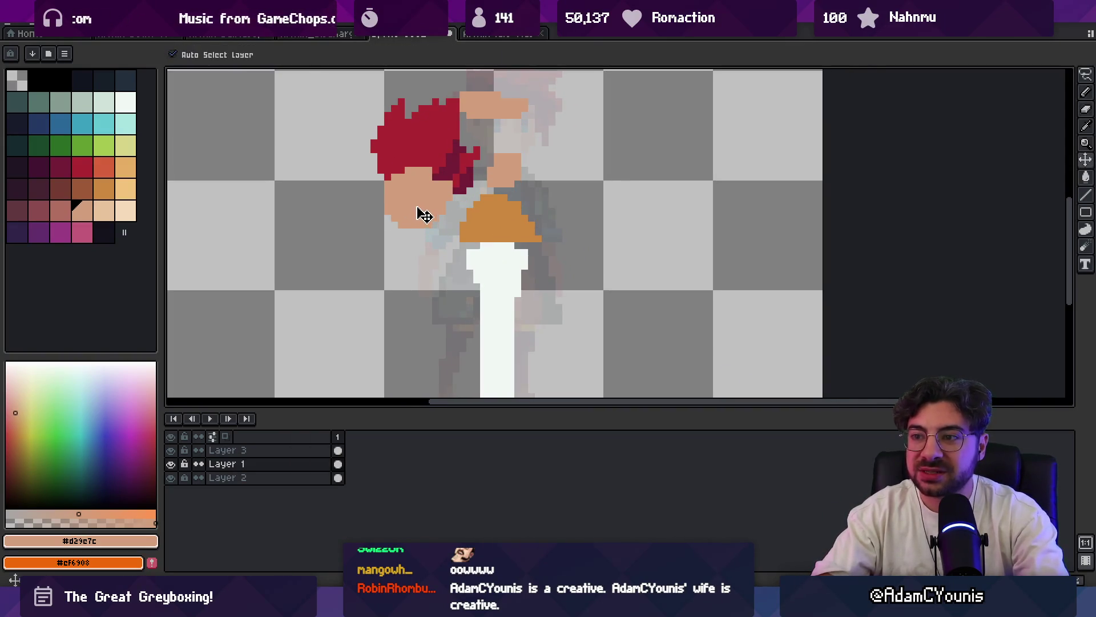
key("m")
scroll(475, 94, "down", 5)
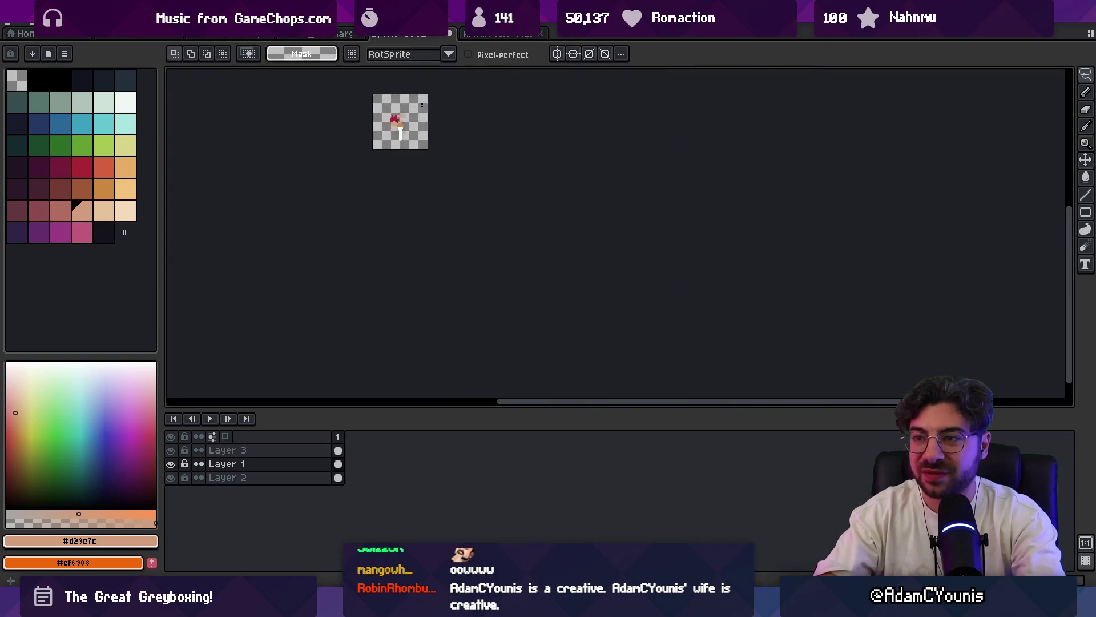
- Lasso the hair and face, cut them out and paste them onto a new Layer 4
key("z")
scroll(467, 112, "up", 5)
scroll(436, 248, "up", 1)
scroll(435, 249, "up", 1)
key("b")
mouse_move(383, 141)
left_mouse_down()
mouse_move(495, 154)
mouse_move(417, 219)
left_mouse_up()
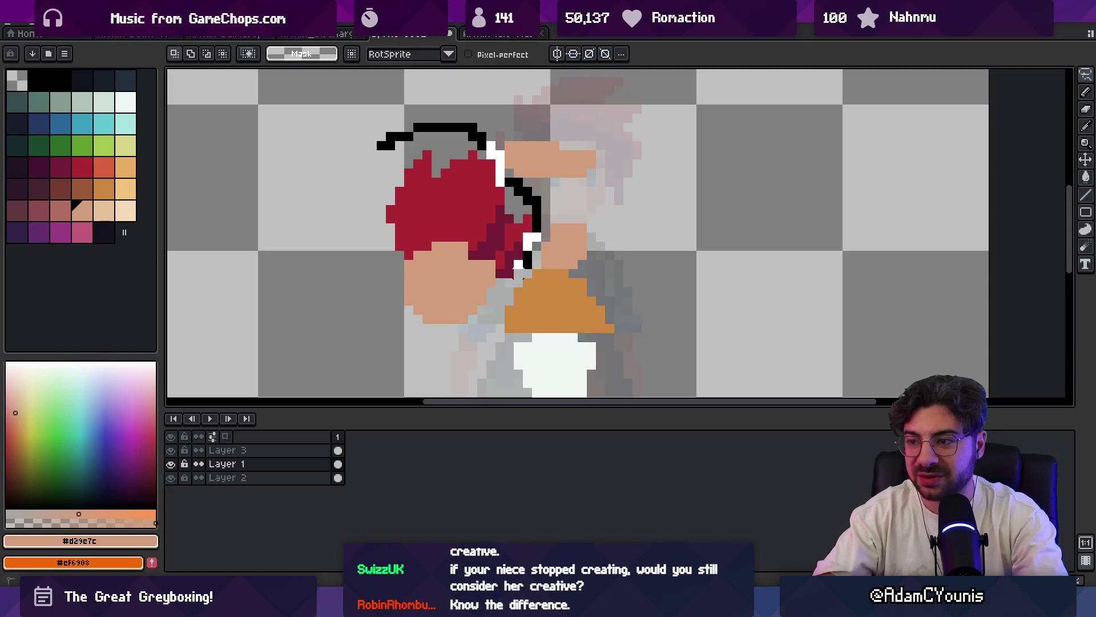
key("Delete")
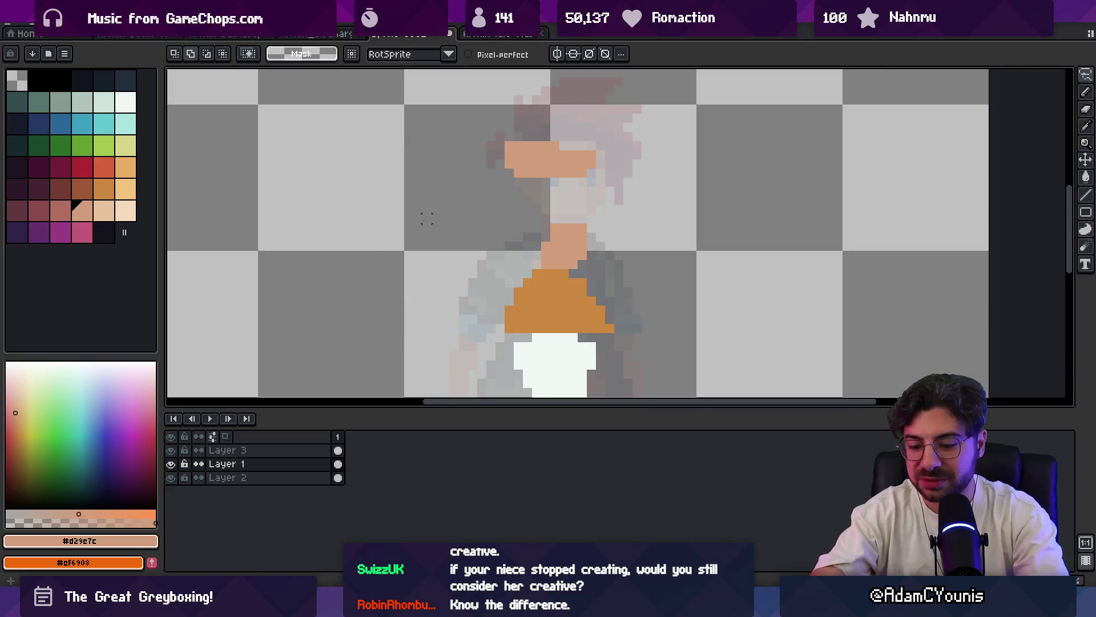
key("shift+n")
key("ctrl+v")
- Nudge the pasted head into place and pan the canvas for more room
key("v")
left_click_drag(502, 307, 505, 316)
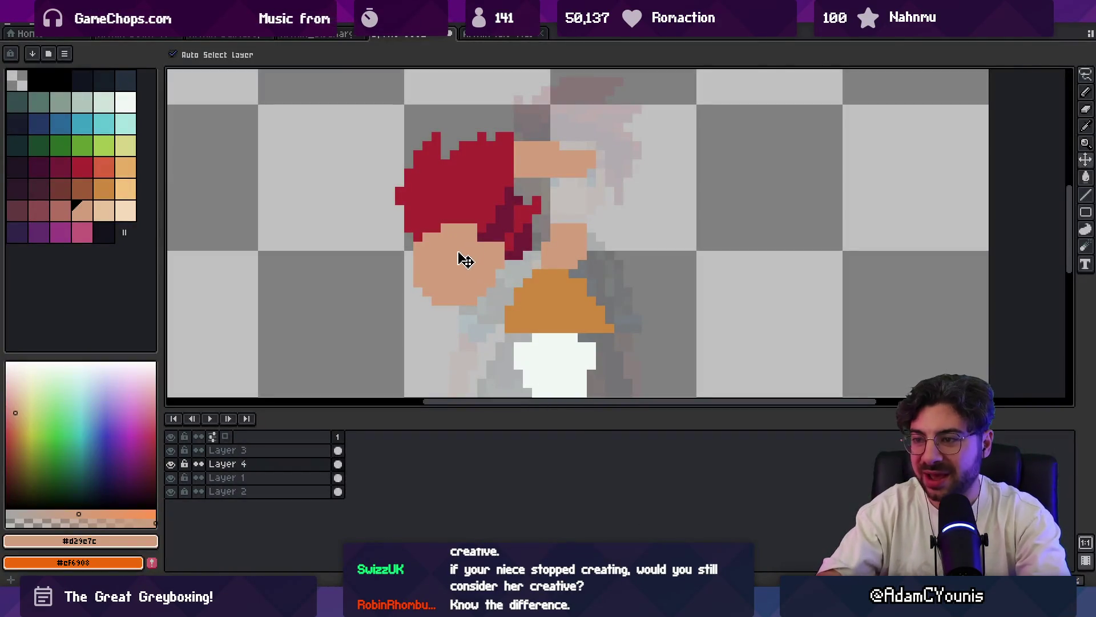
left_click_drag(463, 260, 464, 248)
key("space")
mouse_move(519, 276)
left_mouse_down()
mouse_move(495, 267)
mouse_move(492, 277)
left_mouse_up()
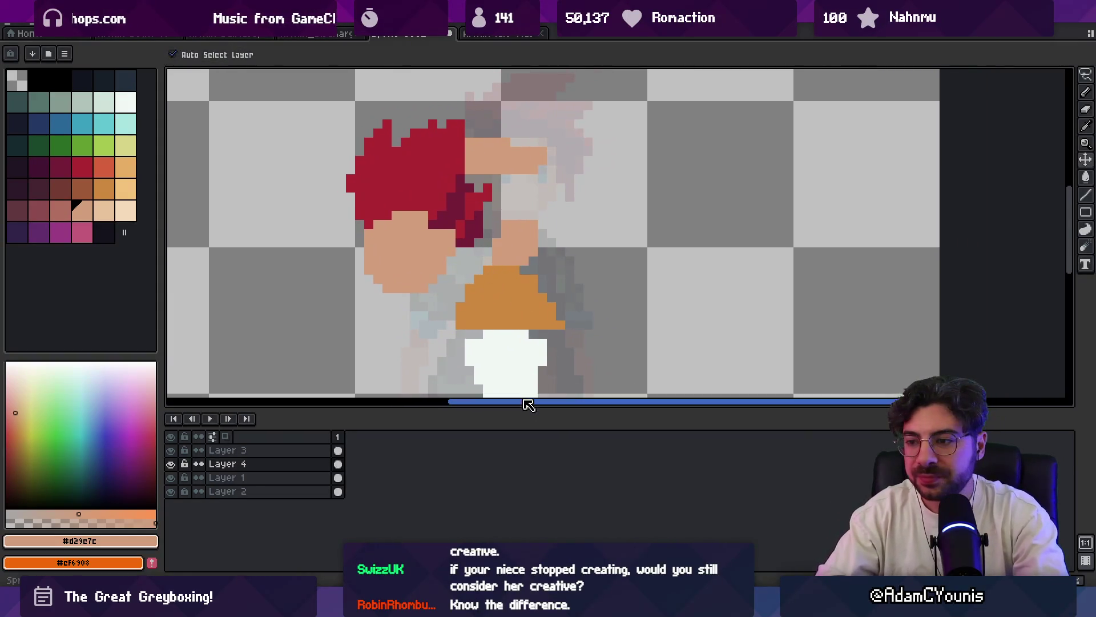
left_click_drag(519, 404, 523, 442)
scroll(516, 318, "down", 1)
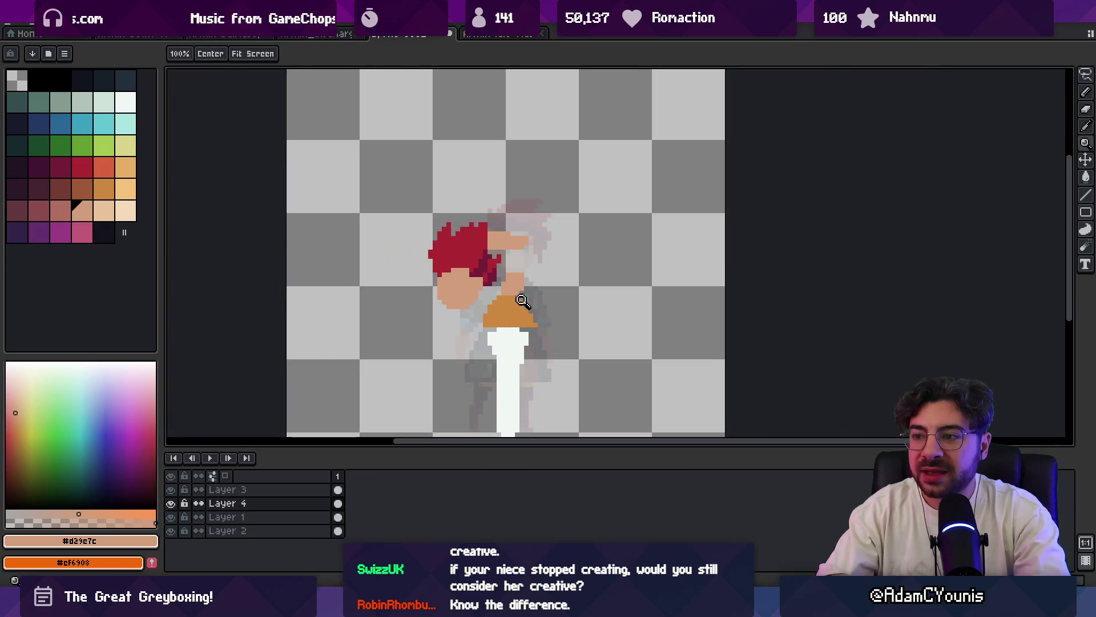
scroll(511, 256, "up", 1)
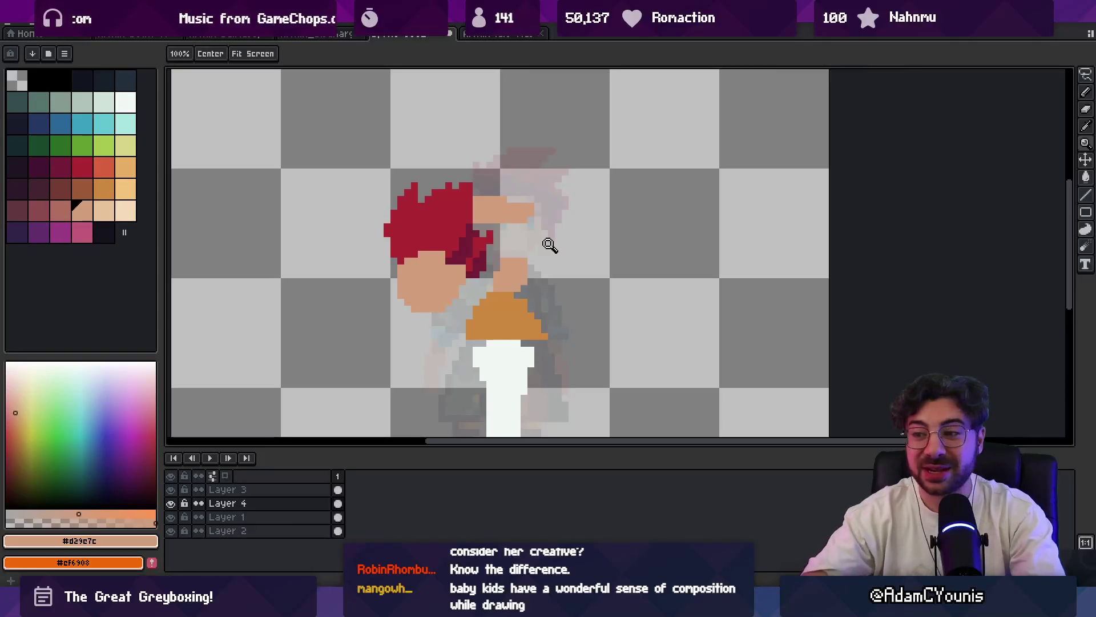
scroll(483, 252, "up", 1)
- Make Layer 1 active and switch between pencil and eraser to tidy pixels
key("v")
left_click(499, 246)
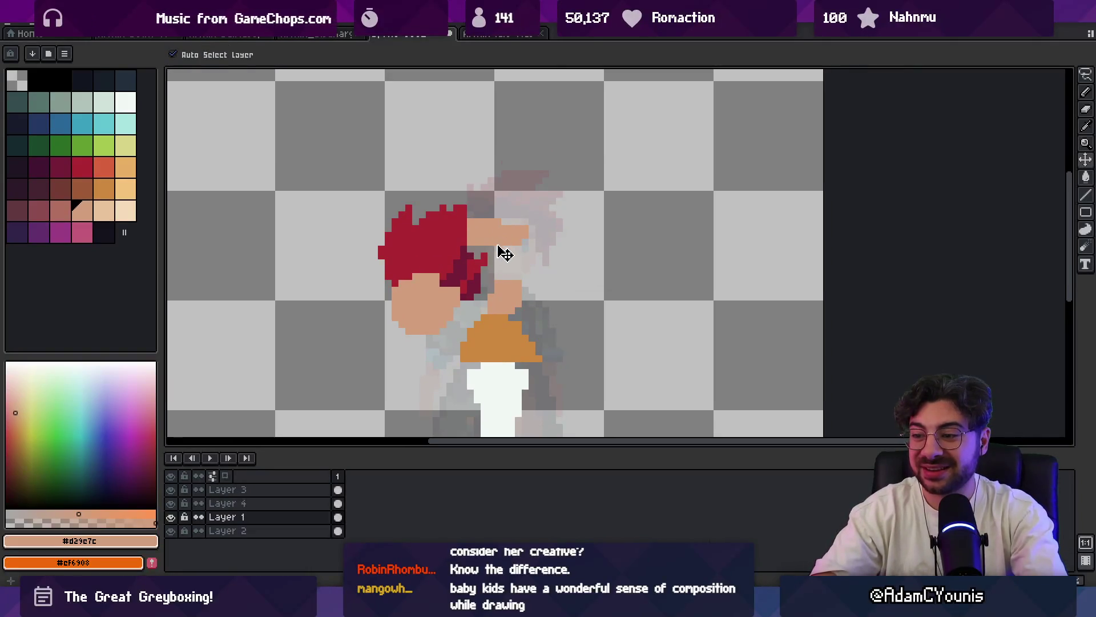
key("b")
key("g")
key("e")
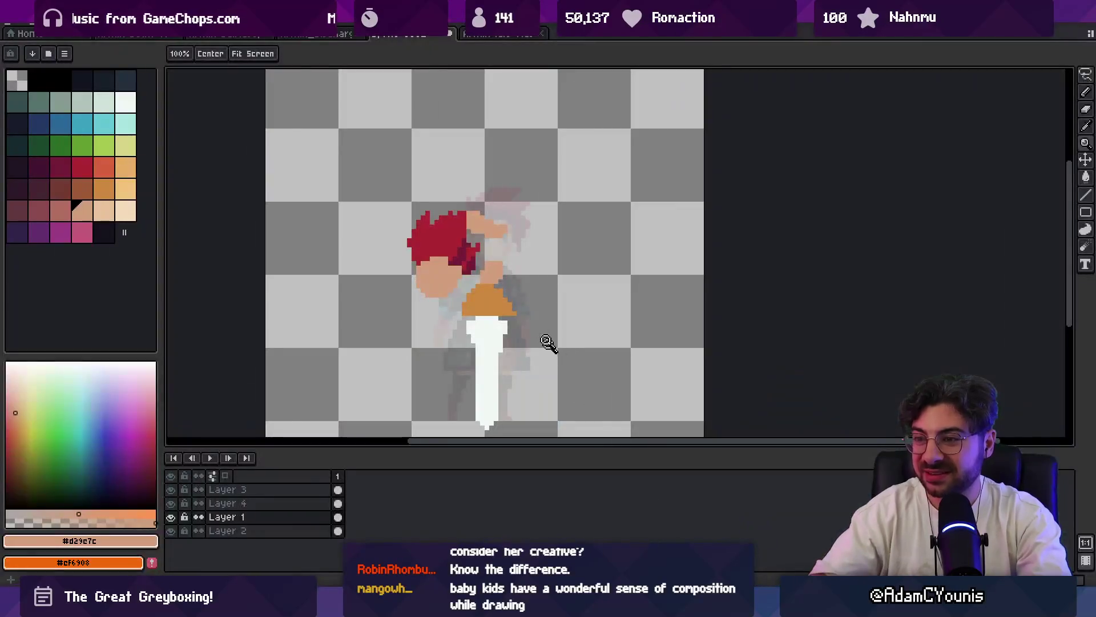
scroll(497, 219, "up", 1)
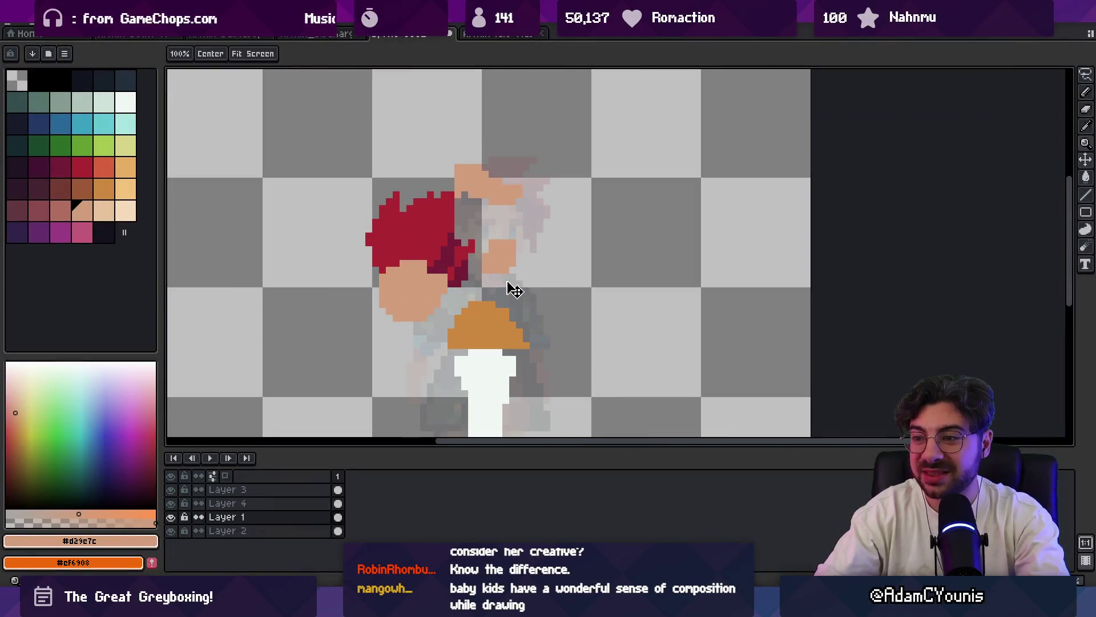
- Select and drop a small patch, then paint skin pixels beside the orange hilt
key("q")
mouse_move(504, 257)
left_mouse_down()
mouse_move(509, 284)
mouse_move(503, 235)
left_mouse_up()
key("Return")
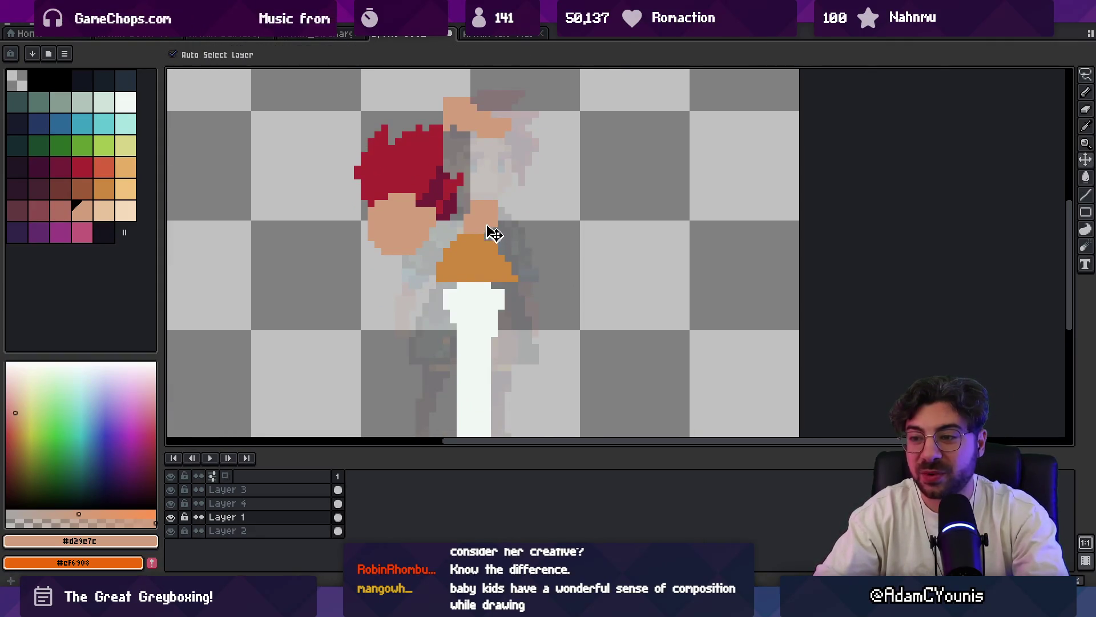
key("b")
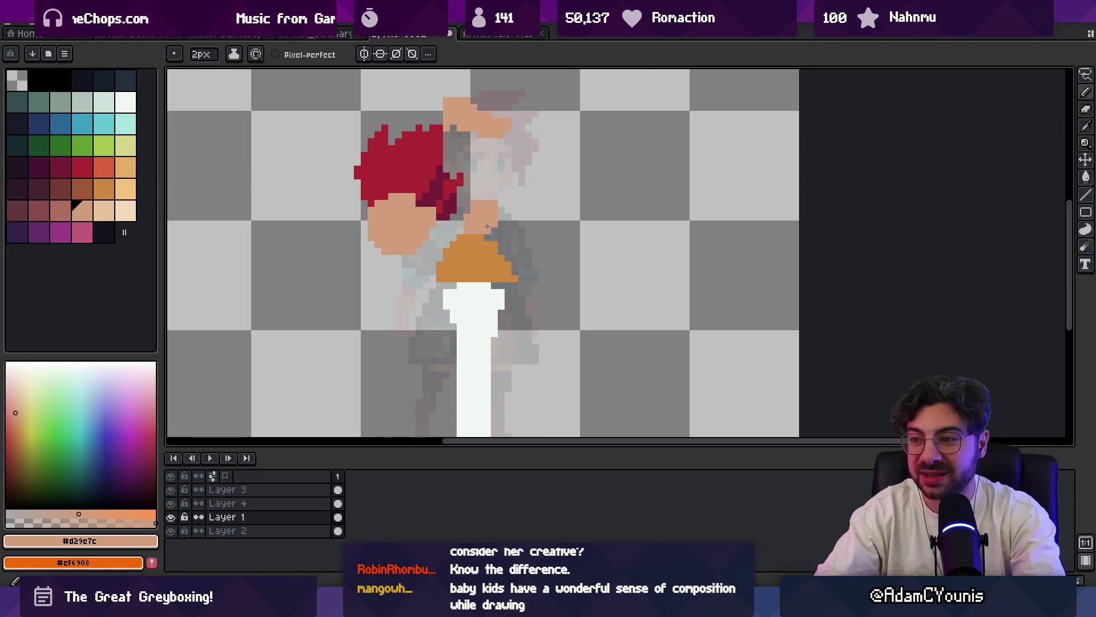
left_click_drag(436, 268, 475, 275)
key("e")
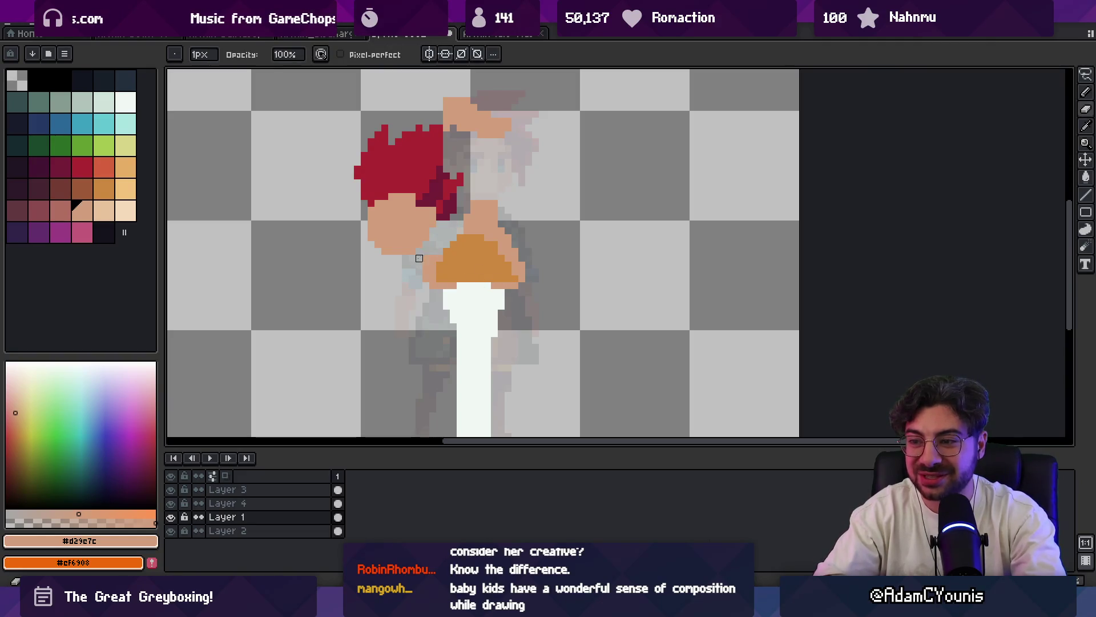
key("b")
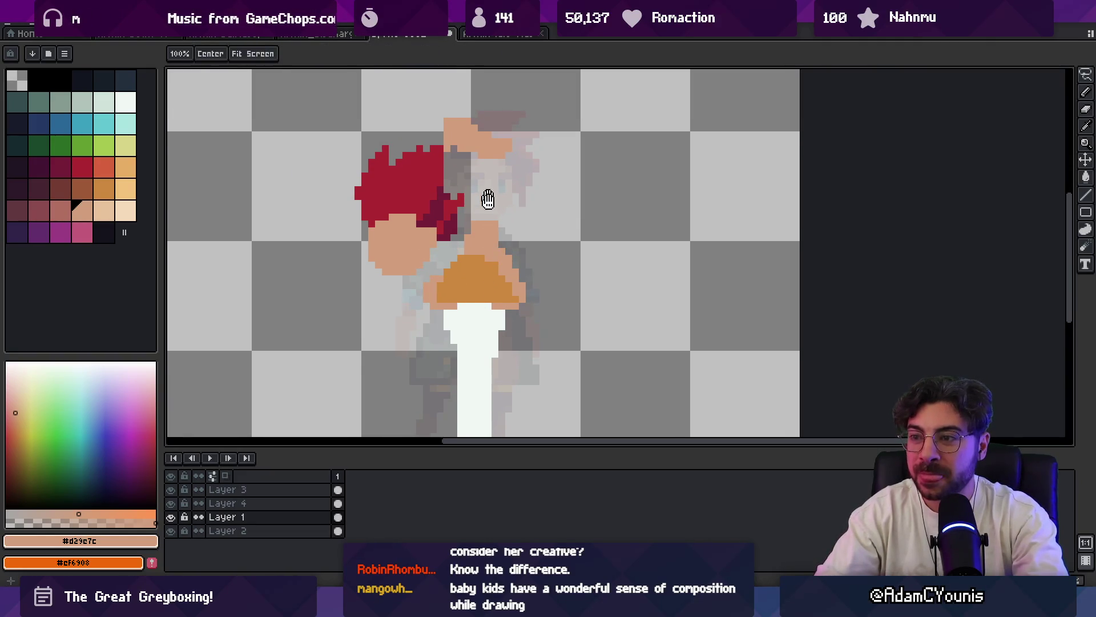
- Elliptical-select the skin shape above the face and rotate it about -22 degrees
left_click(461, 197)
key("shift+m")
left_click_drag(422, 118, 537, 220)
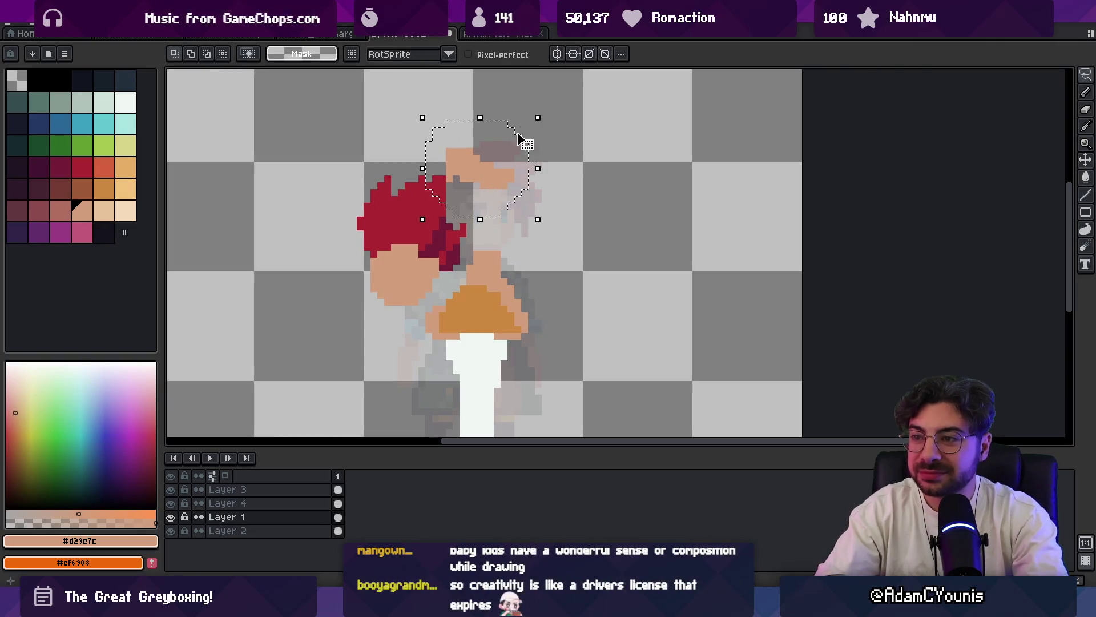
left_click_drag(550, 110, 557, 141)
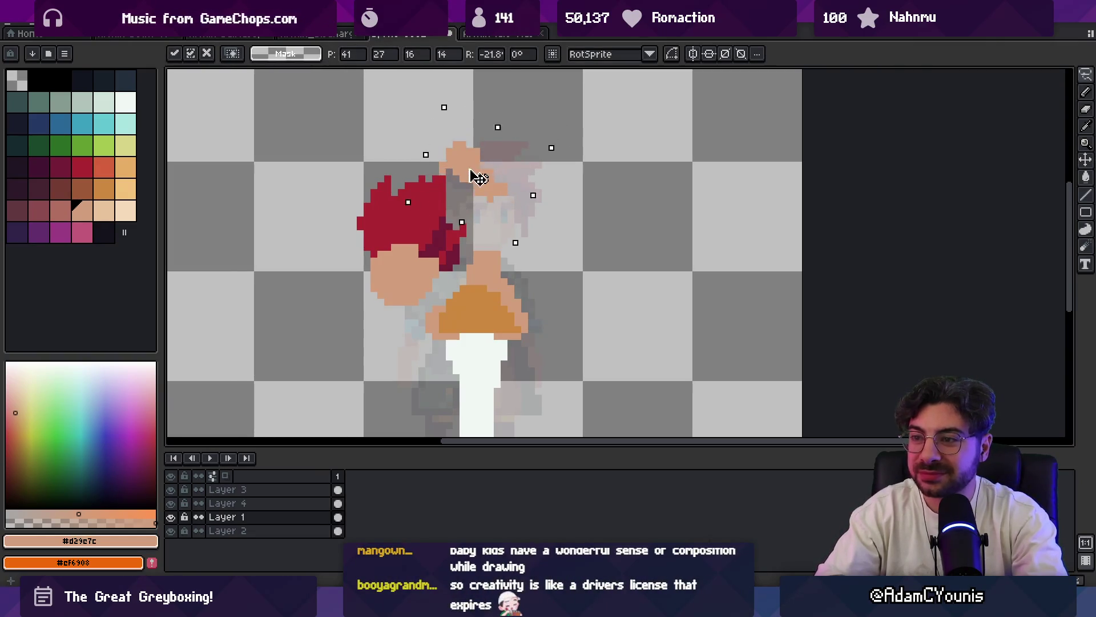
key("ctrl+d")
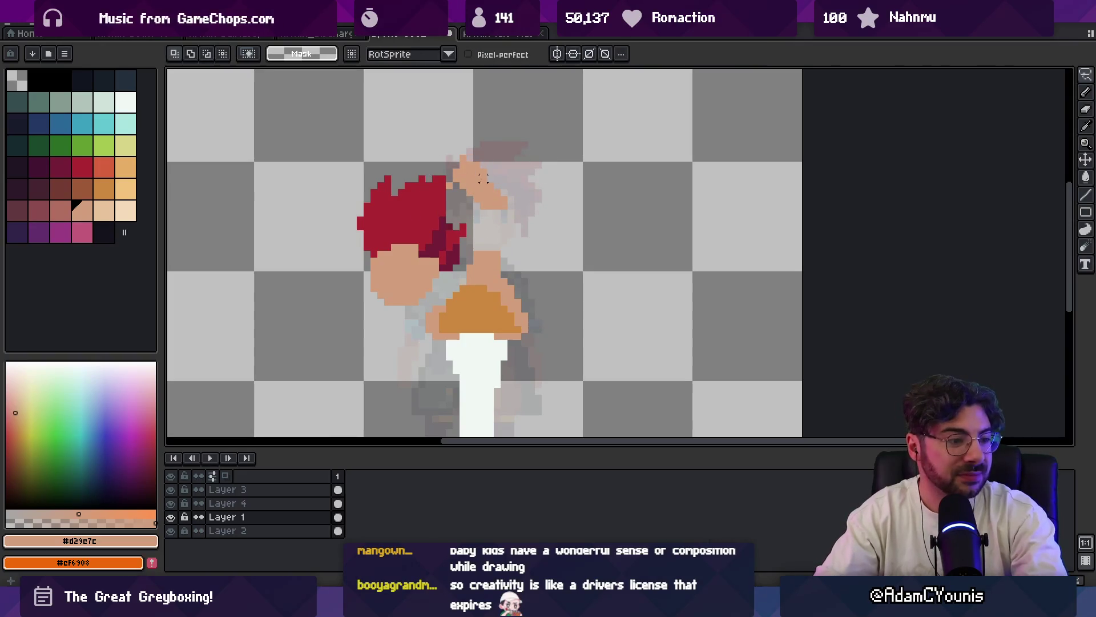
- Touch up the rotated arm with pencil and eraser, then check the whole sprite
key("b")
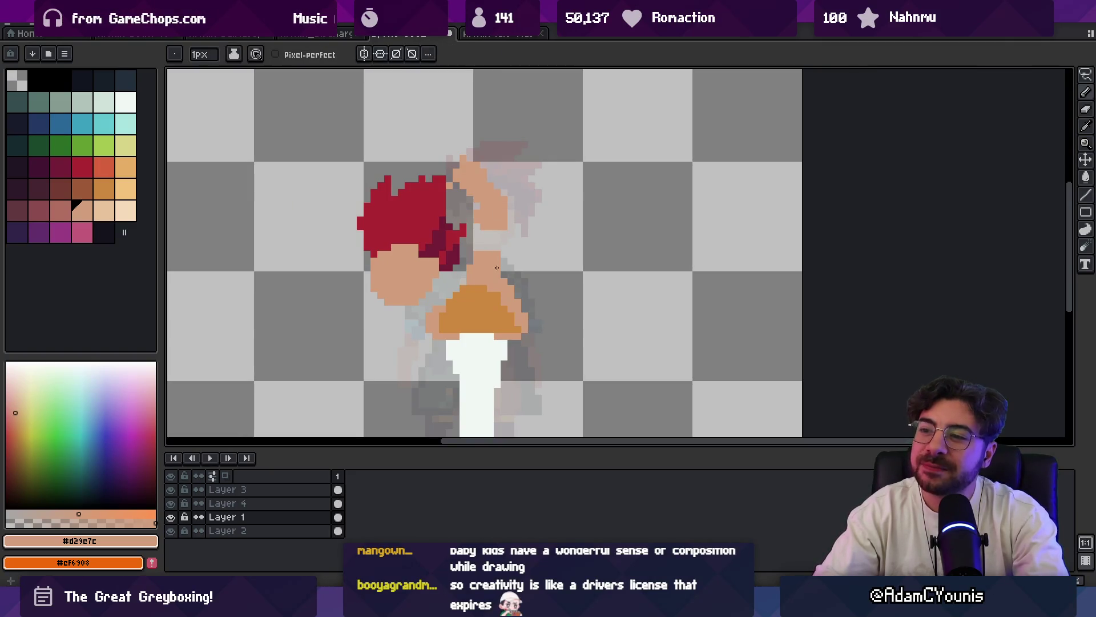
key("e")
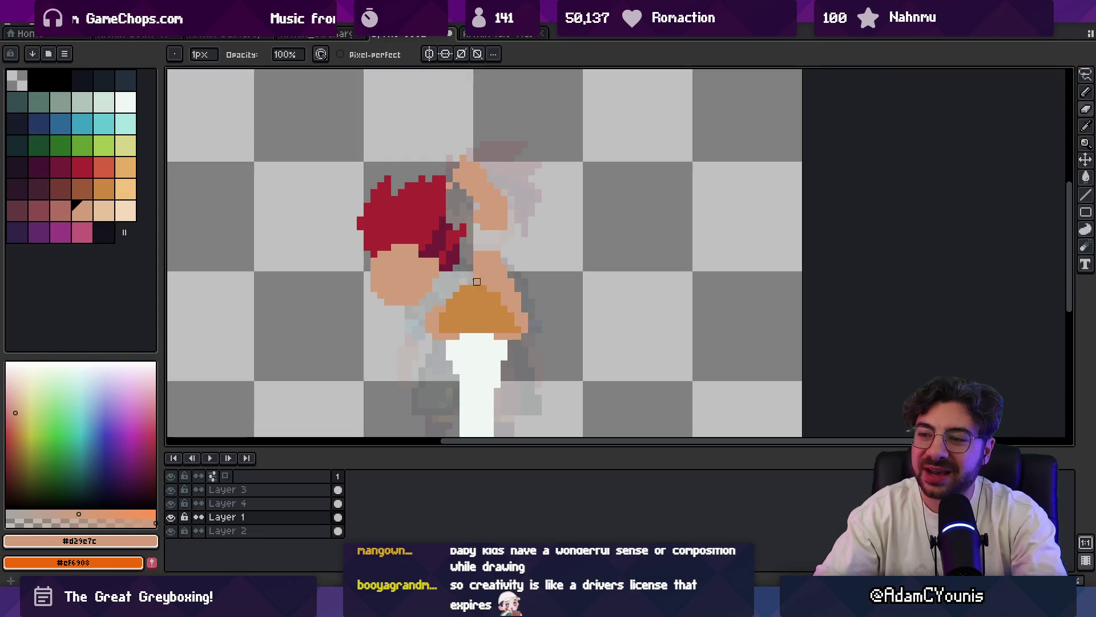
key("b")
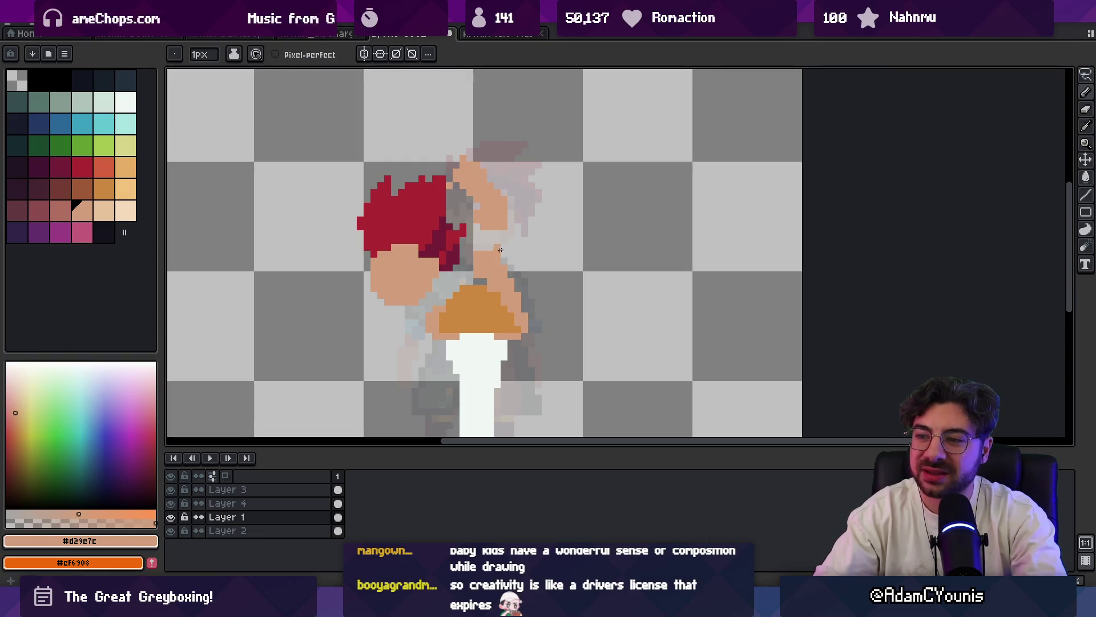
key("z")
scroll(505, 261, "down", 2)
scroll(511, 266, "down", 2)
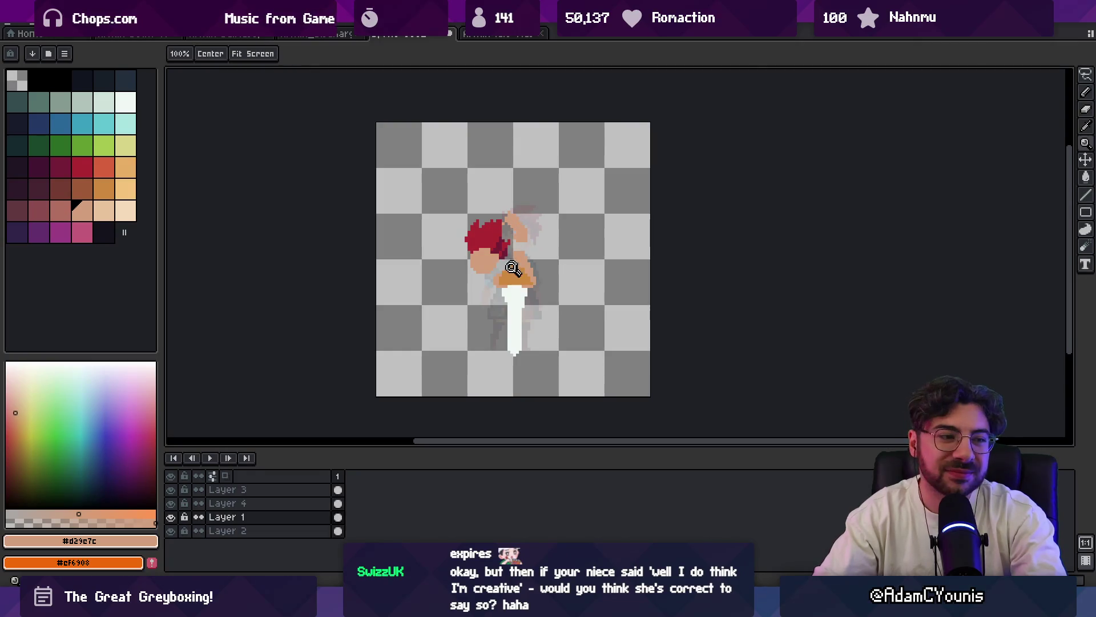
scroll(510, 267, "up", 1)
scroll(511, 267, "up", 1)
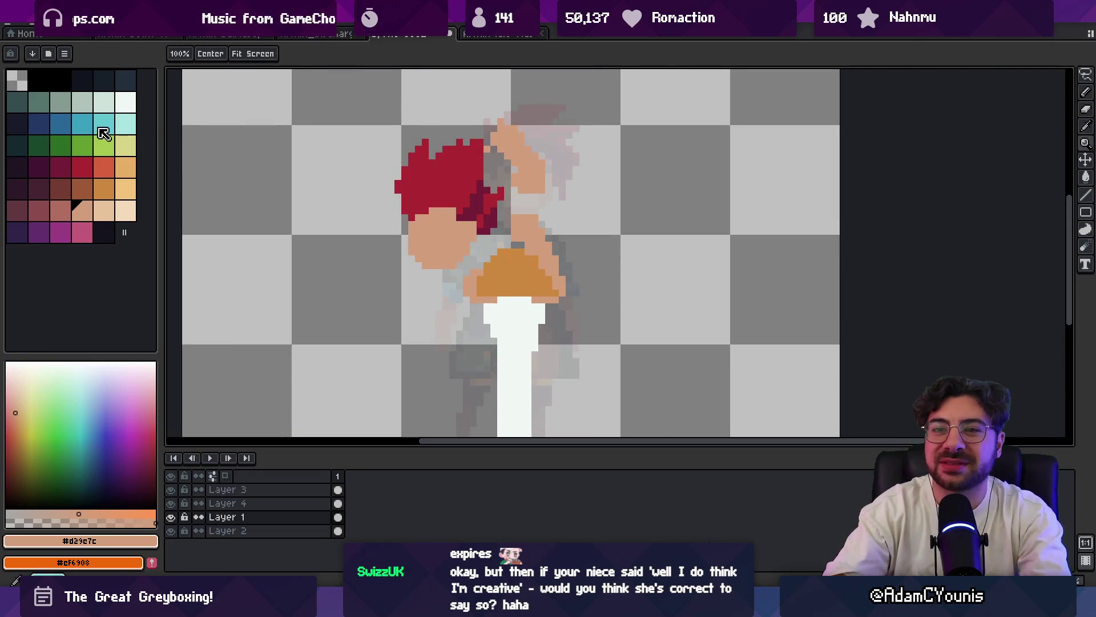
- With dark navy and a 2px brush, paint strokes under the hilt's lower edges
left_click(102, 80)
key("b")
key("plus")
left_click_drag(474, 273, 475, 289)
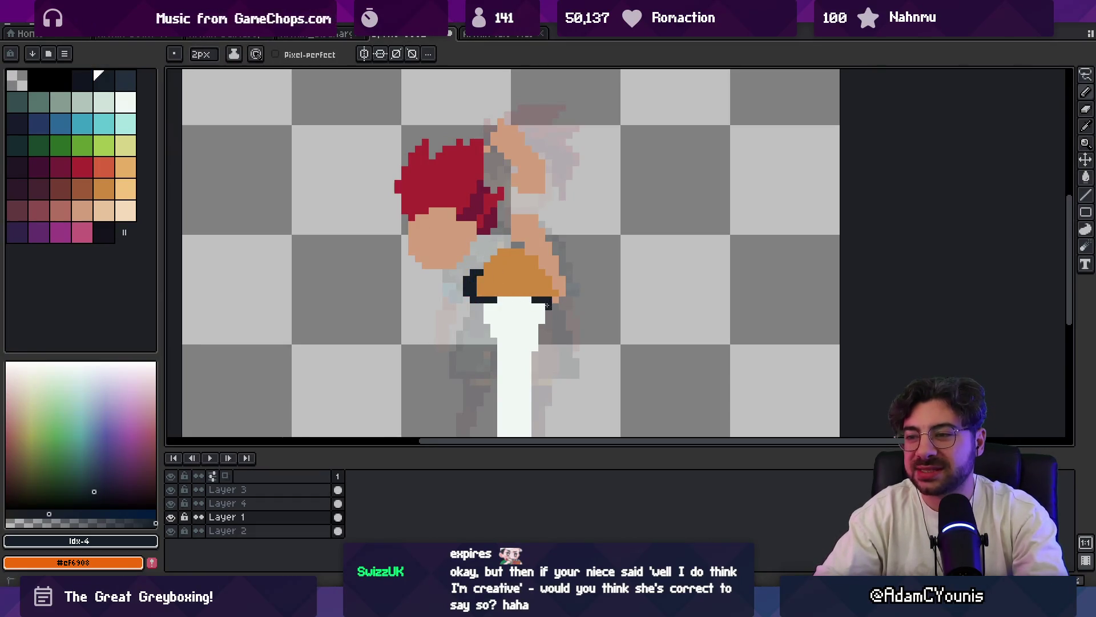
left_click_drag(534, 305, 474, 292)
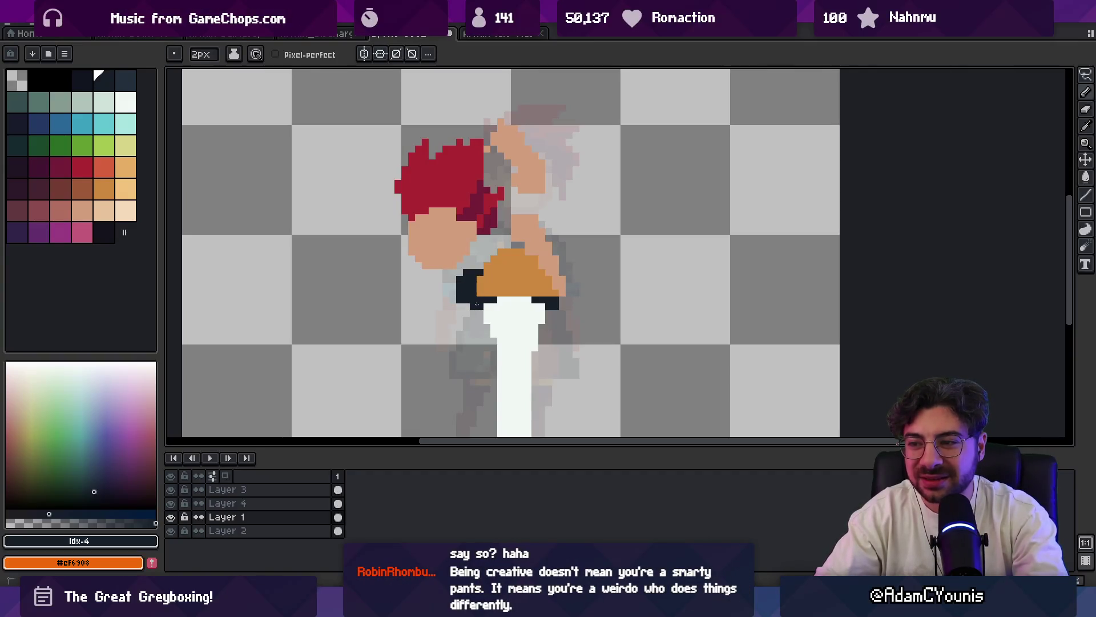
scroll(484, 249, "up", 2)
- Add dark navy pixels atop the red hair and erase the stray ones
mouse_move(487, 167)
left_mouse_down()
mouse_move(492, 181)
mouse_move(442, 178)
left_mouse_up()
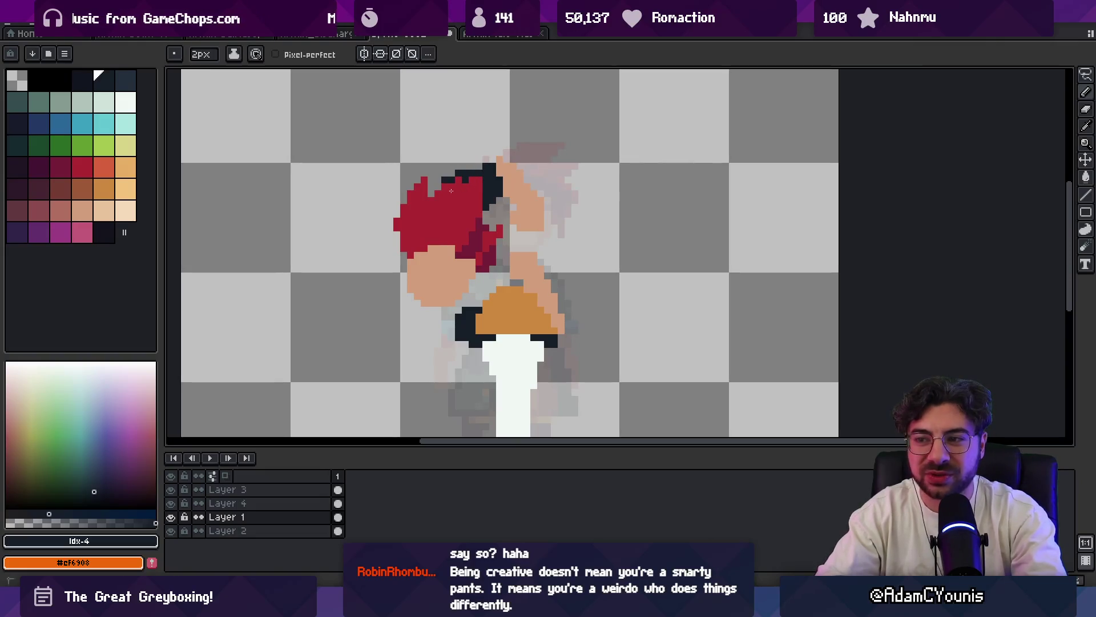
left_click(492, 159)
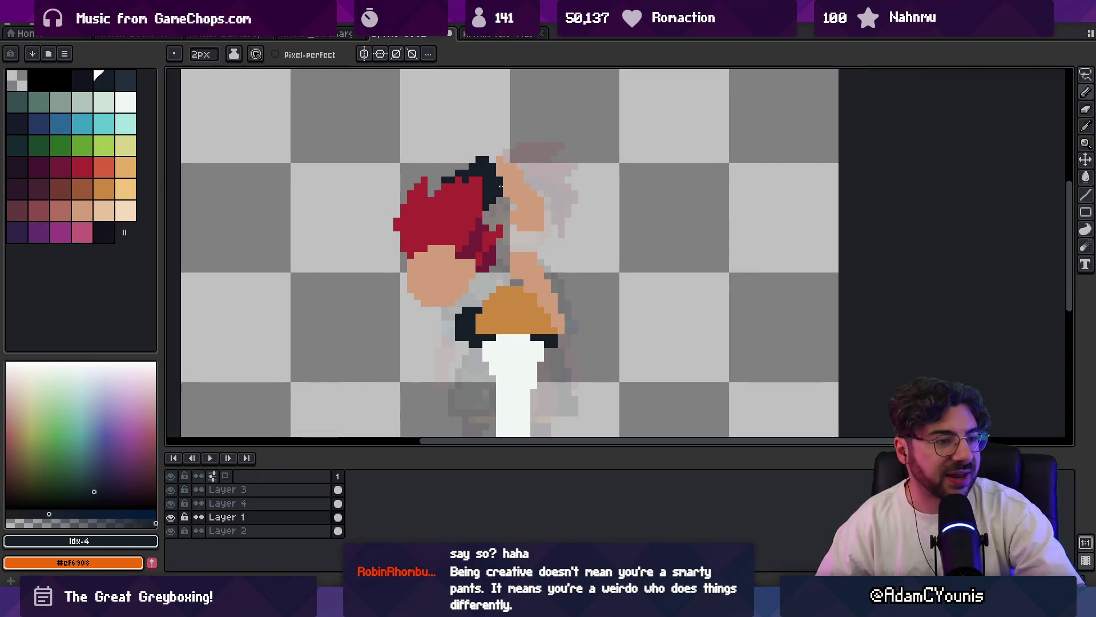
key("b")
left_click_drag(458, 186, 465, 174)
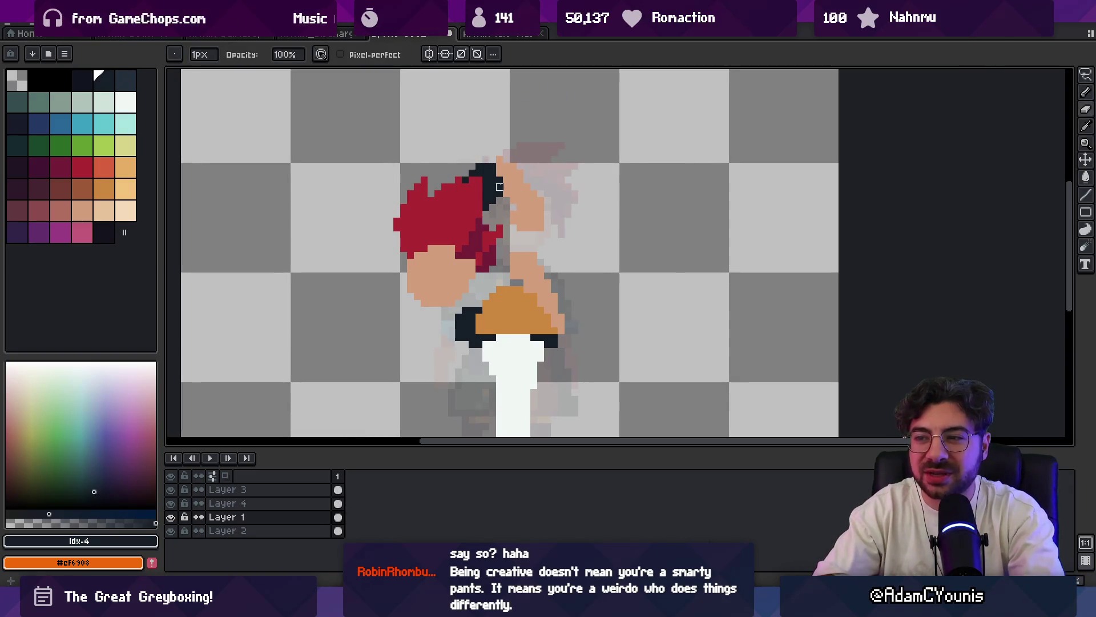
- Activate Layer 4, pick a darker skin tone and try a shadow stroke under the hair, undoing it
key("z")
scroll(528, 206, "down", 3)
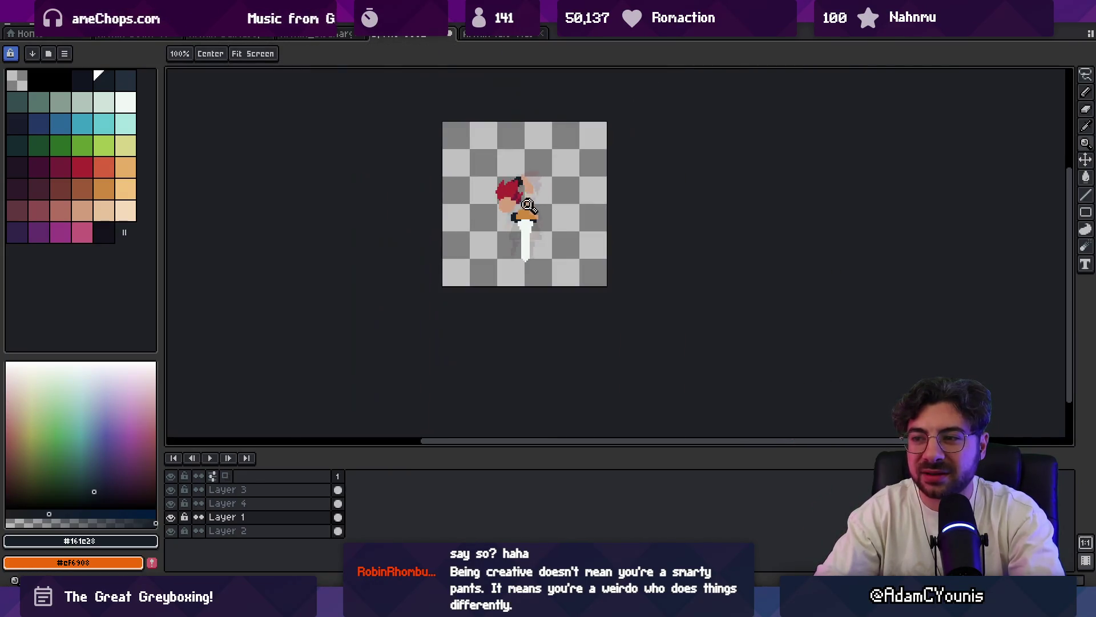
scroll(529, 206, "up", 3)
key("m")
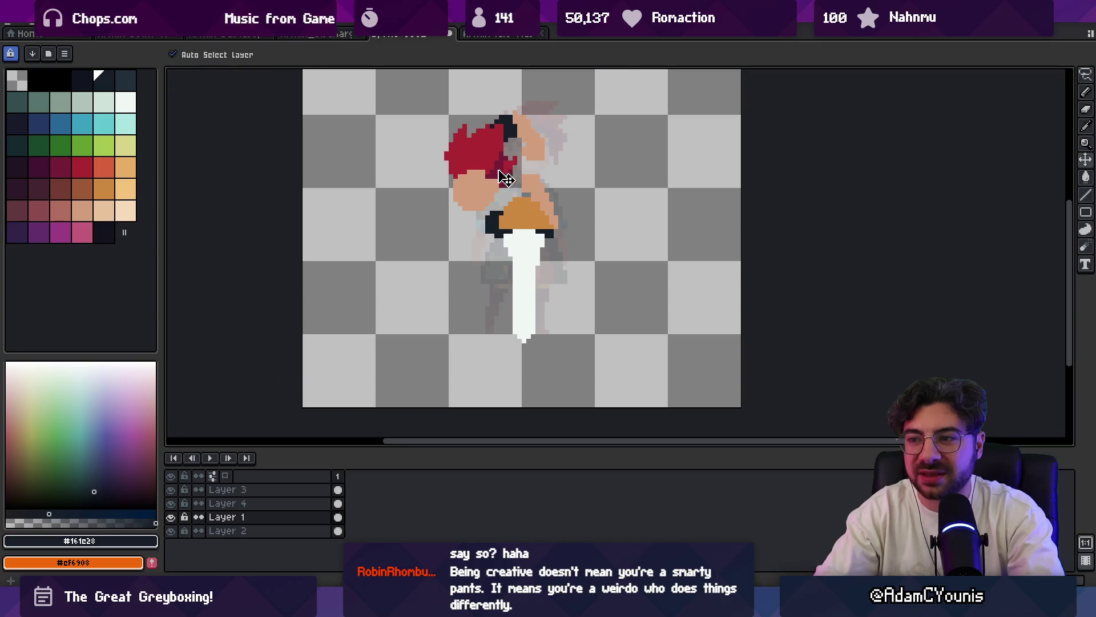
scroll(506, 178, "up", 2)
left_click(482, 159)
key("i")
left_click(61, 215)
left_click_drag(428, 163, 454, 184)
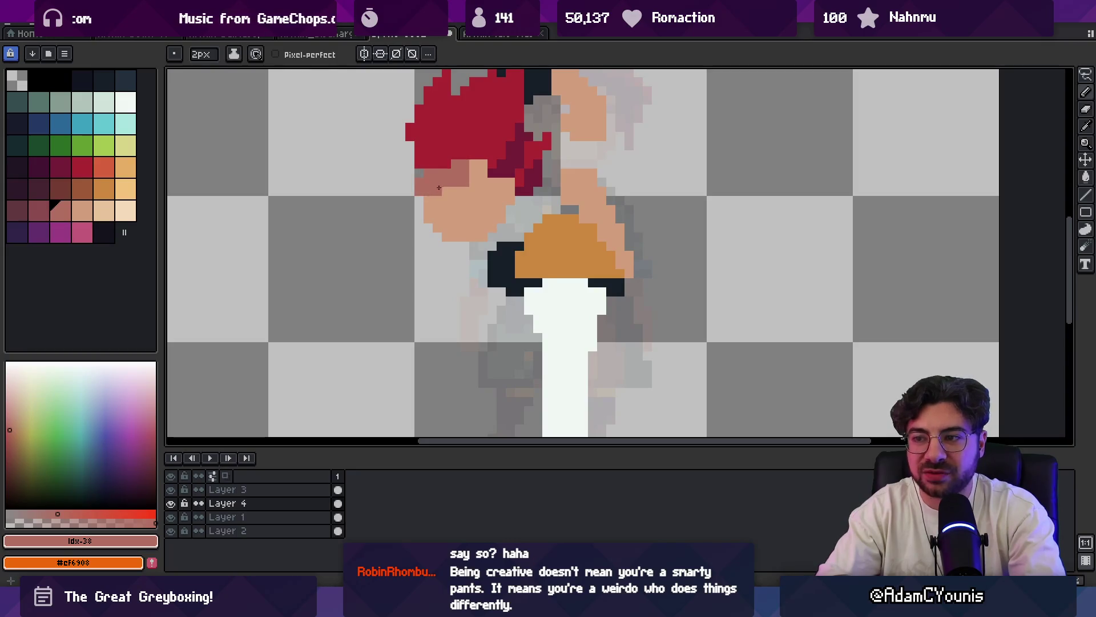
key("ctrl+z")
- With a 1px brush, sample the face tone and place darker skin under the hair, then pick dark red
key("minus")
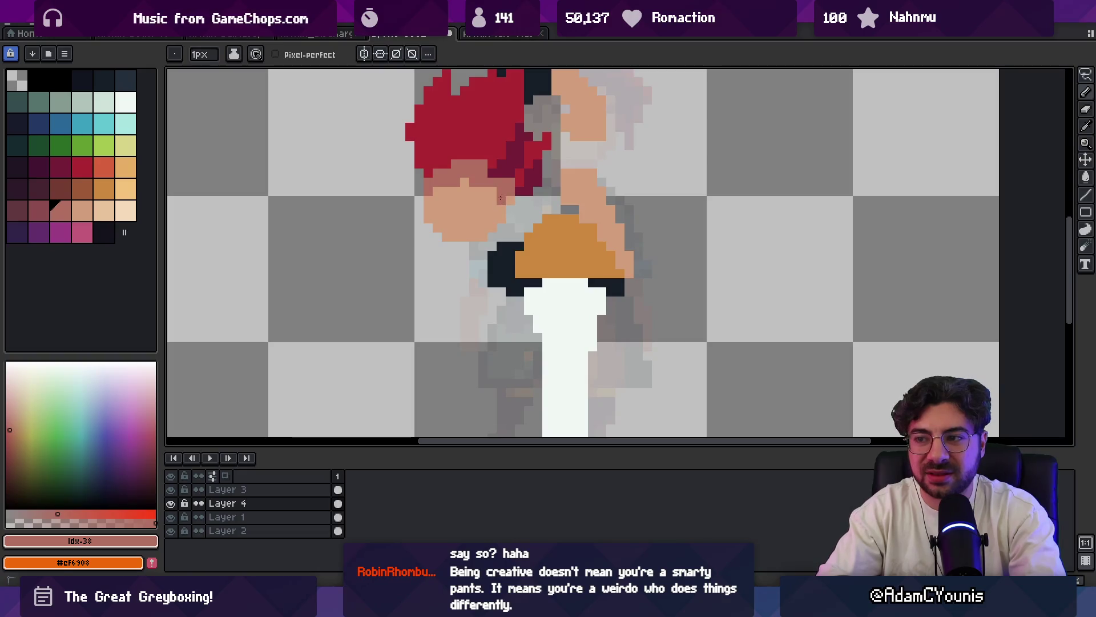
left_click(501, 197, "alt")
left_click(461, 176, "alt")
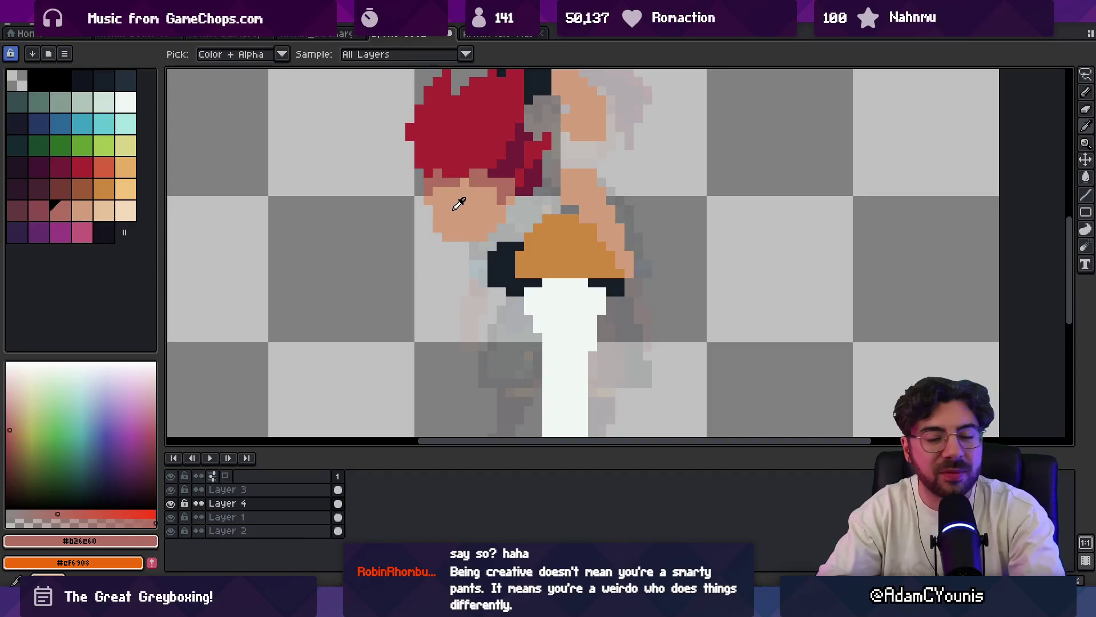
left_click(480, 188)
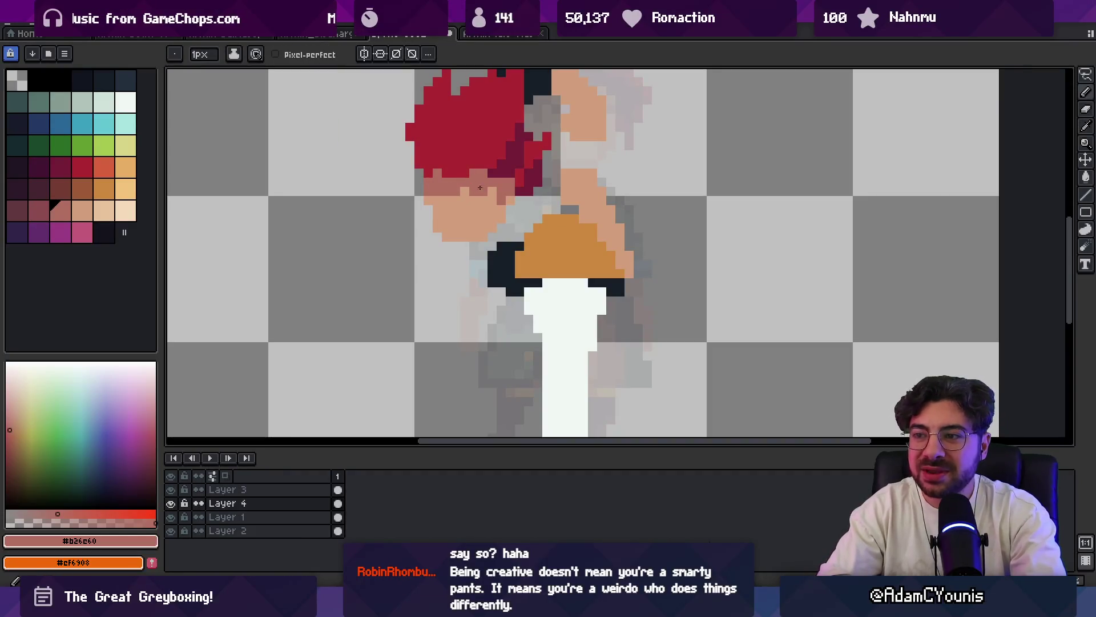
key("z")
scroll(496, 145, "down", 3)
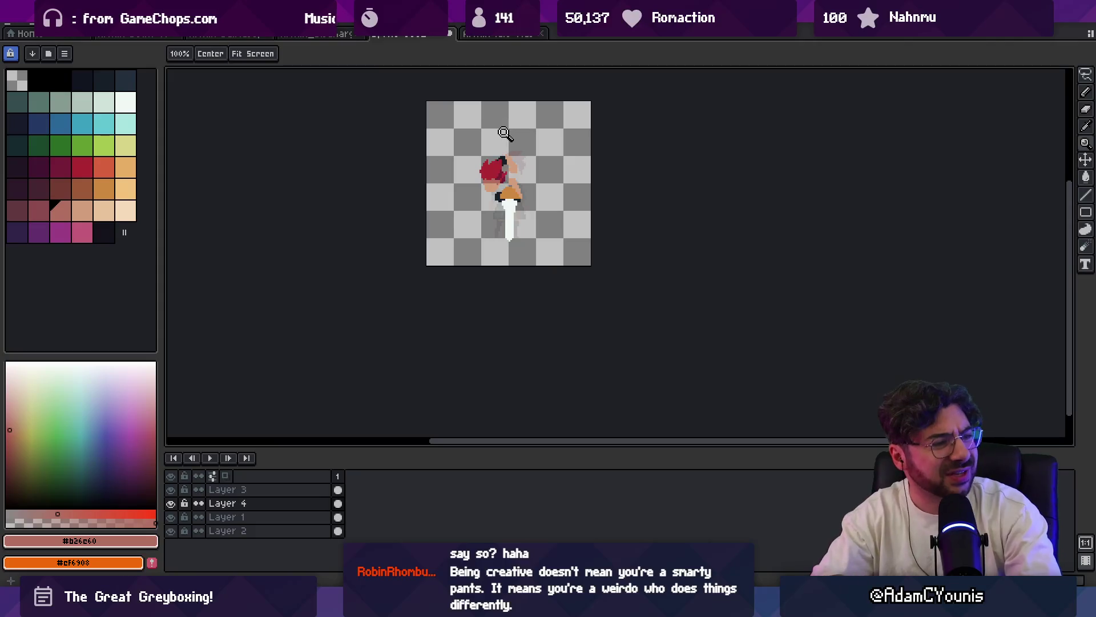
scroll(505, 134, "up", 3)
key("b")
left_click(512, 199, "alt")
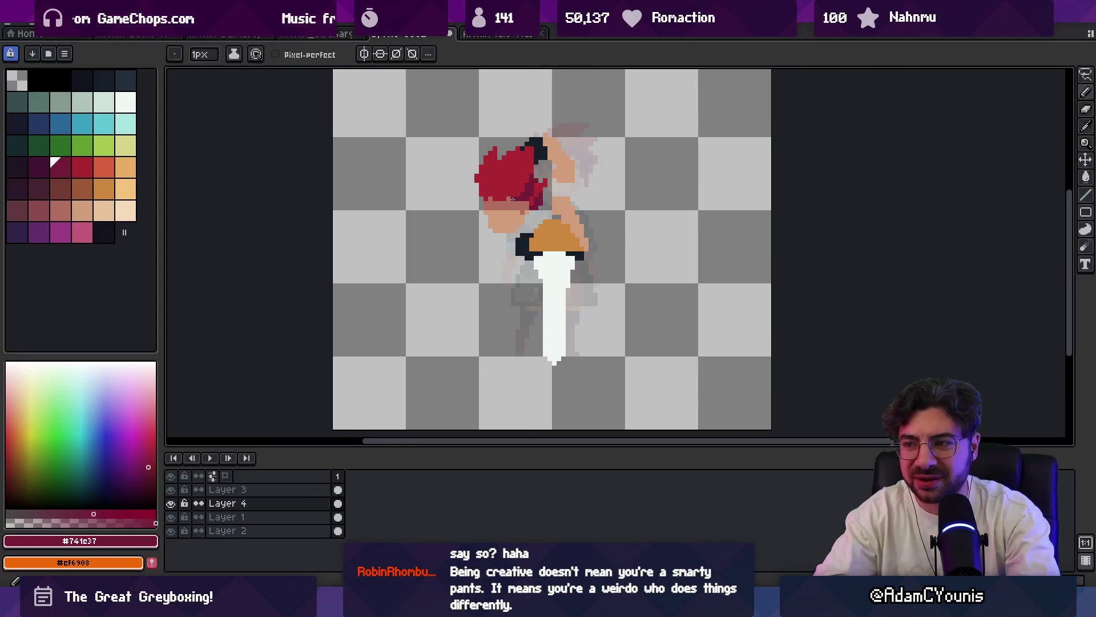
- Paint dark red shading into the hair and lasso a patch of it to adjust
left_click(509, 164, "alt")
scroll(507, 154, "up", 2)
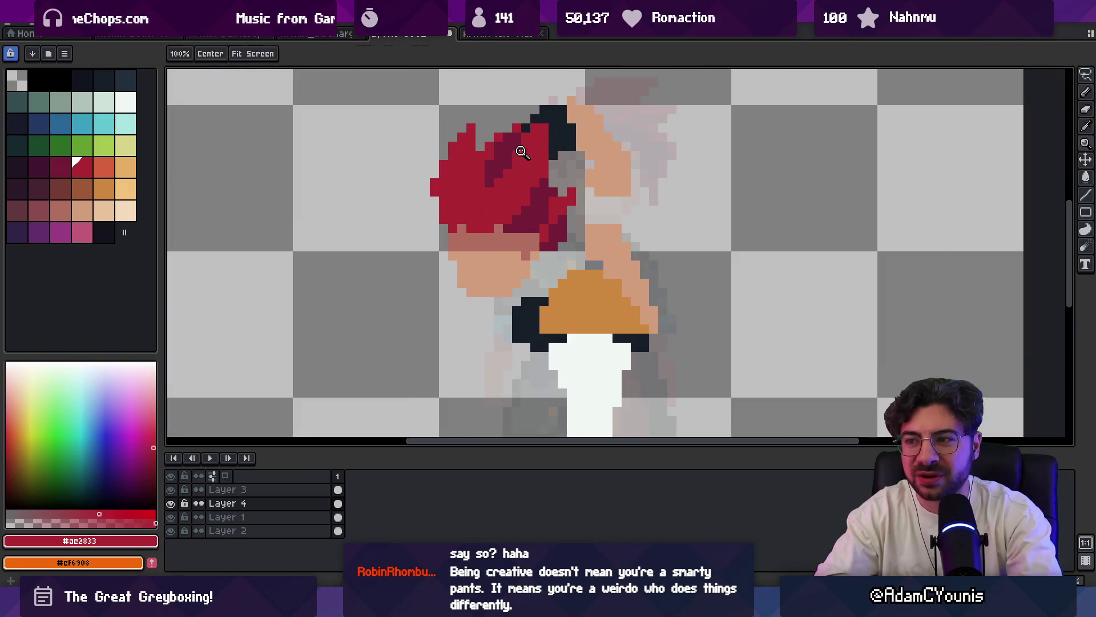
left_click(489, 166, "alt")
left_click_drag(497, 171, 485, 181)
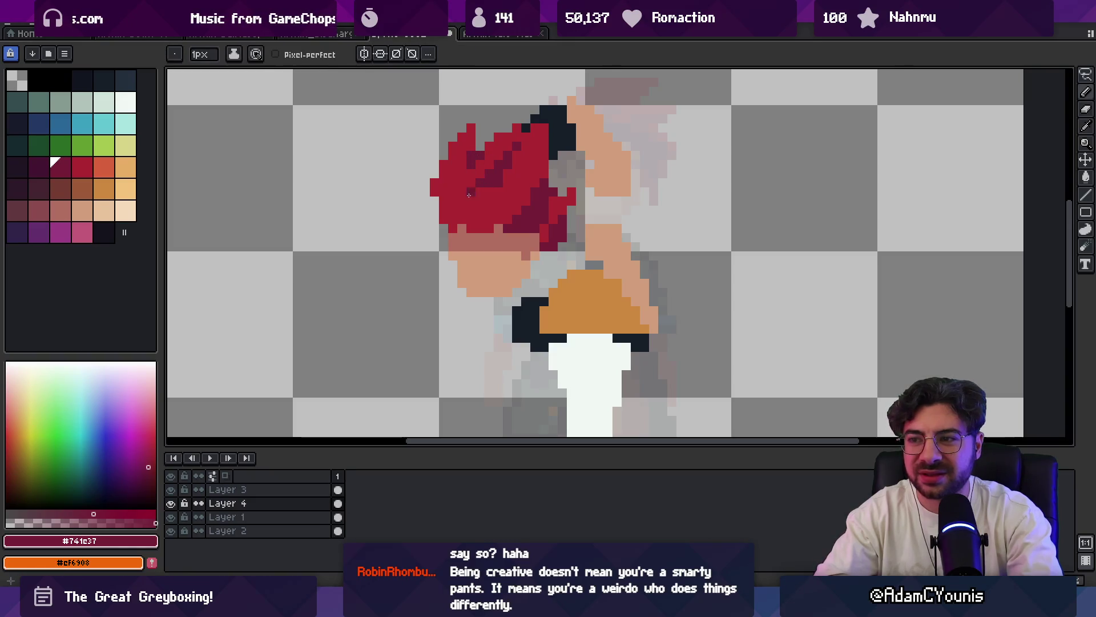
scroll(468, 195, "down", 2)
scroll(485, 189, "up", 3)
left_click(486, 189, "alt")
key("q")
left_click_drag(480, 197, 532, 120)
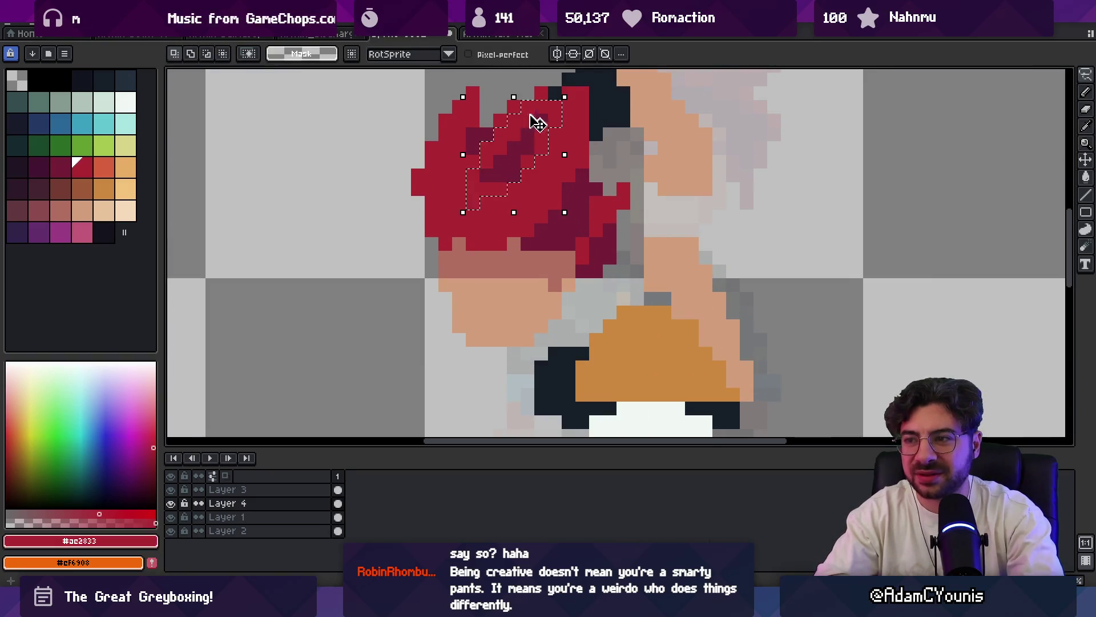
key("z")
scroll(531, 163, "down", 5)
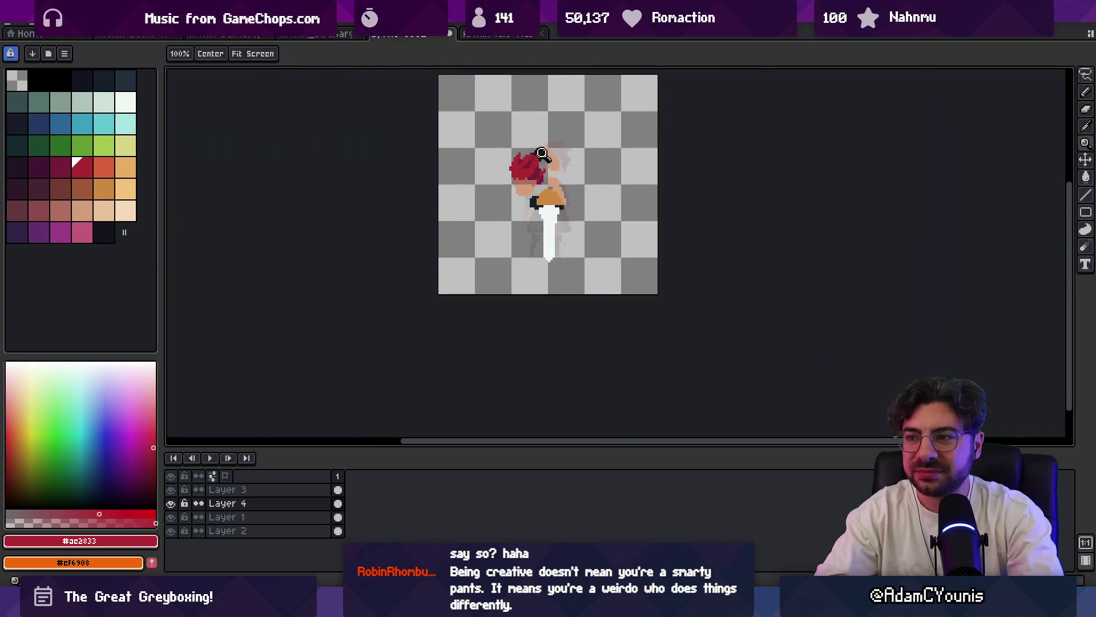
scroll(542, 153, "up", 3)
- Alternate bright and dark red to rework the hair's outline and shading
key("b")
left_click(480, 198, "alt")
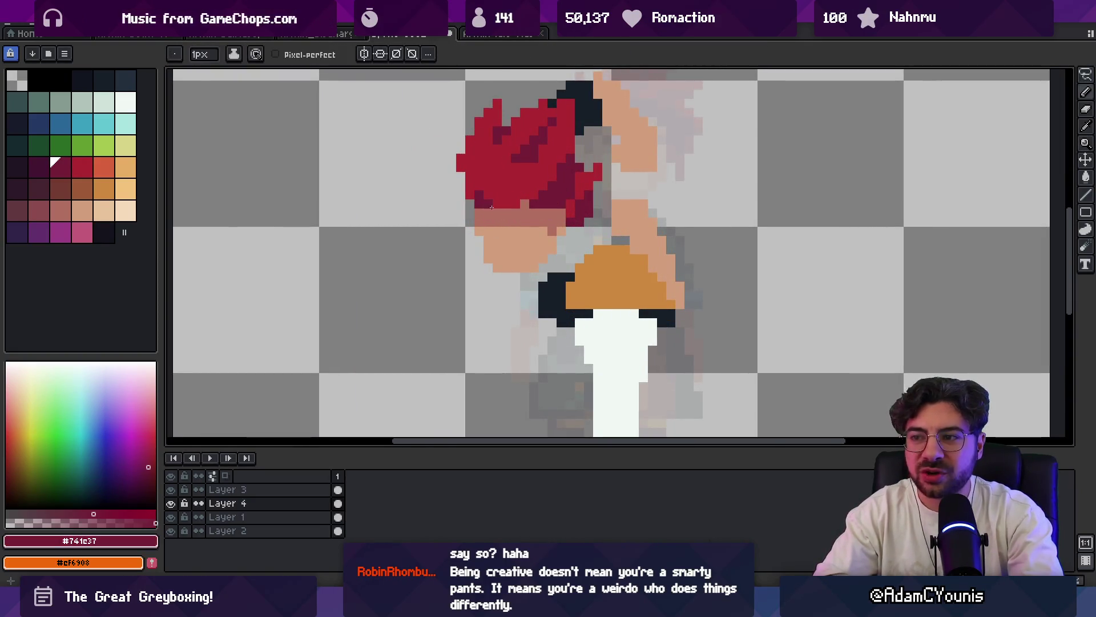
left_click(540, 181, "alt")
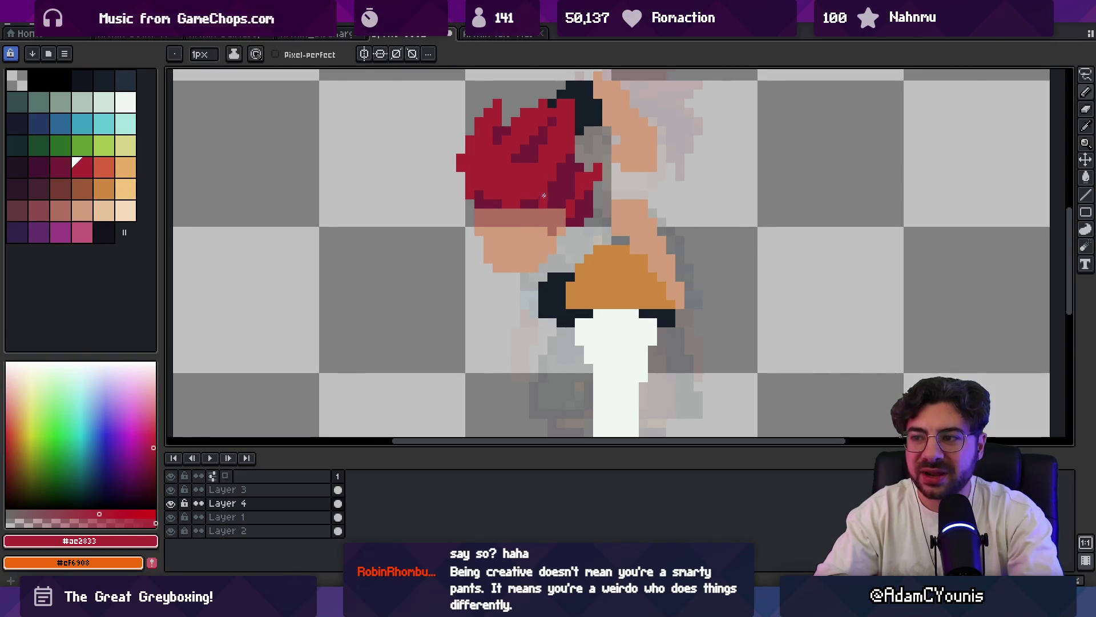
left_click(555, 148, "alt")
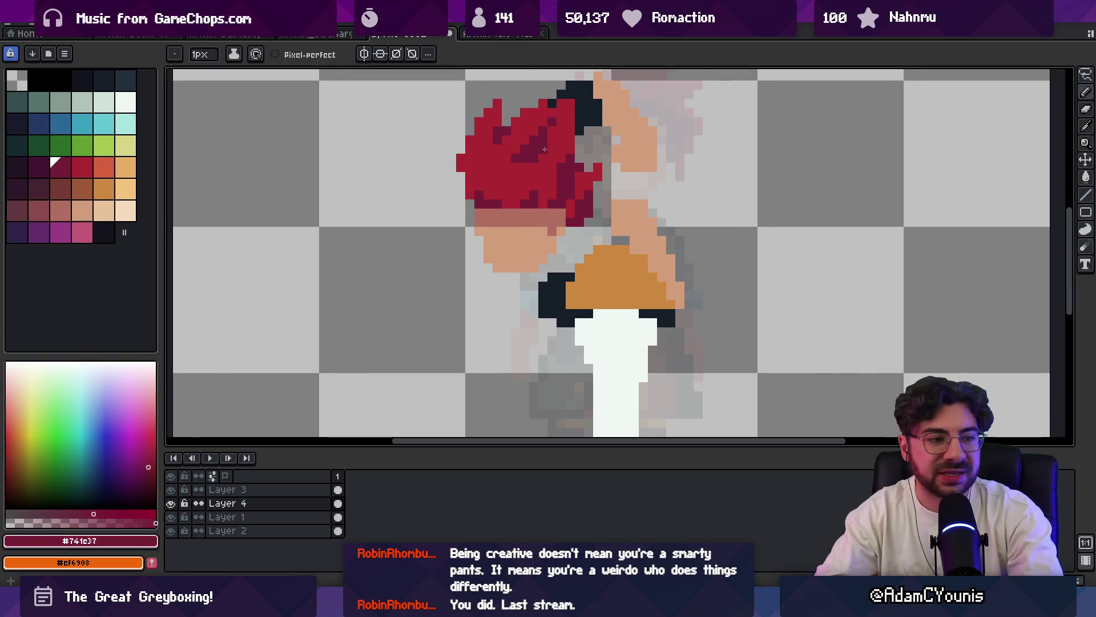
scroll(528, 162, "down", 2)
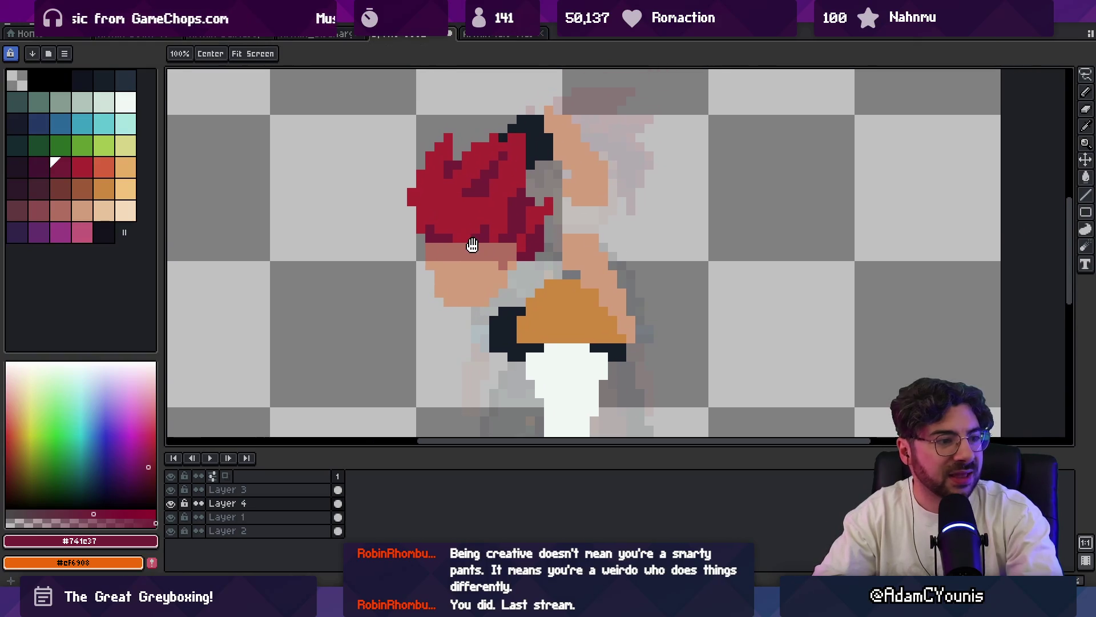
scroll(498, 188, "down", 3)
scroll(498, 187, "up", 1)
scroll(497, 173, "up", 1)
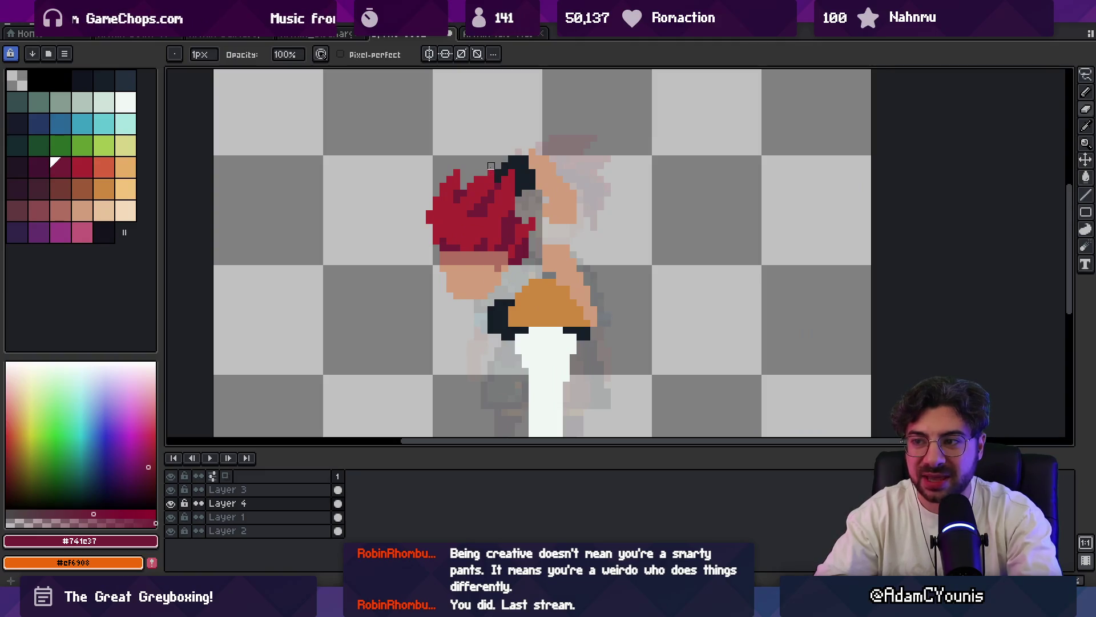
left_click(472, 193, "alt")
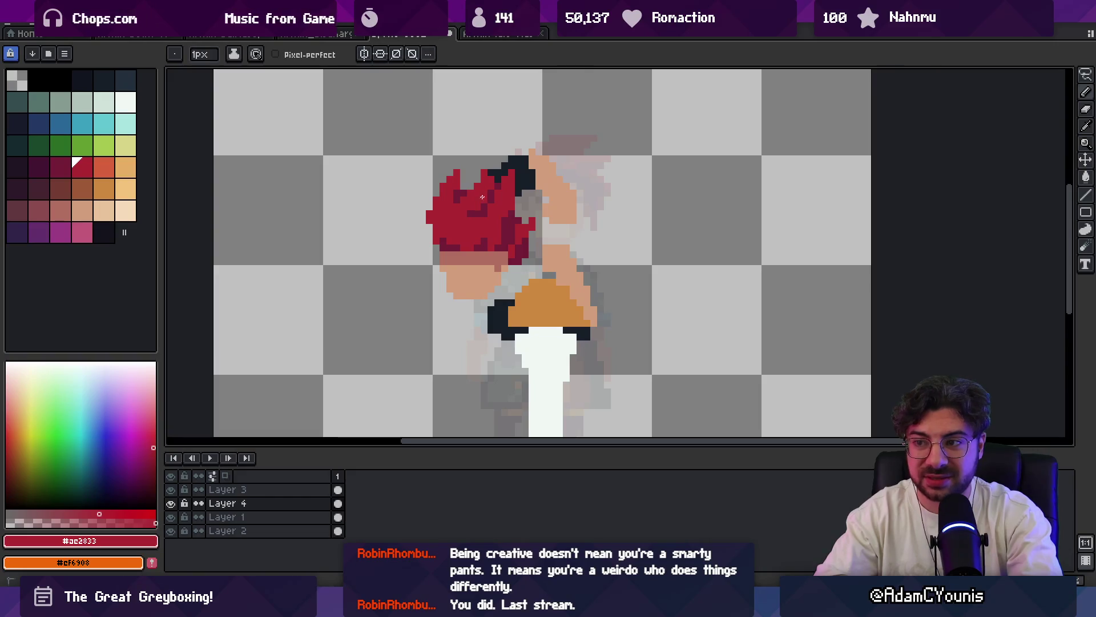
scroll(496, 188, "down", 1)
scroll(504, 186, "down", 2)
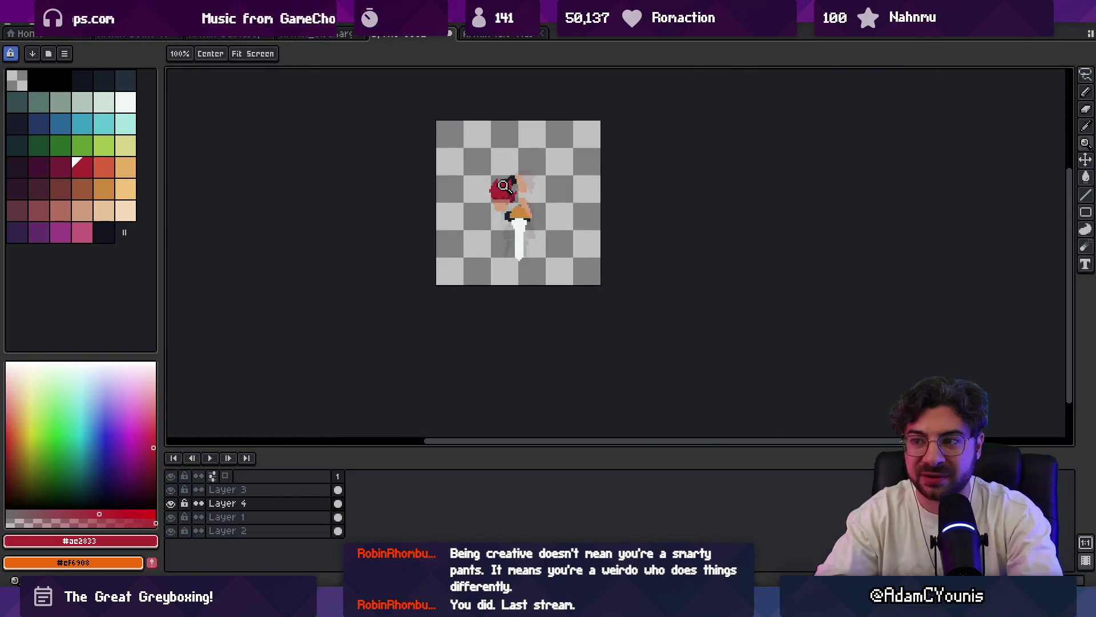
scroll(504, 186, "up", 3)
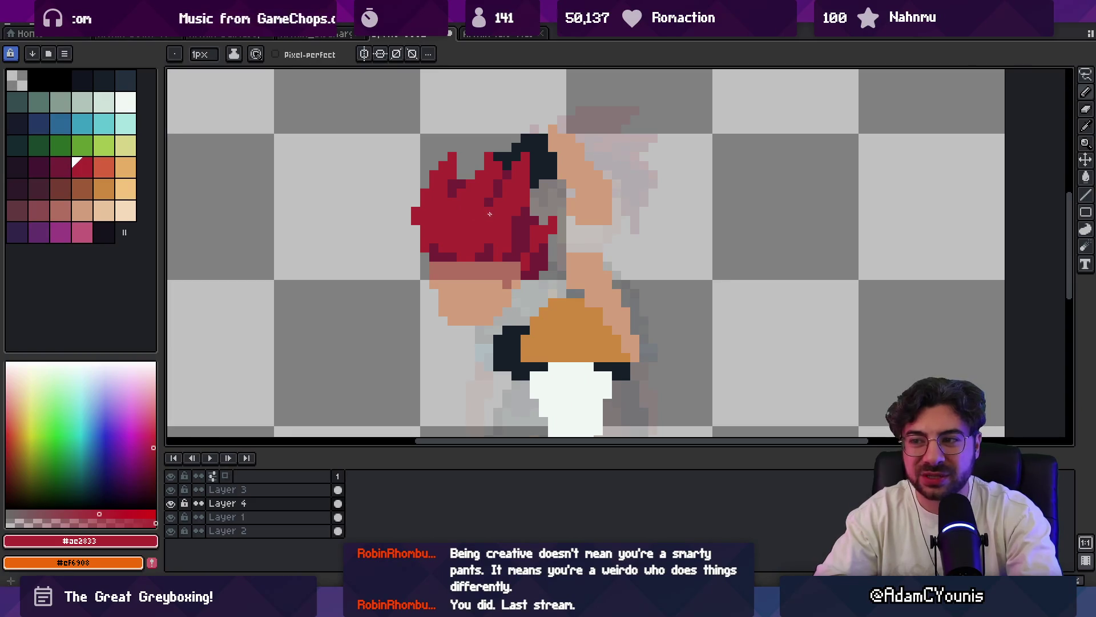
scroll(514, 231, "down", 3)
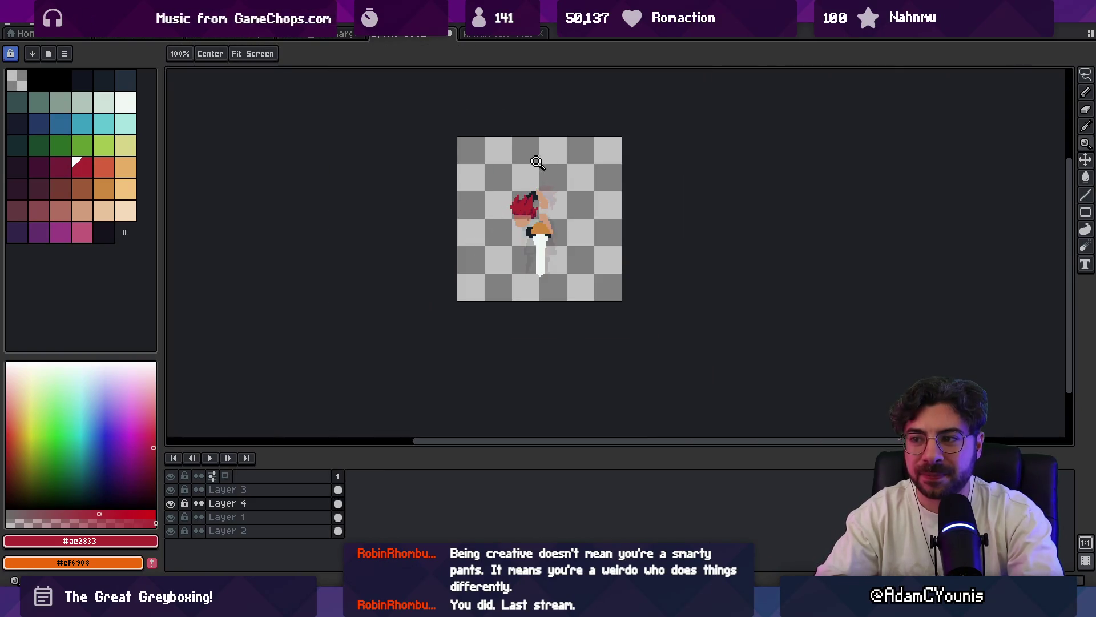
scroll(531, 206, "up", 2)
scroll(469, 204, "up", 1)
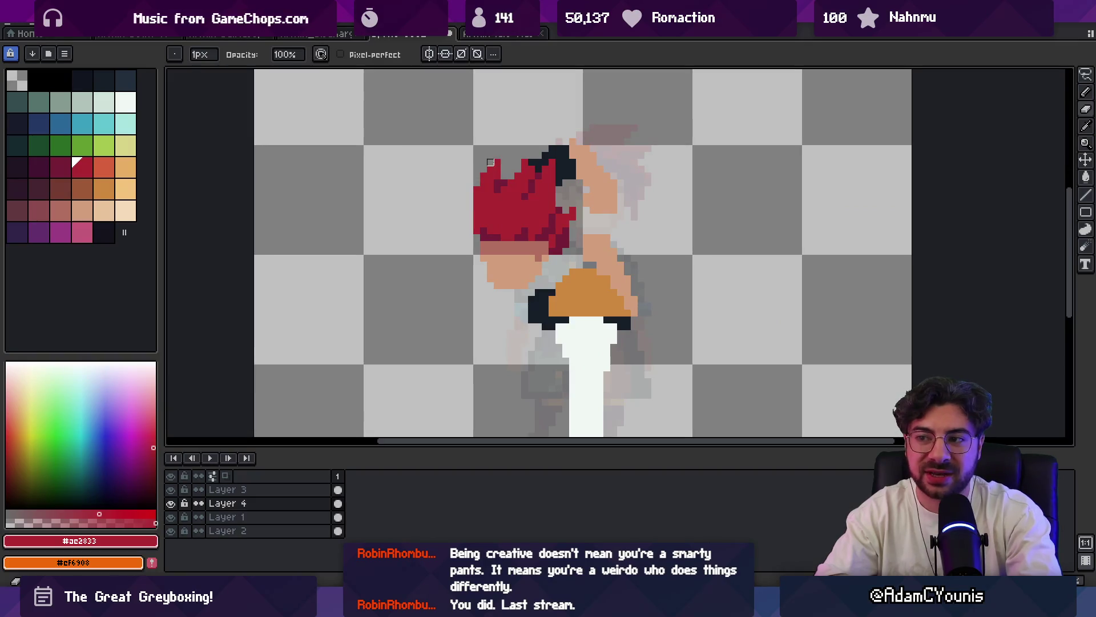
left_click(495, 185, "alt")
- Lasso the hair area again, shade near the face with sampled reds, and zoom out to review
key("q")
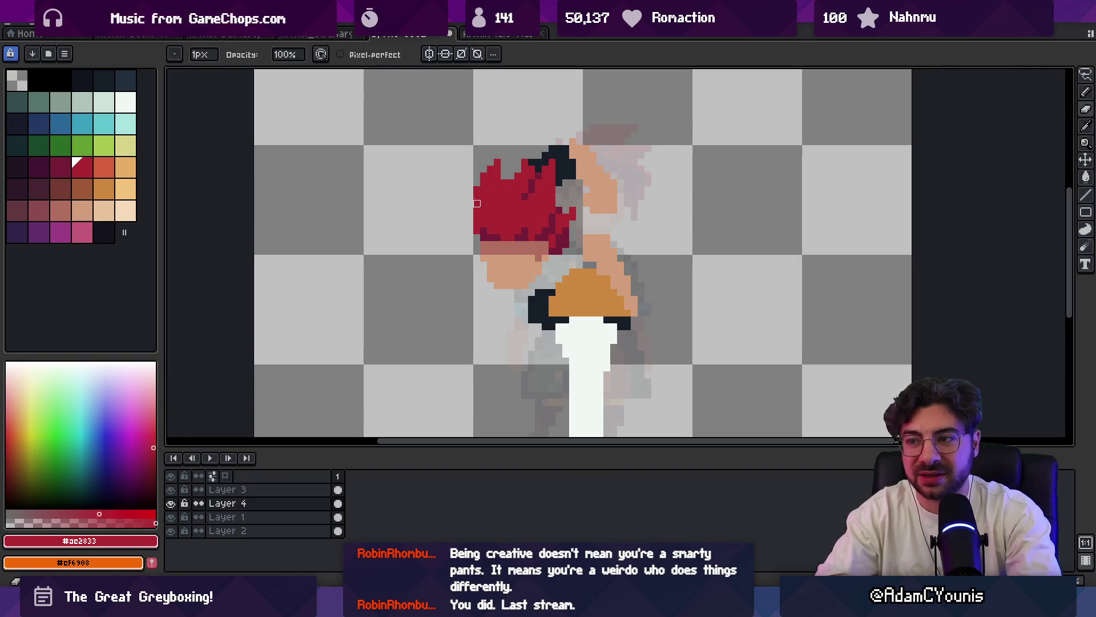
left_click_drag(471, 163, 510, 137)
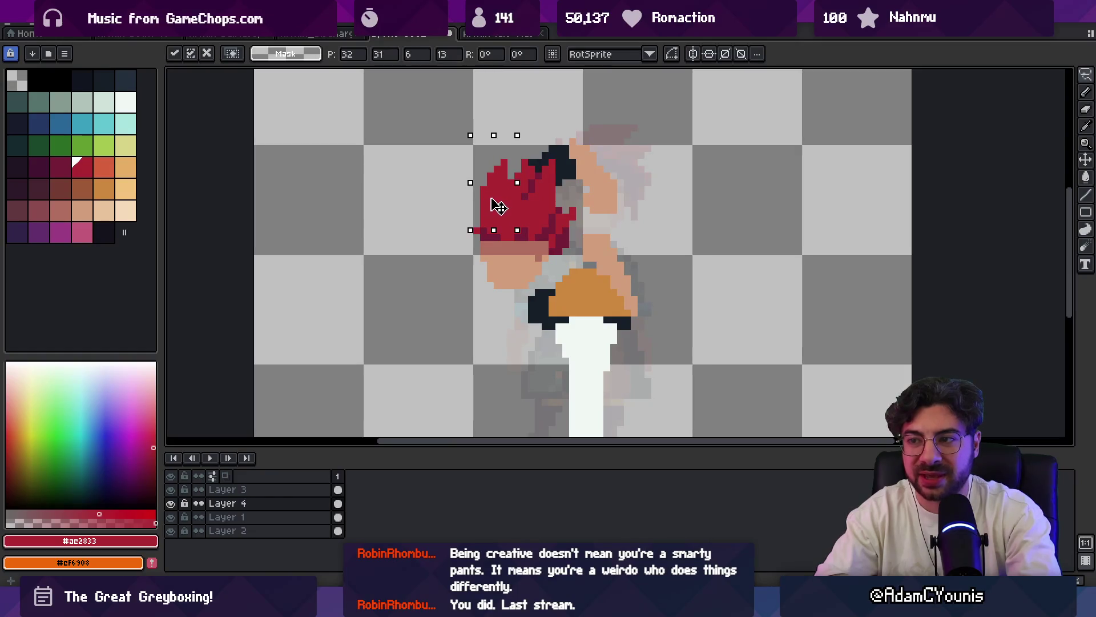
key("b")
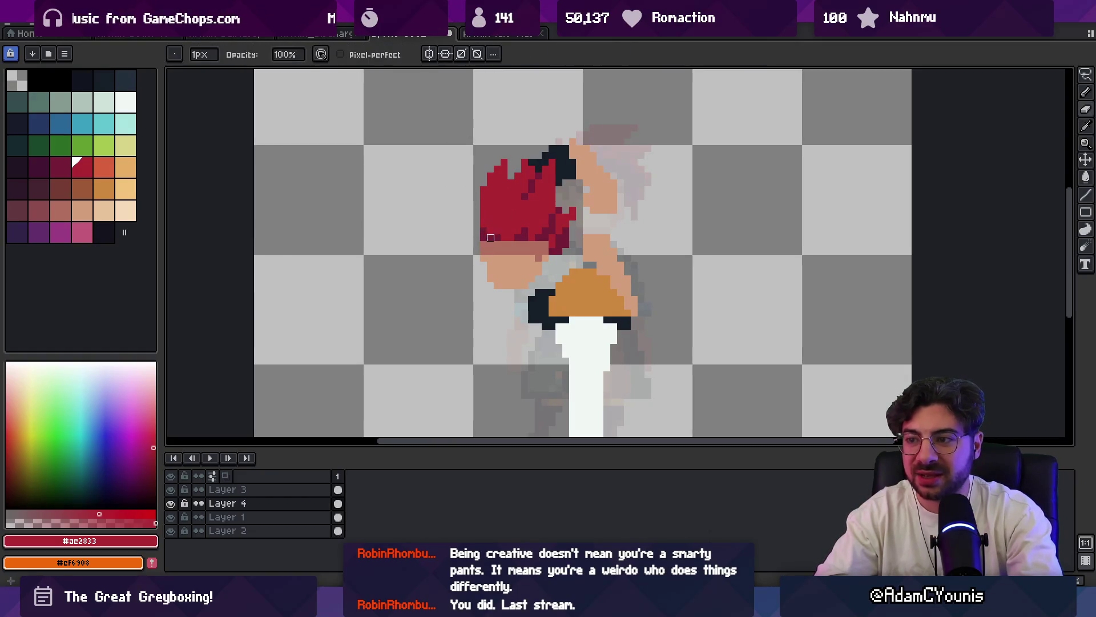
left_click(484, 244, "alt")
left_click_drag(485, 240, 426, 217)
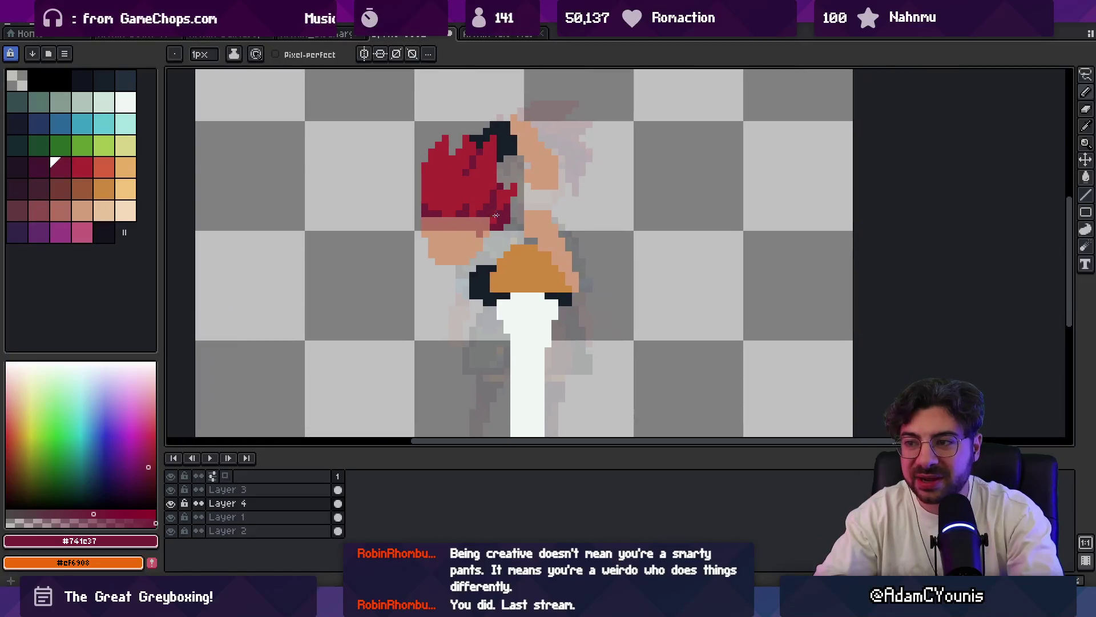
key("e")
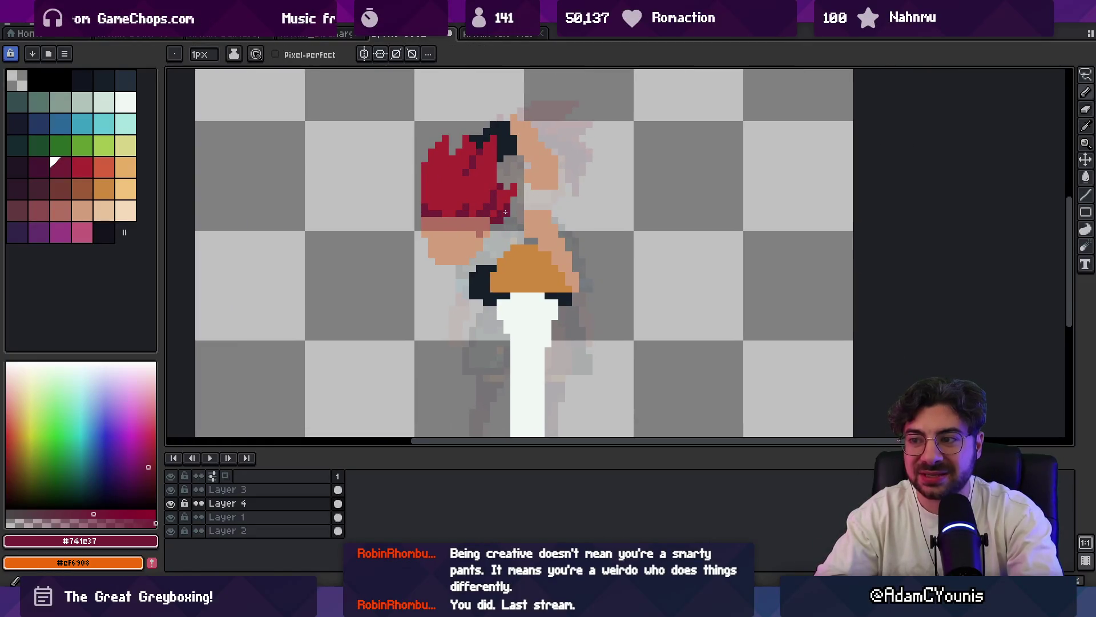
left_click(513, 182, "alt")
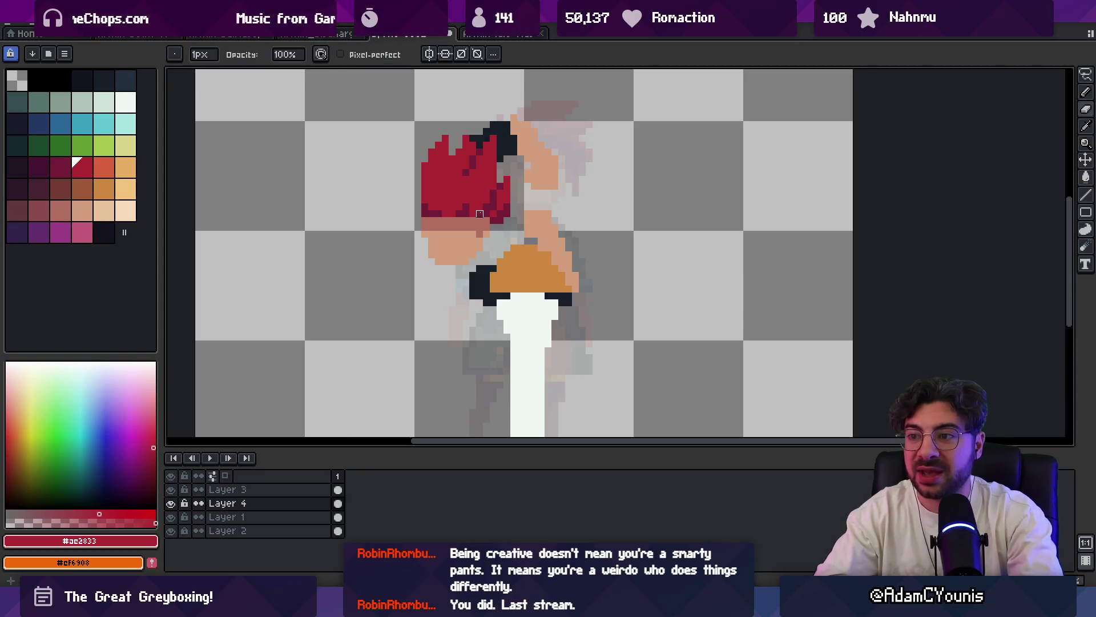
key("e")
key("z")
scroll(455, 211, "down", 2)
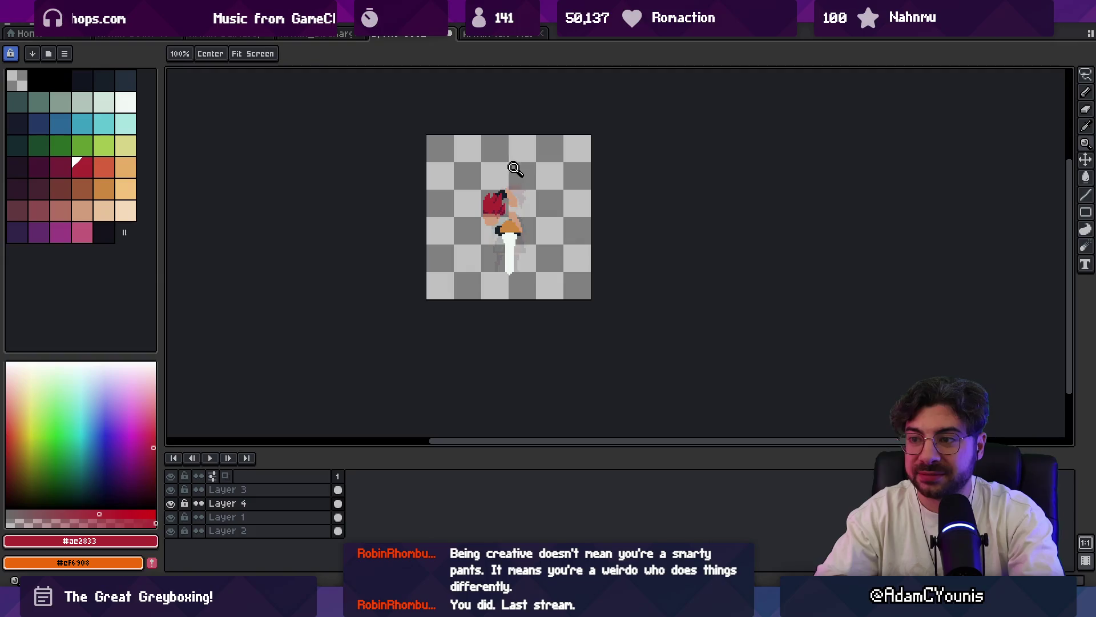
scroll(454, 210, "up", 1)
scroll(486, 245, "up", 3)
- Dot darker skin-tone shadow pixels across the knight's face and below it
left_click(486, 246, "alt")
key("e")
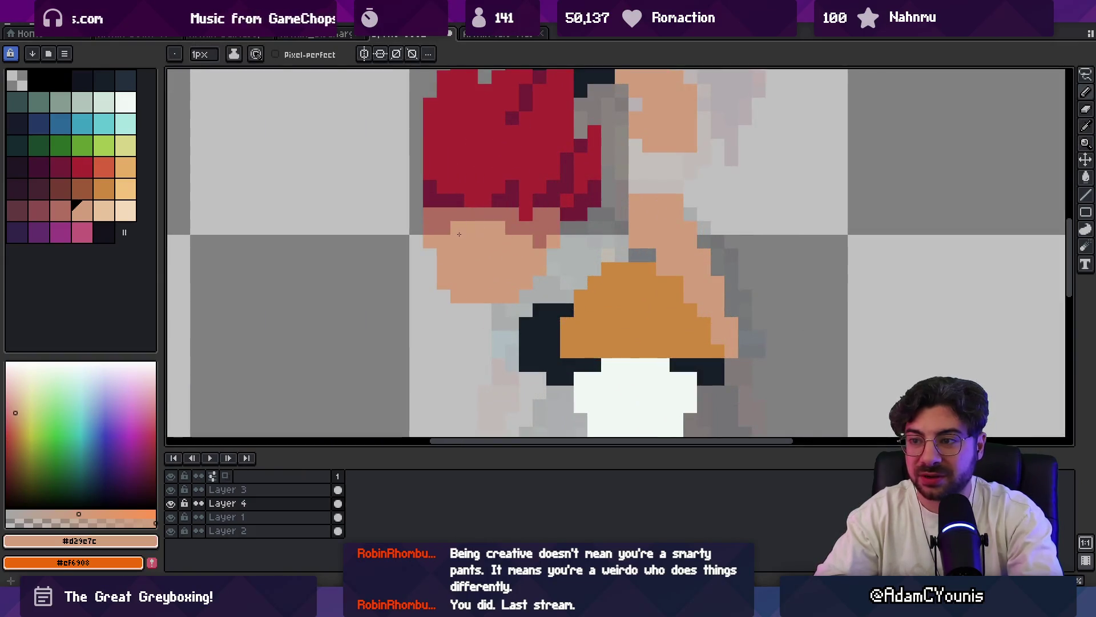
left_click(436, 241)
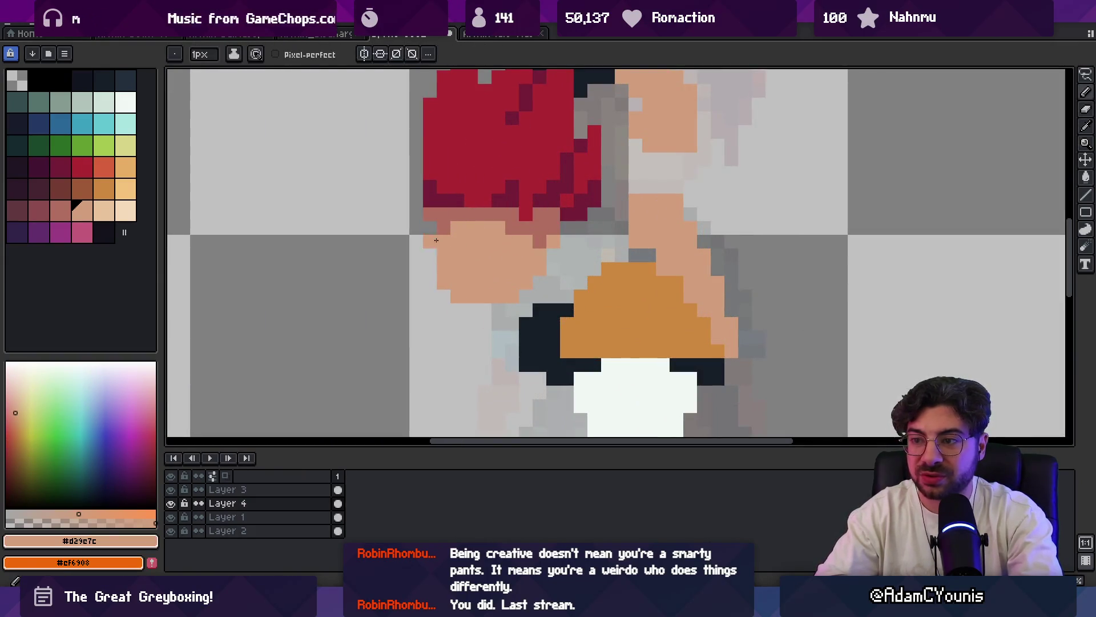
left_click(436, 214, "alt")
left_click(430, 242)
left_click(457, 283)
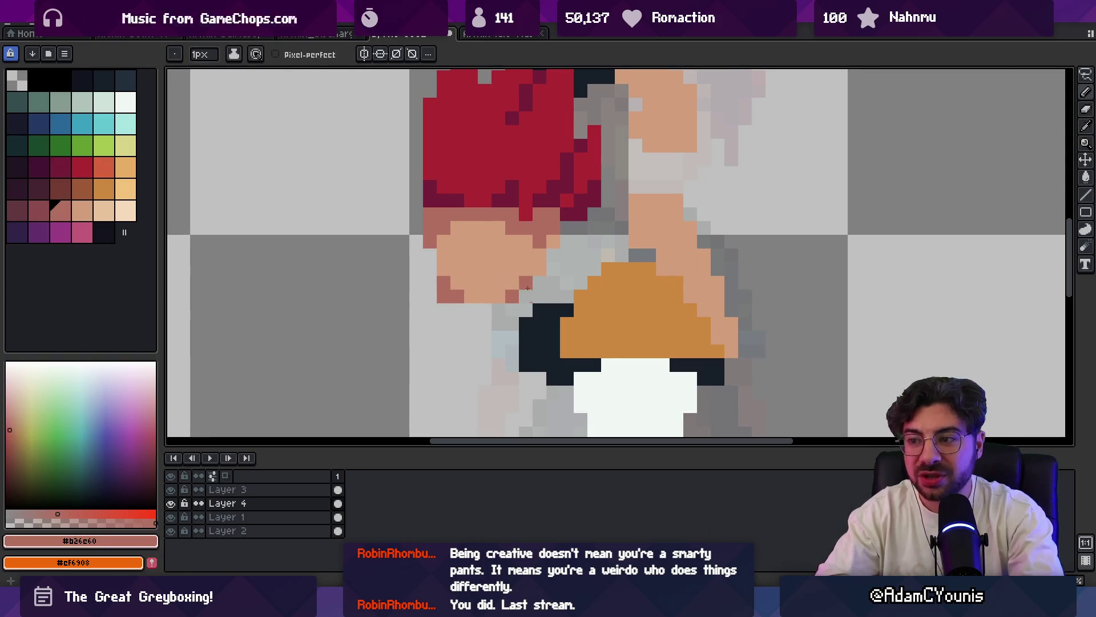
left_click(527, 272, "alt")
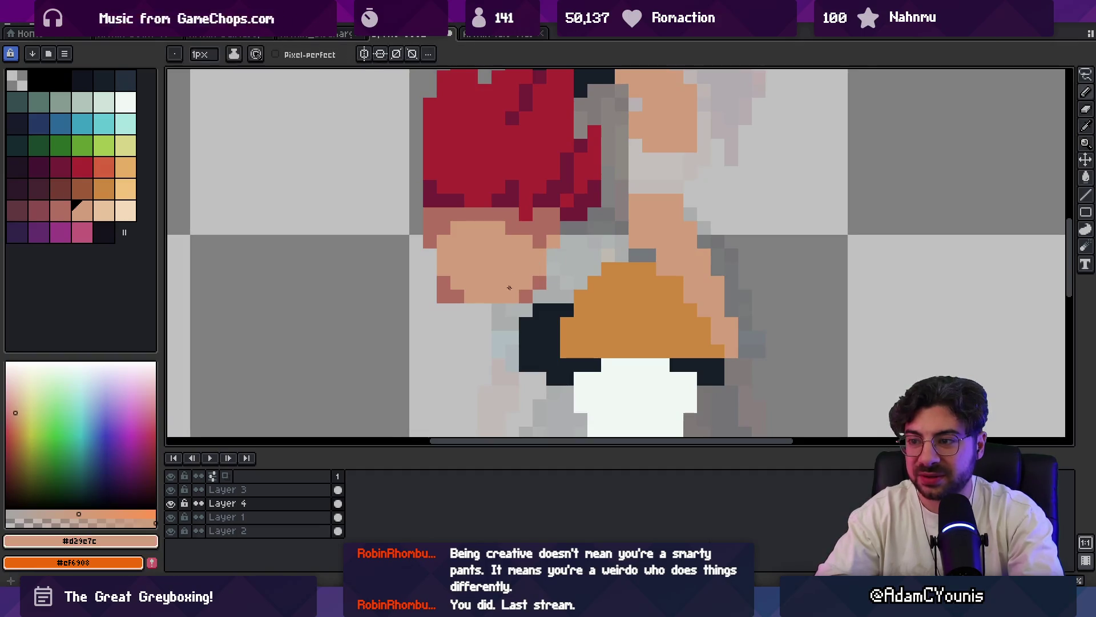
left_click(533, 287, "alt")
left_click(458, 309)
left_click(443, 283, "alt")
left_click(464, 302, "alt")
- Paint over the stray grey pixels in the hair with the bright hair red
key("z")
key("1")
scroll(526, 273, "up", 8)
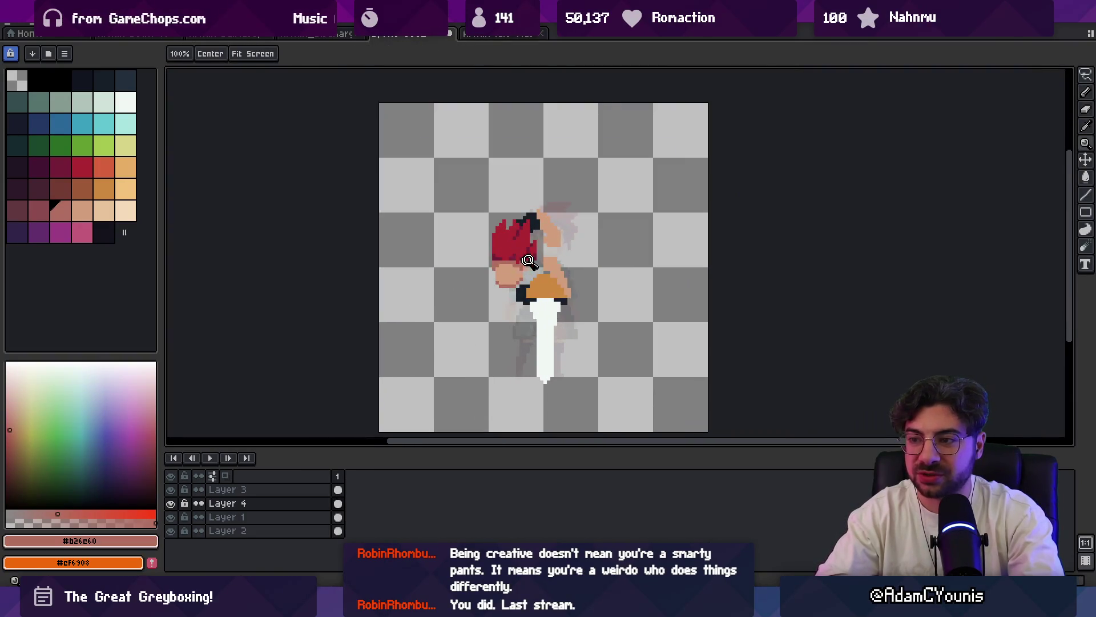
left_click(497, 257, "alt")
key("b")
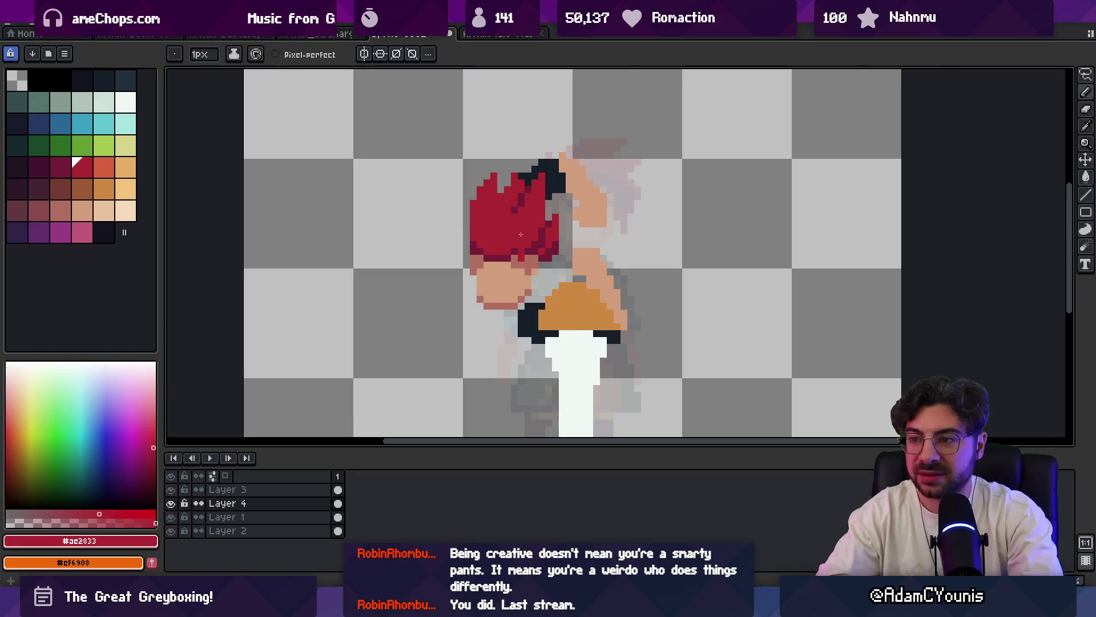
left_click(514, 256, "alt")
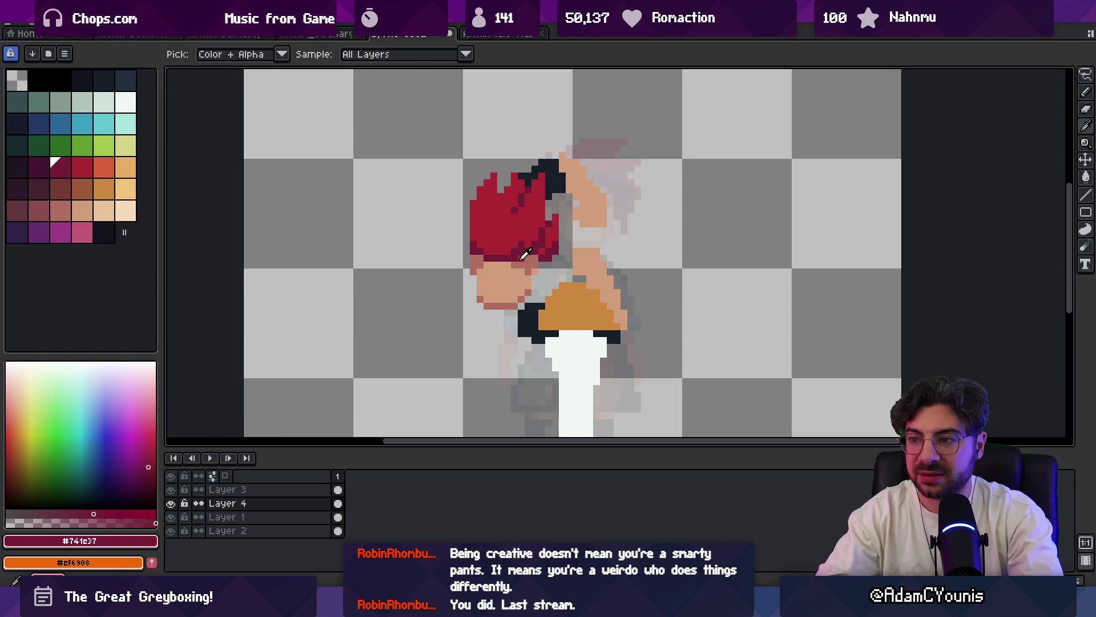
left_click(519, 246, "alt")
key("z")
scroll(519, 198, "down", 5)
scroll(548, 224, "up", 5)
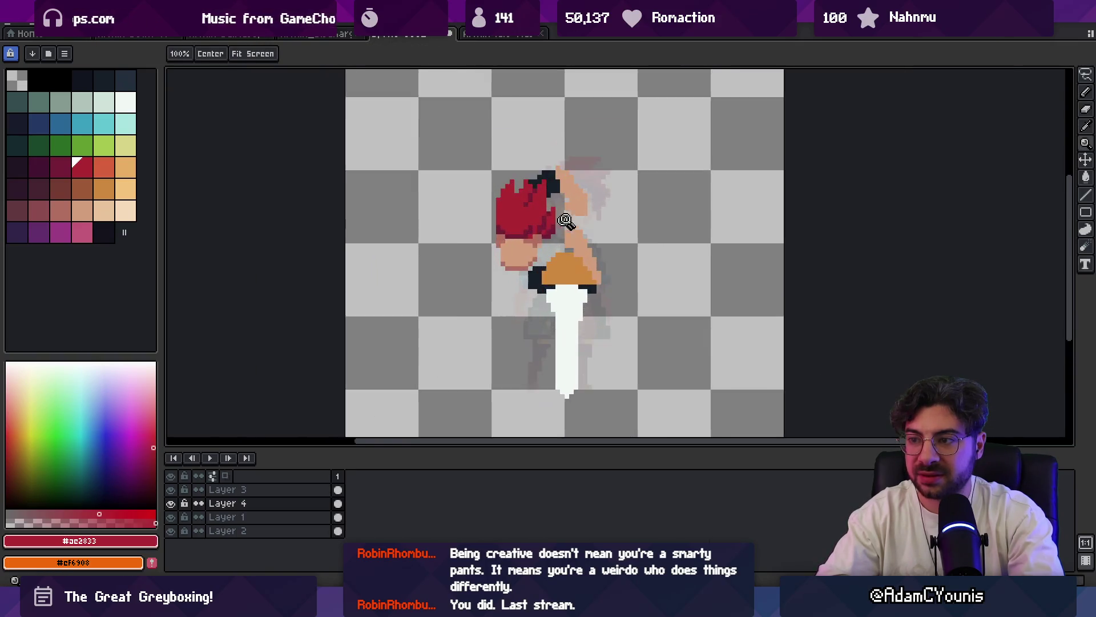
key("m")
key("b")
left_click_drag(548, 193, 550, 225)
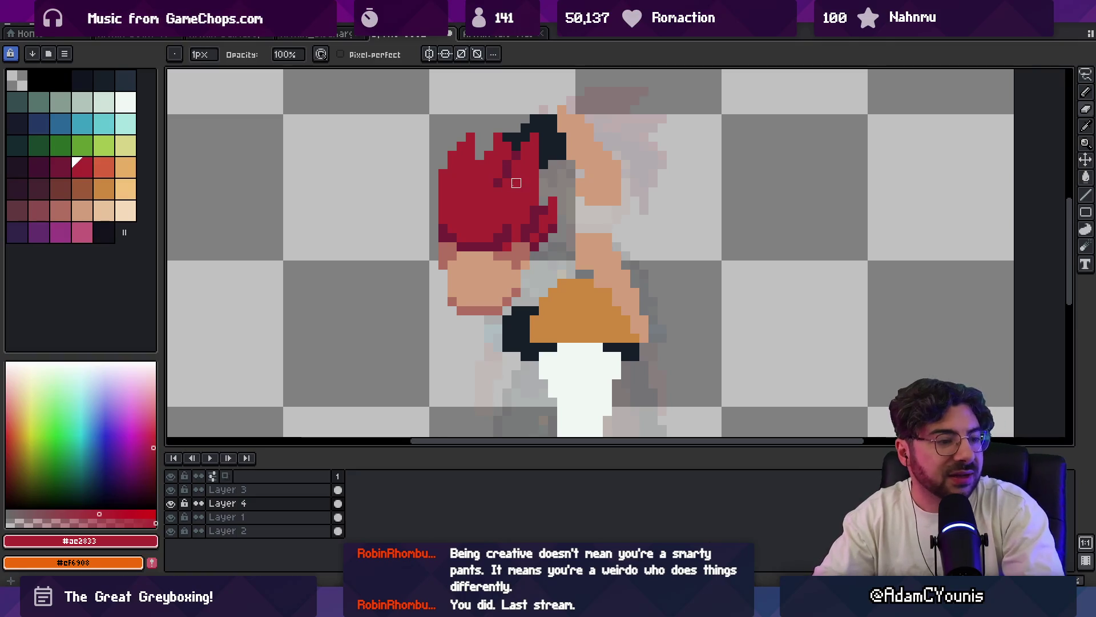
- Sample the dark hair red and settle on a muted red-brown swatch for shading
key("z")
scroll(550, 199, "down", 5)
scroll(550, 199, "up", 5)
key("b")
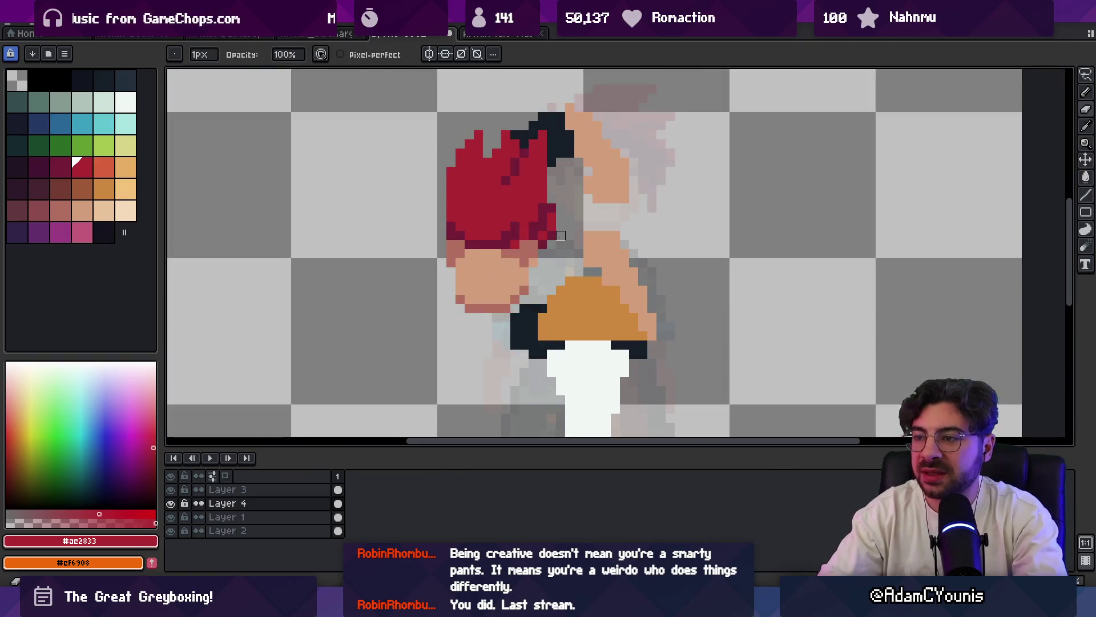
key("z")
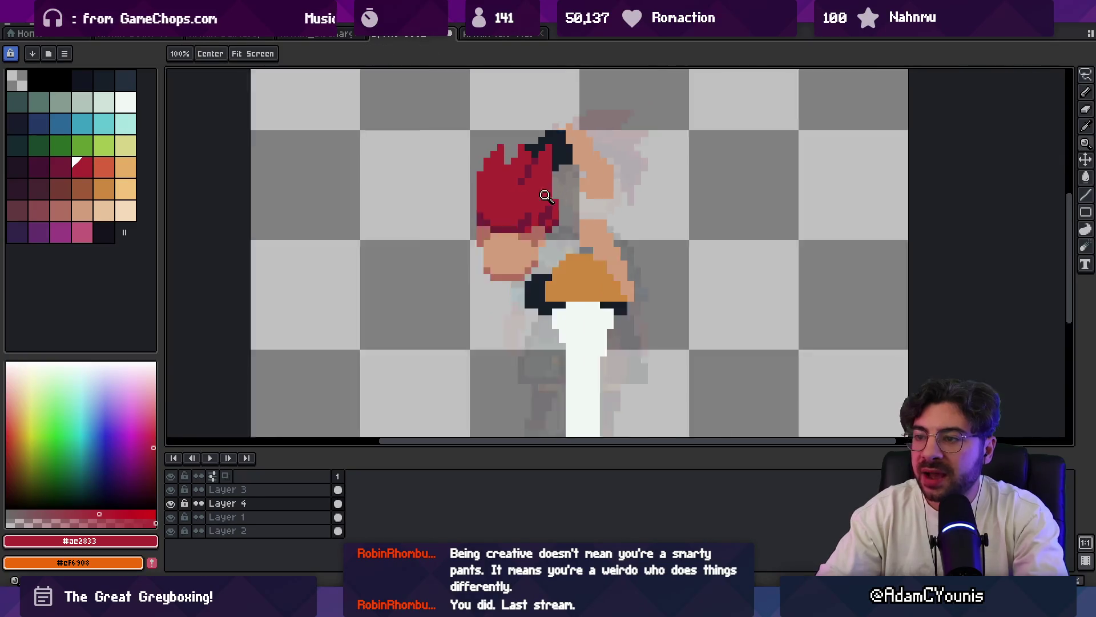
scroll(573, 189, "down", 4)
scroll(588, 179, "up", 3)
key("b")
left_click(567, 214, "alt")
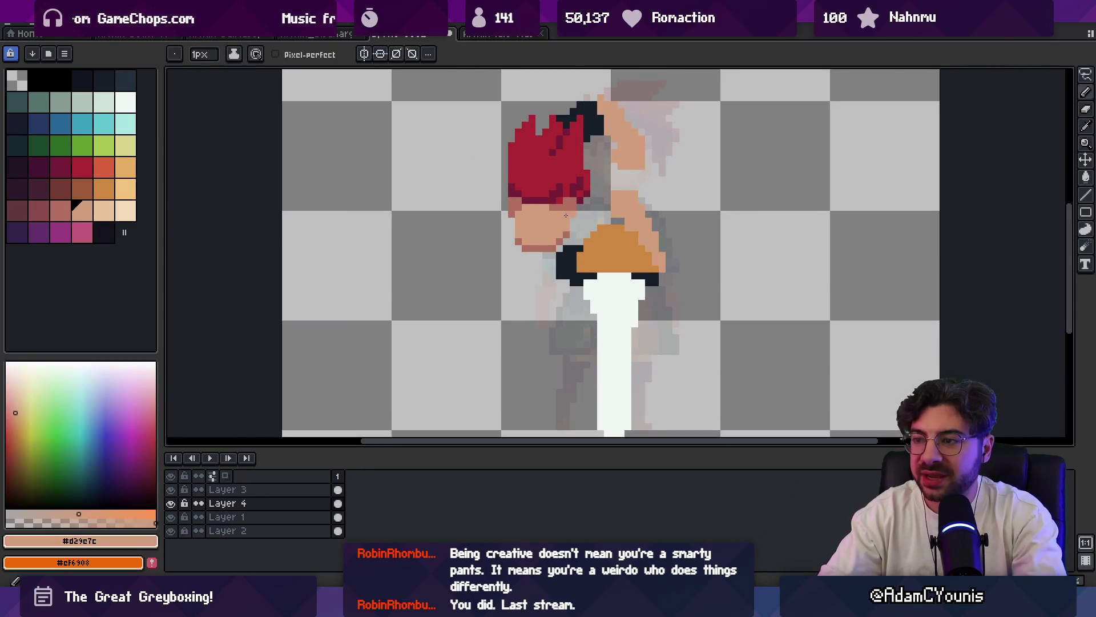
left_click(566, 188, "alt")
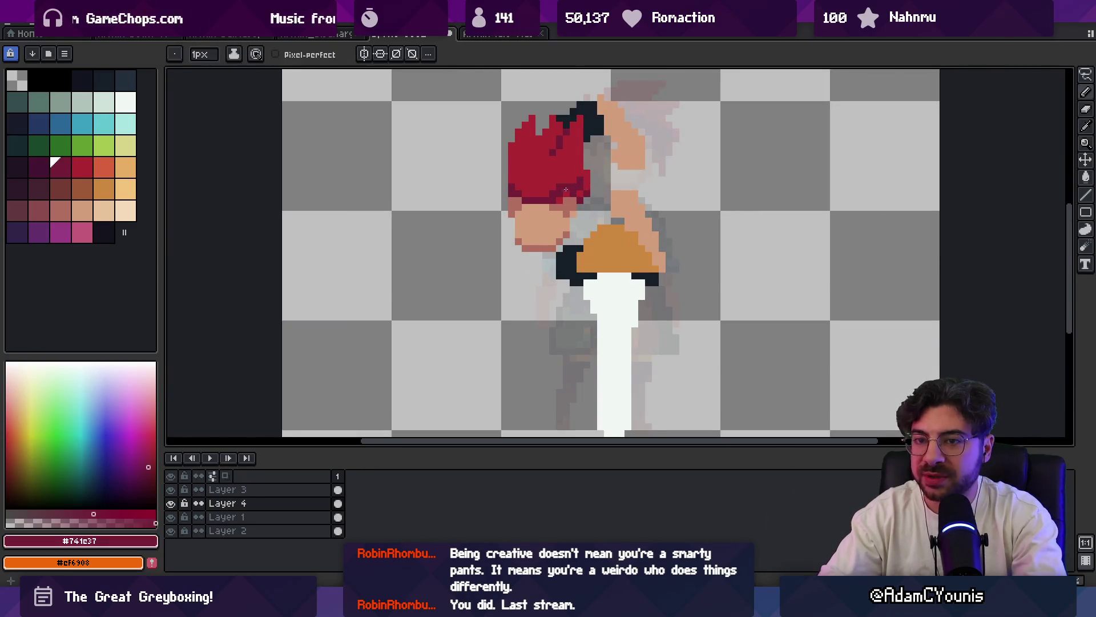
left_click(39, 211)
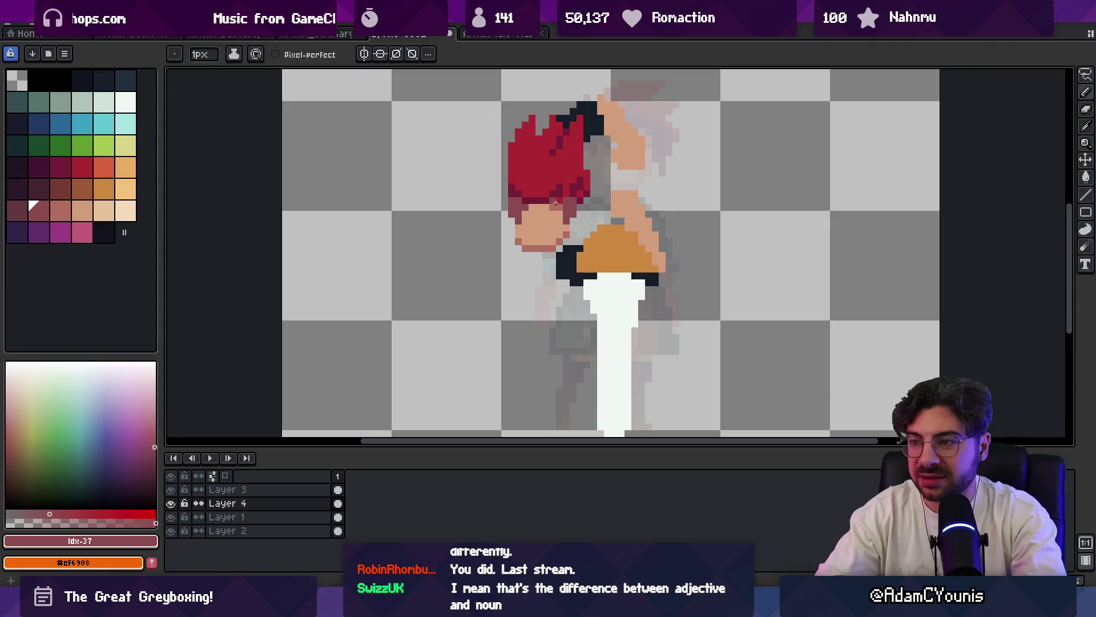
- Paint a short column of skin-tone pixels down the left edge of the face
key("z")
scroll(555, 202, "down", 2)
scroll(517, 202, "up", 4)
key("i")
left_click(542, 261)
key("b")
left_click_drag(519, 243, 520, 256)
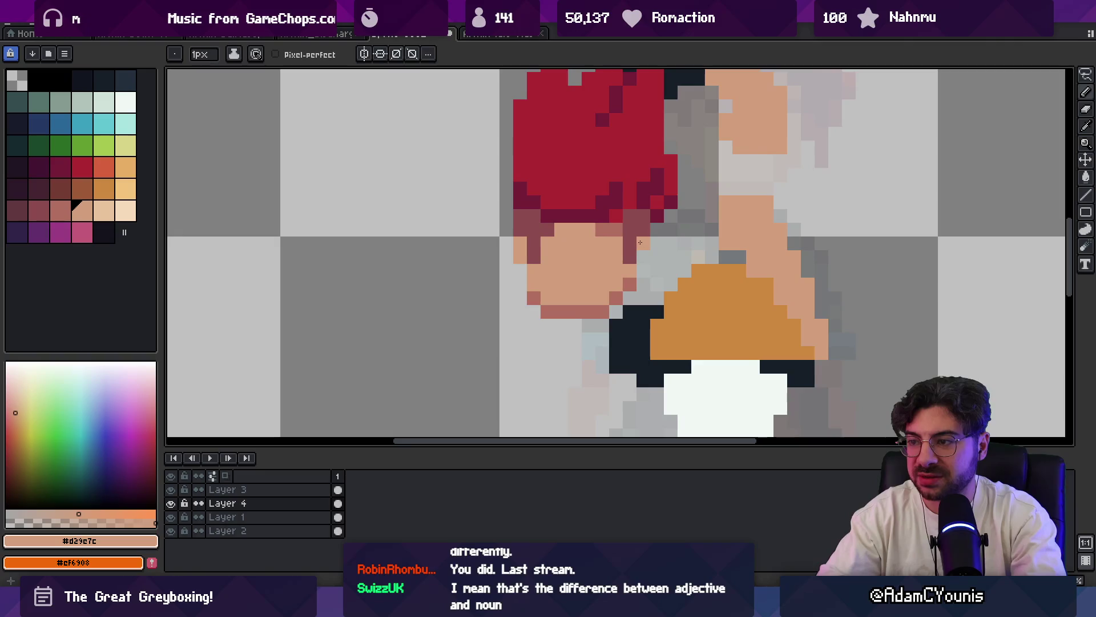
- Compare the light and shadow skin tones, then shade the left side of the face darker
key("z")
scroll(600, 240, "down", 3)
scroll(589, 235, "up", 2)
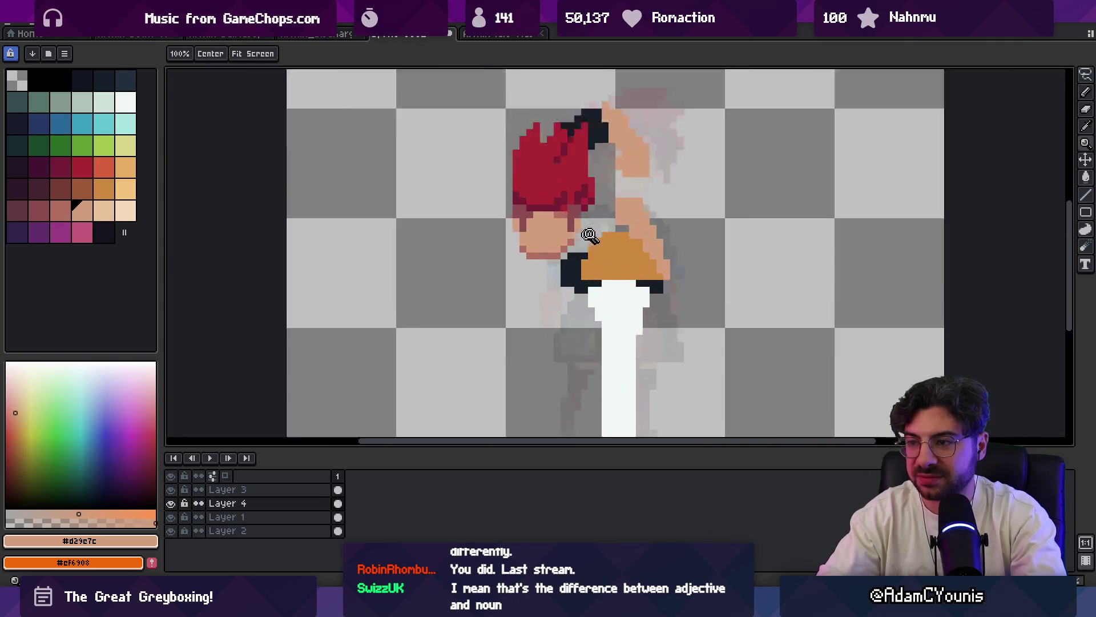
scroll(590, 235, "up", 1)
key("i")
left_click(573, 240)
key("b")
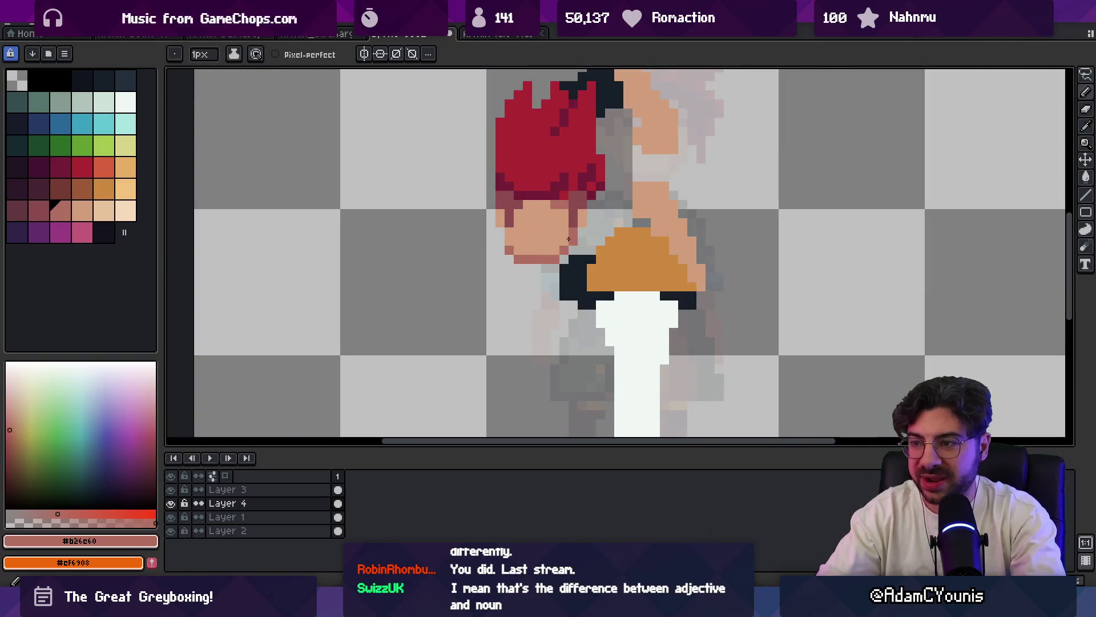
left_click(536, 221, "alt")
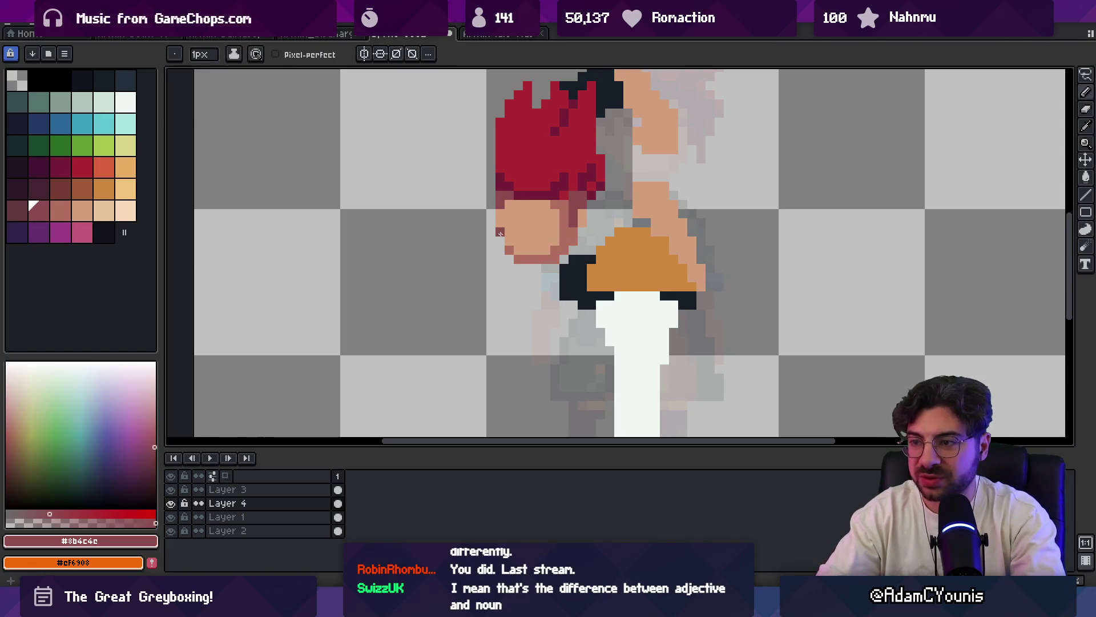
left_click(501, 236, "alt")
key("z")
scroll(498, 206, "down", 1)
scroll(498, 205, "down", 2)
scroll(555, 193, "up", 2)
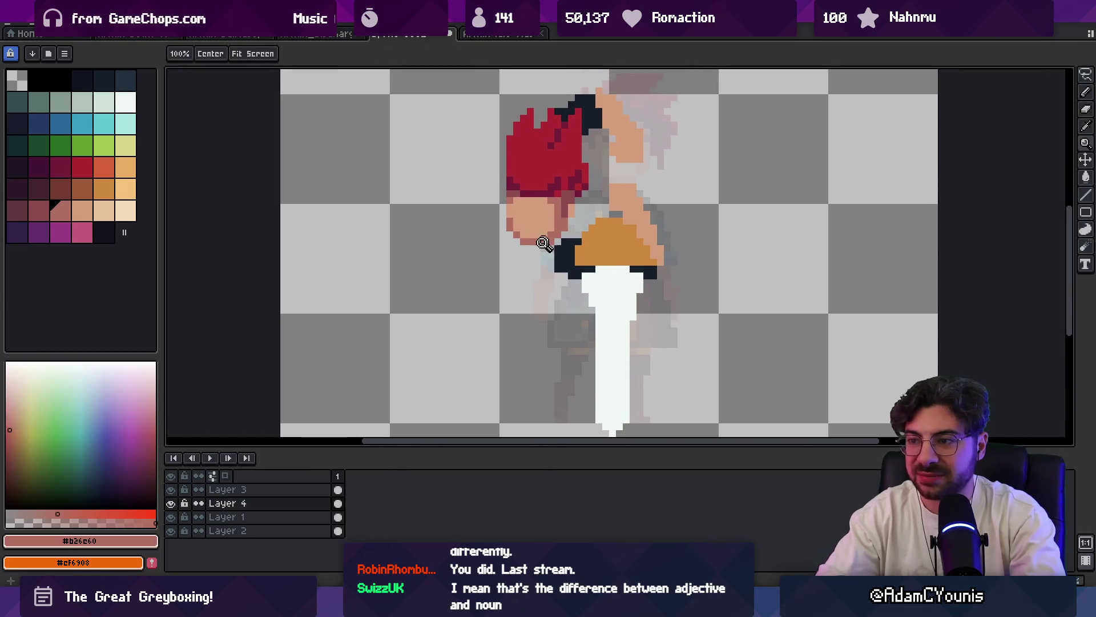
key("b")
key("ctrl")
key("alt")
key("e")
key("alt")
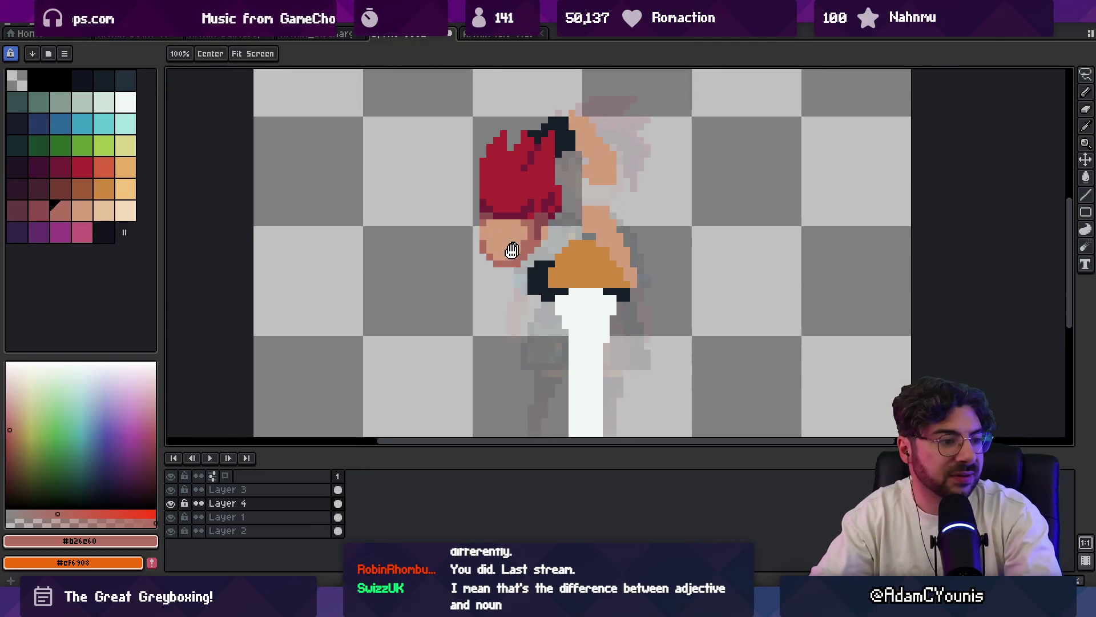
left_click_drag(543, 205, 506, 192)
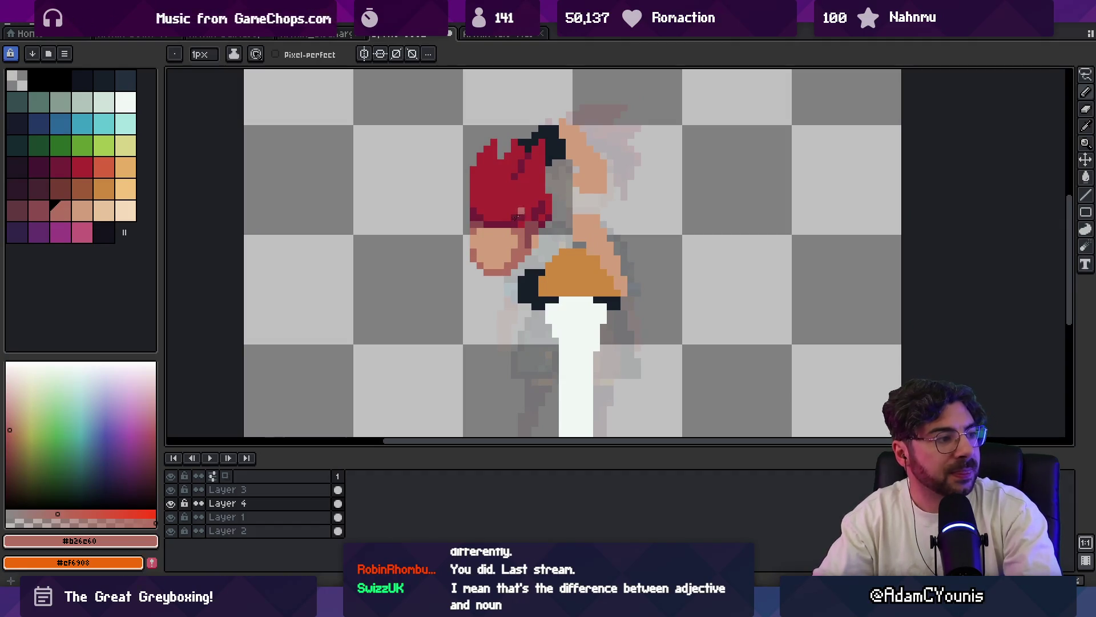
scroll(514, 232, "up", 3)
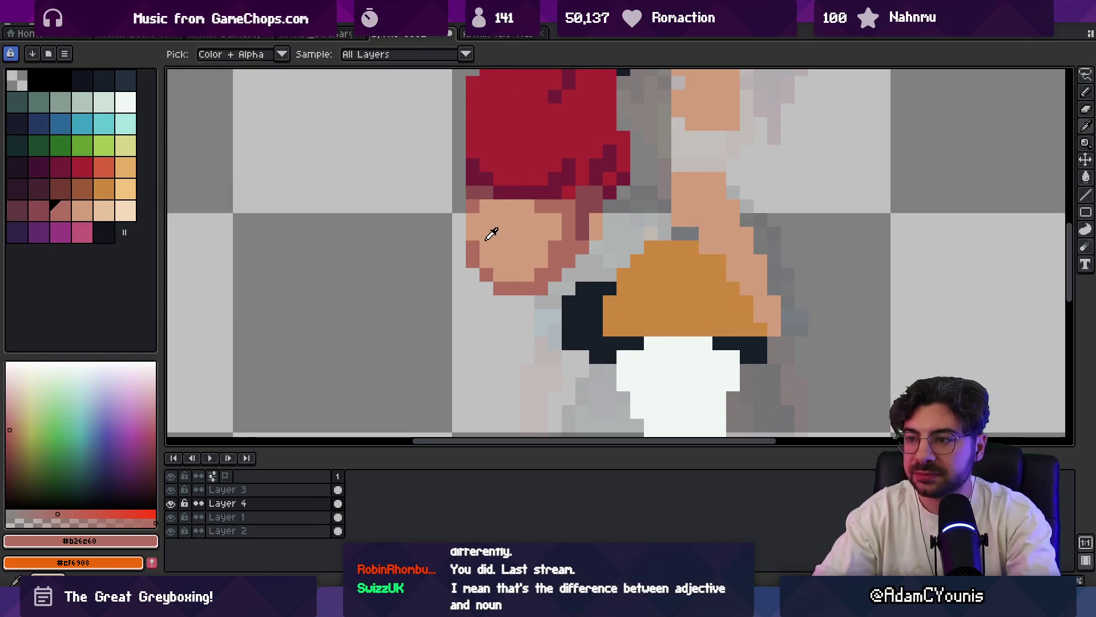
left_click_drag(492, 227, 478, 216)
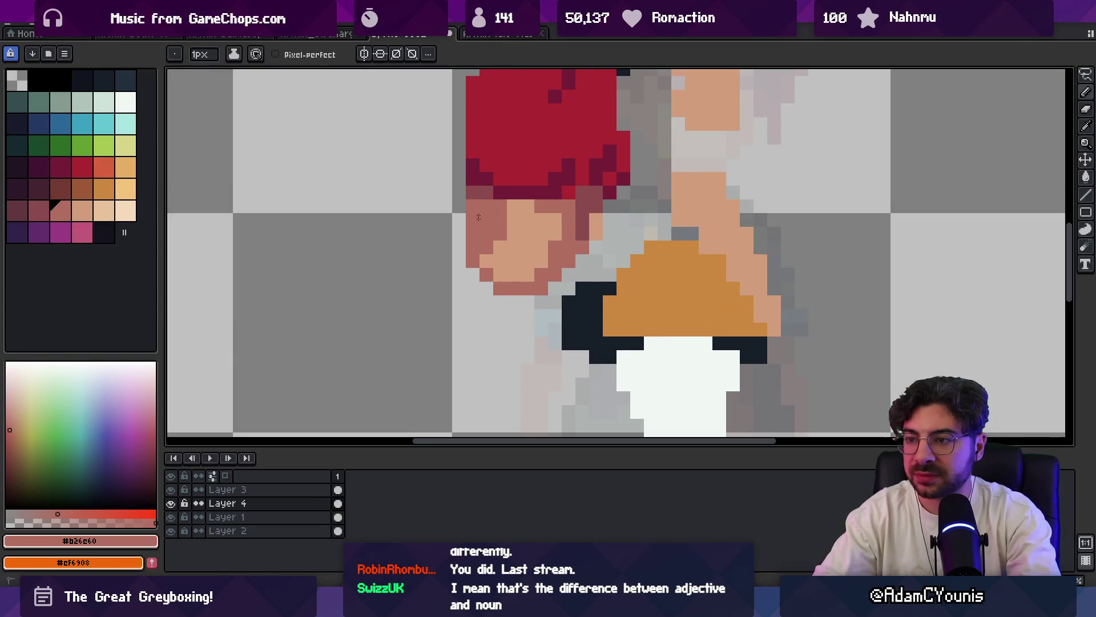
scroll(477, 217, "down", 2)
scroll(468, 232, "down", 2)
scroll(533, 171, "up", 3)
scroll(533, 131, "up", 1)
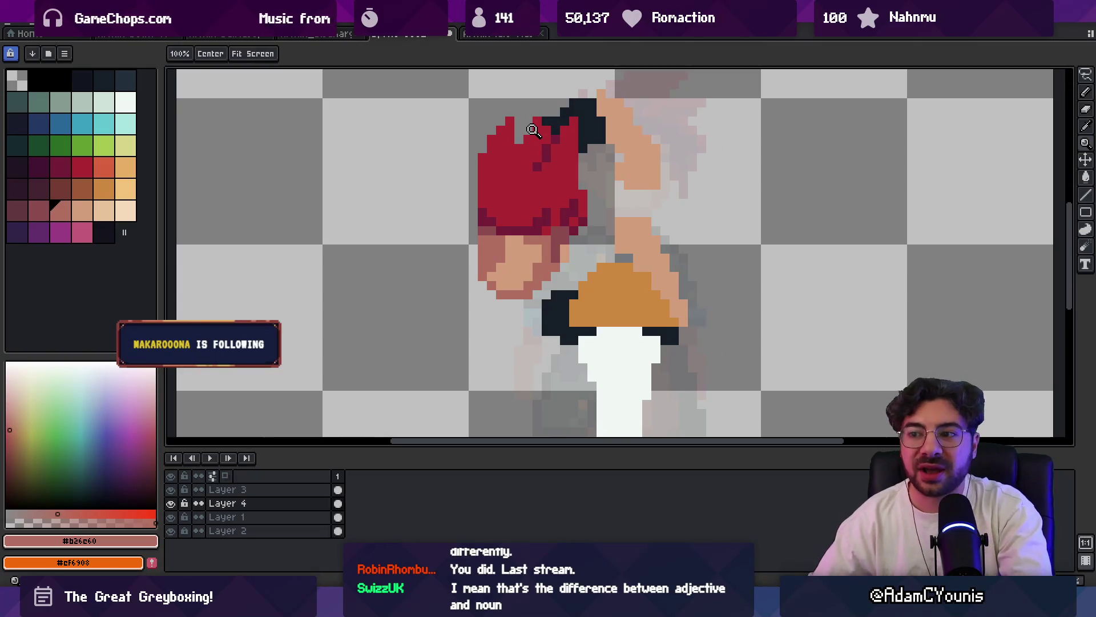
- Re-sample the face skin colour and zoom to check the shading
key("b")
left_click(529, 278, "alt")
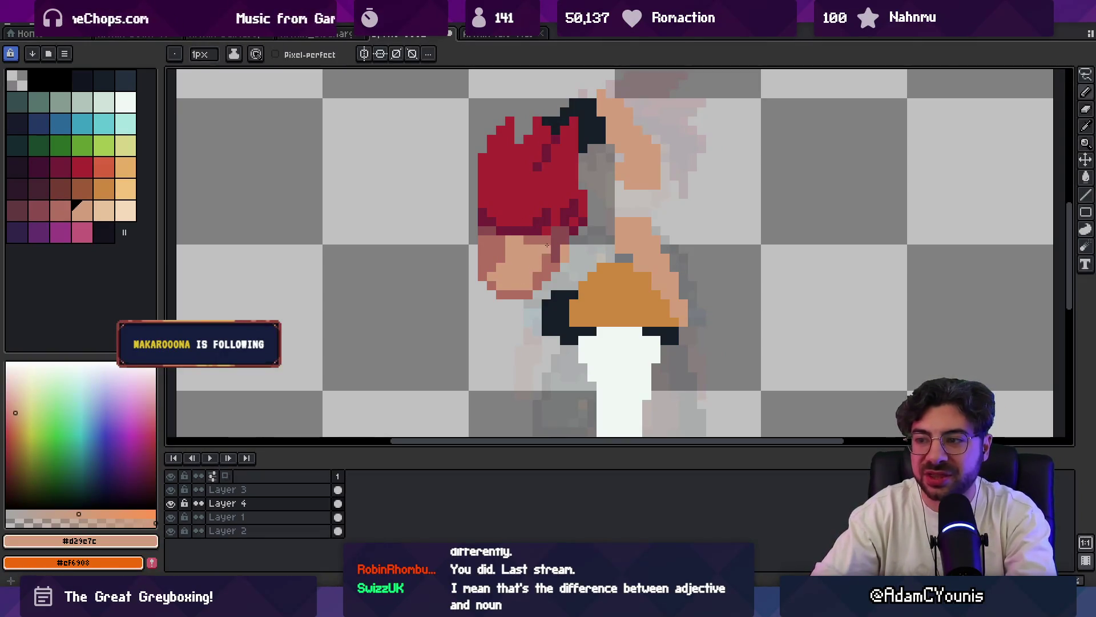
left_click(498, 249, "alt")
left_click(493, 272, "alt")
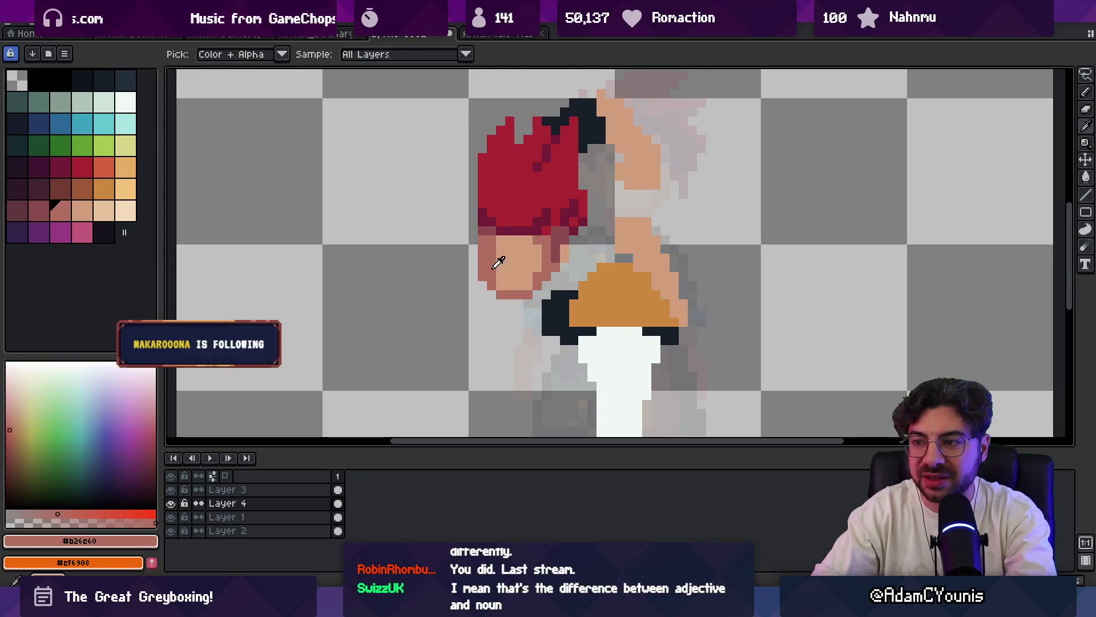
key("z")
scroll(493, 259, "down", 5)
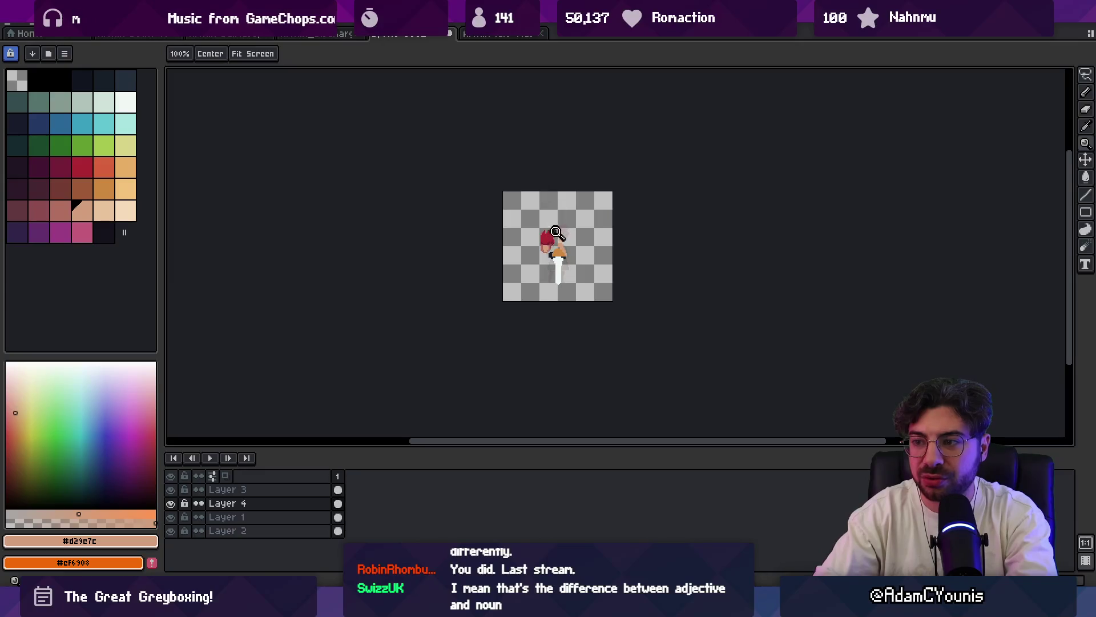
scroll(549, 205, "up", 3)
key("p")
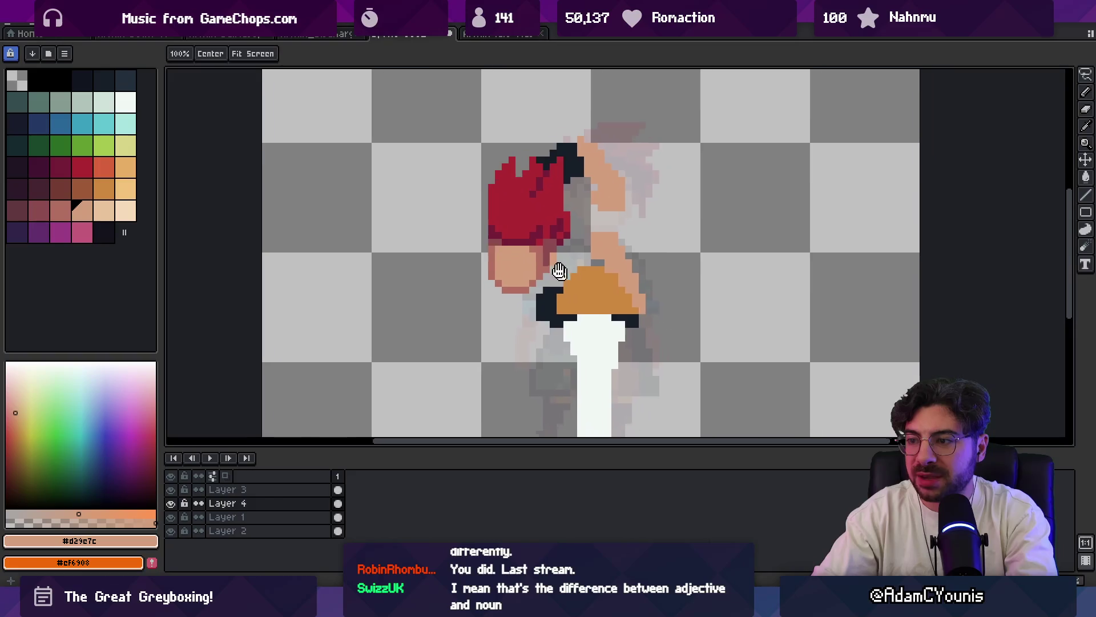
- Test-move the head on its layer, undo it, and lasso around the left part of the head
left_click_drag(517, 286, 487, 252)
key("alt+Up")
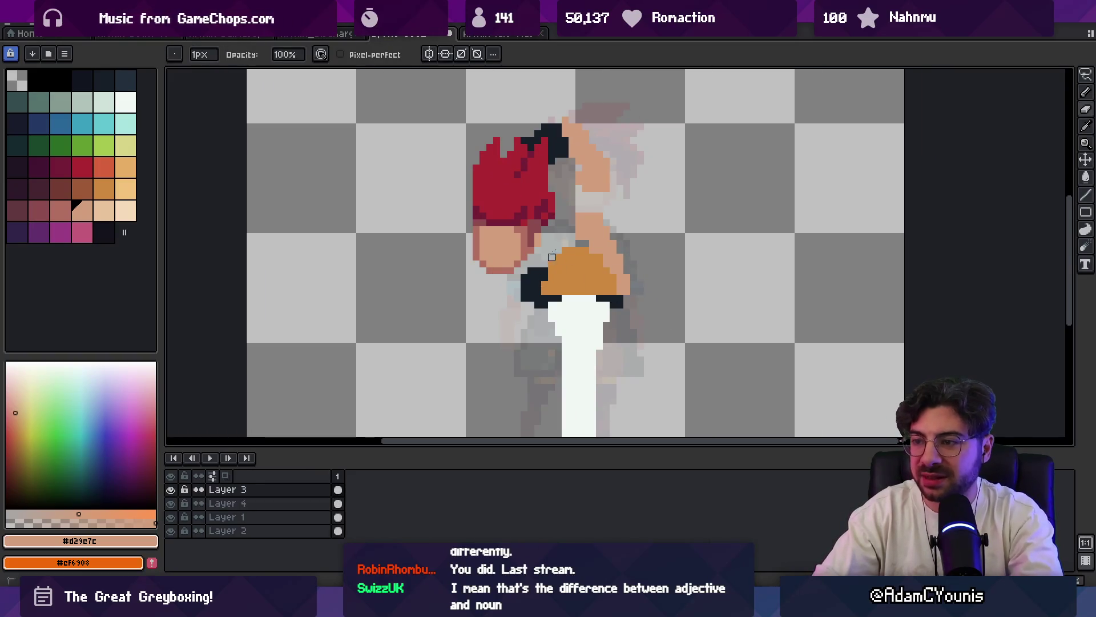
key("v")
scroll(600, 237, "down", 3)
scroll(600, 236, "up", 1)
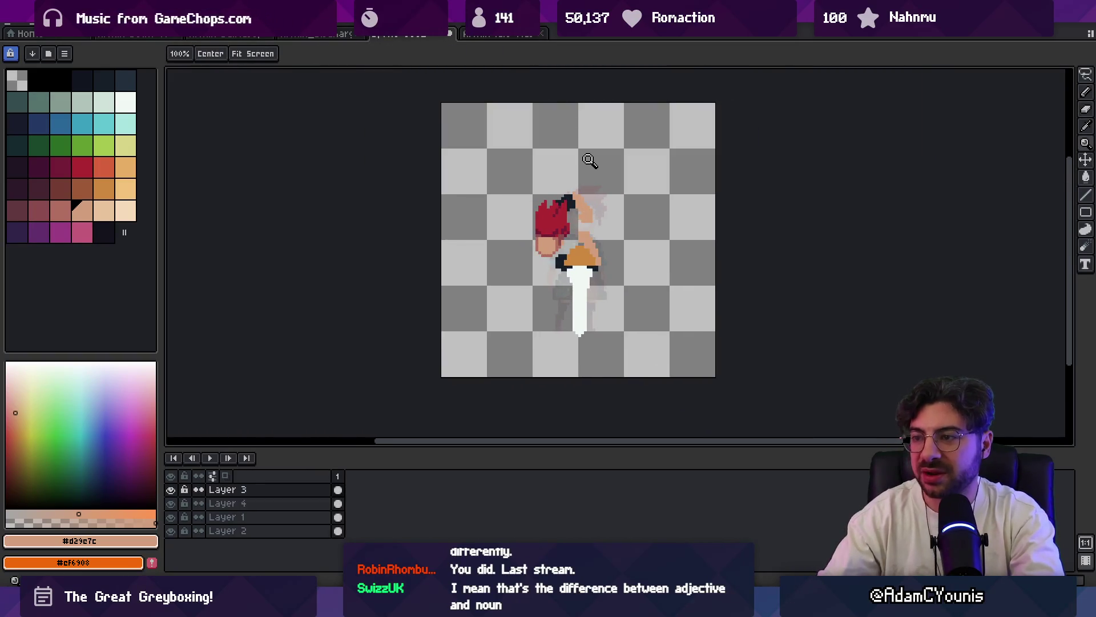
left_click_drag(552, 221, 639, 206)
key("ctrl+z")
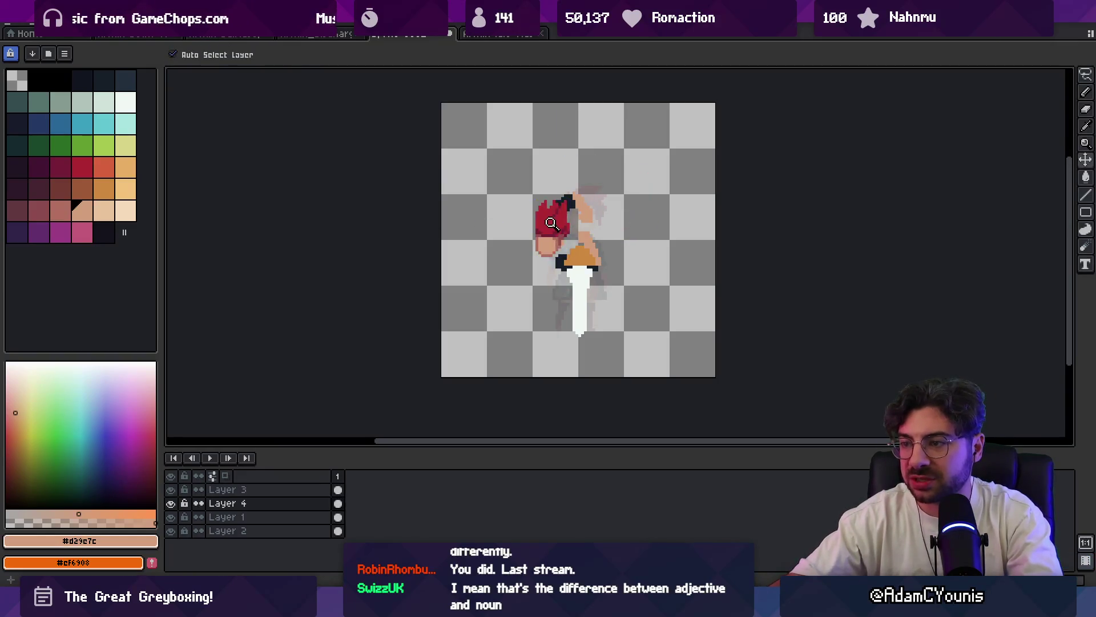
scroll(531, 249, "up", 2)
key("q")
left_click_drag(504, 162, 537, 250)
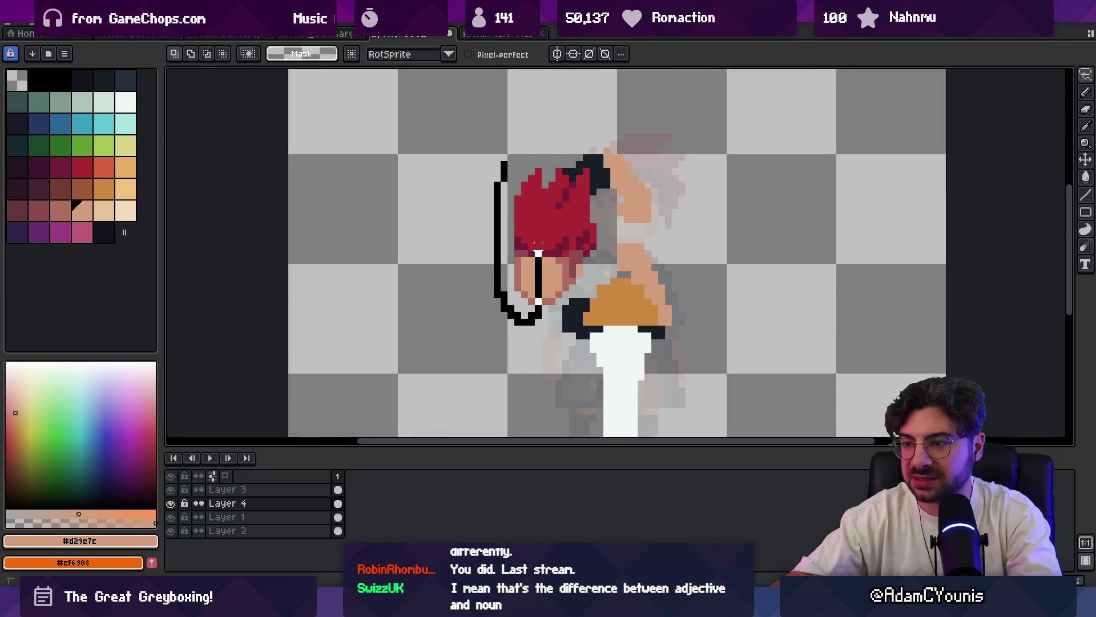
- Nudge the lassoed hair piece slightly left, then resample the dark and bright hair reds for touch-ups
left_click_drag(537, 182, 518, 224)
key("b")
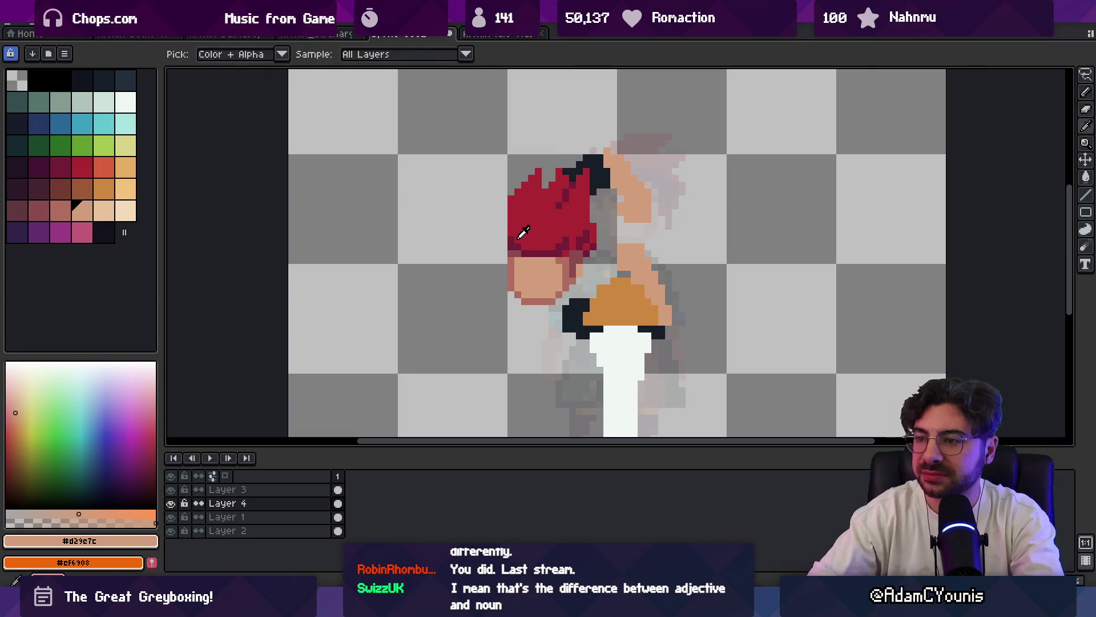
left_click(510, 232, "alt")
key("e")
key("b")
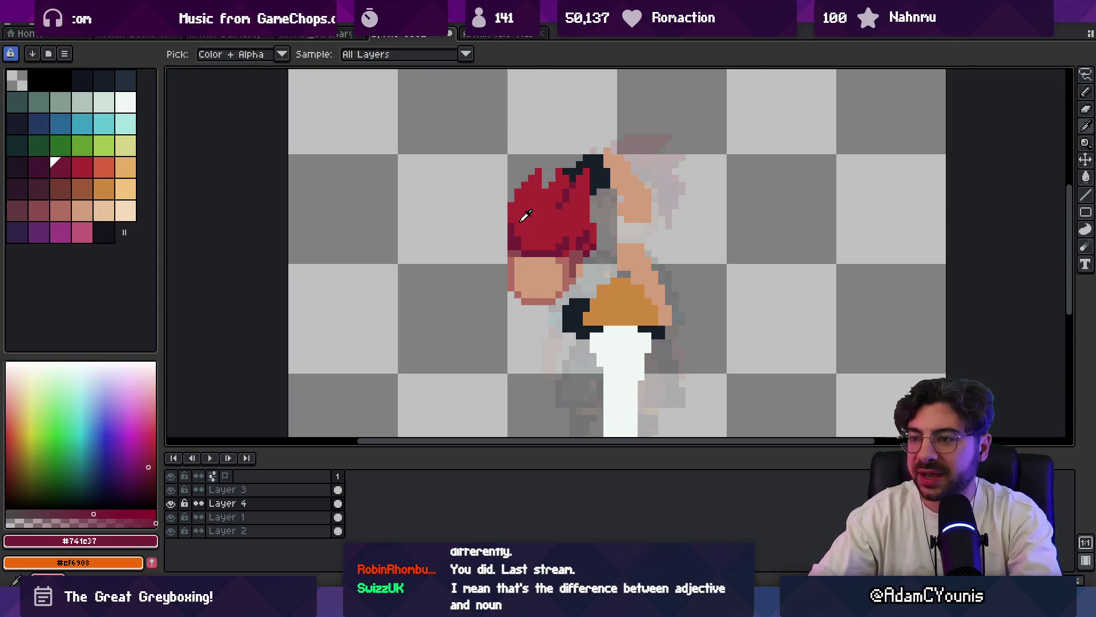
left_click(507, 246, "alt")
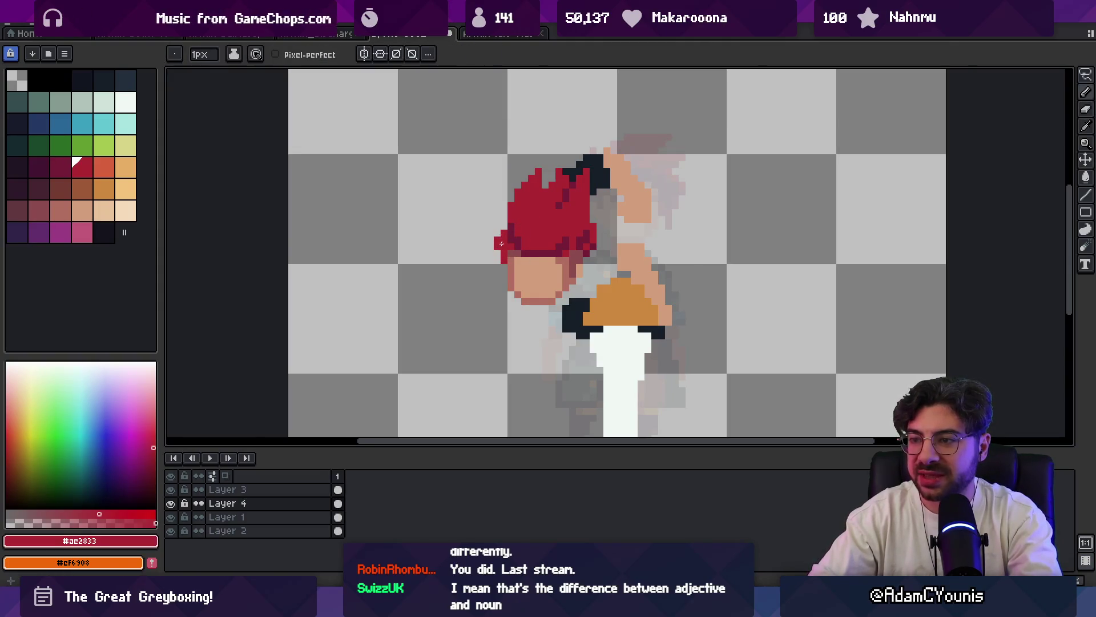
scroll(508, 246, "down", 3)
scroll(507, 246, "up", 3)
key("v")
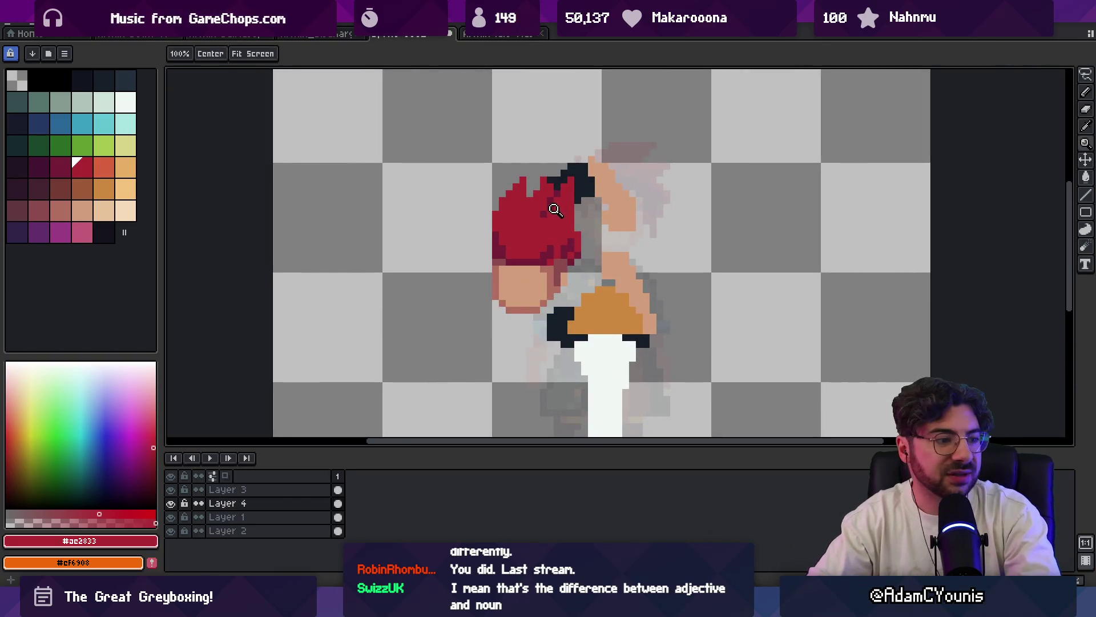
key("z")
key("b")
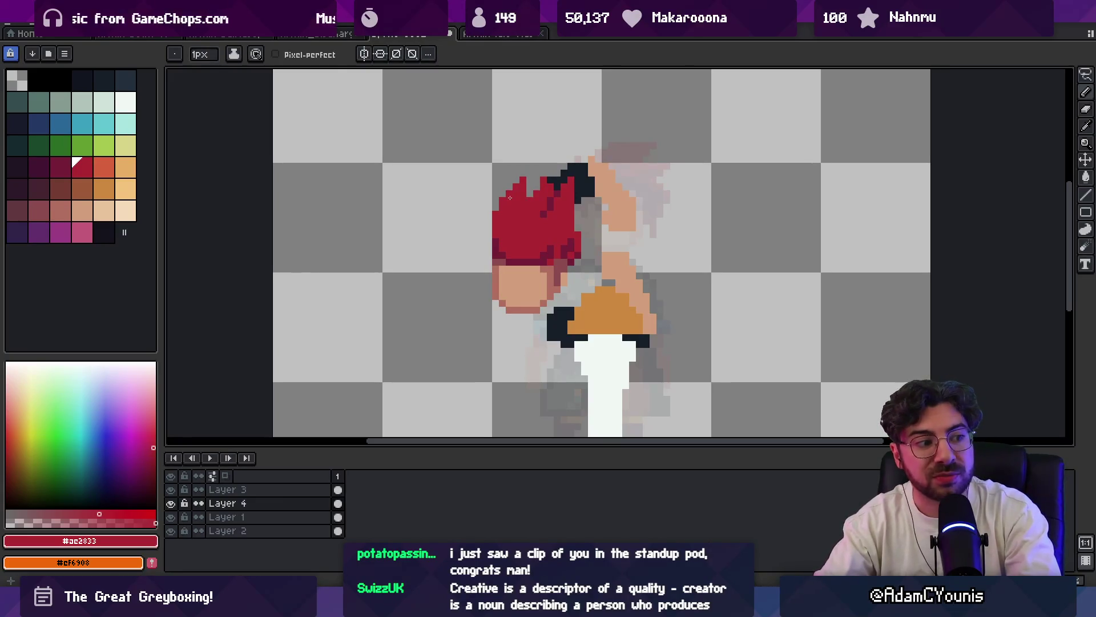
key("i")
scroll(548, 248, "down", 4)
scroll(580, 255, "up", 4)
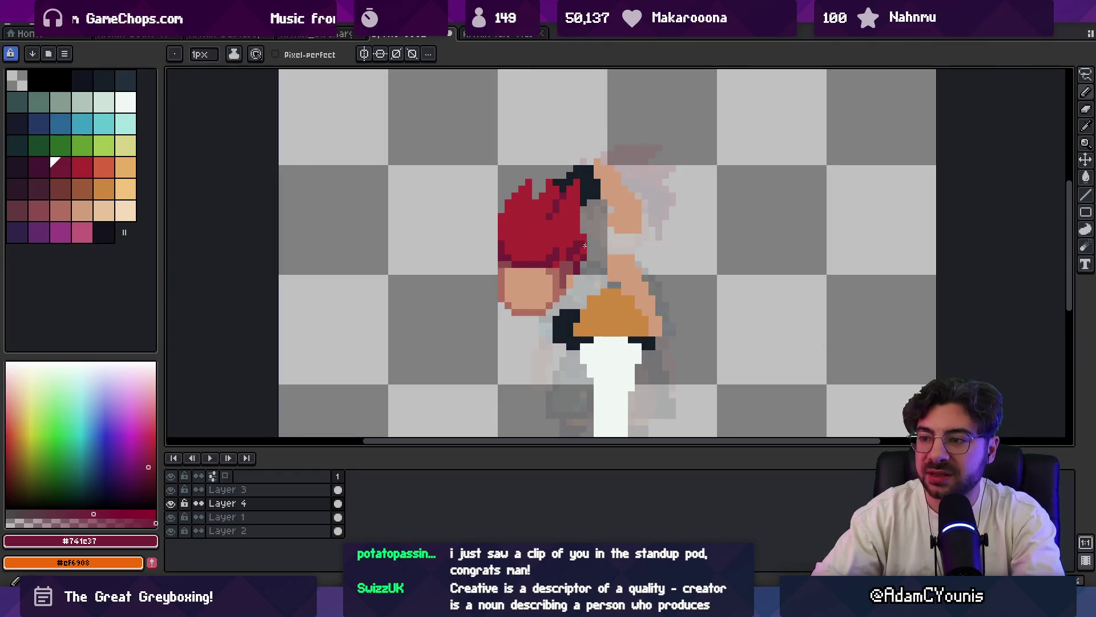
key("b")
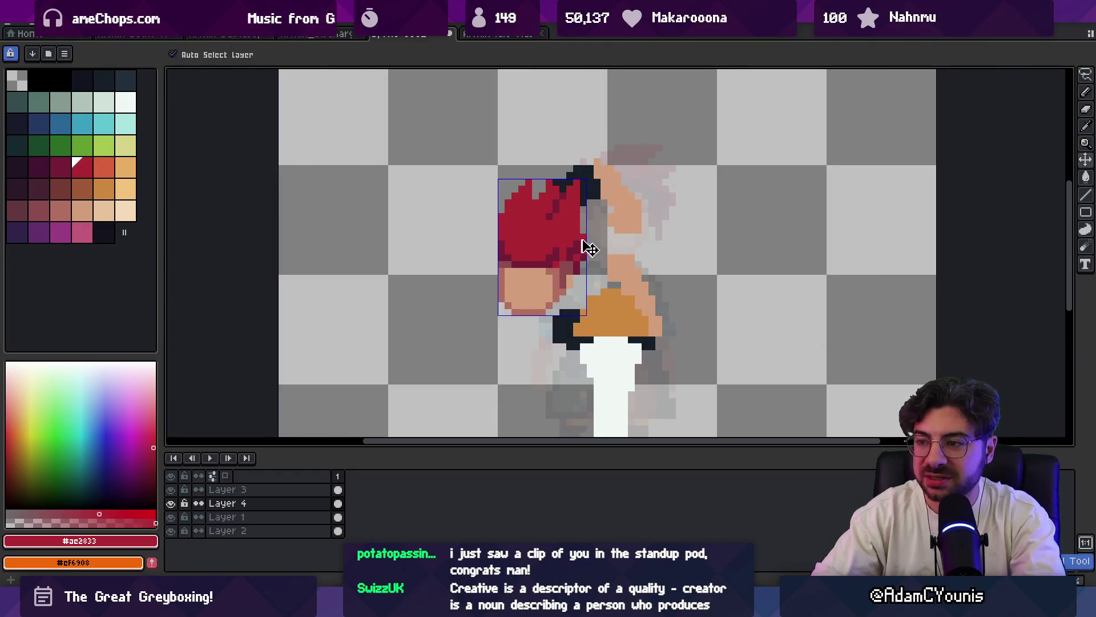
- Dot dark red shading pixels along the hair's lower edge and zoom in on the hair
left_click(566, 257, "alt")
left_click(567, 253, "alt")
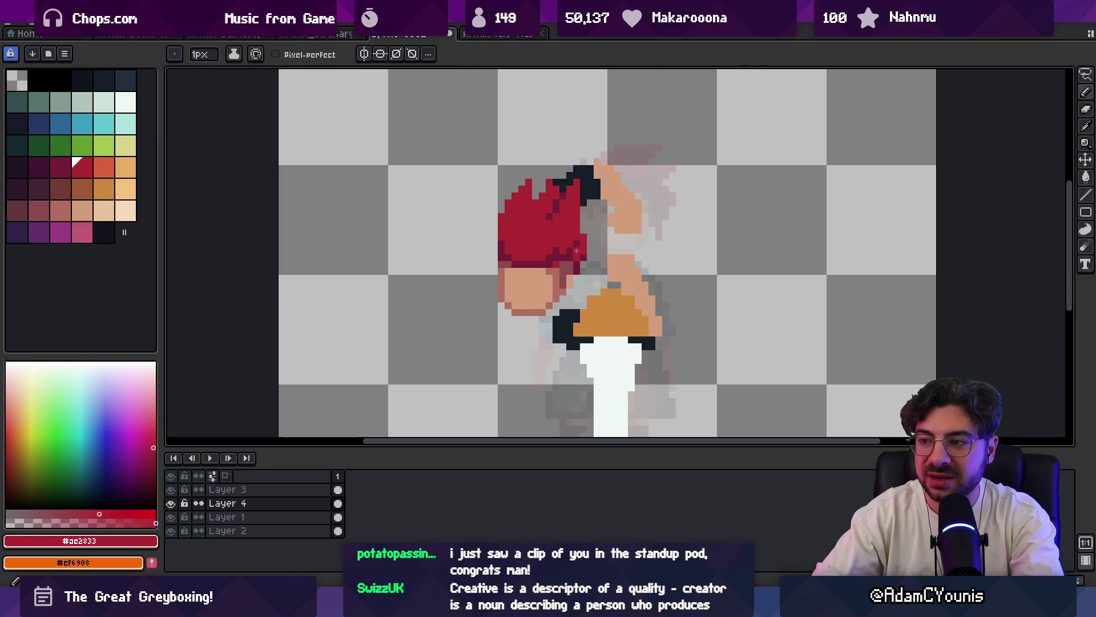
left_click(565, 250, "alt")
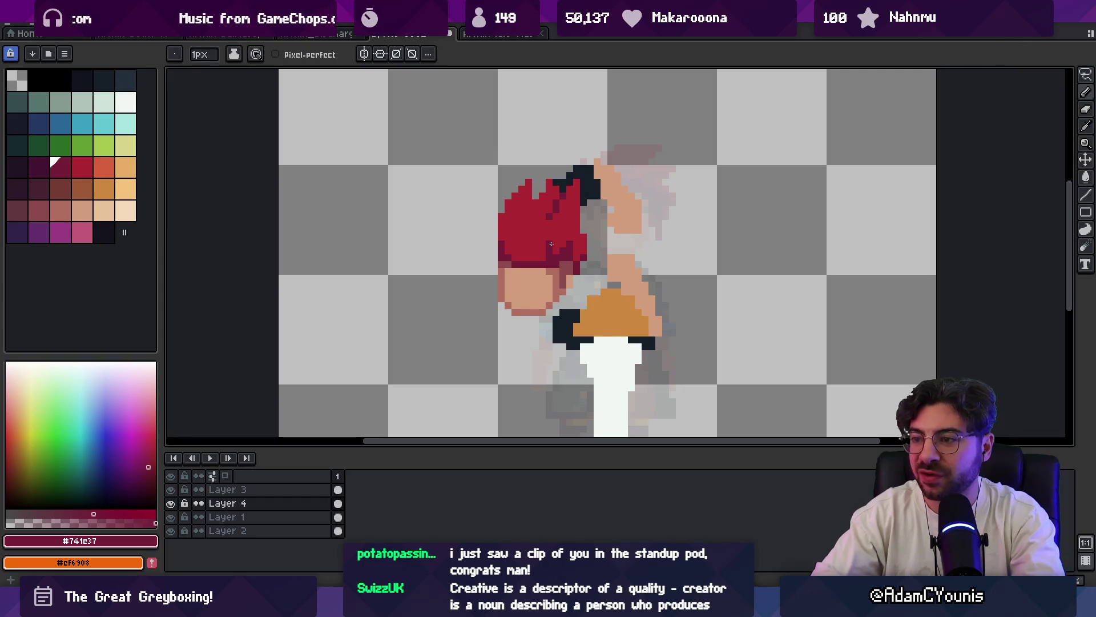
scroll(576, 233, "down", 3)
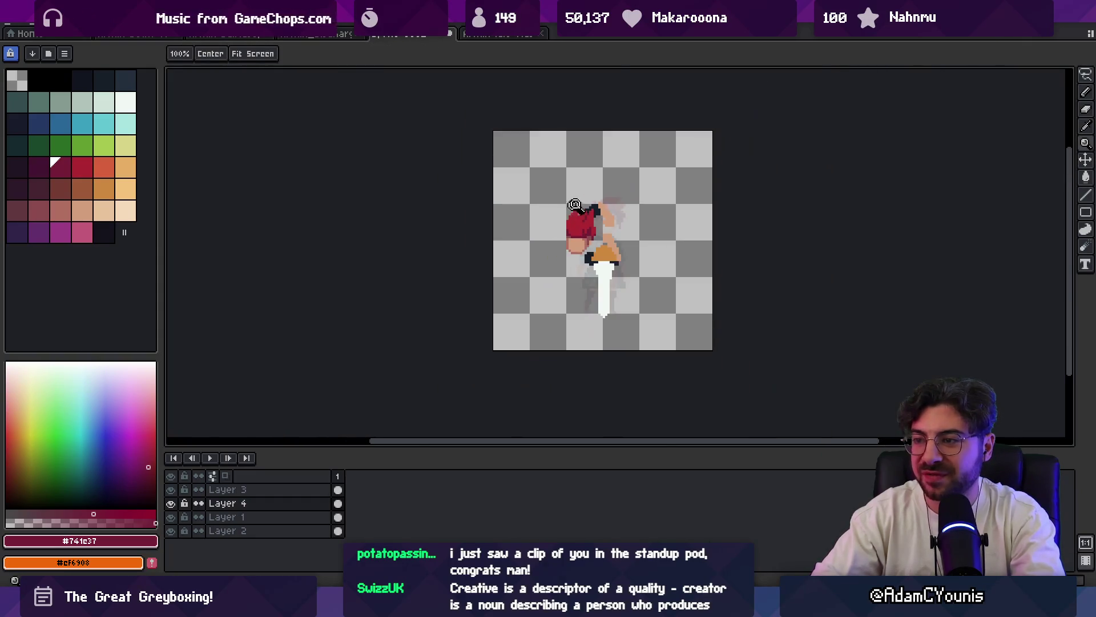
scroll(632, 220, "up", 2)
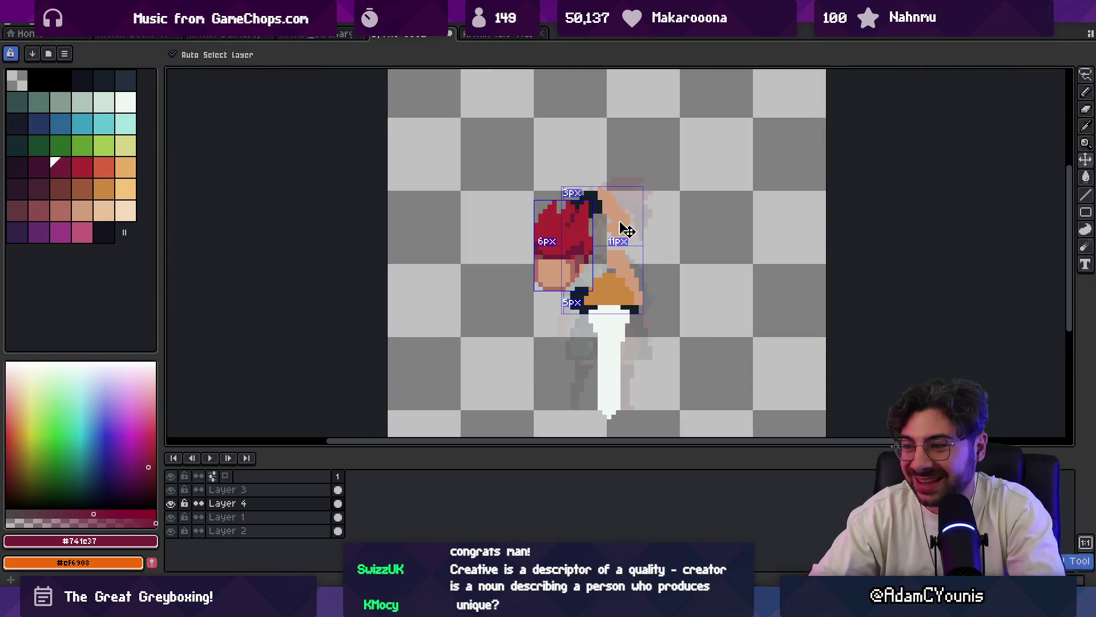
key("z")
key("b")
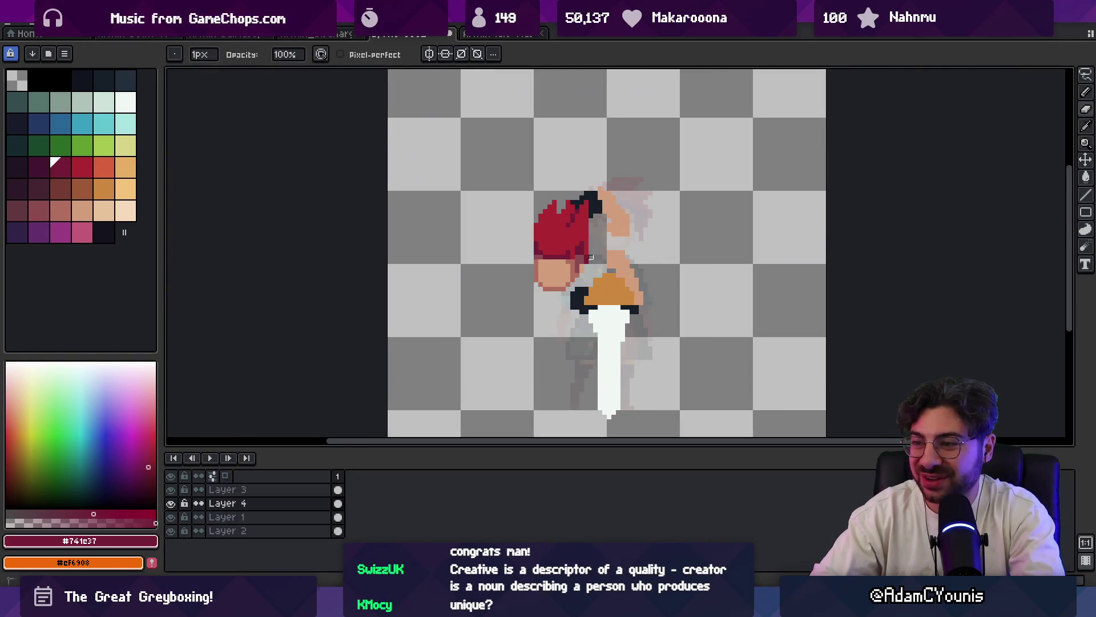
key("z")
left_click_drag(586, 261, 560, 276)
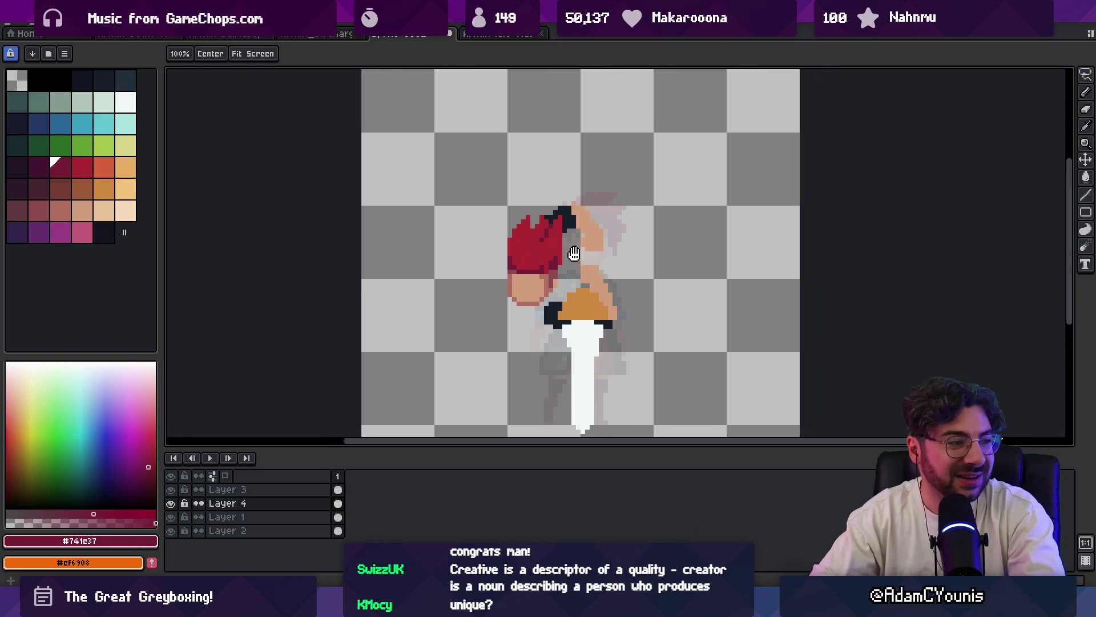
left_click(586, 260)
key("b")
- Alternate the bright and dark hair reds to refine the hair shading pixels
left_click(556, 243, "alt")
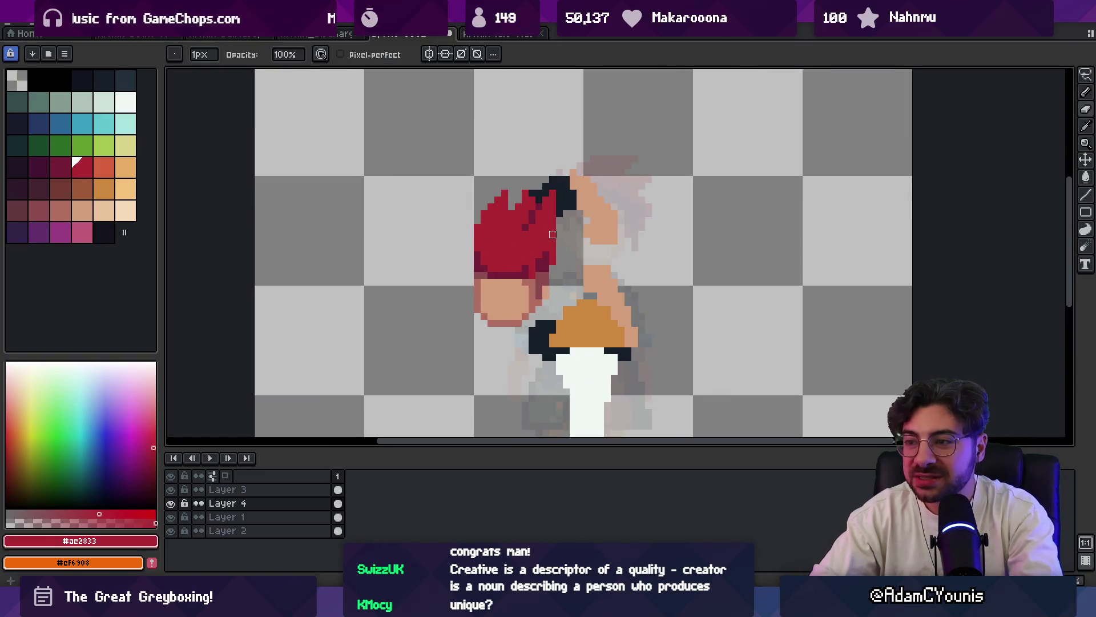
left_click(553, 226, "alt")
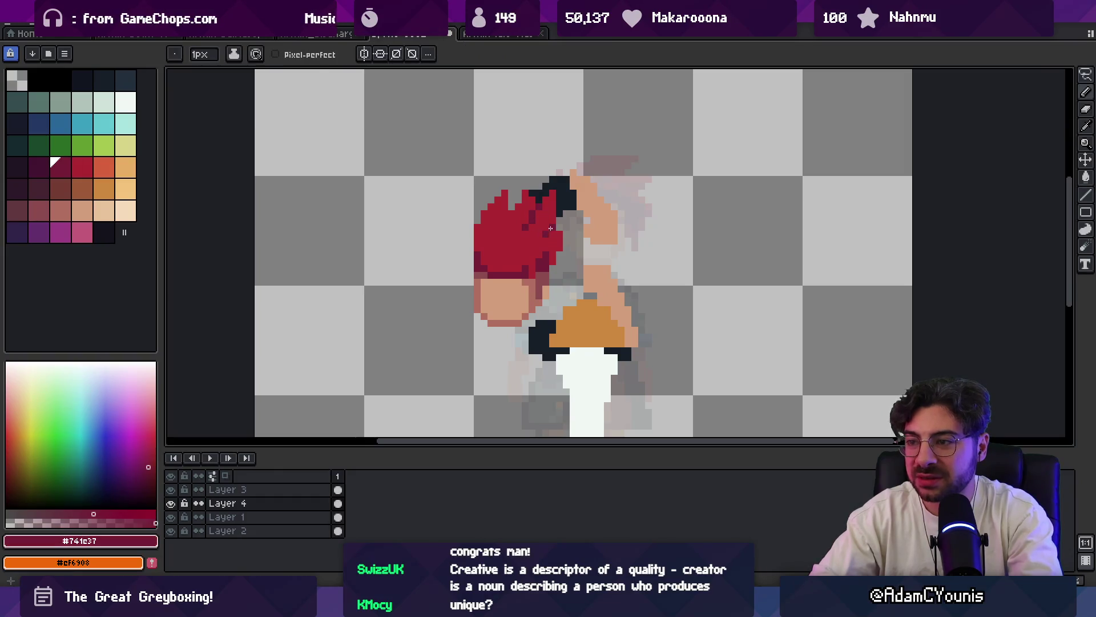
scroll(550, 227, "down", 3)
scroll(591, 190, "up", 5)
left_click(529, 245, "alt")
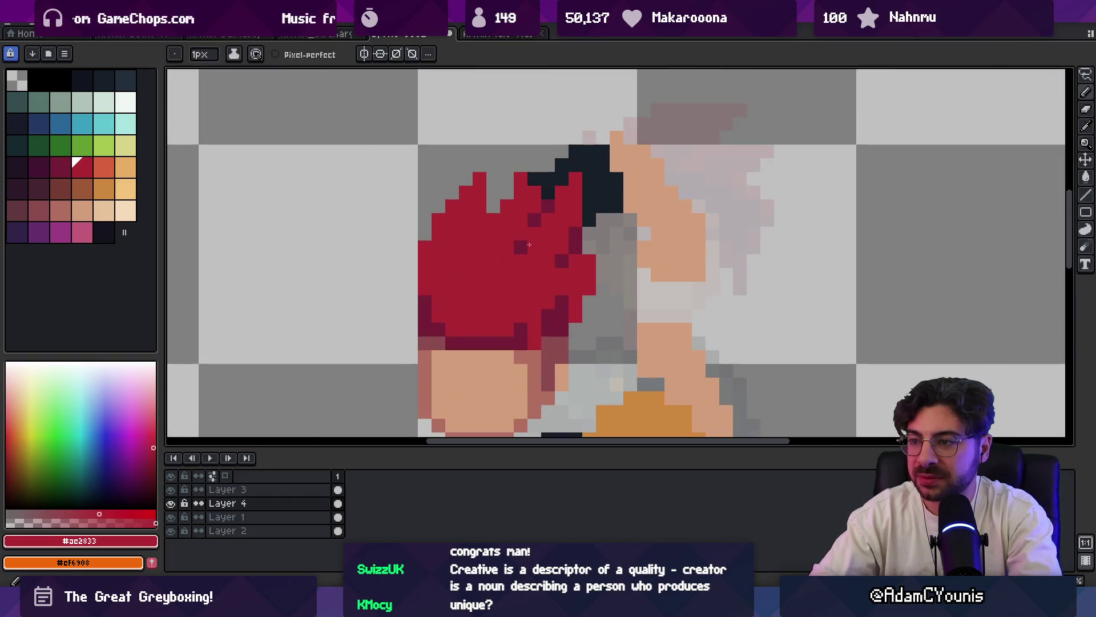
scroll(530, 245, "down", 2)
scroll(548, 231, "down", 2)
scroll(565, 223, "up", 1)
scroll(574, 221, "up", 2)
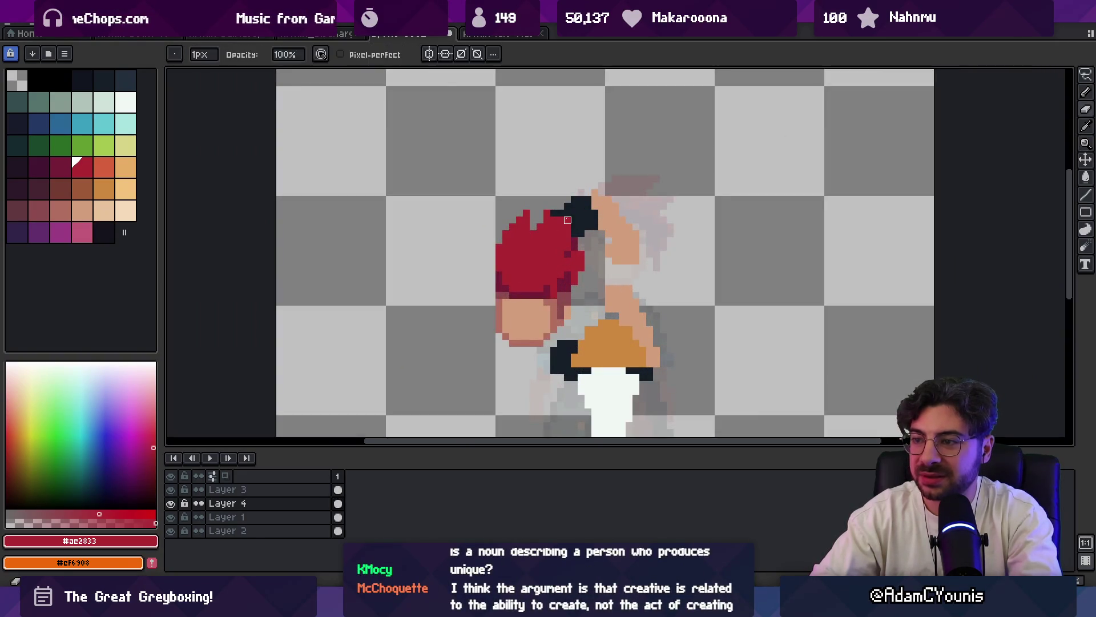
key("e")
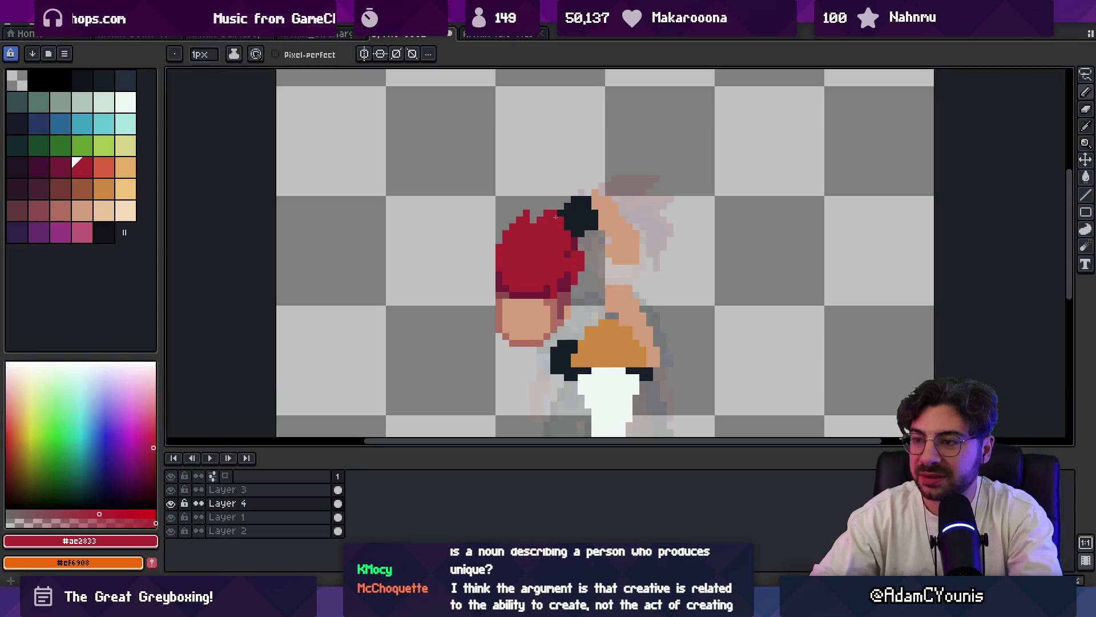
left_click(529, 234, "alt")
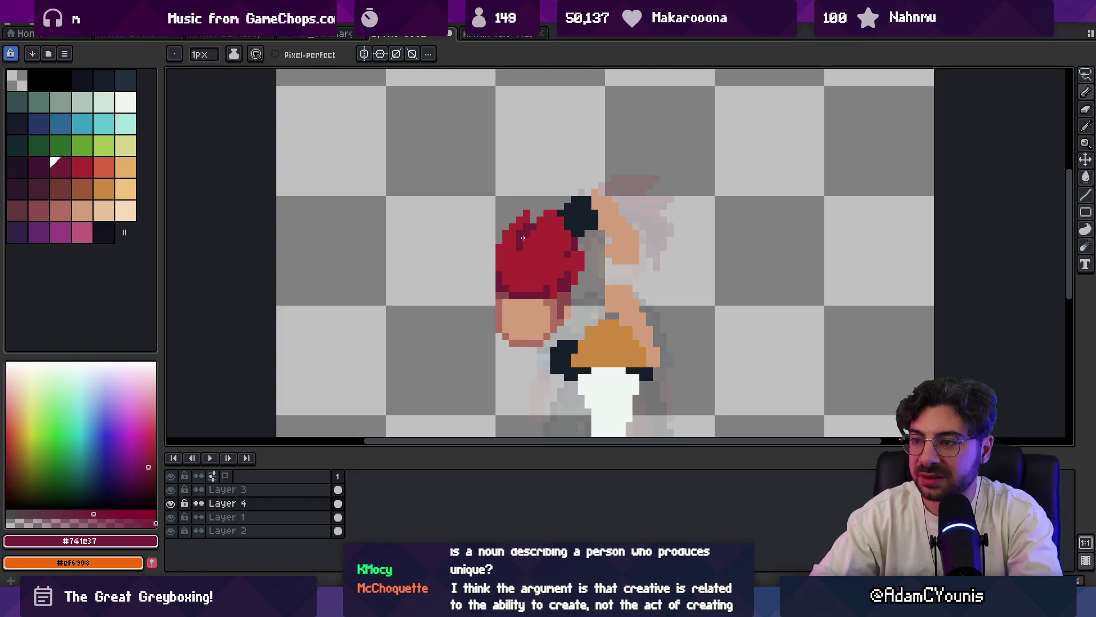
left_click(519, 230, "alt")
- Zoom out and back in on the hair to check the shading, keeping the darker red ready
key("z")
scroll(523, 222, "down", 3)
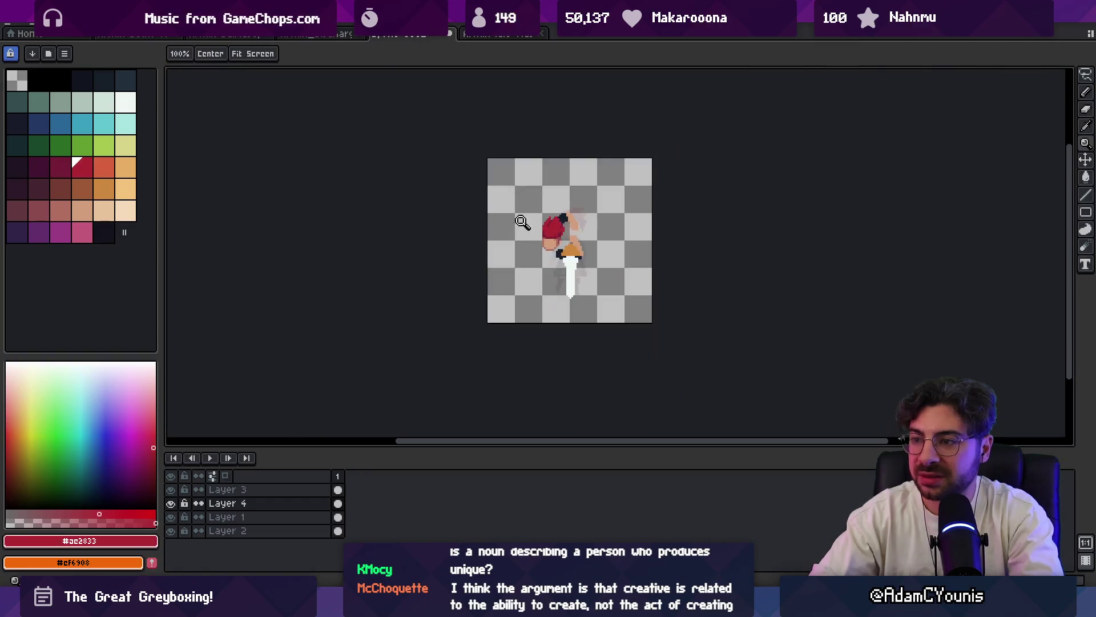
scroll(571, 208, "up", 3)
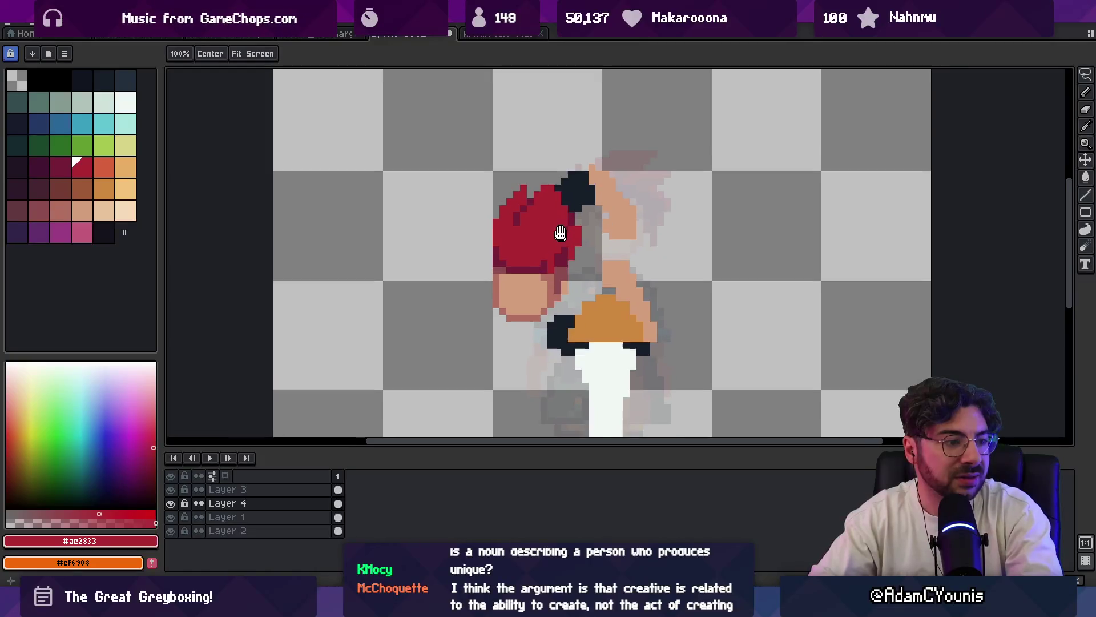
left_click_drag(540, 285, 526, 288)
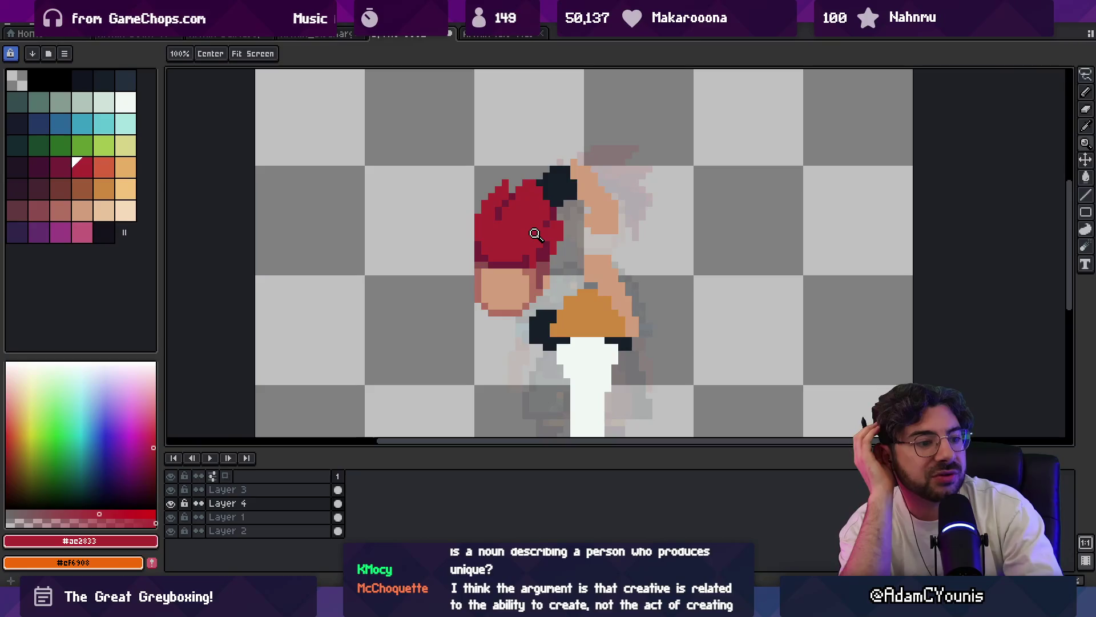
left_click(533, 224)
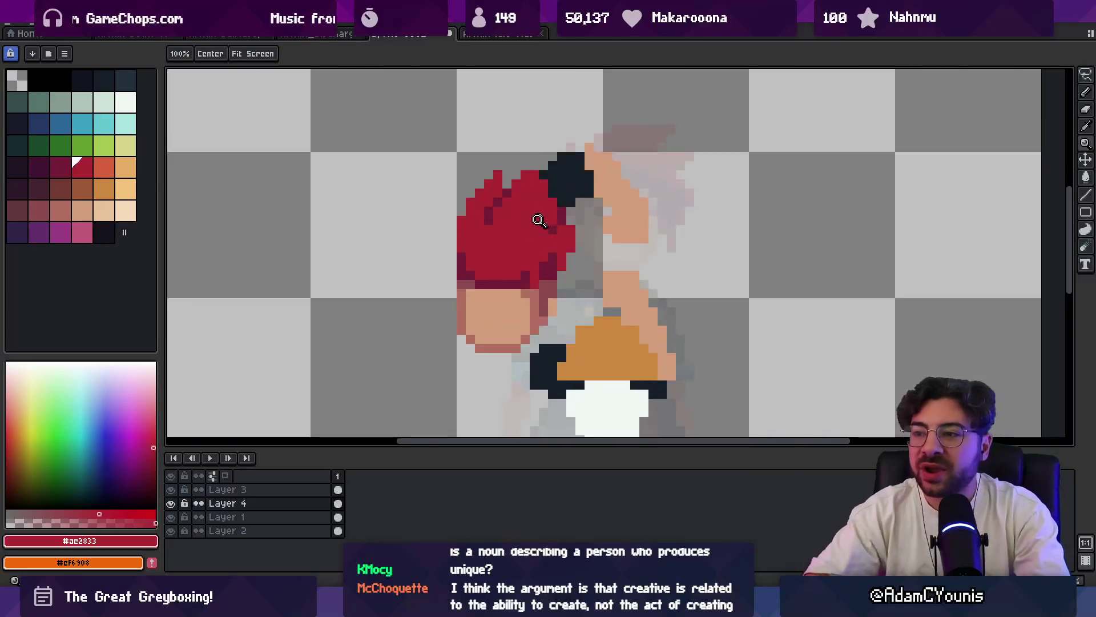
right_click(532, 219)
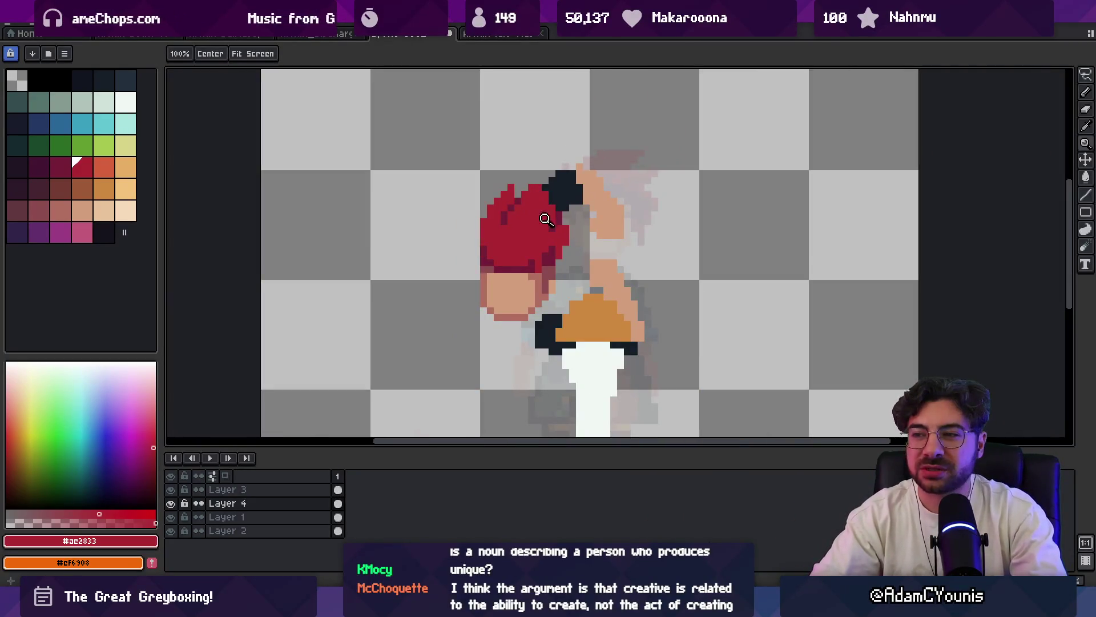
left_click(521, 261, "alt")
key("b")
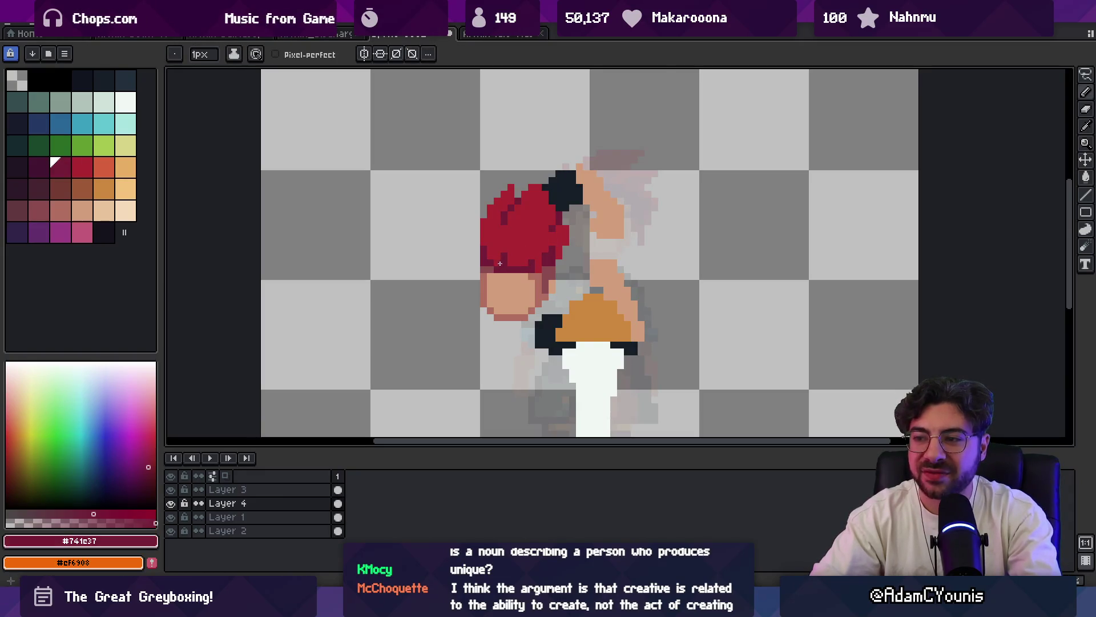
key("z")
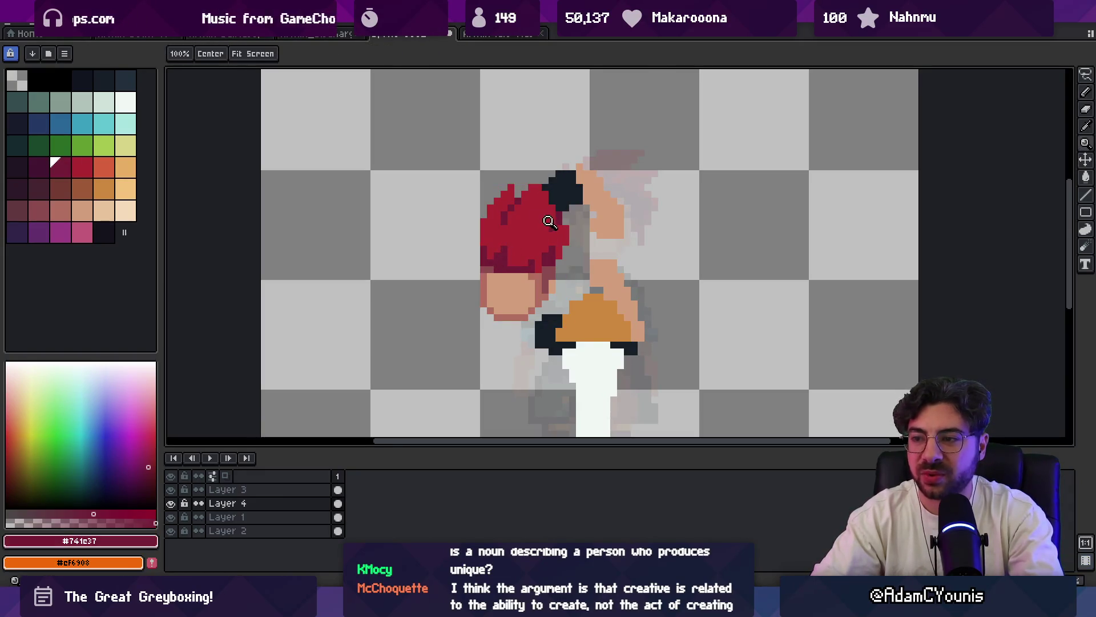
right_click(509, 247)
left_click(548, 230)
key("b")
left_click(499, 228, "alt")
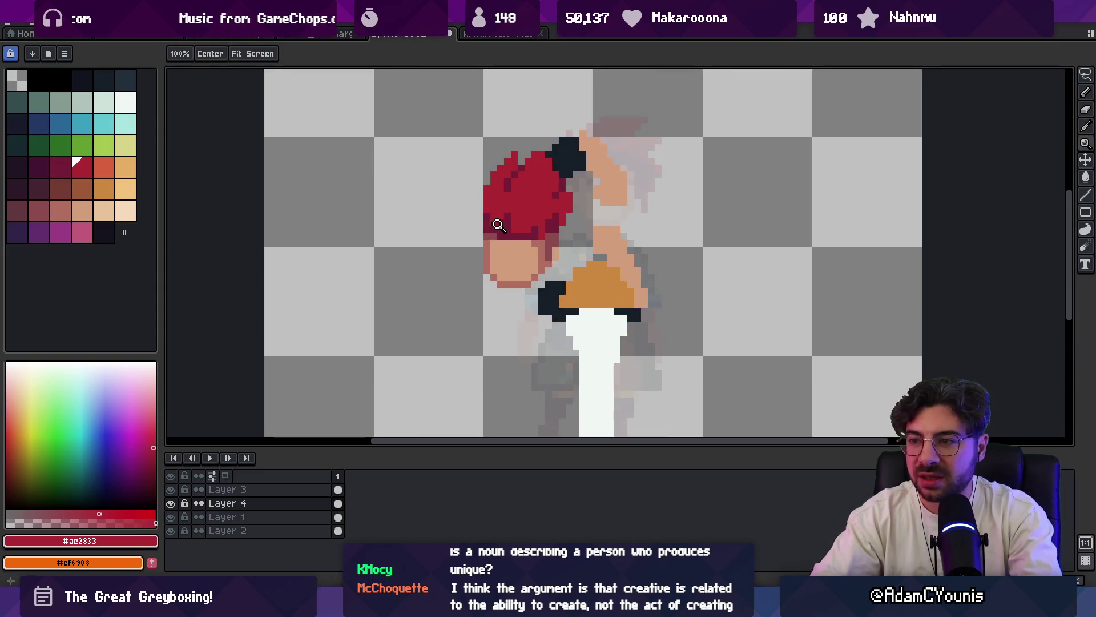
- Switch between the dark and base hair reds for a last hair touch-up
left_click(493, 229, "alt")
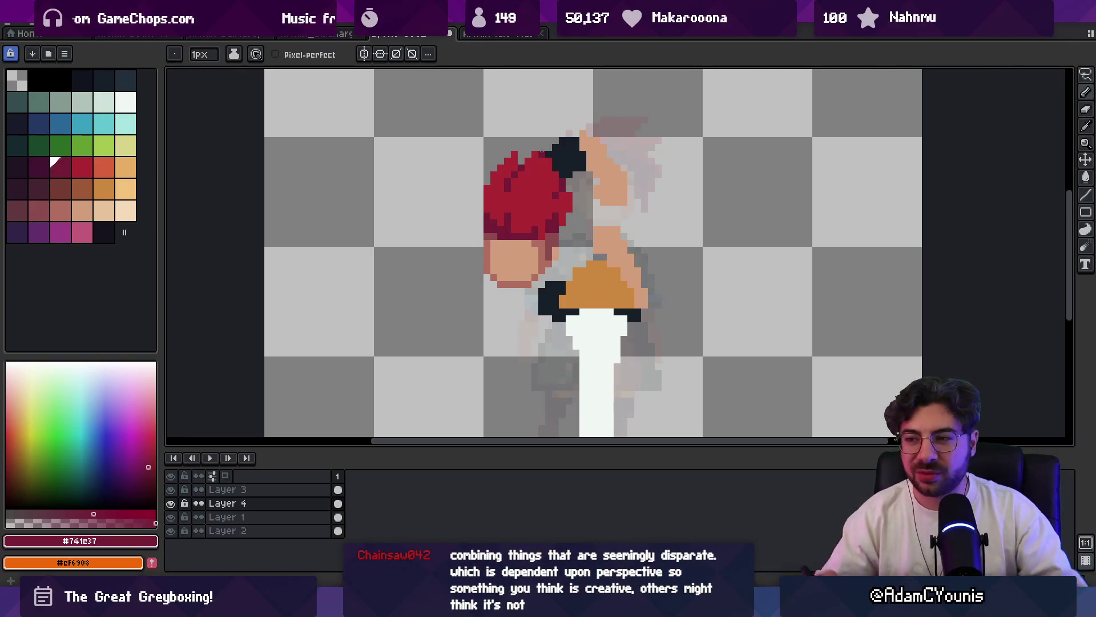
left_click(541, 234, "alt")
key("z")
scroll(541, 233, "down", 3)
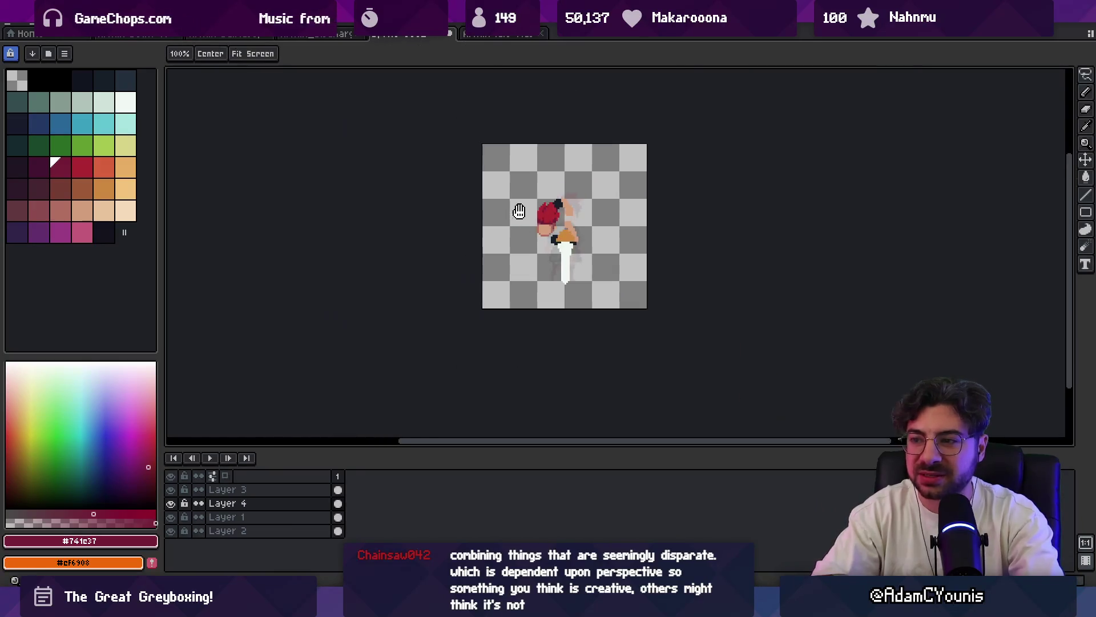
scroll(508, 203, "up", 1)
scroll(508, 204, "up", 1)
key("b")
left_click(494, 199, "alt")
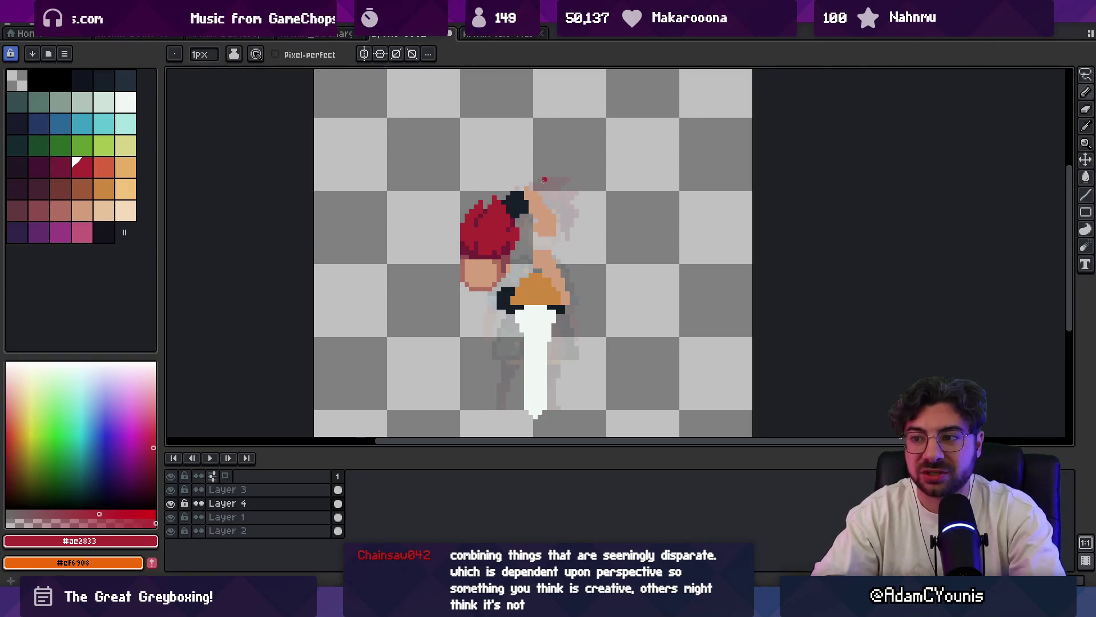
key("z")
scroll(480, 215, "up", 1)
key("b")
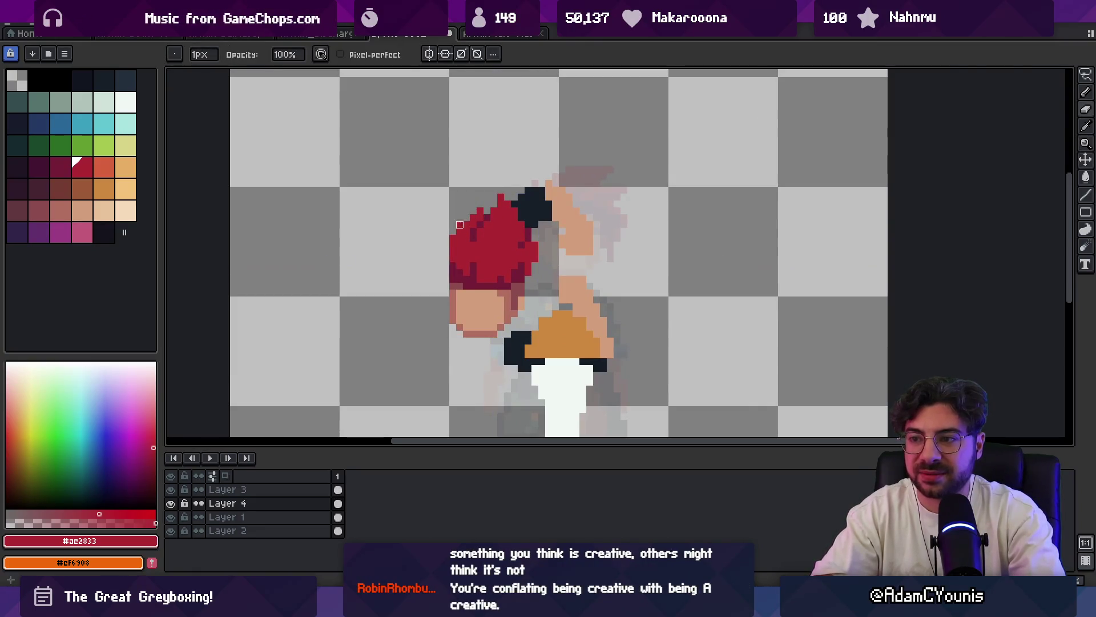
- Sample the face skin tone and make Layer 1 the layer being edited
key("z")
scroll(480, 214, "down", 2)
scroll(505, 180, "down", 2)
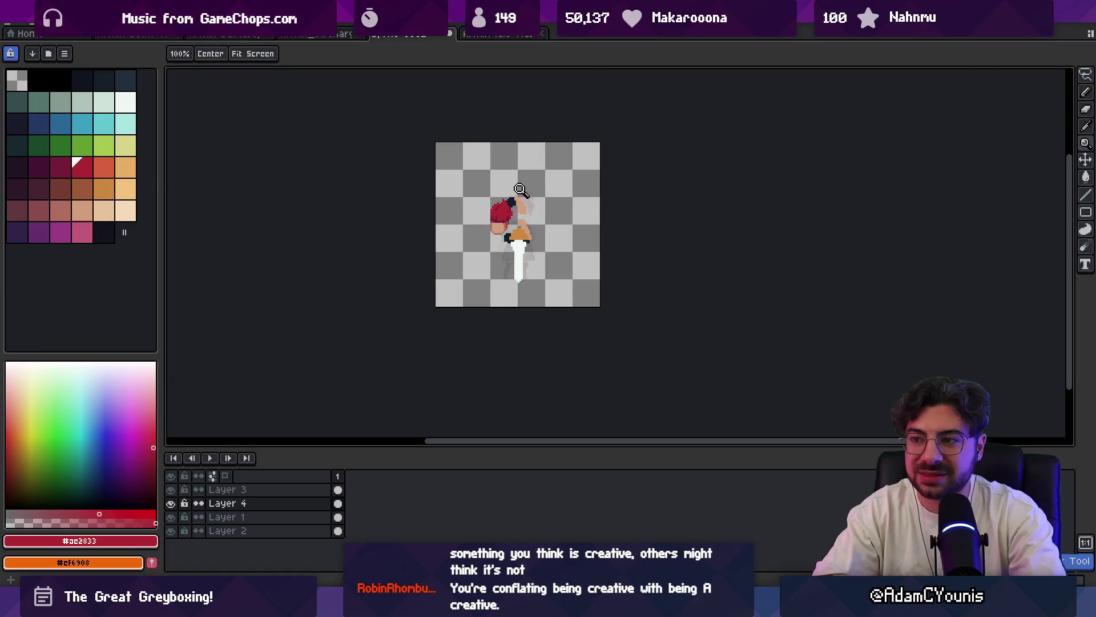
scroll(523, 190, "up", 2)
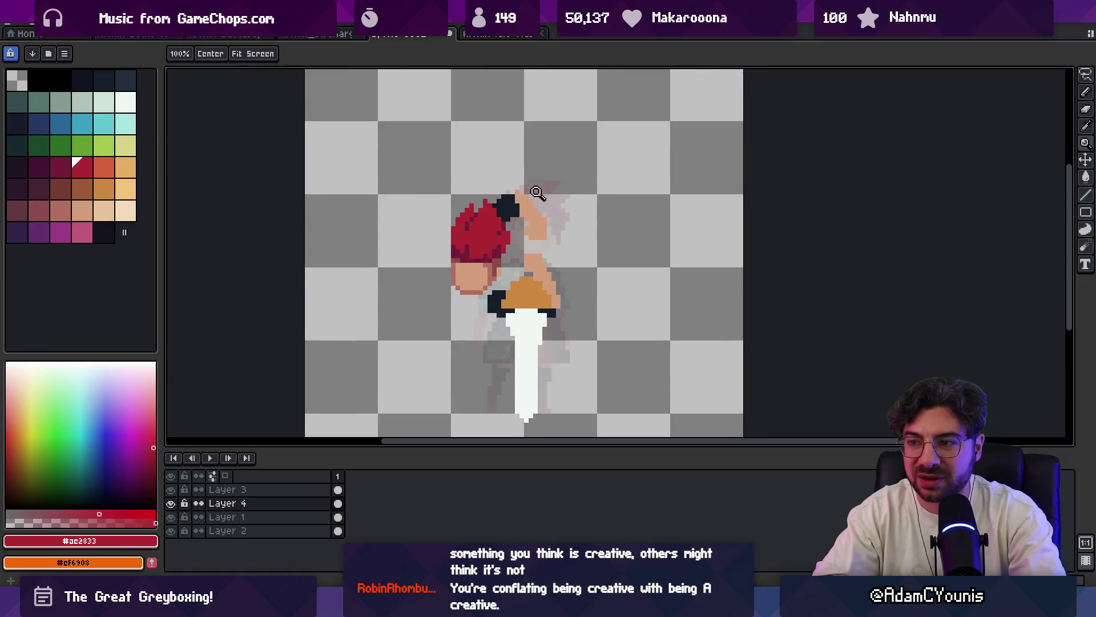
left_click_drag(524, 274, 489, 246)
key("v")
left_click(513, 208, "alt")
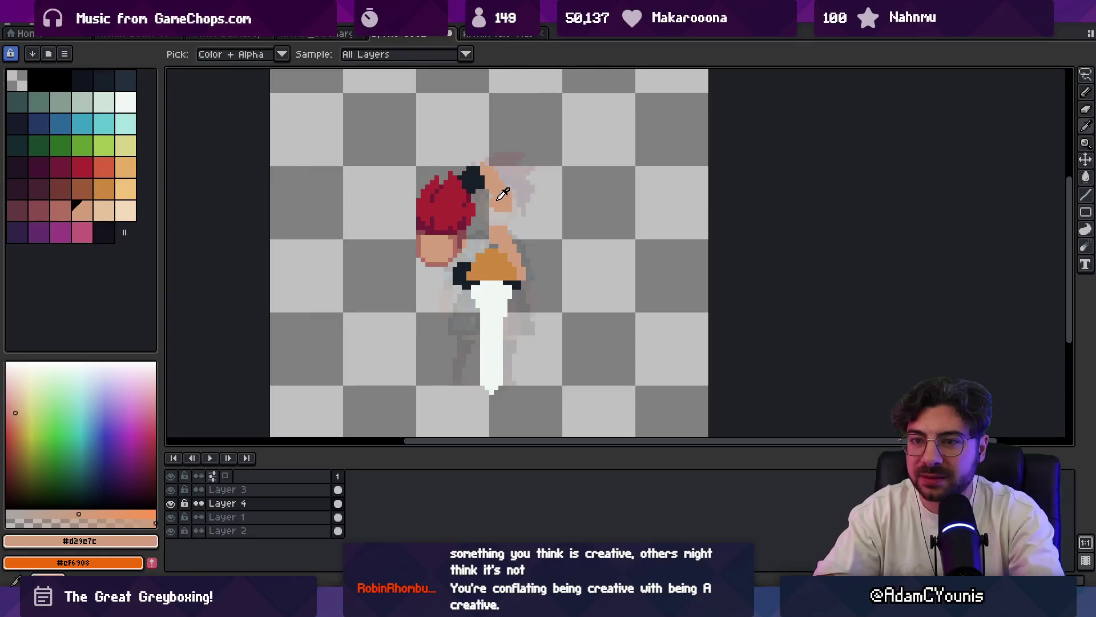
key("b")
scroll(486, 152, "up", 1)
scroll(487, 152, "up", 1)
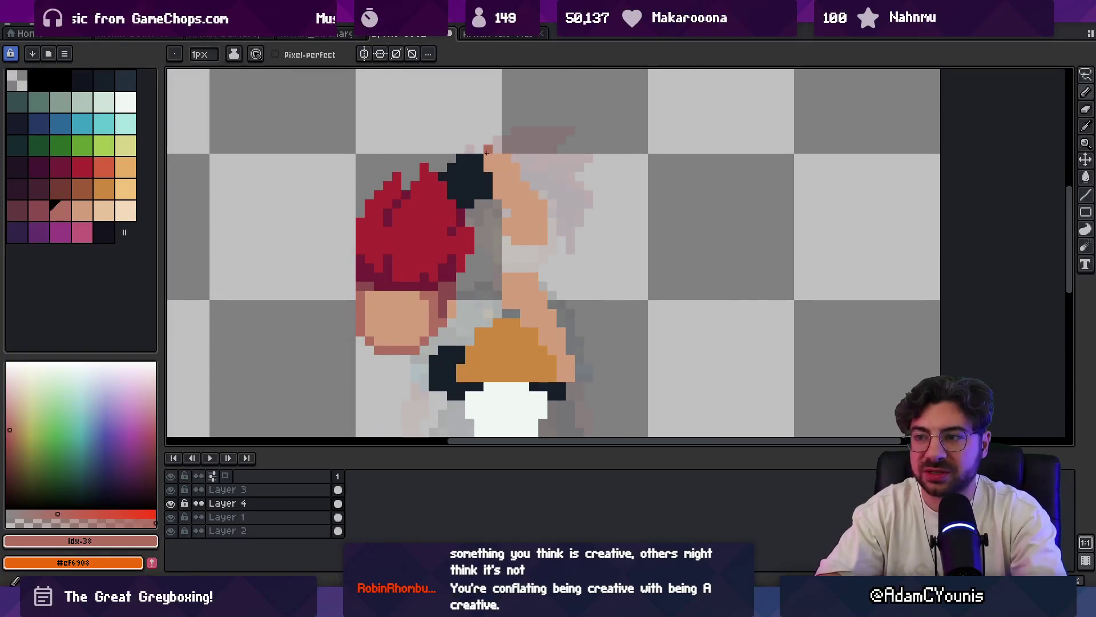
left_click(490, 150, "alt")
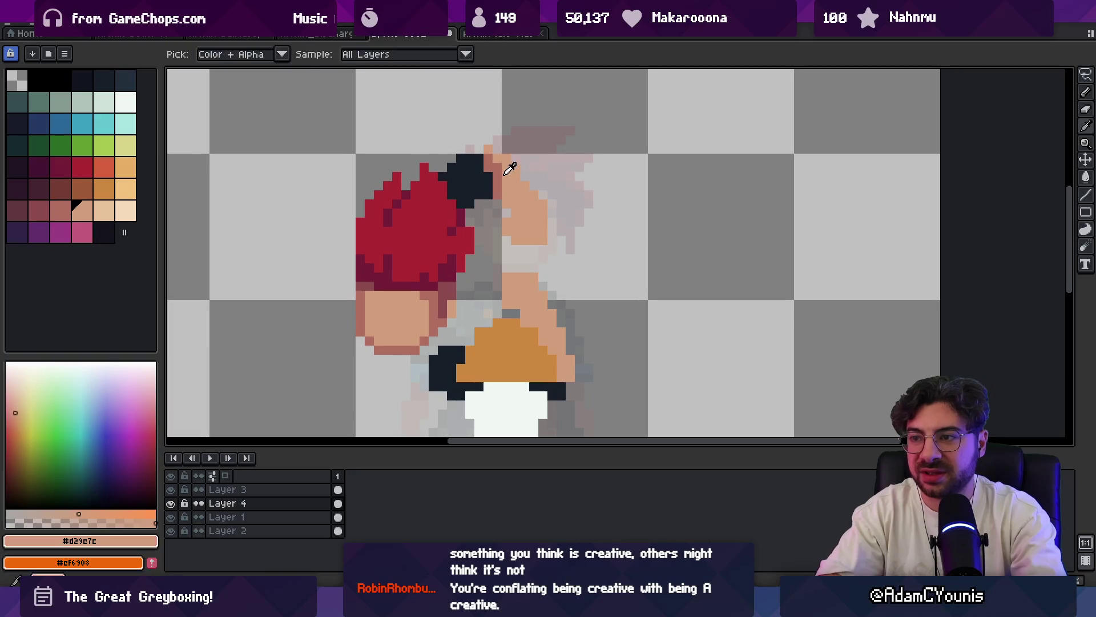
left_click(499, 185, "ctrl")
left_click(499, 181, "ctrl")
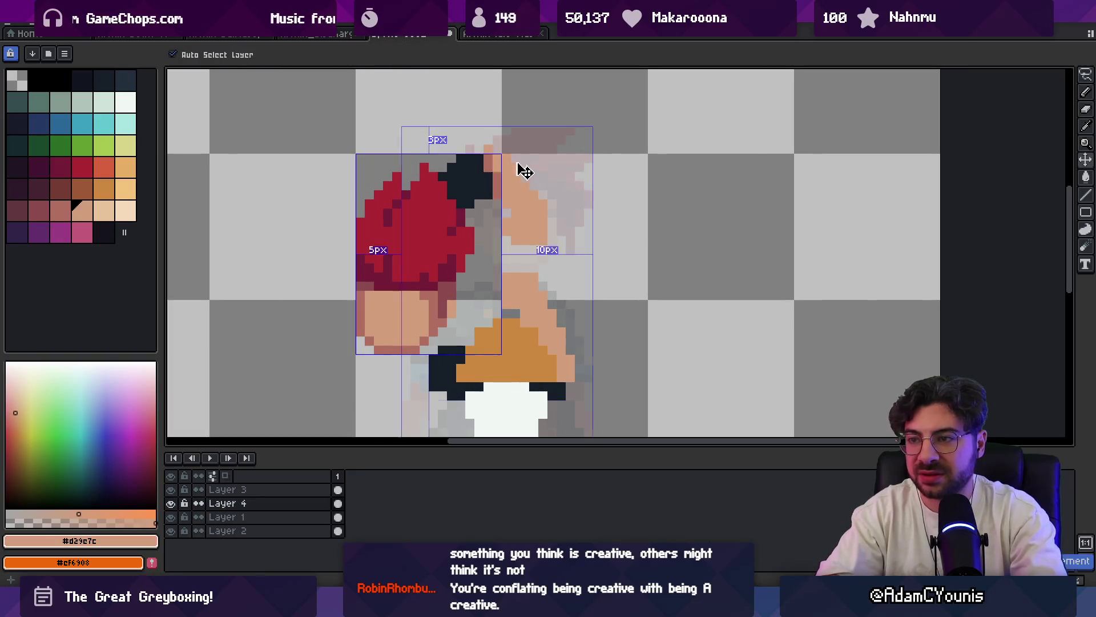
left_click(514, 185, "ctrl")
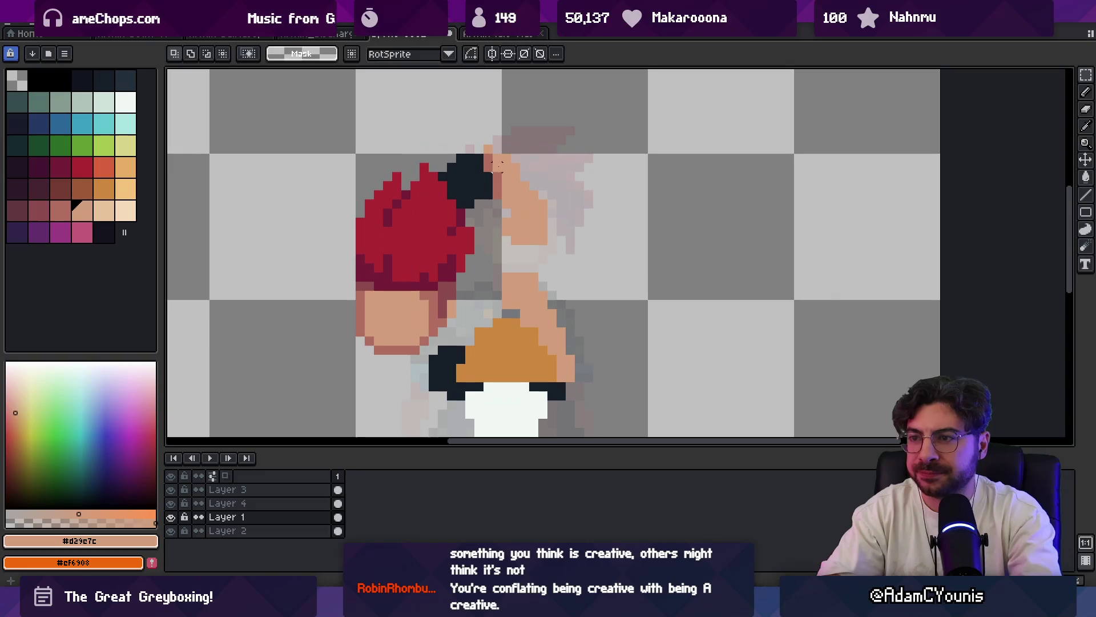
scroll(485, 236, "down", 1)
left_click_drag(485, 236, 459, 184)
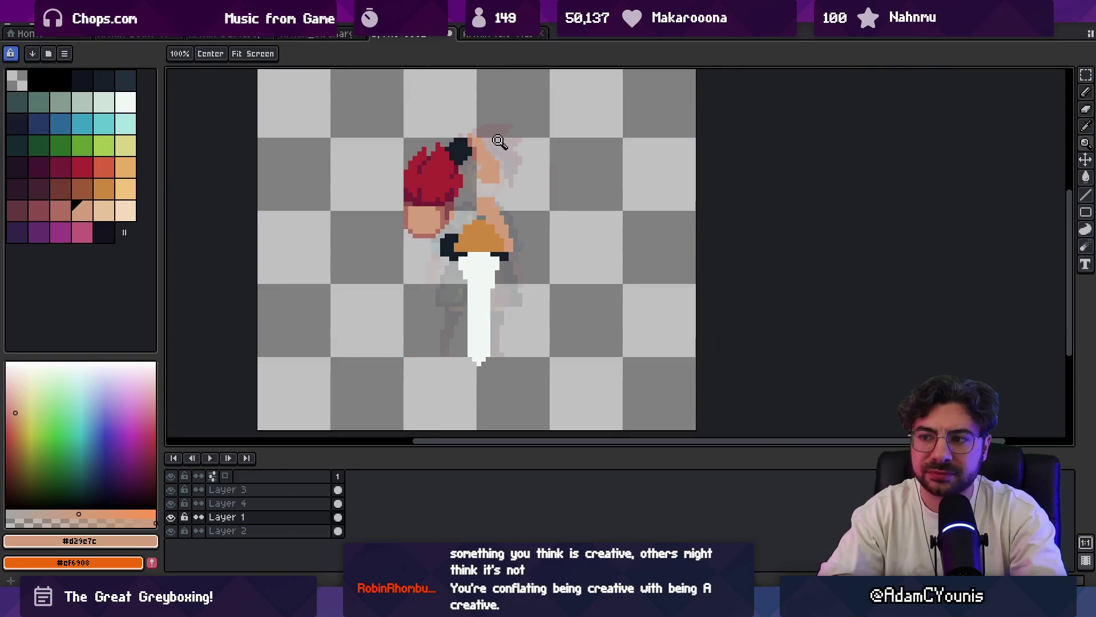
scroll(497, 232, "up", 1)
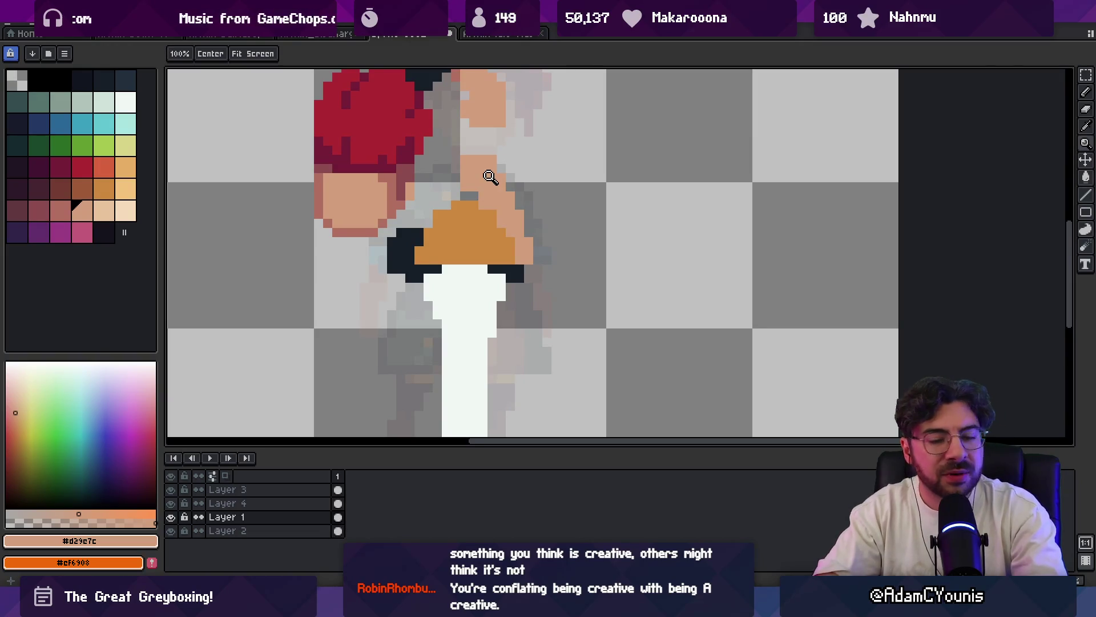
- Paint a darker salmon line along the hair's right edge and recolour its top pixels
key("i")
key("b")
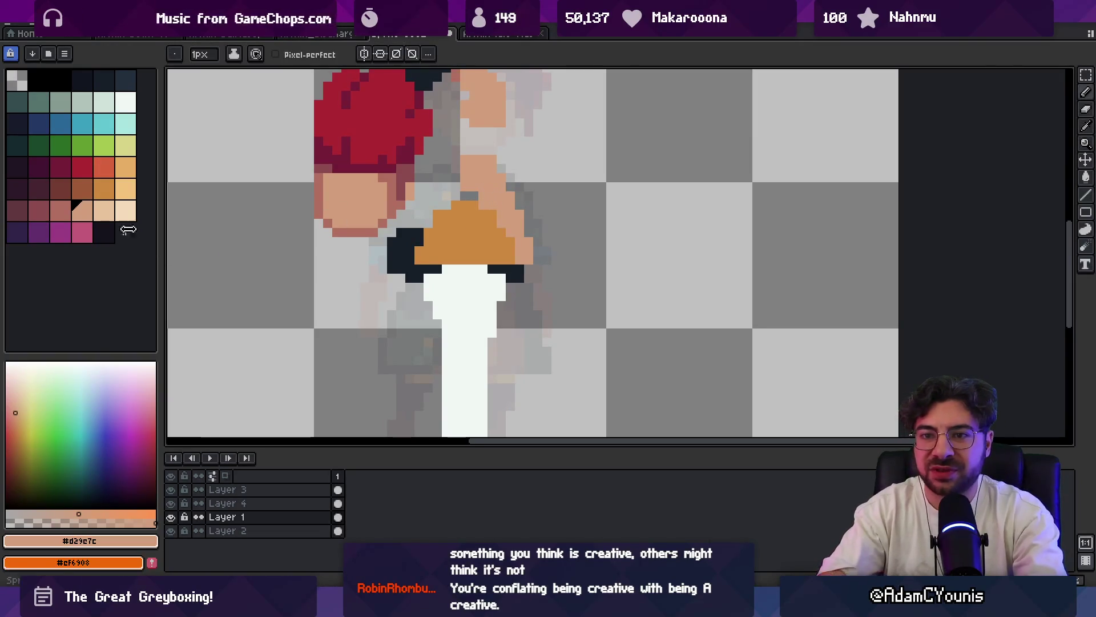
left_click(81, 211)
mouse_move(512, 216)
left_mouse_down()
mouse_move(499, 213)
mouse_move(505, 185)
mouse_move(520, 262)
left_mouse_up()
scroll(515, 239, "up", 3)
left_click_drag(484, 171, 458, 165)
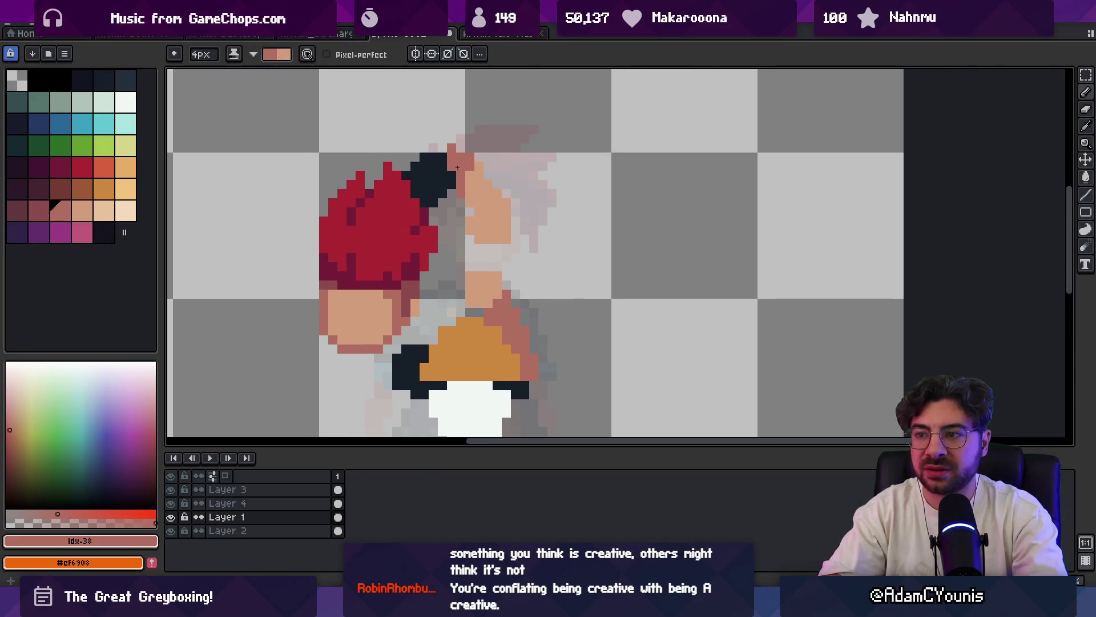
left_click(485, 199, "alt")
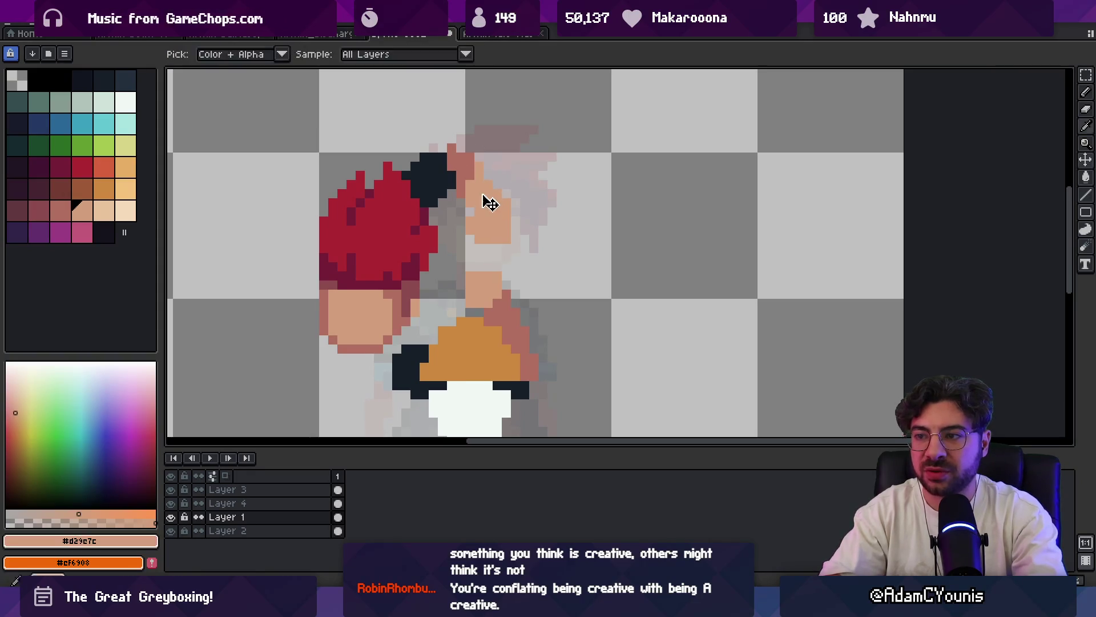
key("b")
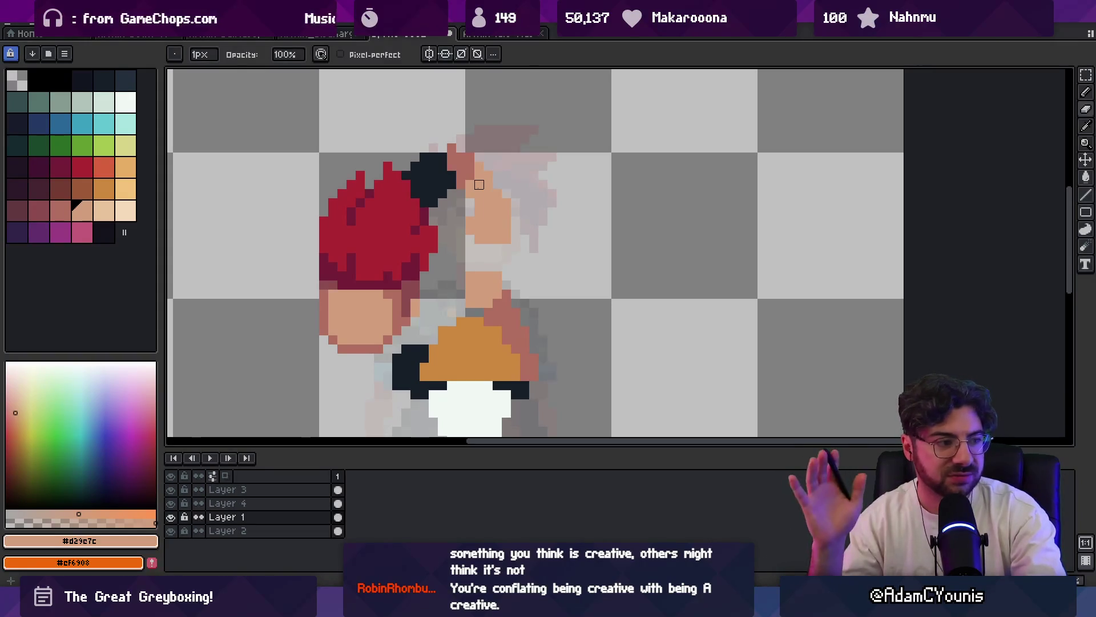
- Marquee-select the area around the face, then clear the selection
key("z")
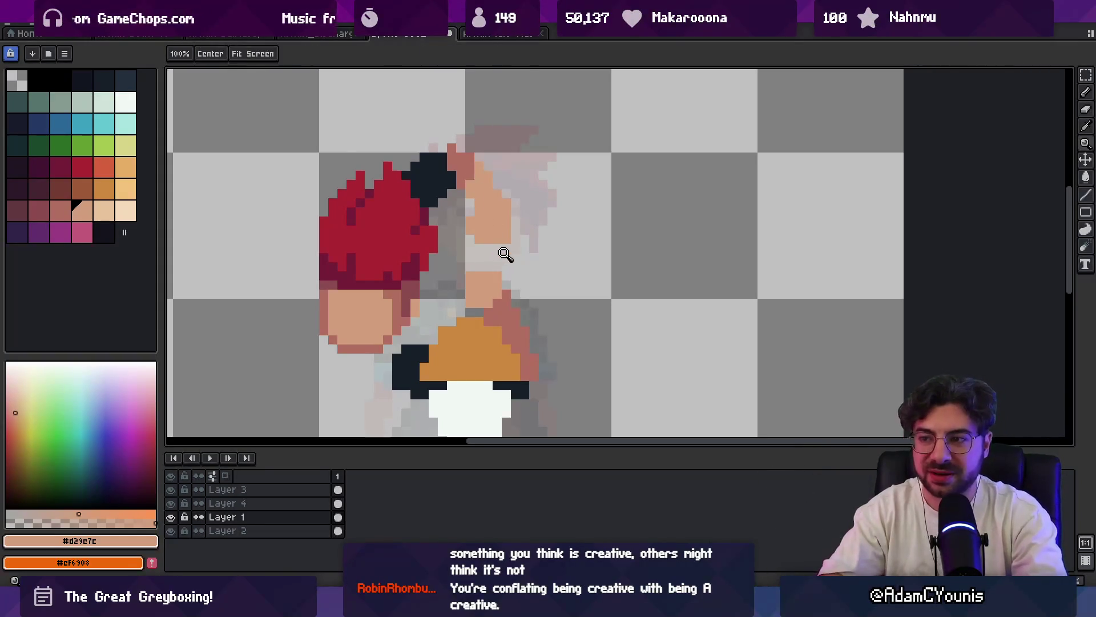
scroll(485, 224, "down", 2)
scroll(485, 224, "up", 1)
key("m")
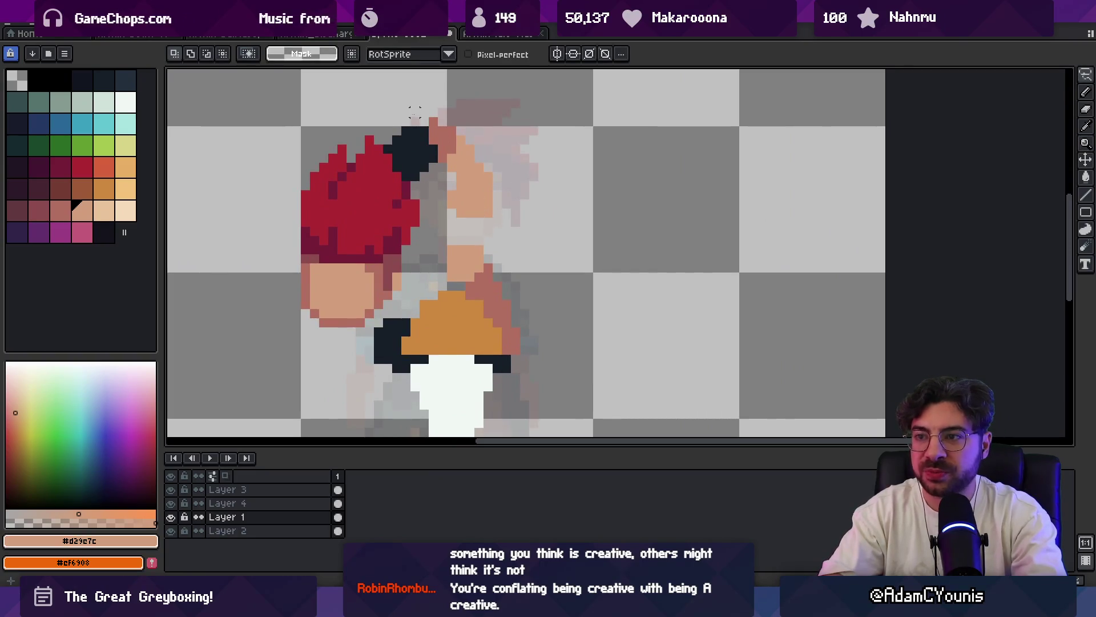
left_click_drag(428, 236, 521, 81)
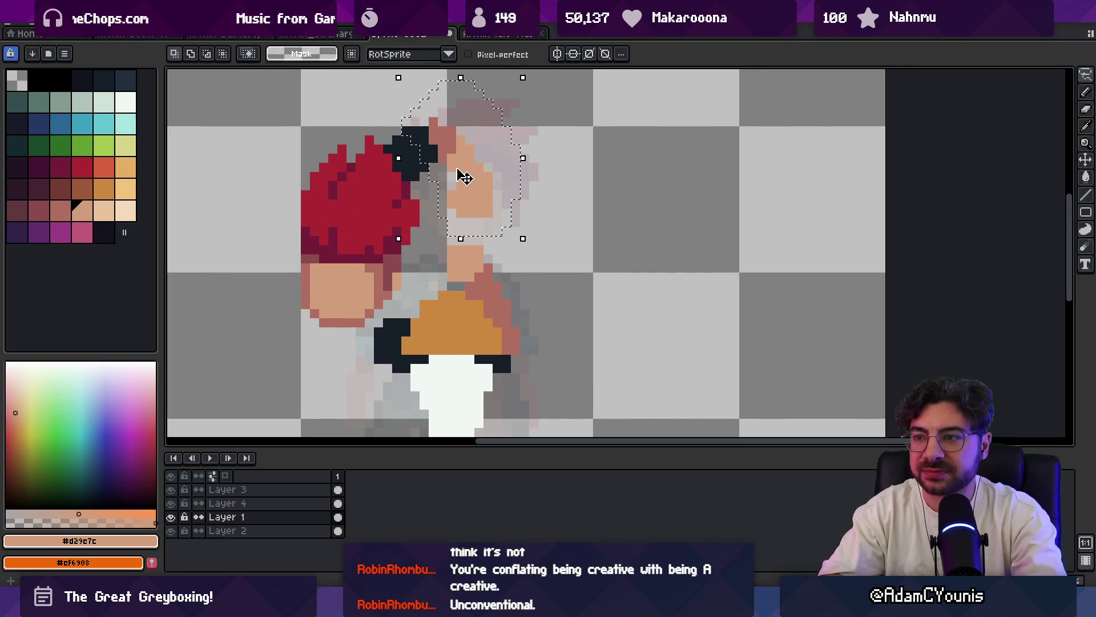
left_click(429, 146)
key("b")
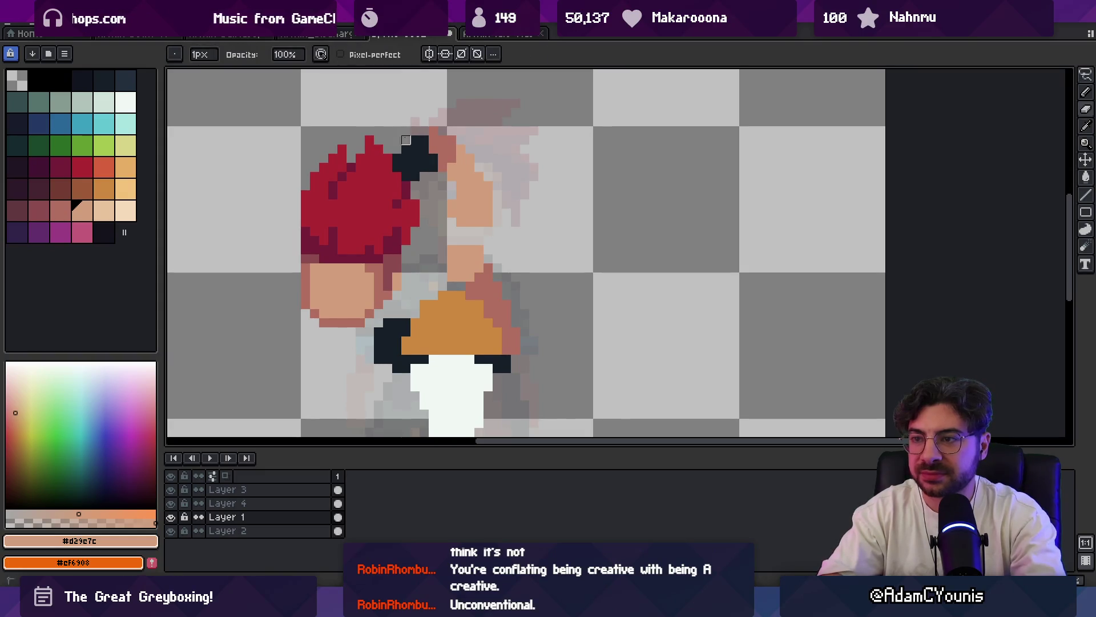
- Zoom to review the face and sample the golden-orange colour from the canvas
key("z")
scroll(470, 167, "down", 1)
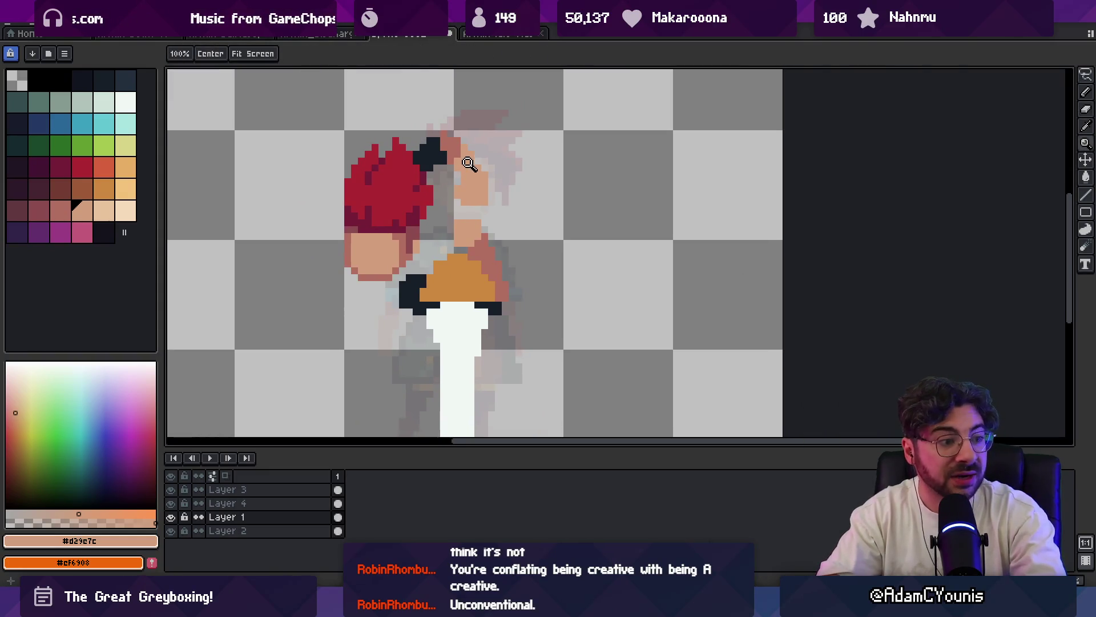
scroll(490, 185, "down", 1)
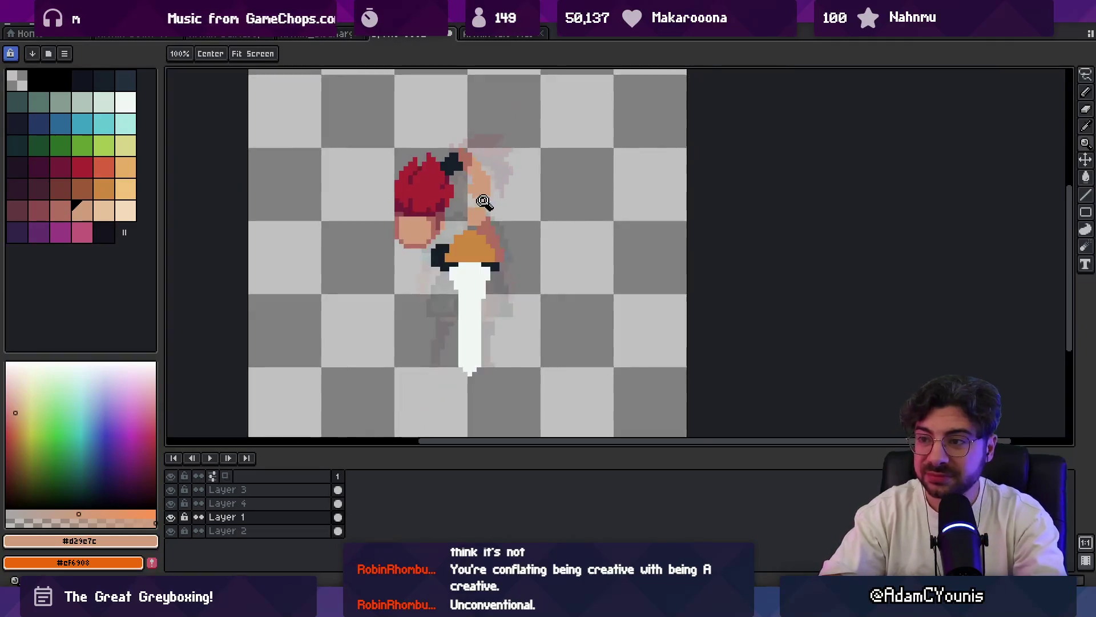
scroll(483, 201, "up", 2)
key("b")
key("alt")
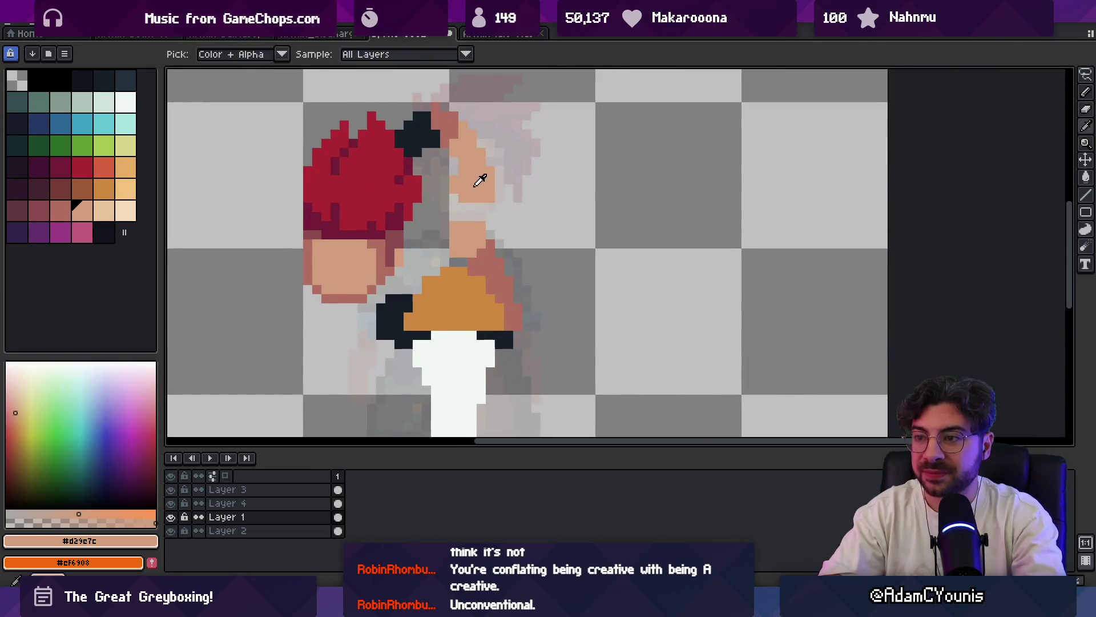
key("z")
scroll(489, 191, "down", 2)
scroll(525, 178, "up", 1)
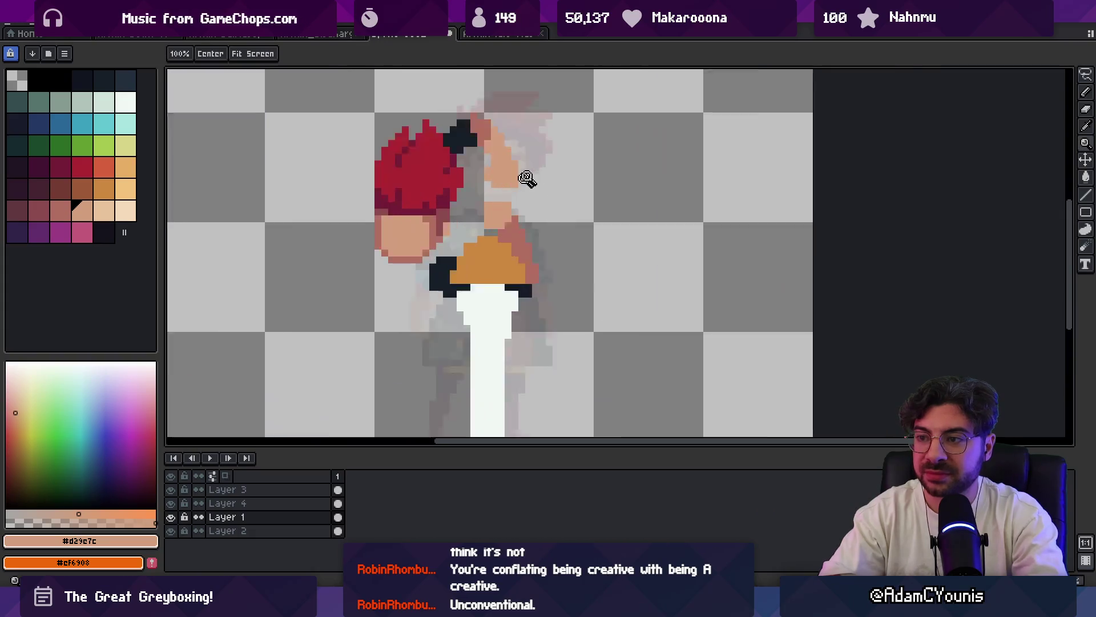
scroll(526, 177, "up", 1)
key("b")
key("e")
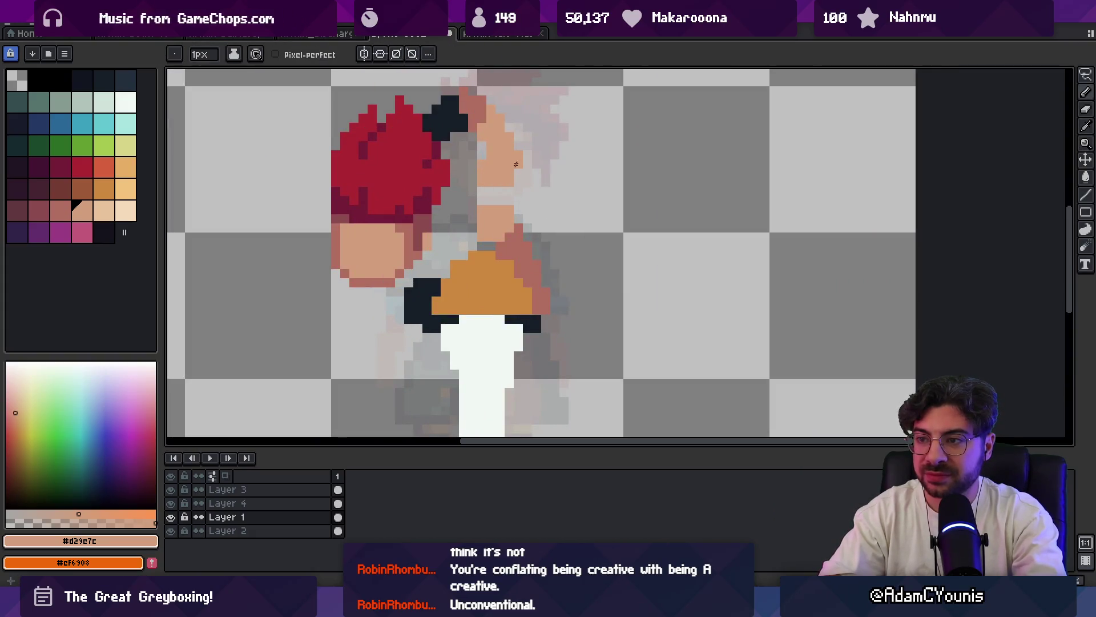
left_click(492, 248, "alt")
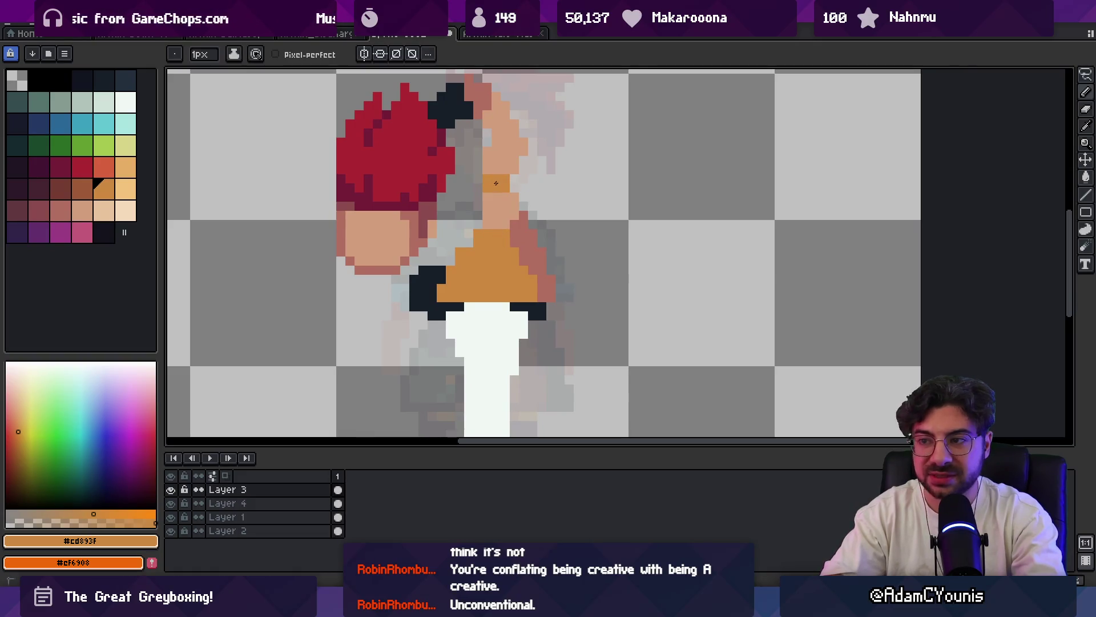
- Pencil an orange neck band under the face and tidy its edge with the eraser
key("z")
scroll(504, 182, "down", 4)
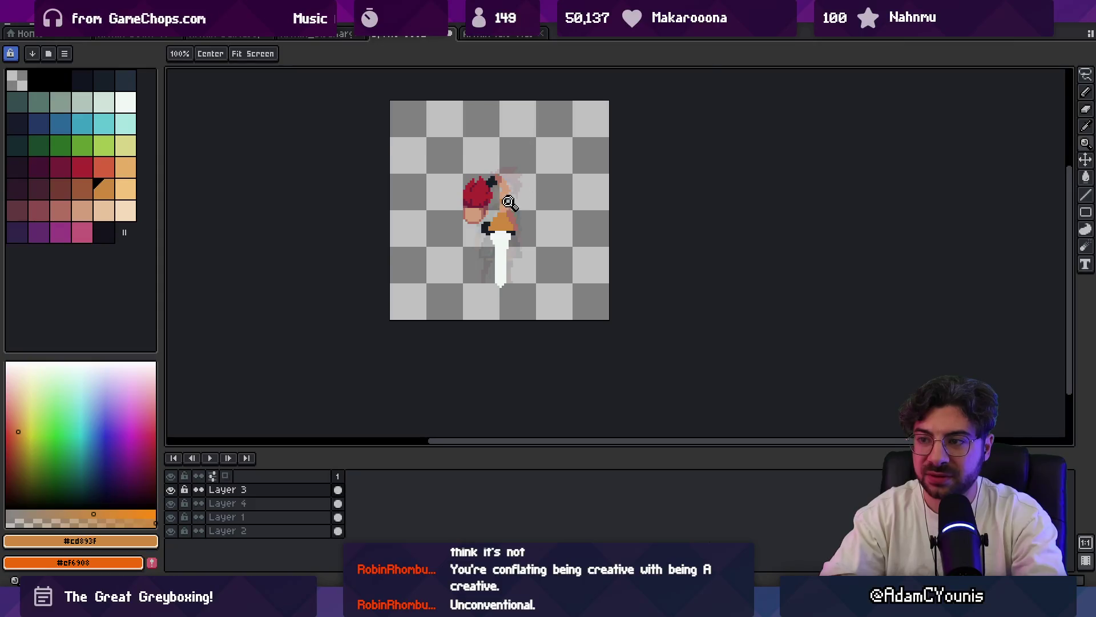
scroll(509, 202, "up", 4)
left_click(518, 216, "ctrl")
key("m")
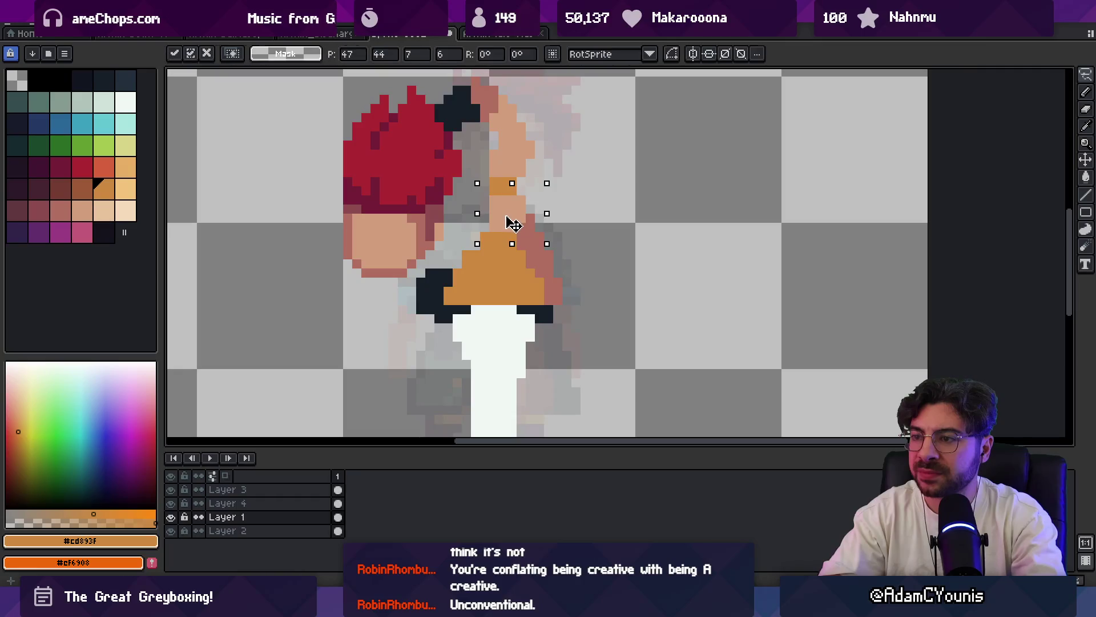
left_click(509, 230, "ctrl")
key("b")
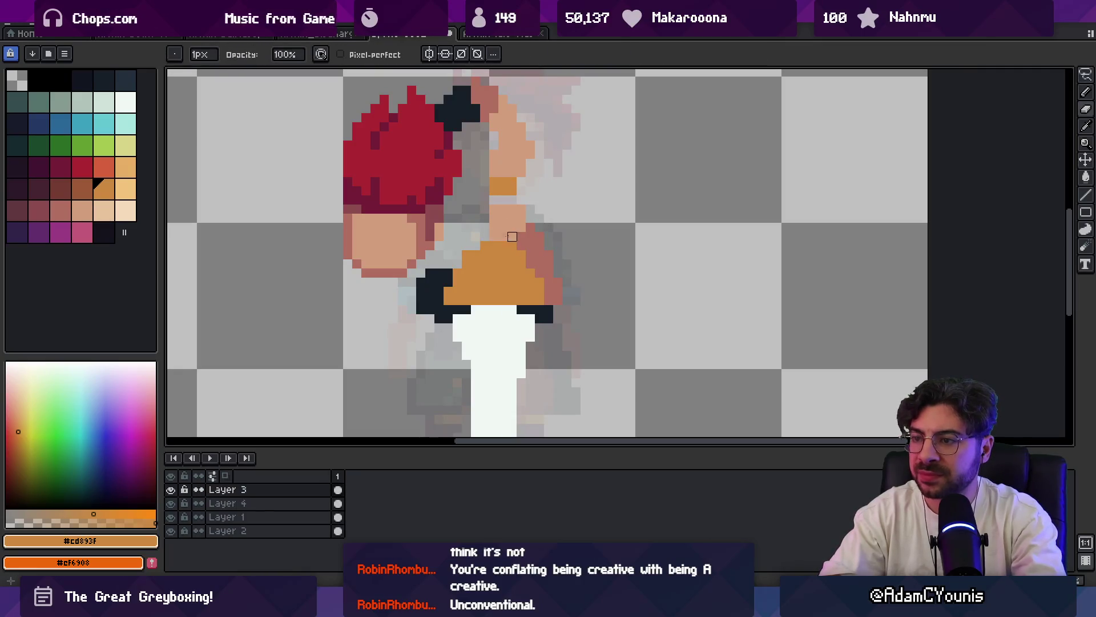
key("e")
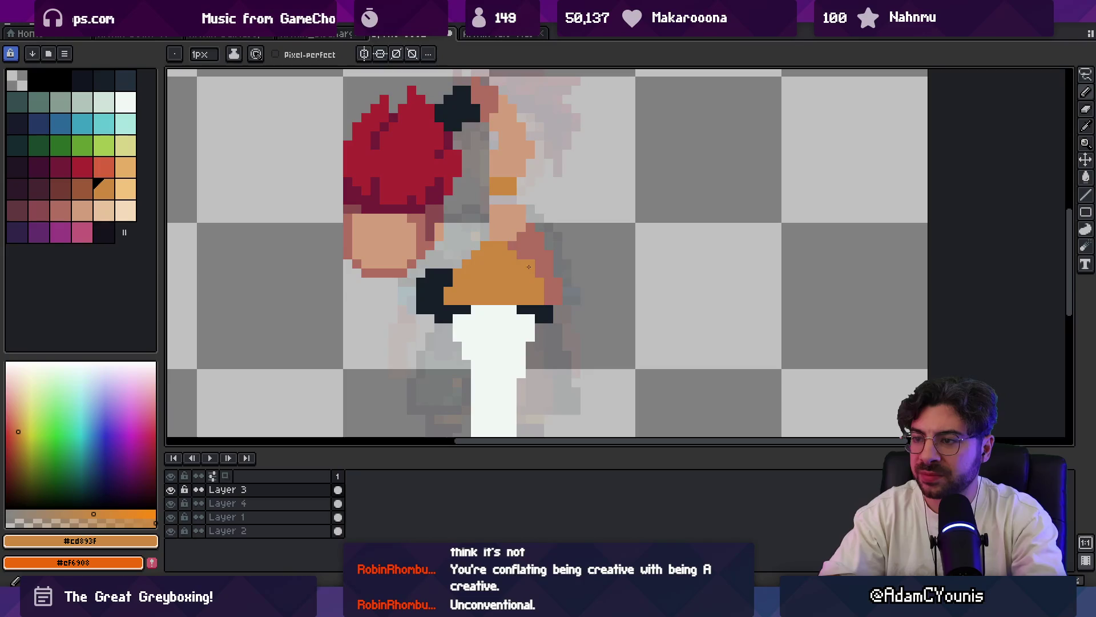
key("b")
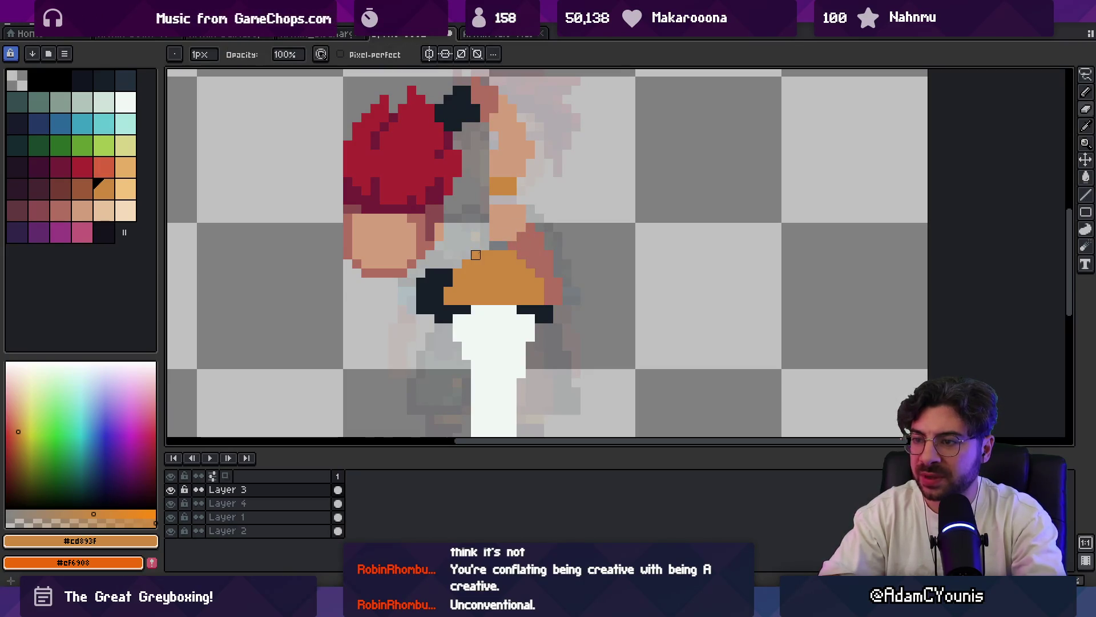
left_click(519, 232, "ctrl")
scroll(518, 259, "down", 1)
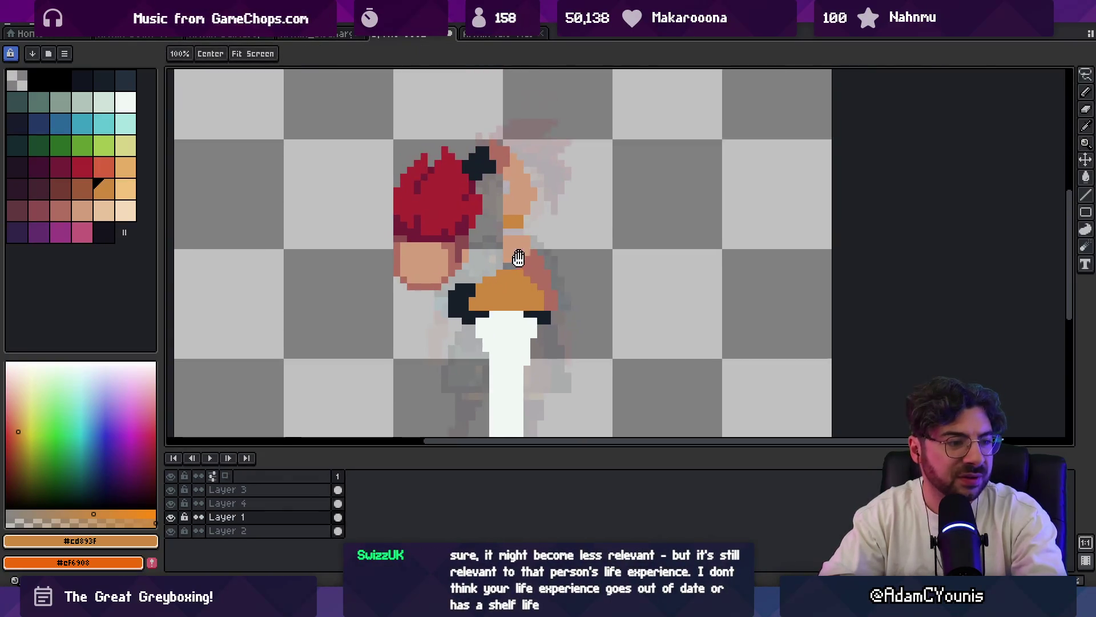
scroll(517, 258, "up", 1)
left_click(490, 270, "ctrl")
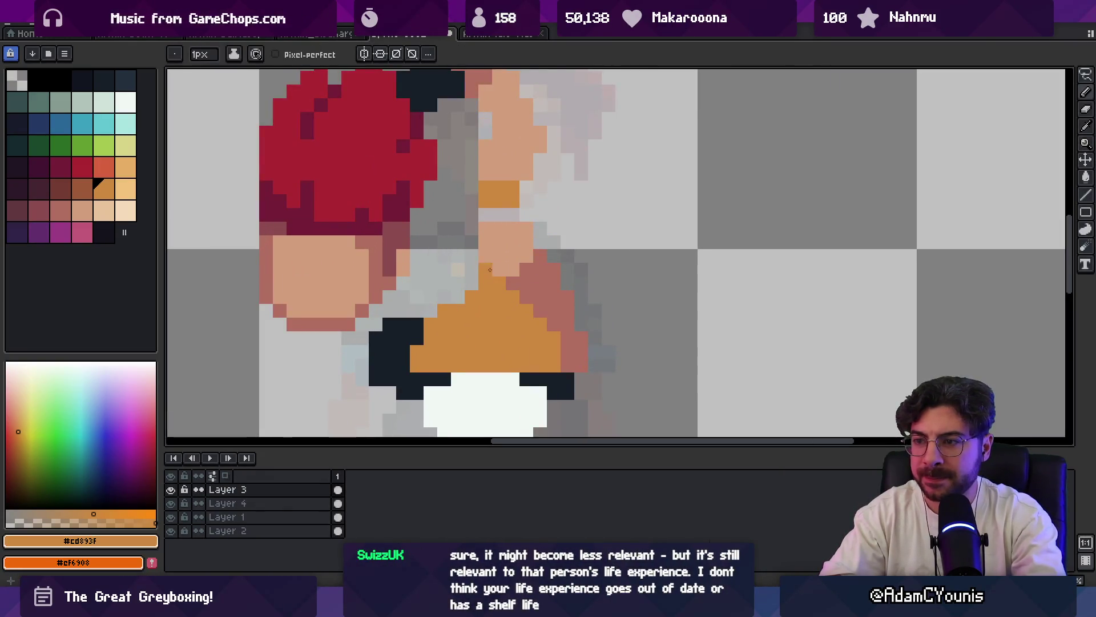
scroll(489, 270, "down", 3)
scroll(505, 240, "up", 1)
scroll(510, 220, "up", 1)
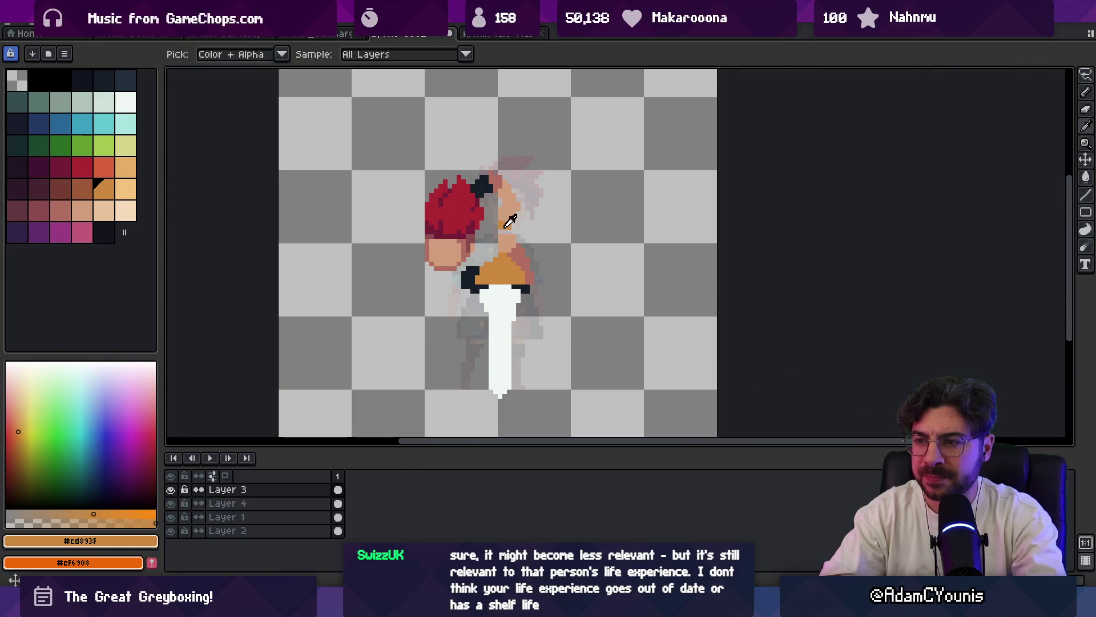
- Marquee-select the head on Layer 1 and move it down to sit on the neck band
key("ctrl")
key("ctrl")
key("ctrl")
scroll(519, 191, "up", 1)
left_click(474, 168, "ctrl")
key("m")
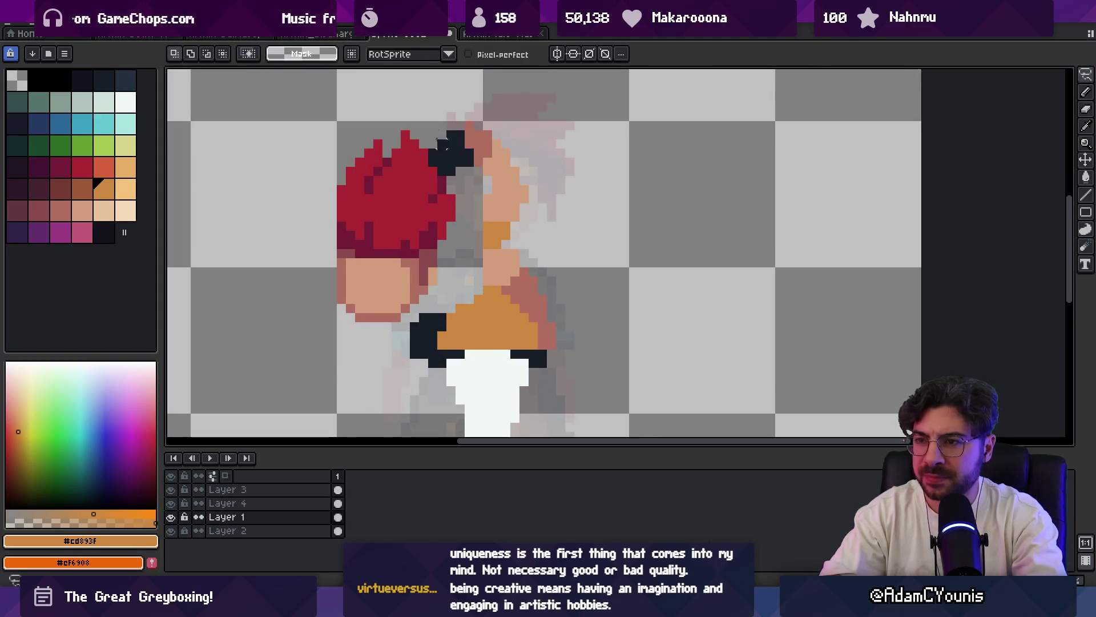
left_click_drag(408, 91, 541, 234)
left_click_drag(506, 174, 502, 184)
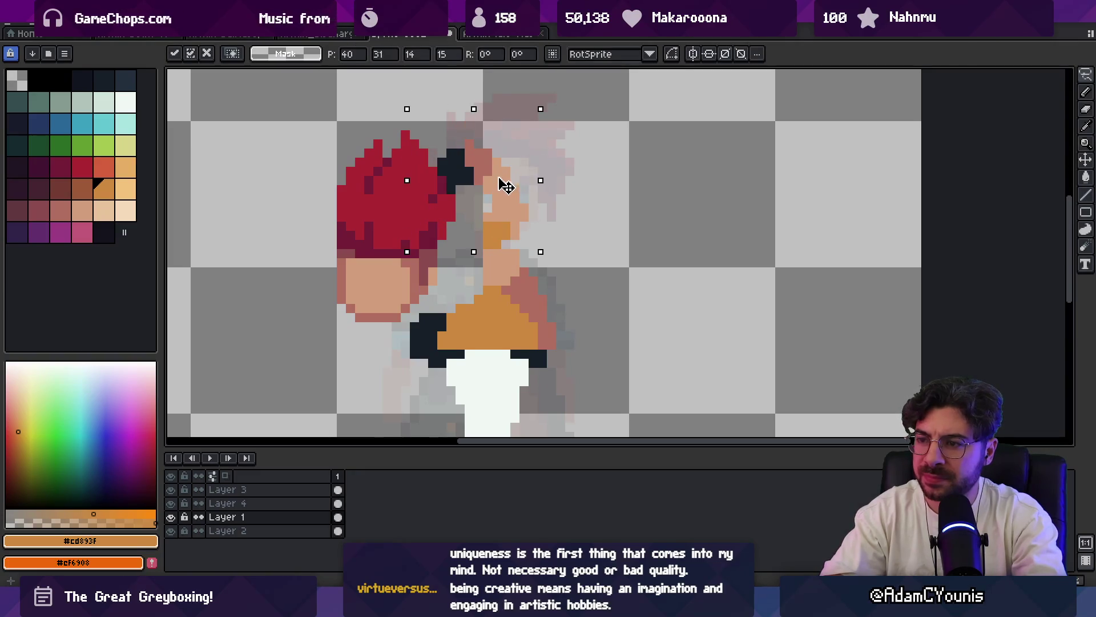
key("Return")
key("alt")
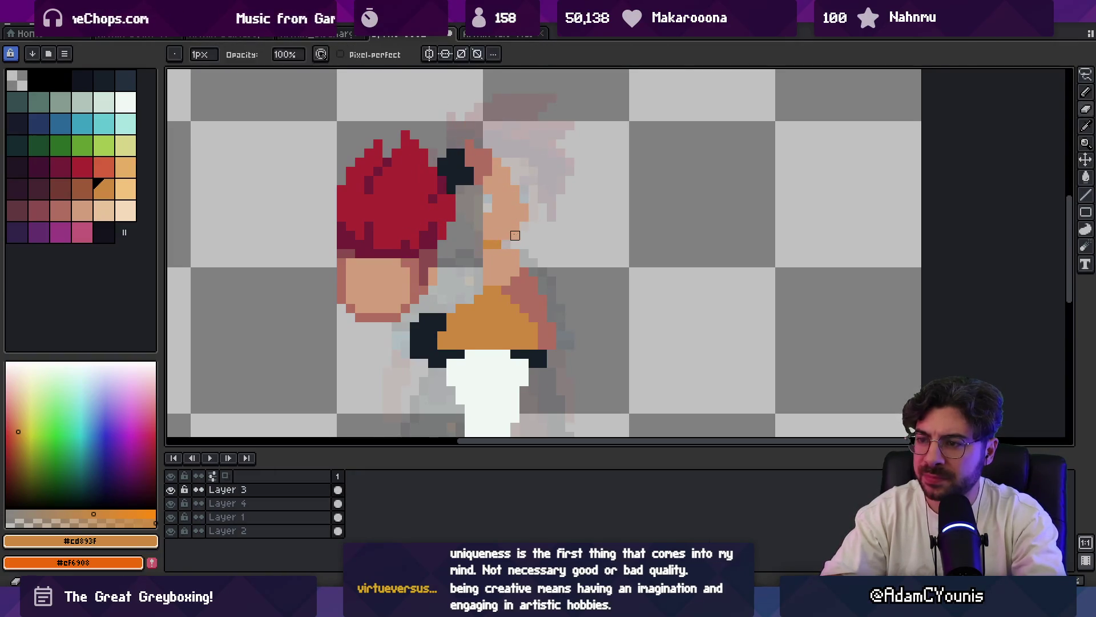
key("z")
scroll(479, 216, "down", 5)
scroll(479, 216, "down", 1)
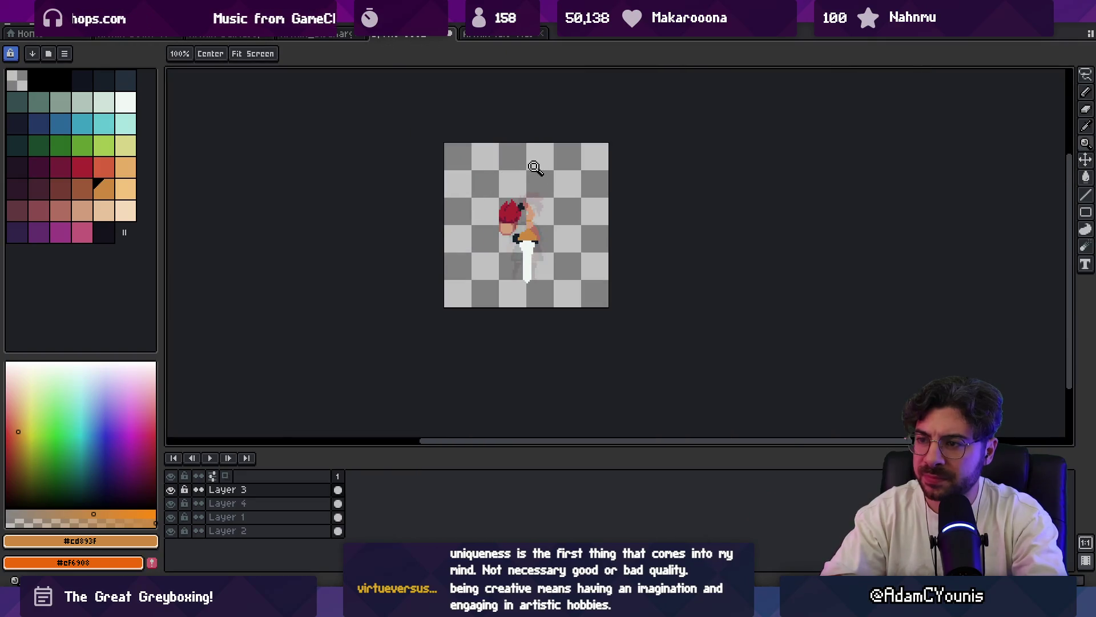
scroll(535, 222, "up", 4)
scroll(502, 245, "down", 2)
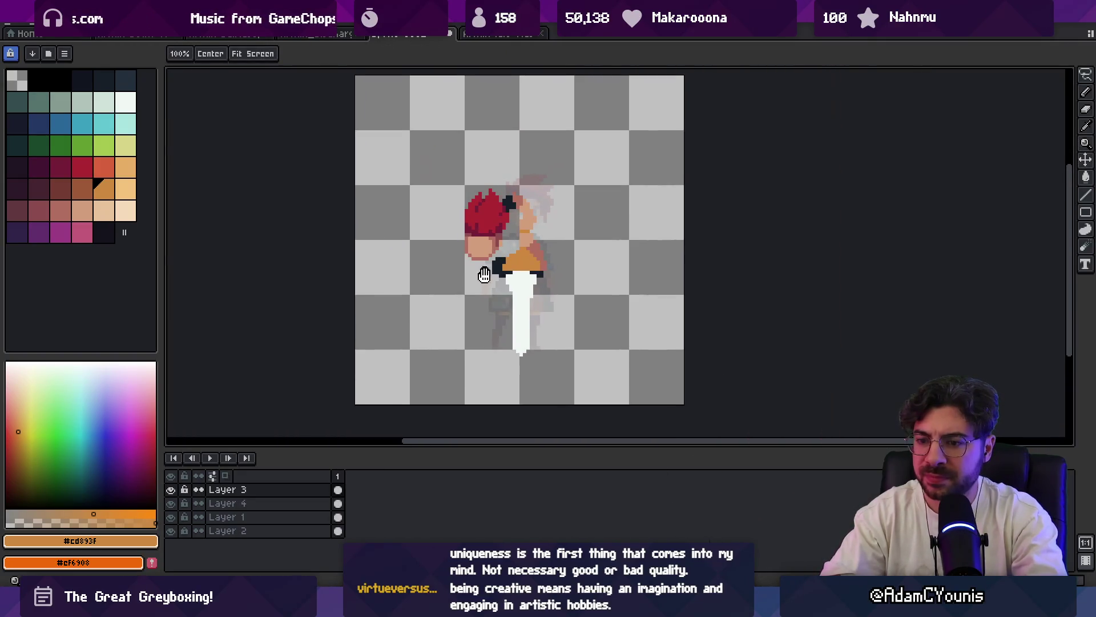
- Add a new layer above Layer 2 and paint a teal garment strip between hair and face
left_click(218, 530)
key("shift+n")
key("b")
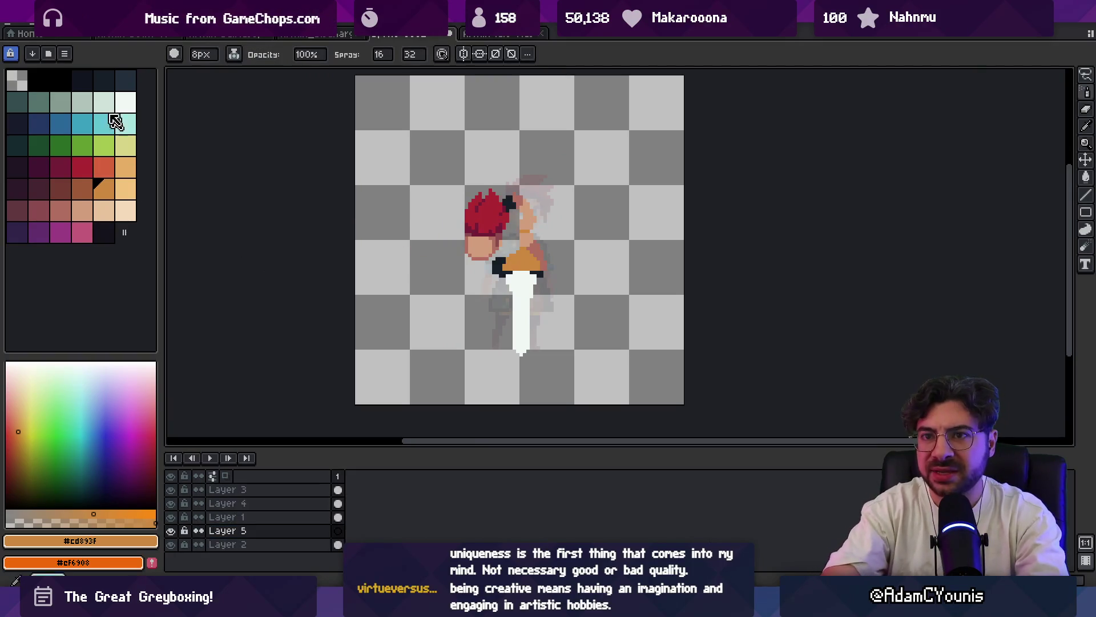
left_click(104, 82)
key("b")
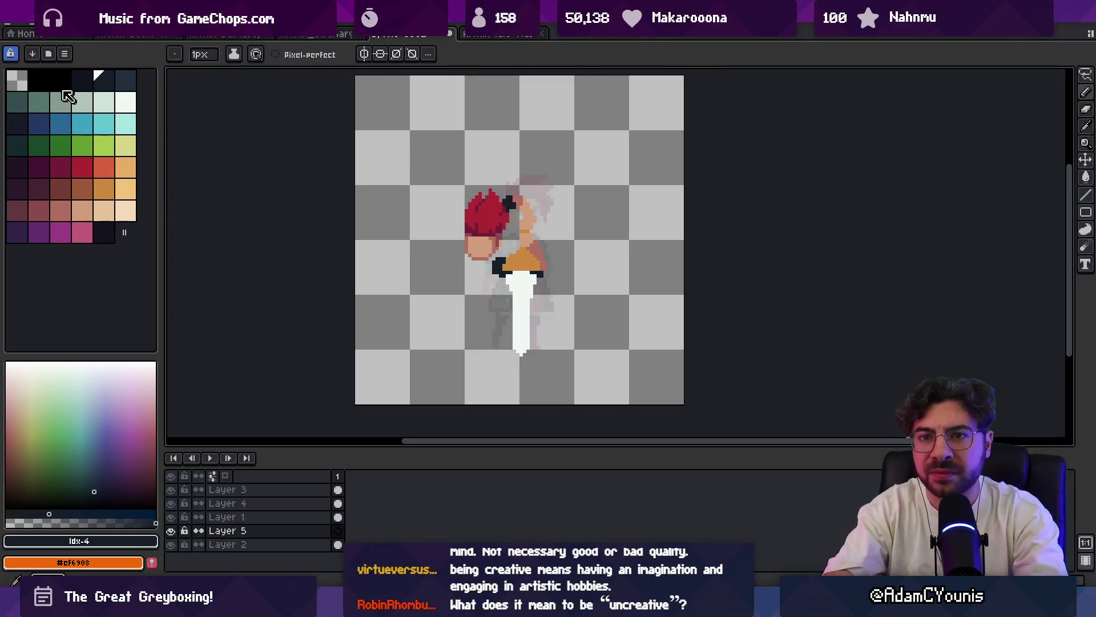
left_click(48, 107)
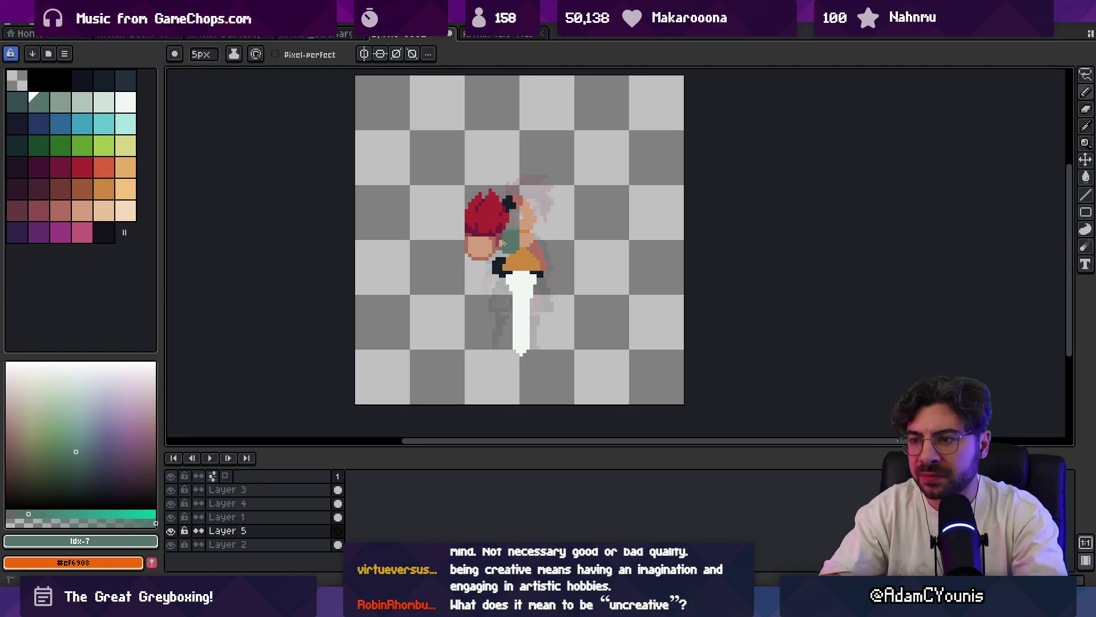
- Shift the red hair down onto the teal strip and sample the face's skin colour
key("v")
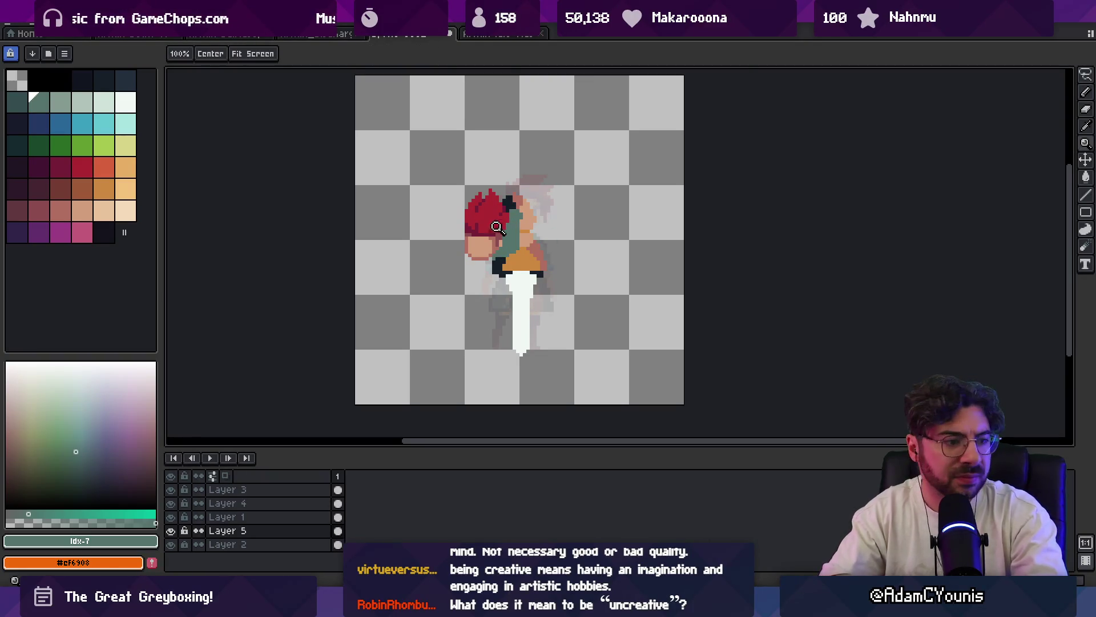
scroll(500, 243, "up", 2)
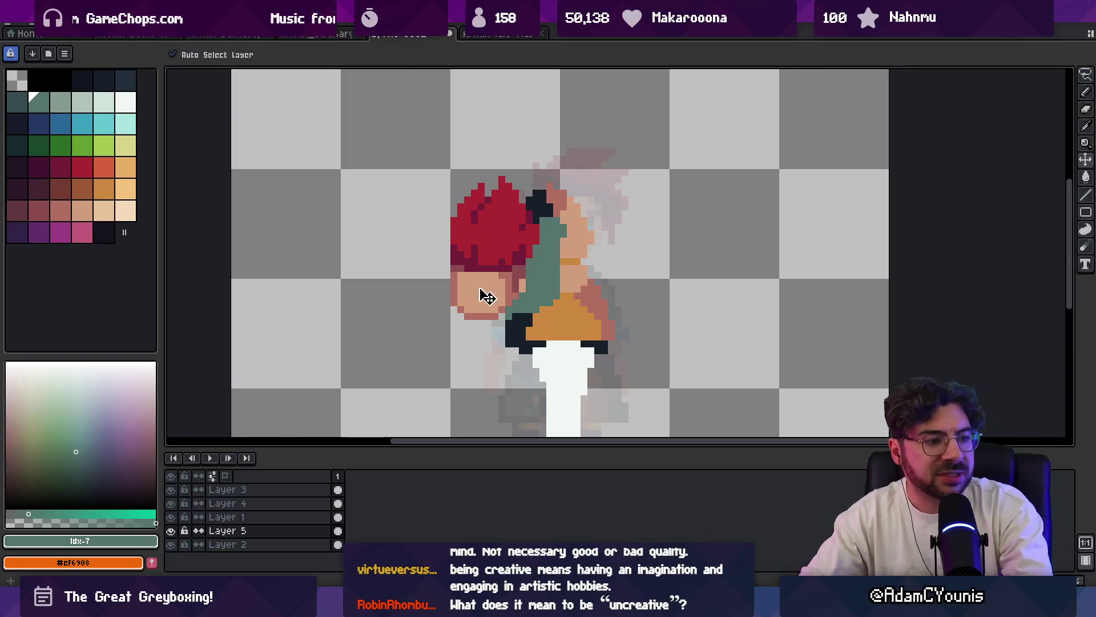
left_click_drag(505, 257, 506, 296)
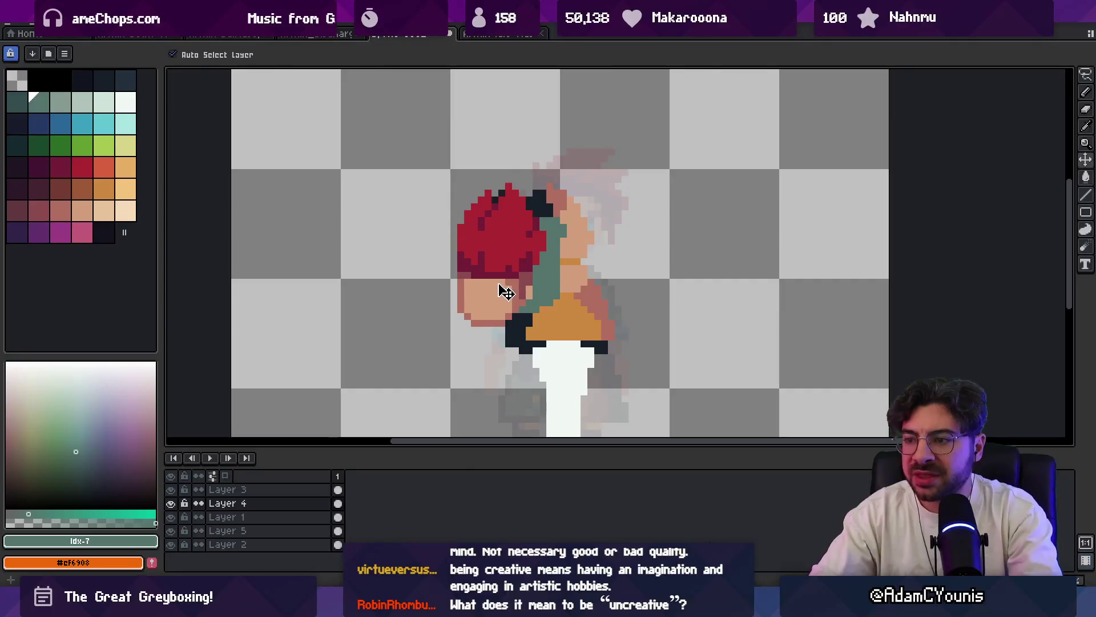
scroll(510, 293, "down", 2)
scroll(550, 274, "up", 2)
left_click(551, 274)
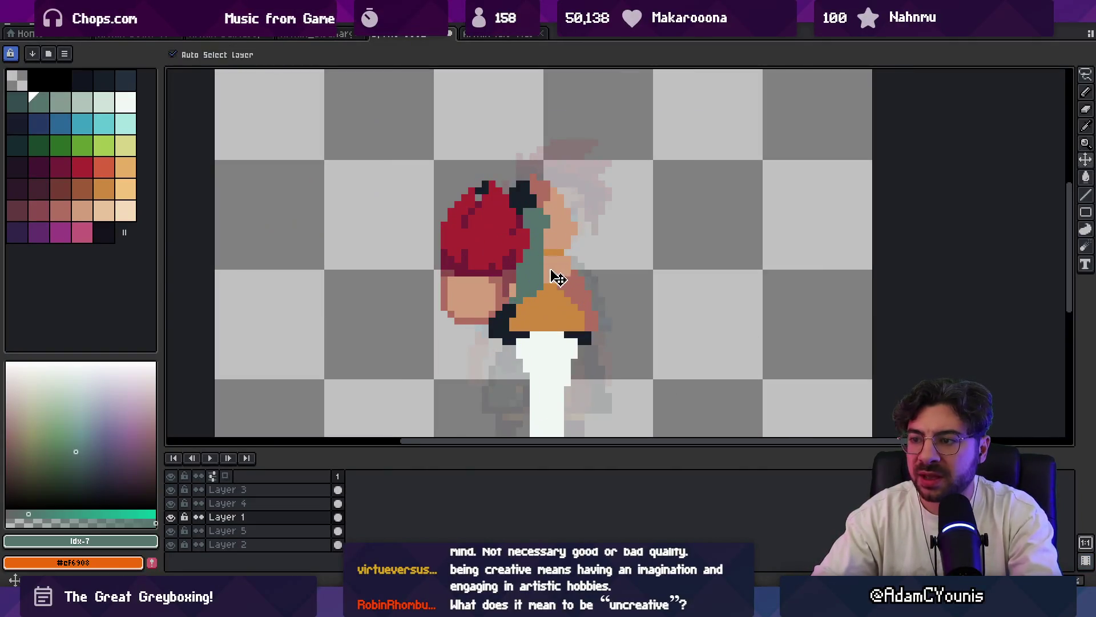
left_click(541, 245, "alt")
key("b")
key("minus")
key("minus")
key("minus")
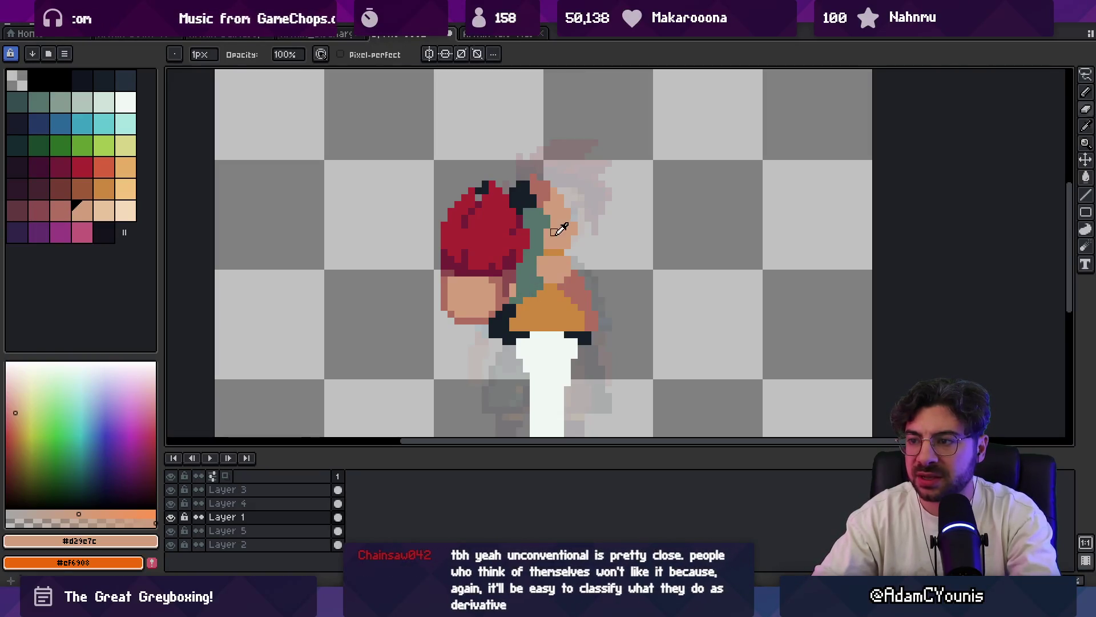
- Touch up the top of the peach face beside the hair with light and shadow skin pixels
key("z")
scroll(576, 209, "down", 3)
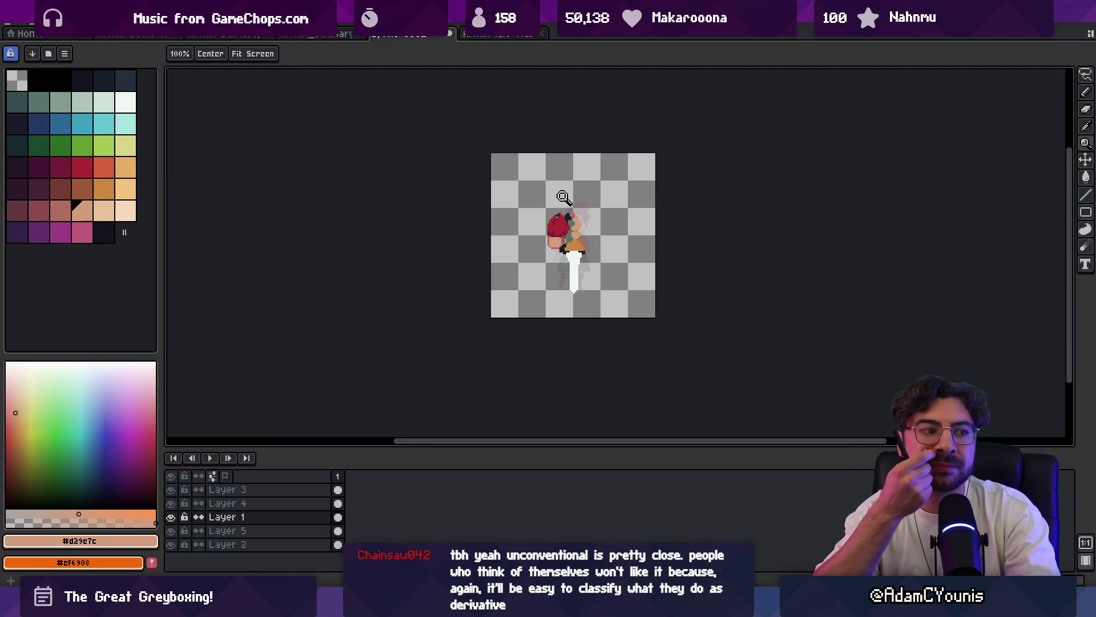
scroll(562, 197, "up", 5)
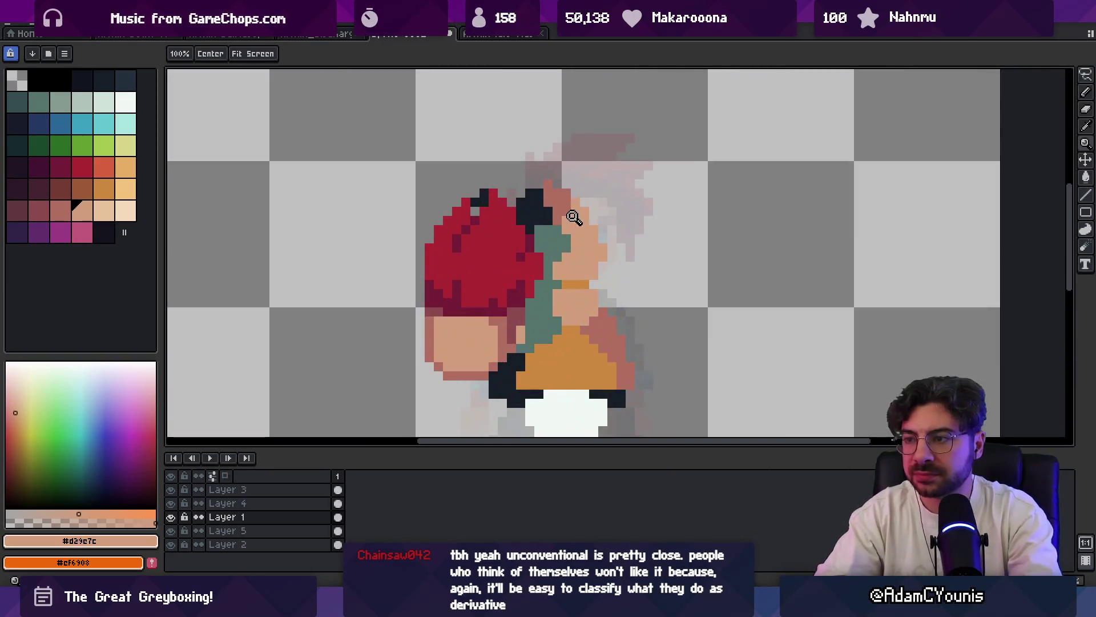
key("b")
left_click(555, 188, "alt")
left_click(583, 206, "alt")
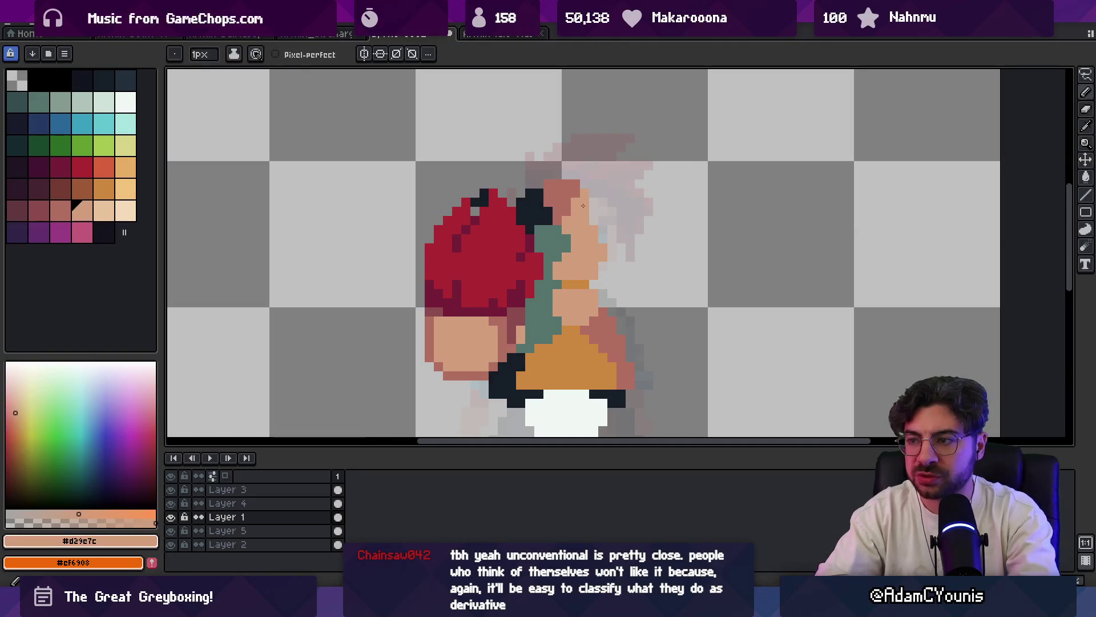
key("e")
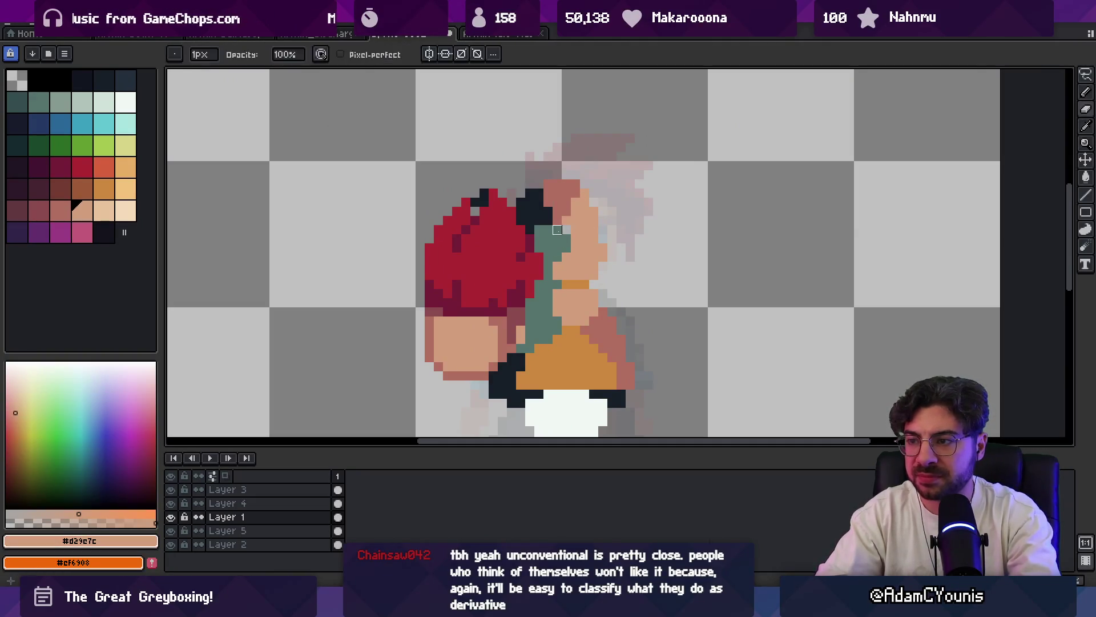
key("b")
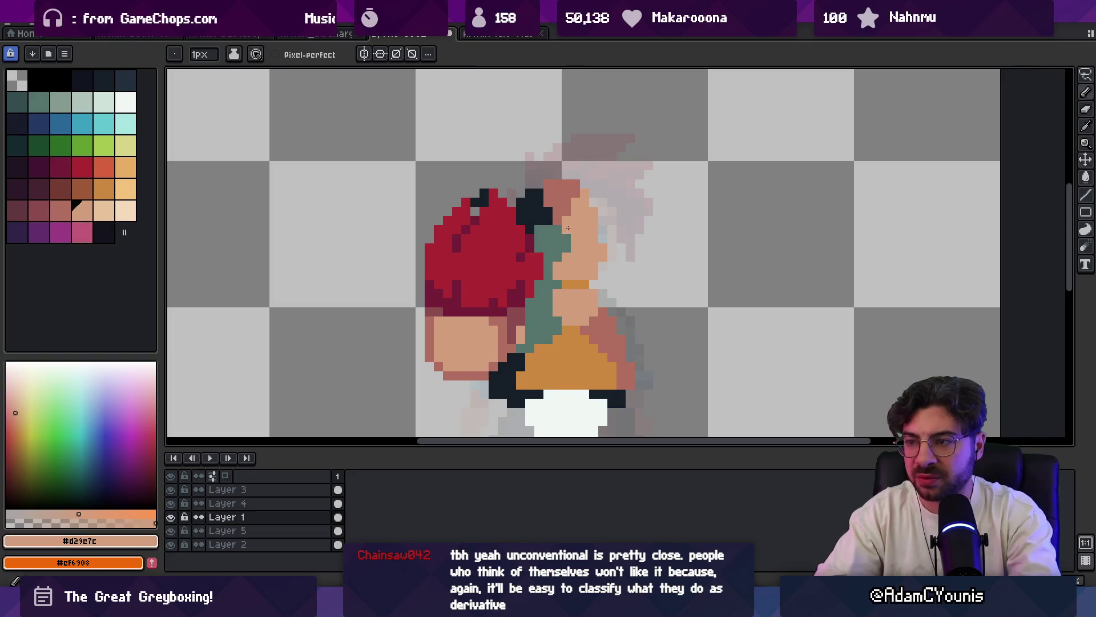
key("e")
key("b")
scroll(584, 213, "down", 3)
scroll(587, 221, "up", 2)
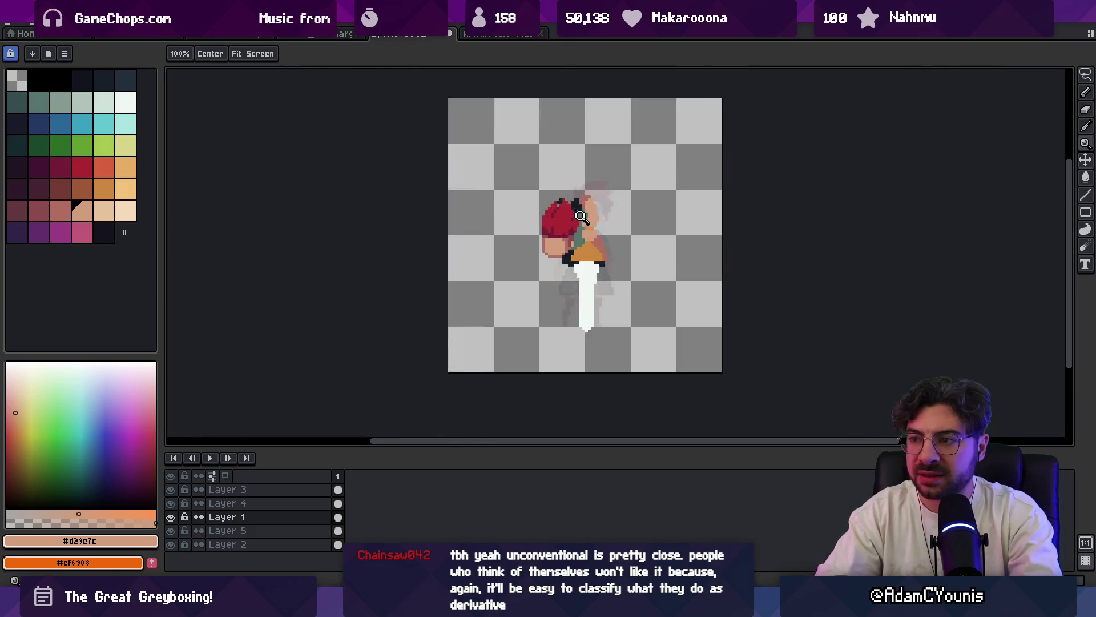
scroll(590, 231, "up", 1)
key("e")
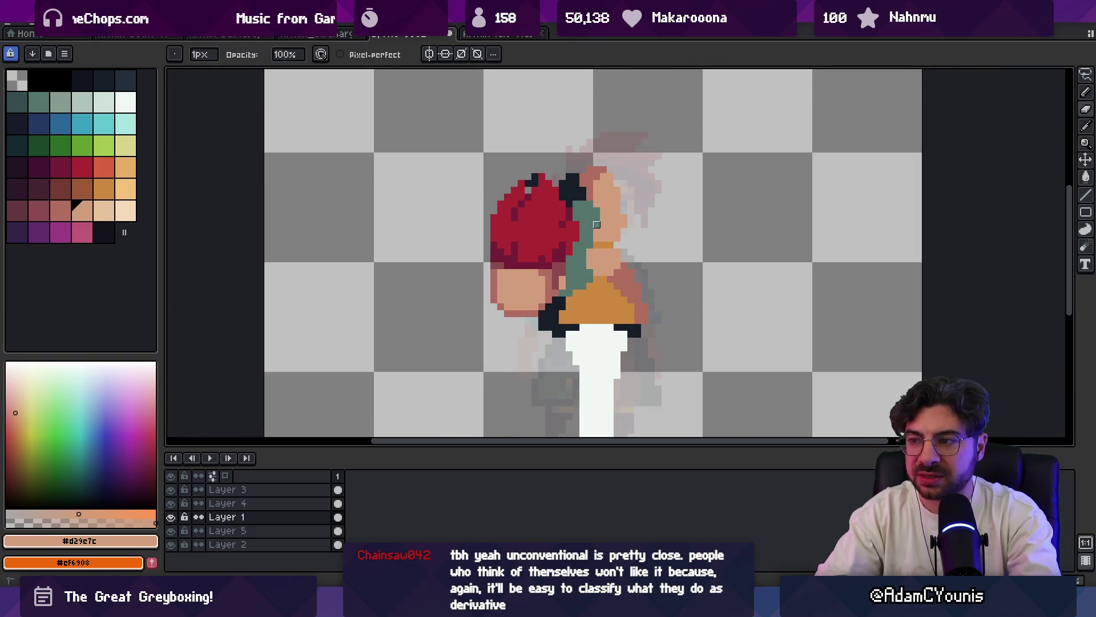
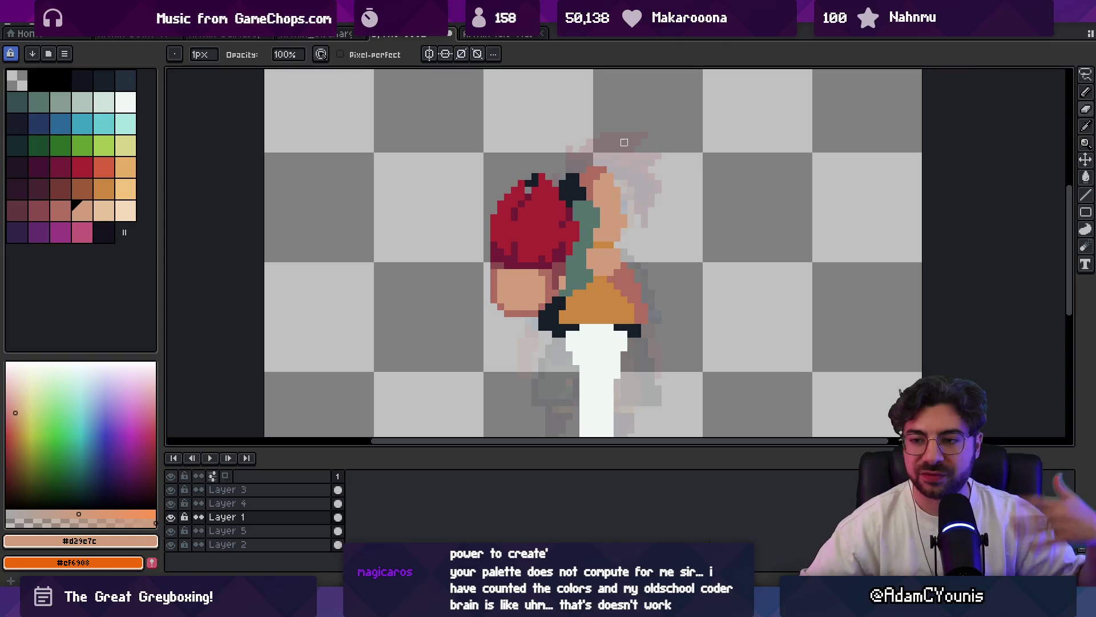
- Reframe the sprite and sample the light and dark skin tones from the face
left_click_drag(473, 231, 483, 266)
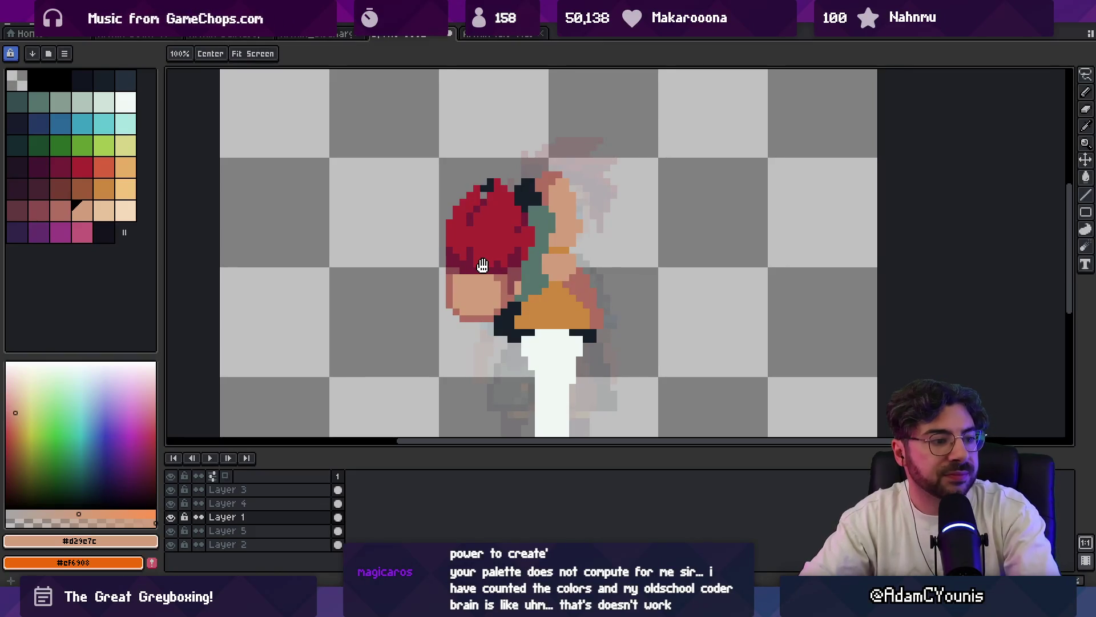
left_click_drag(482, 266, 483, 266)
key("b")
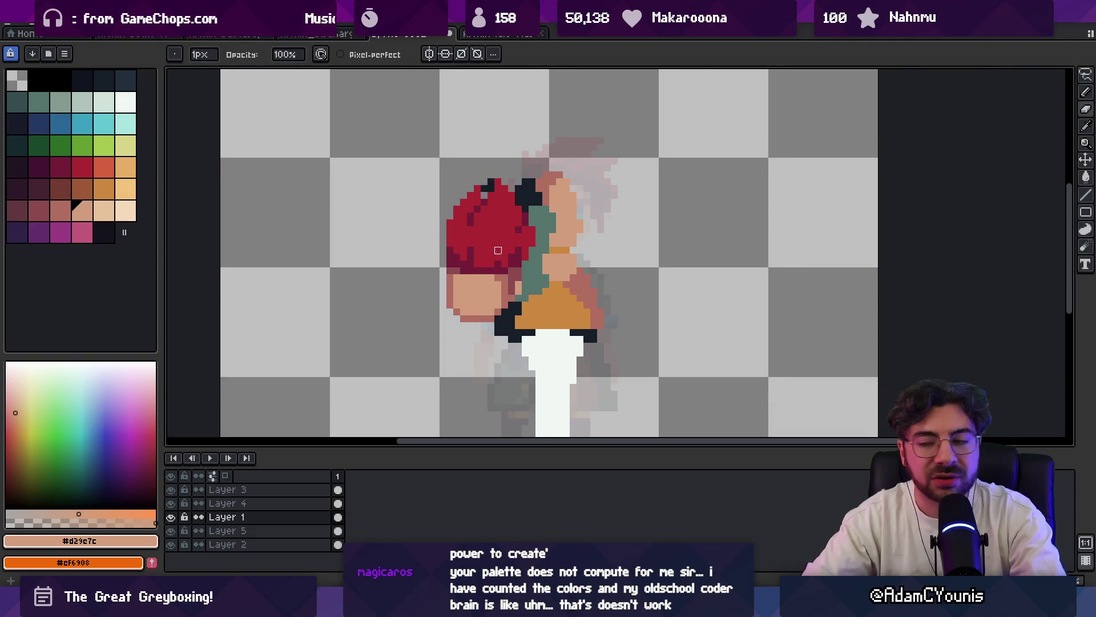
key("v")
scroll(500, 240, "up", 1)
scroll(519, 209, "down", 1)
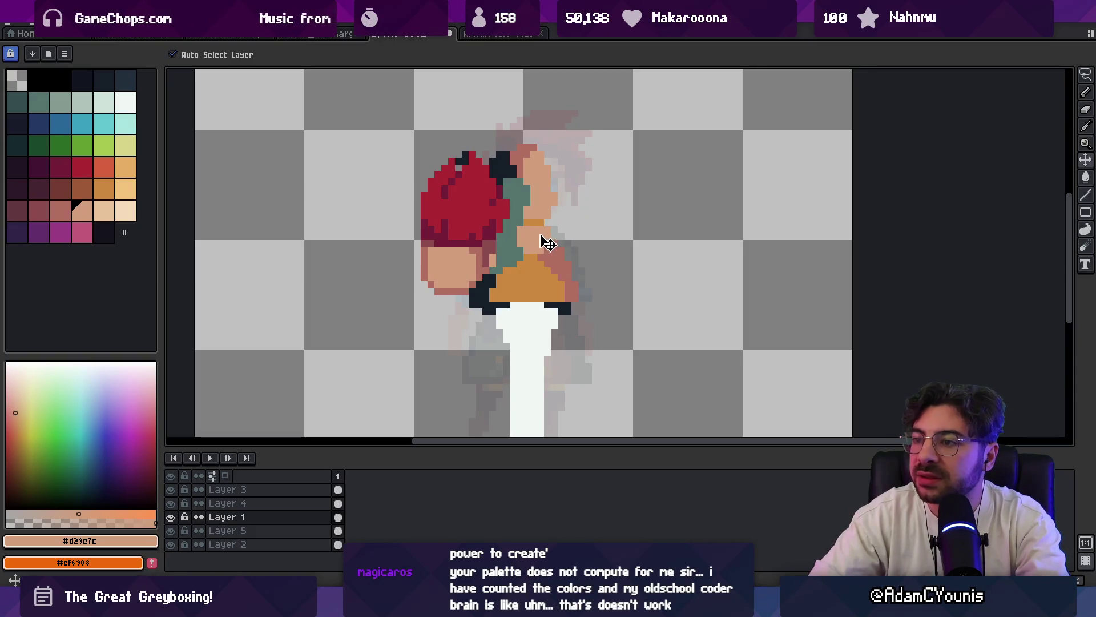
key("b")
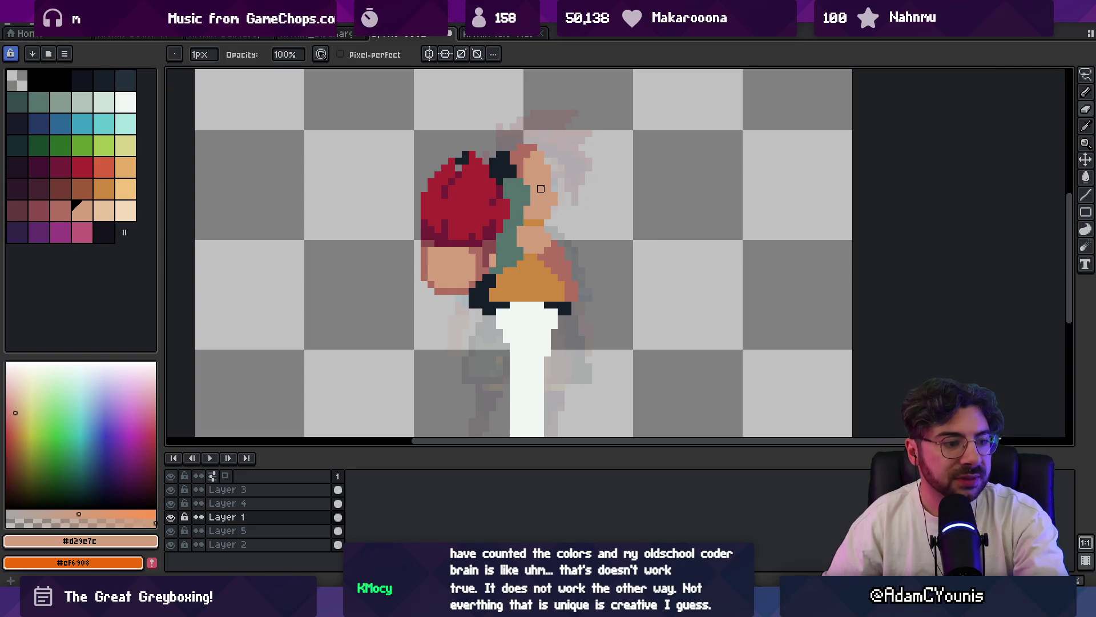
left_click(528, 249, "alt")
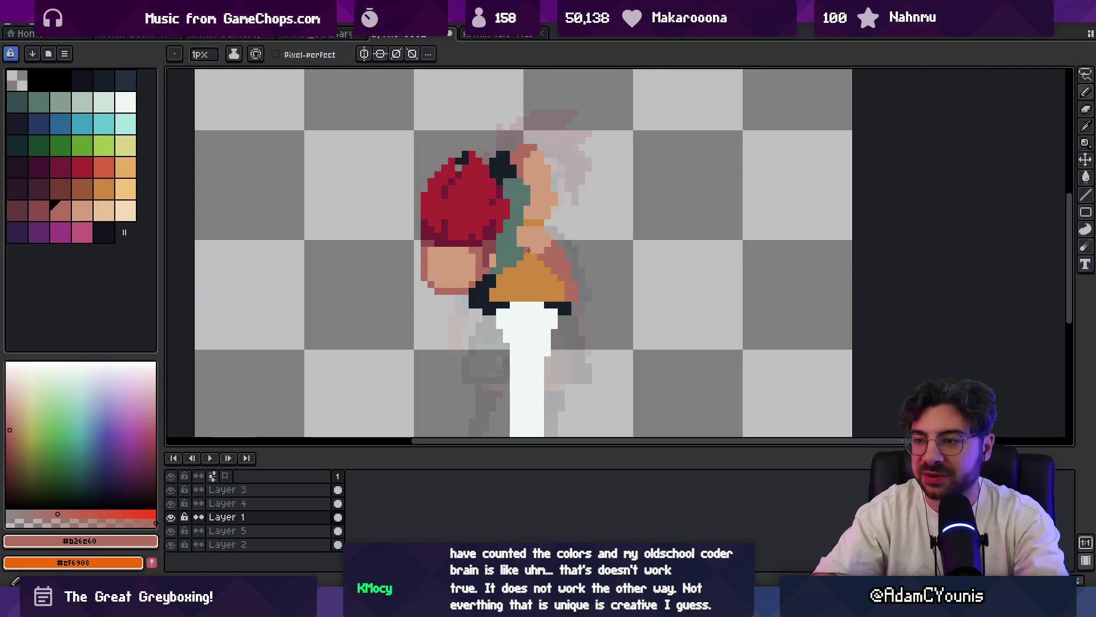
left_click(522, 247, "alt")
key("z")
scroll(522, 247, "down", 3)
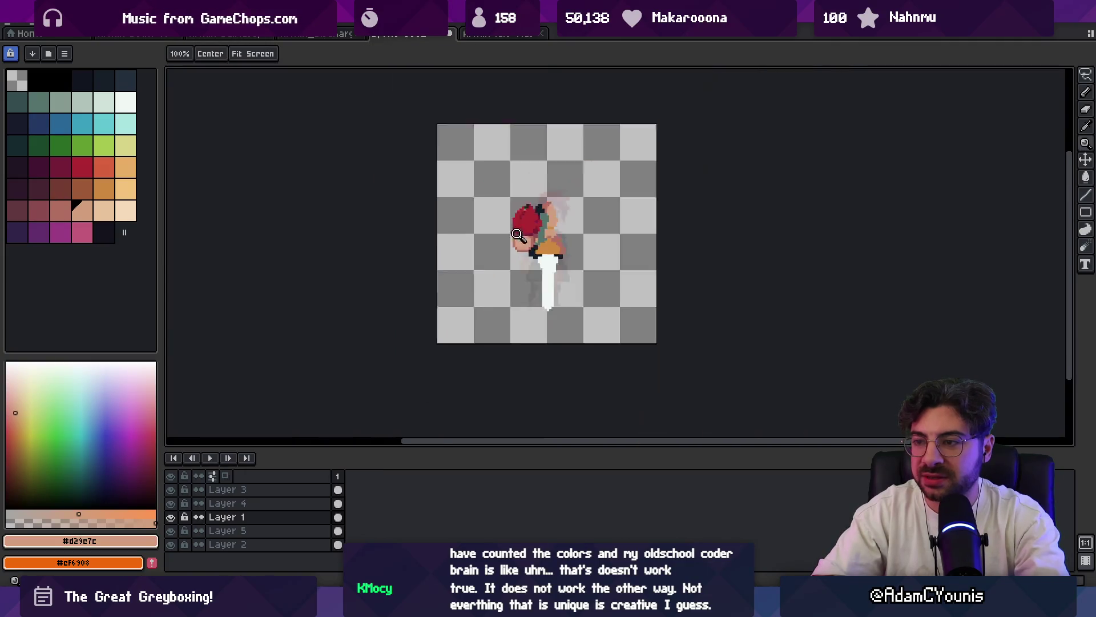
scroll(580, 214, "up", 3)
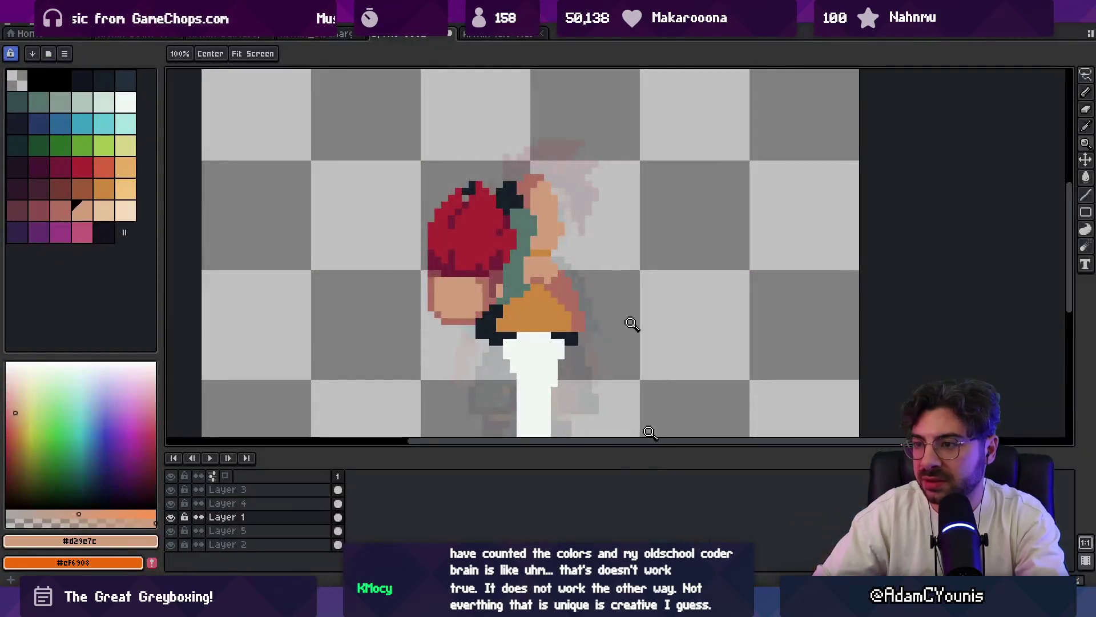
- Add skin-coloured pixels at the top of the head and sample the dark outline colour
key("b")
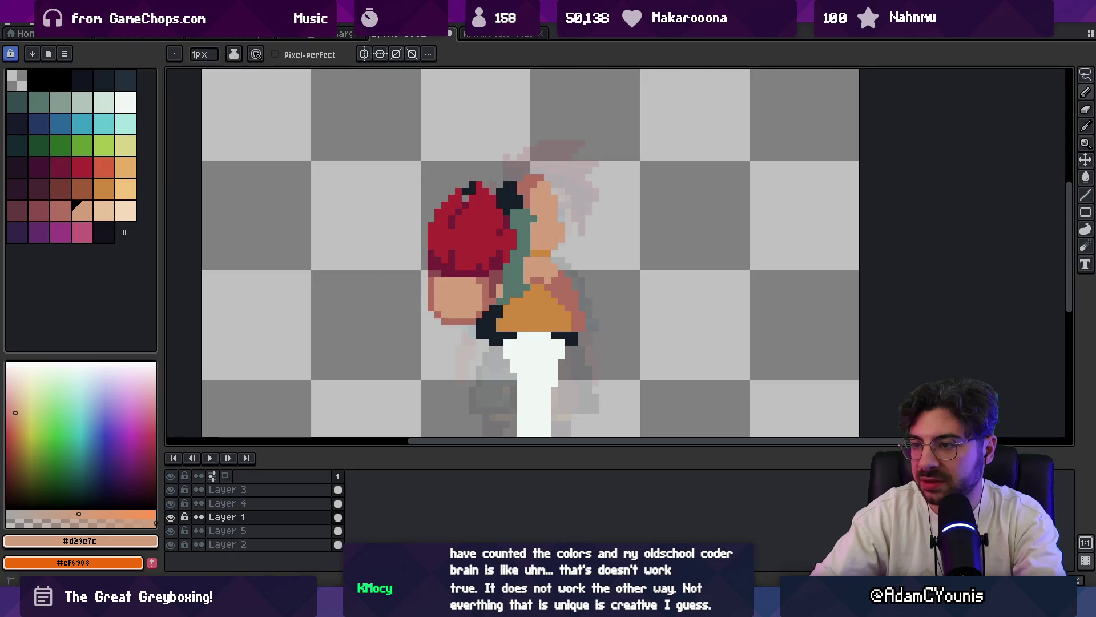
key("b")
left_click(524, 185)
key("alt")
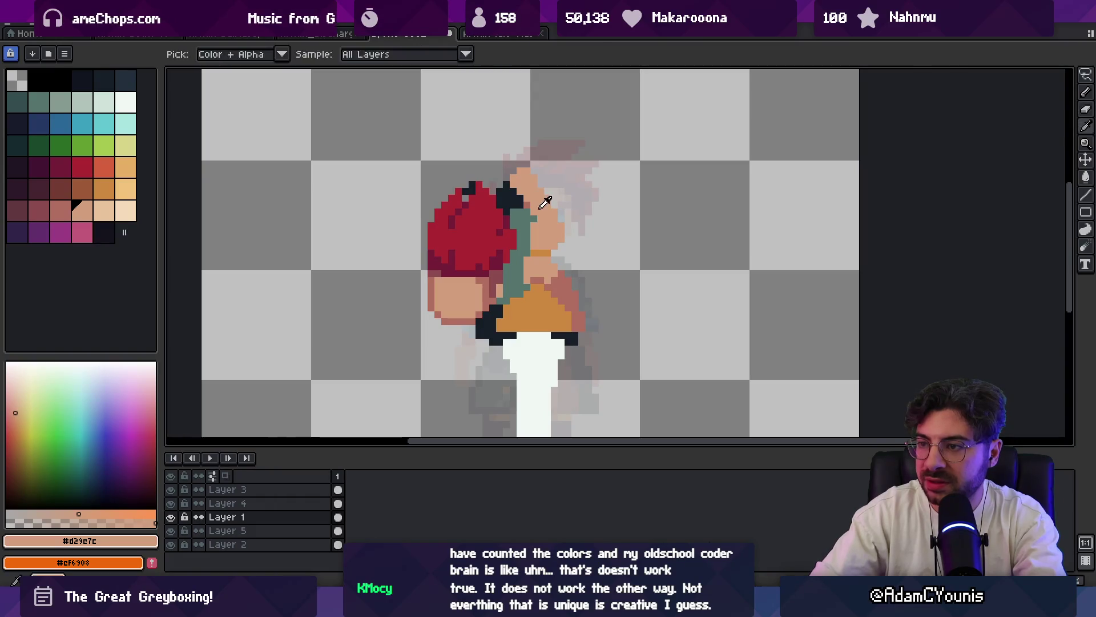
left_click(520, 201, "alt")
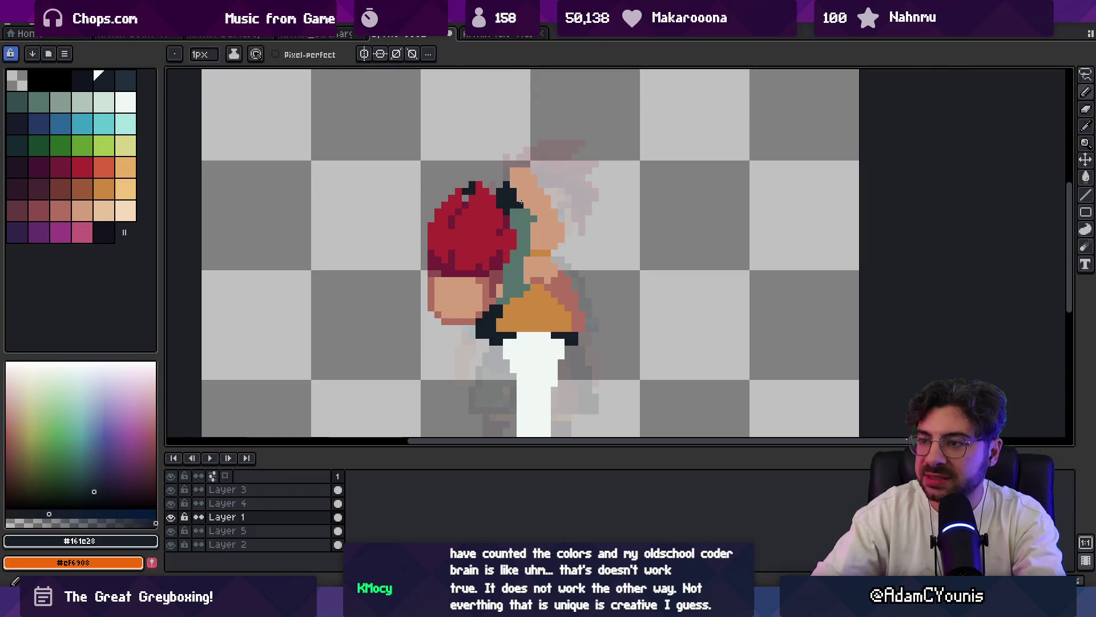
key("e")
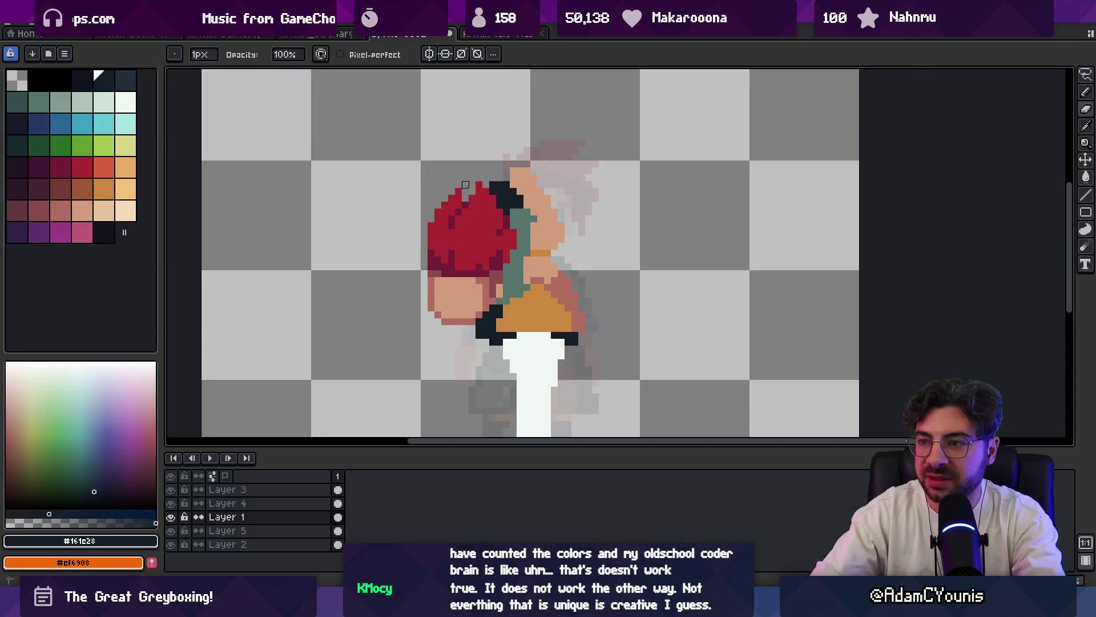
scroll(464, 184, "down", 2)
scroll(527, 181, "up", 2)
scroll(506, 174, "up", 1)
key("alt")
- Paint a dark outline pixel where the red hair meets the face and sample the skin tone
left_click(497, 160)
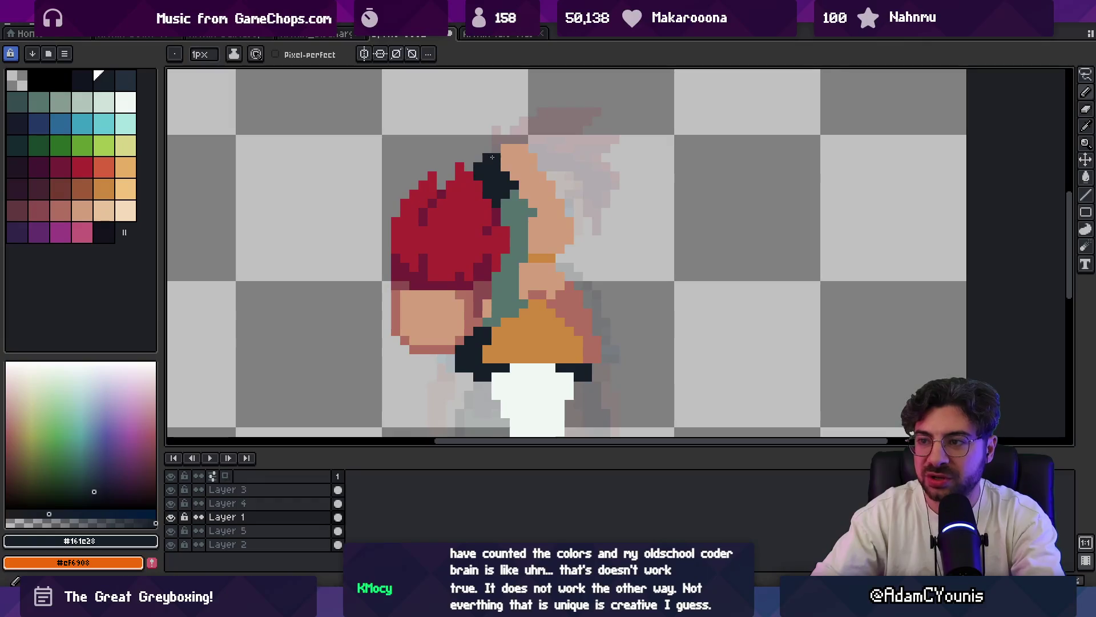
key("v")
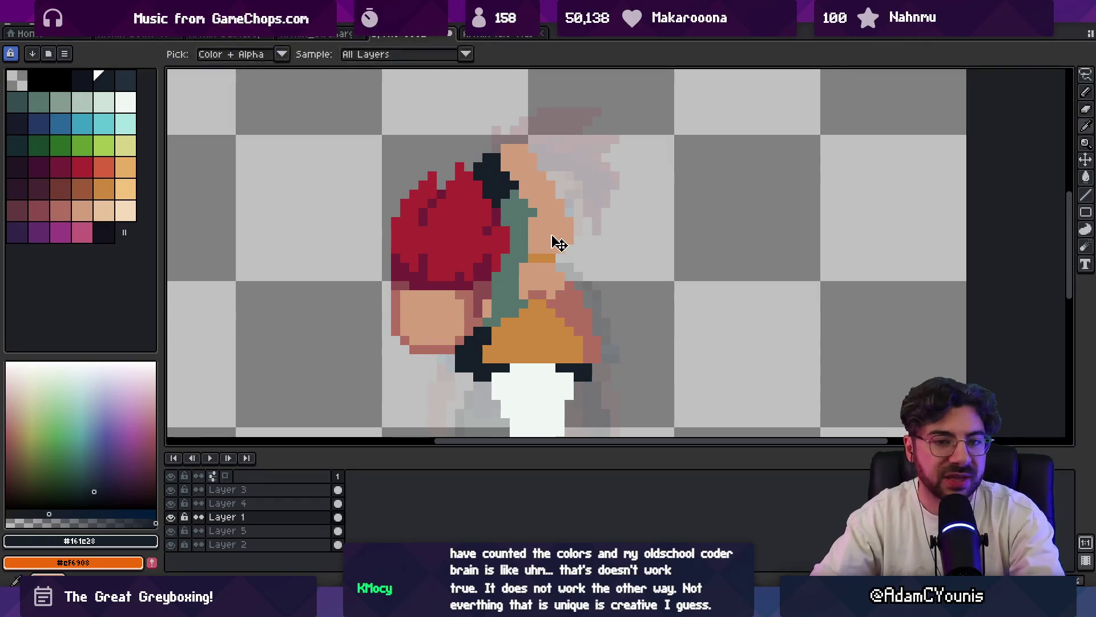
left_click(538, 212, "alt")
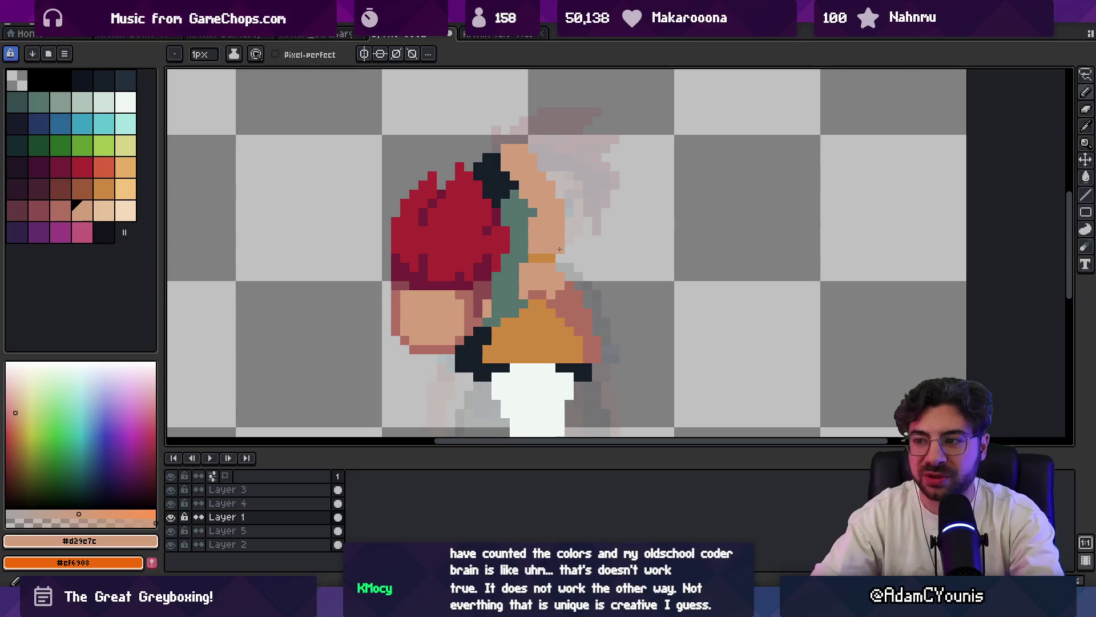
key("z")
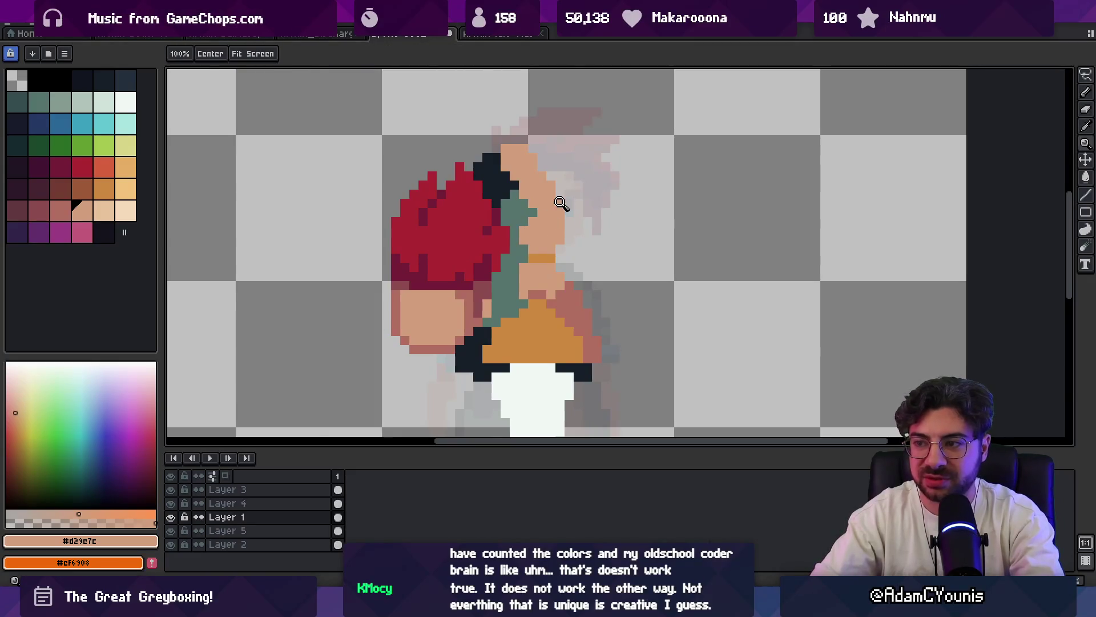
scroll(560, 203, "down", 3)
scroll(592, 172, "up", 1)
scroll(579, 189, "up", 1)
key("i")
key("b")
key("e")
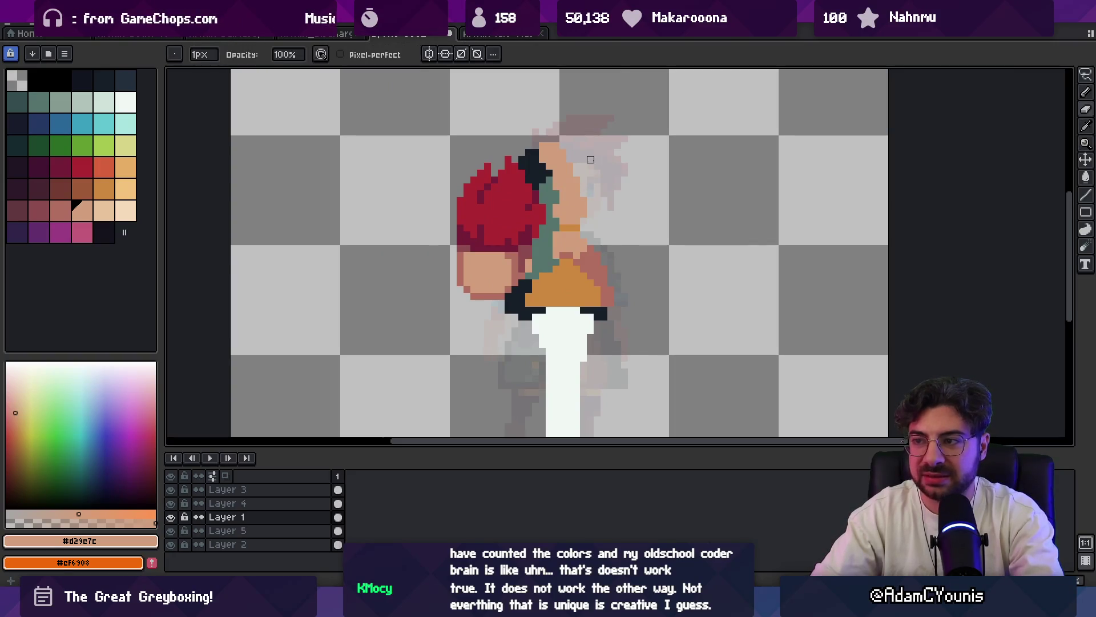
key("b")
key("e")
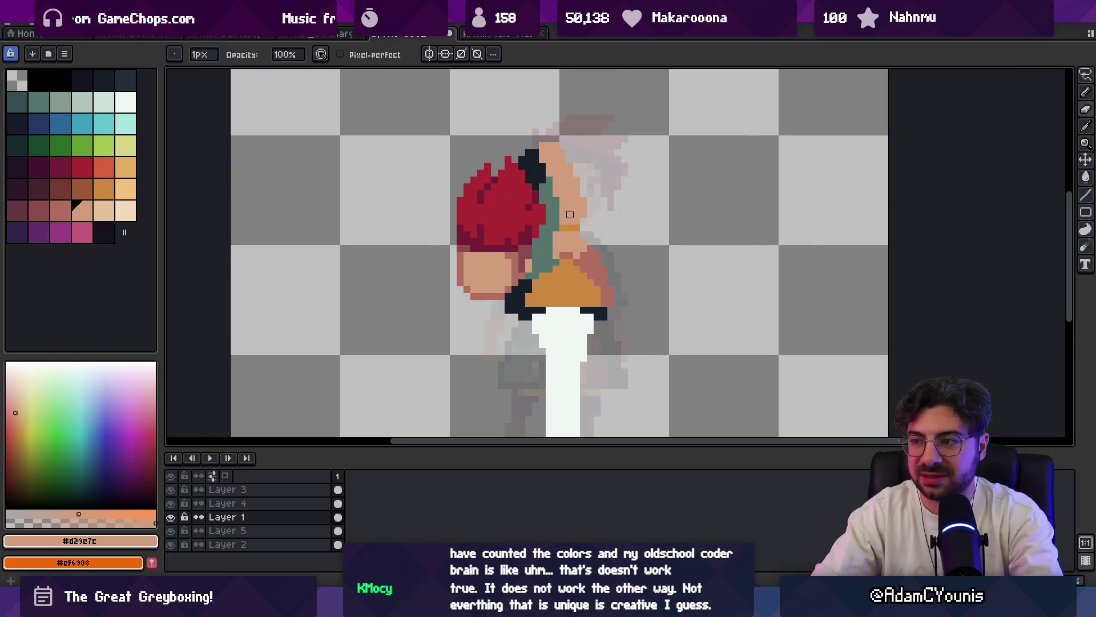
key("b")
- Sample the orange, skin and dark outline colours to correct pixels around the face and collar
key("z")
scroll(583, 158, "down", 2)
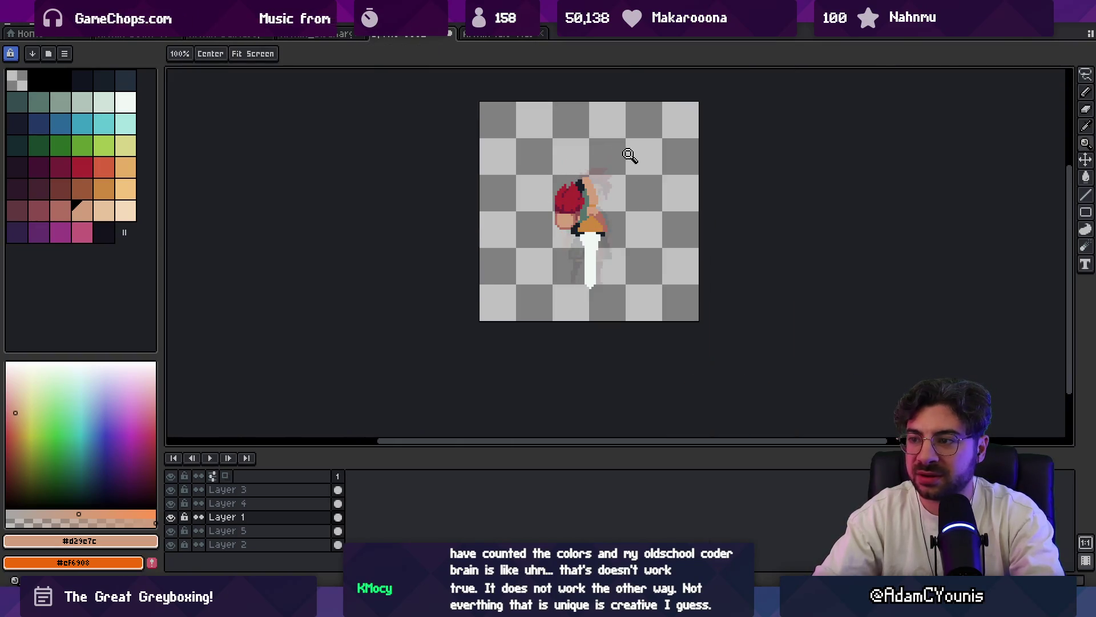
scroll(613, 186, "up", 1)
scroll(615, 186, "up", 3)
key("b")
left_click(600, 182, "alt")
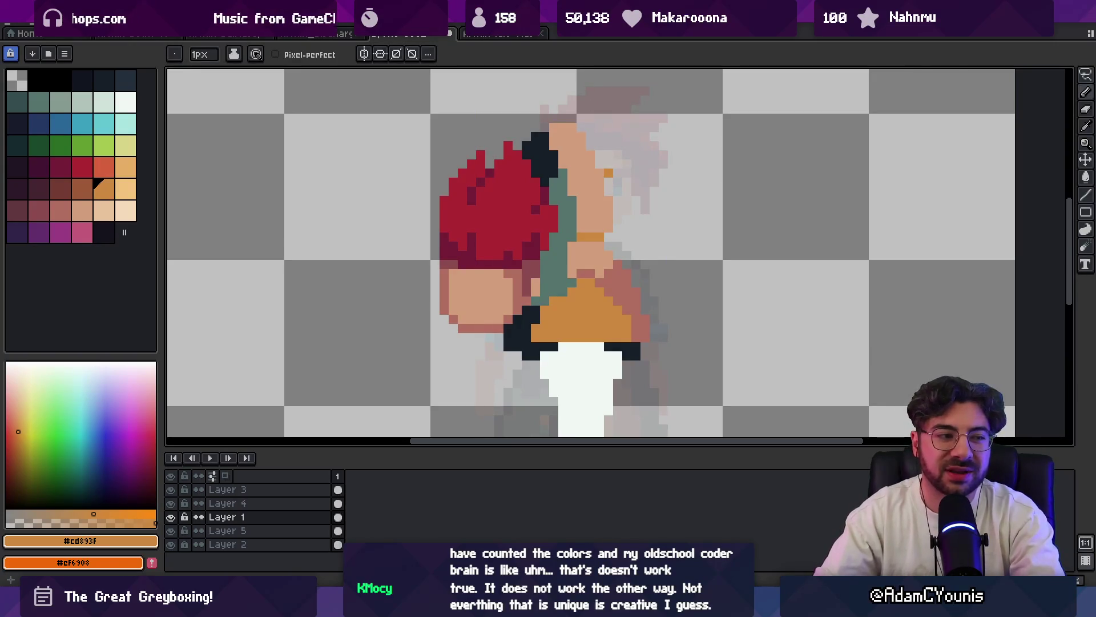
key("z")
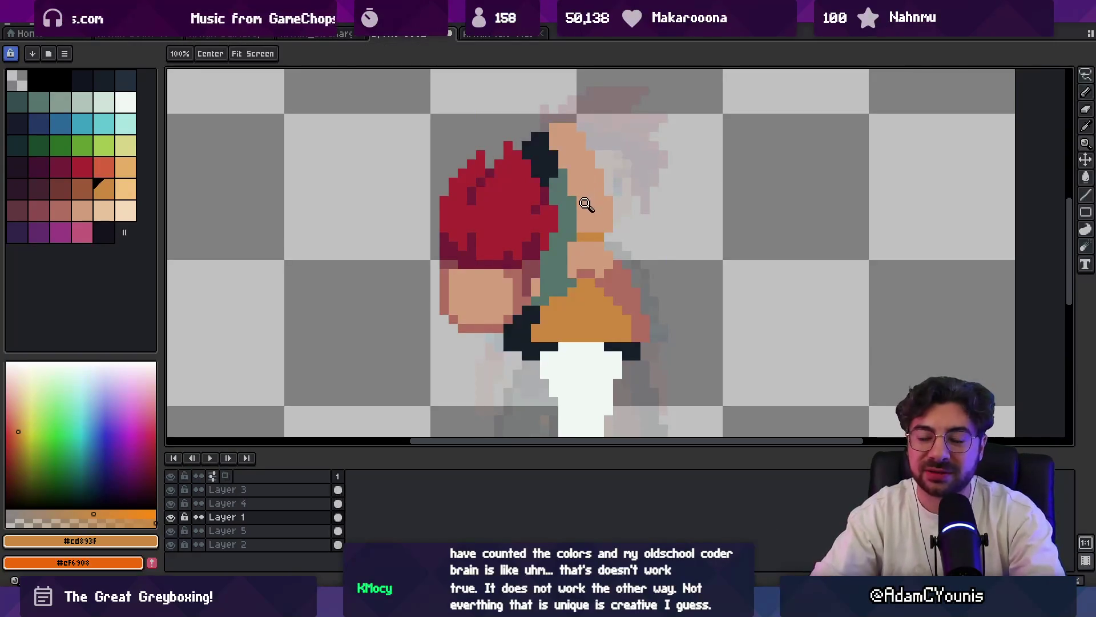
left_click(586, 204, "alt")
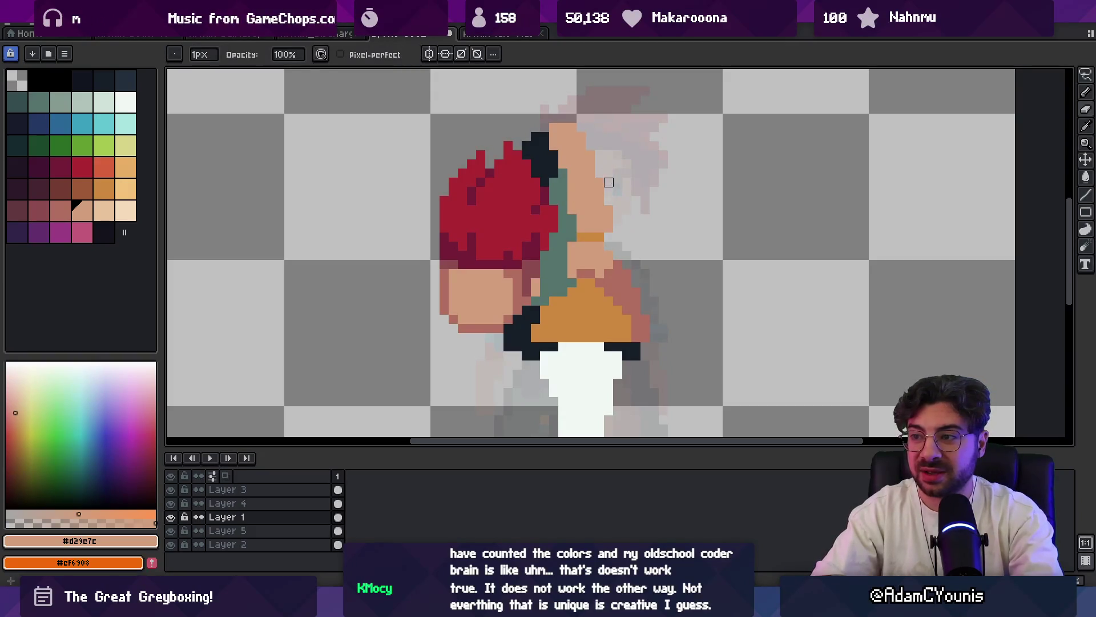
key("z")
scroll(591, 171, "down", 3)
scroll(539, 179, "down", 1)
scroll(586, 174, "up", 1)
scroll(587, 173, "up", 1)
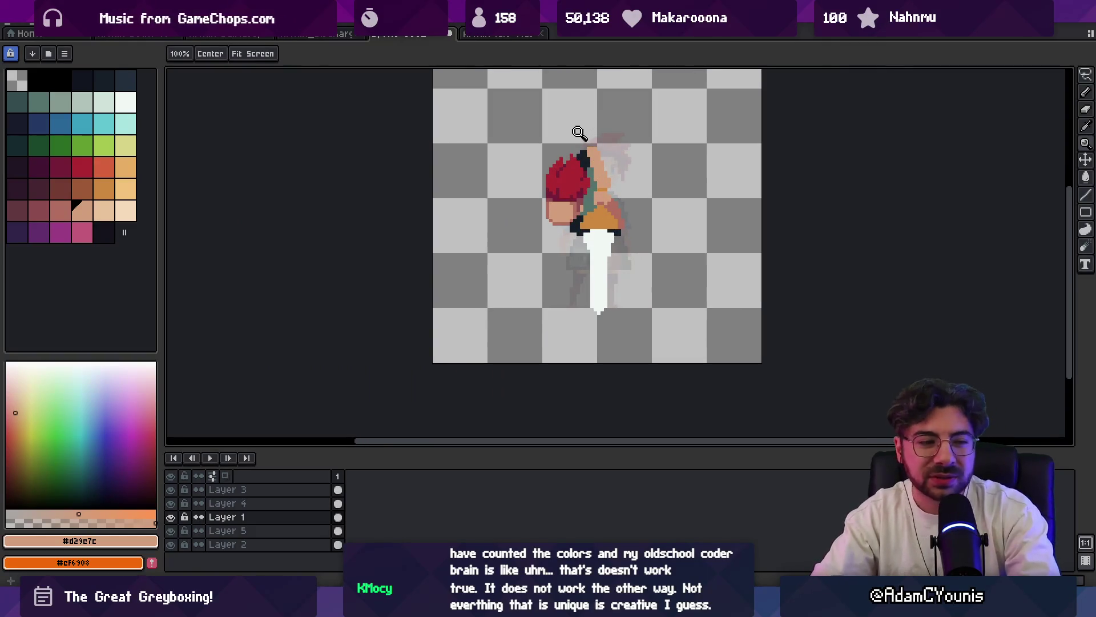
scroll(584, 222, "up", 3)
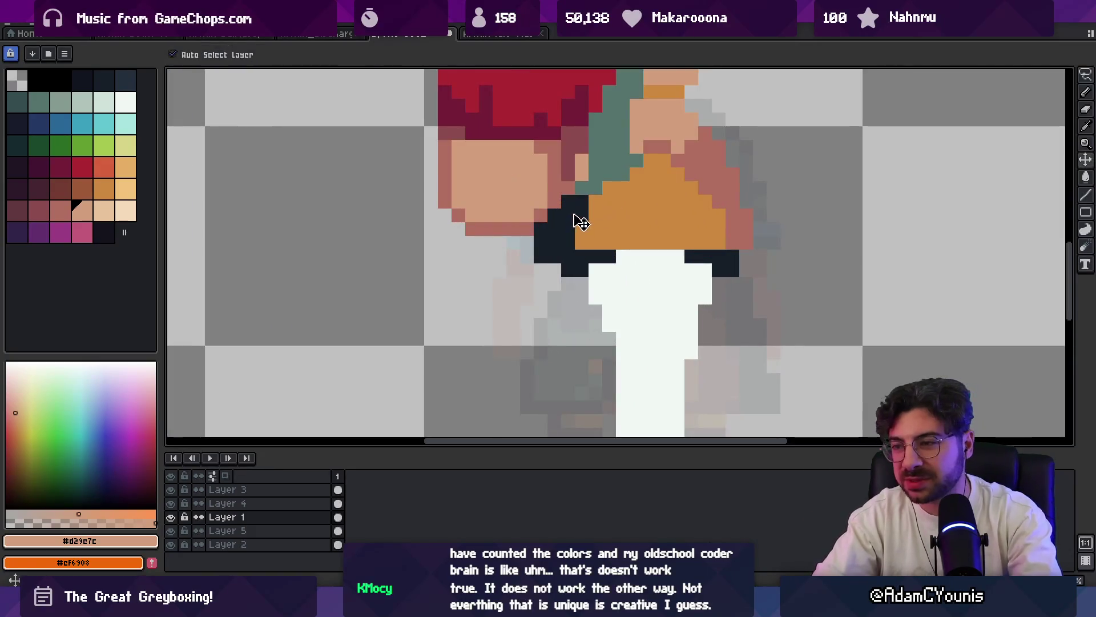
left_click(573, 221, "alt")
scroll(604, 201, "down", 3)
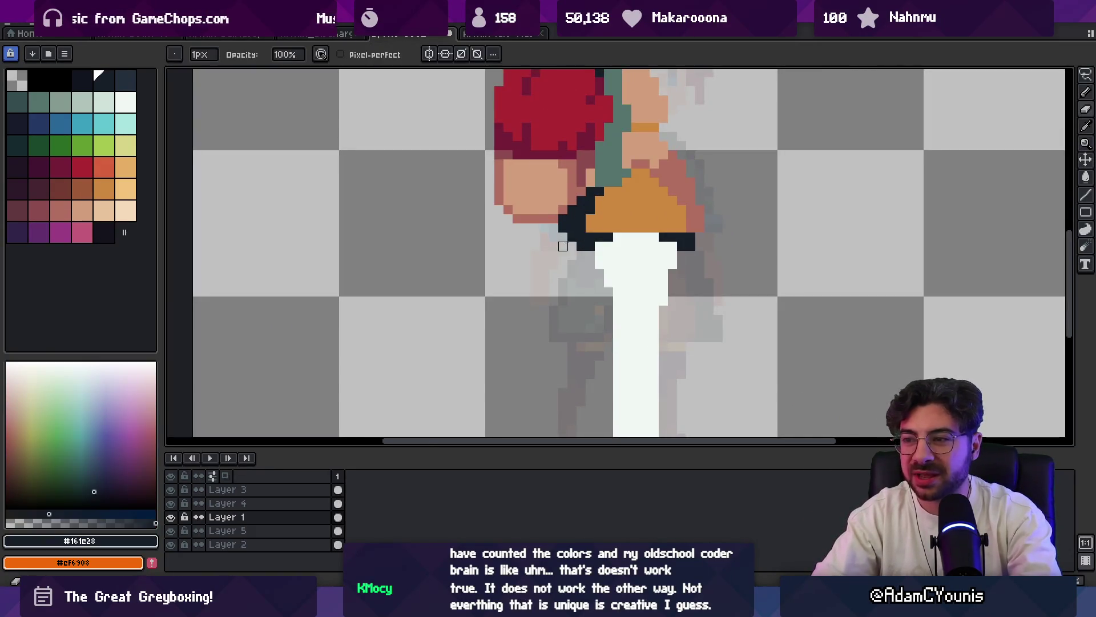
scroll(569, 193, "down", 1)
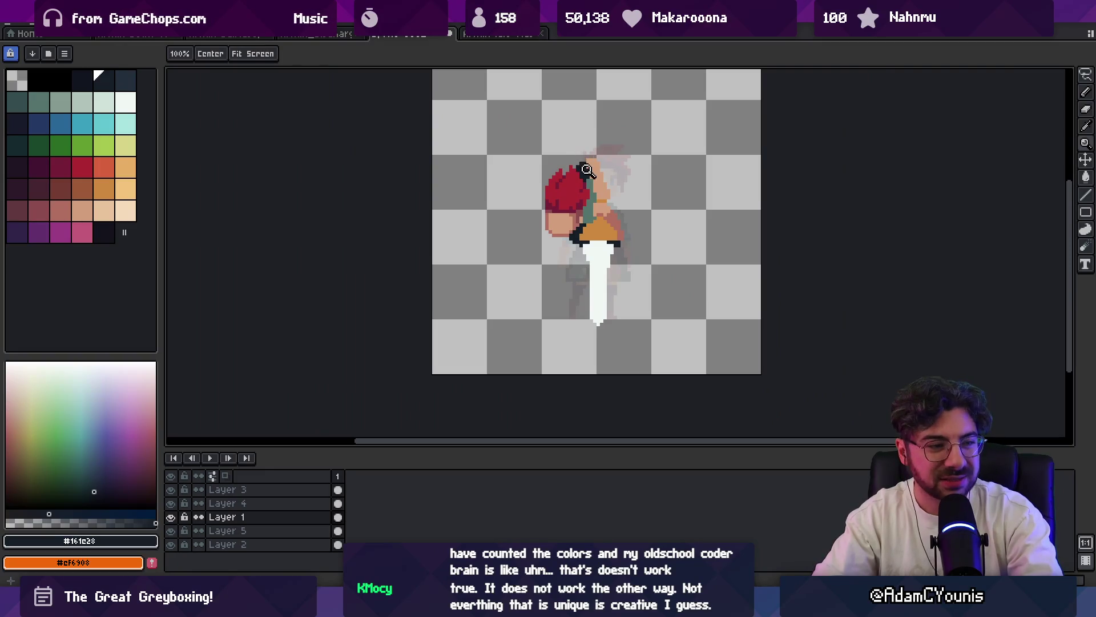
scroll(577, 220, "down", 1)
scroll(582, 211, "up", 1)
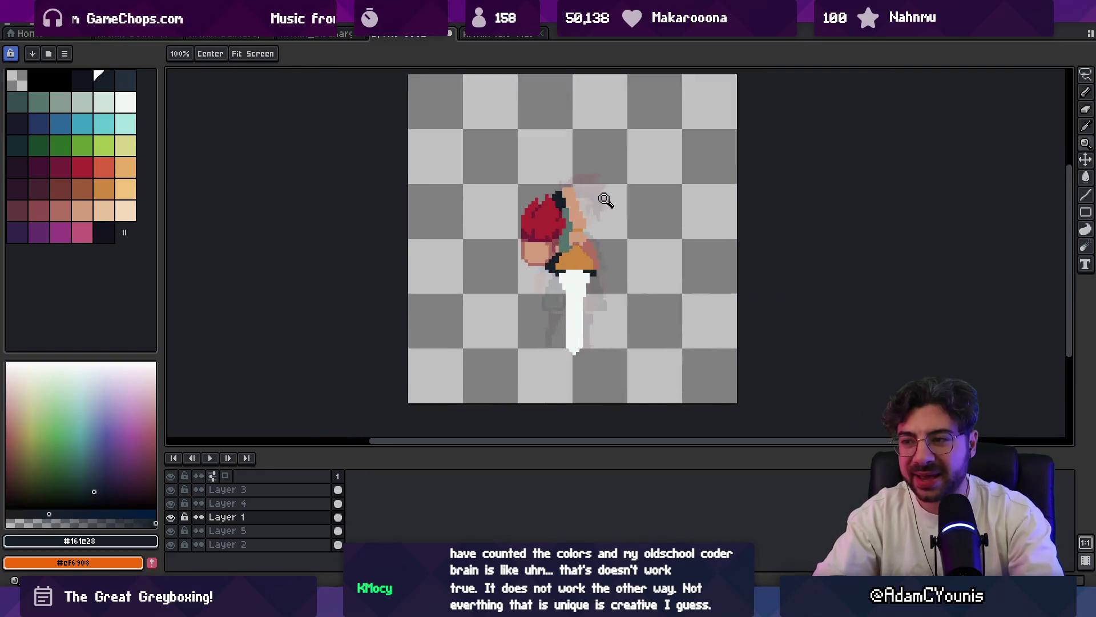
scroll(579, 171, "up", 1)
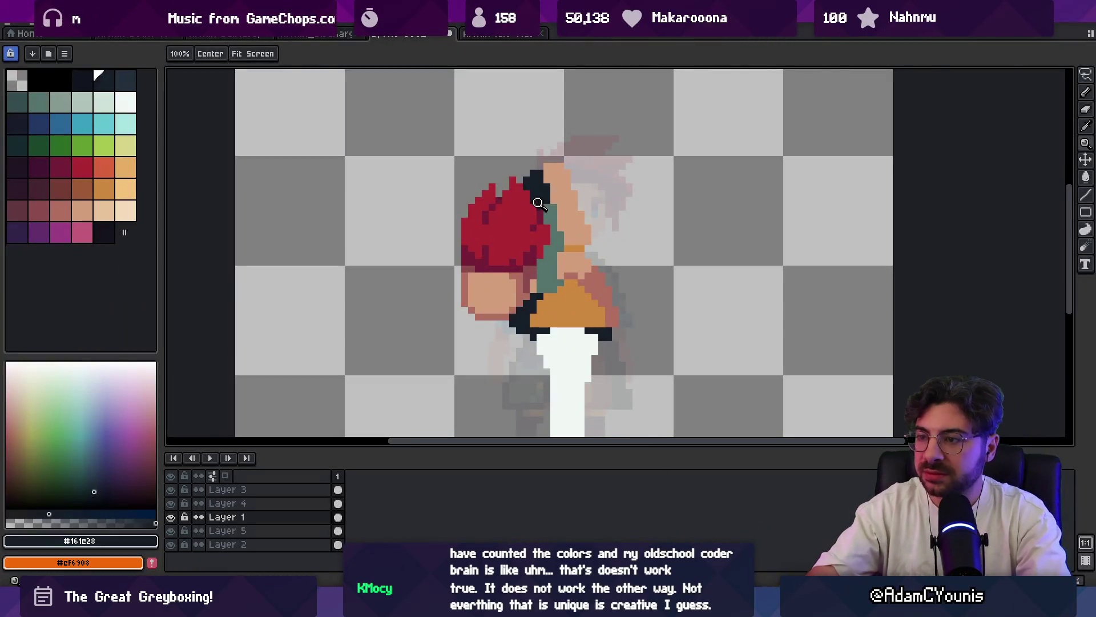
left_click(553, 210)
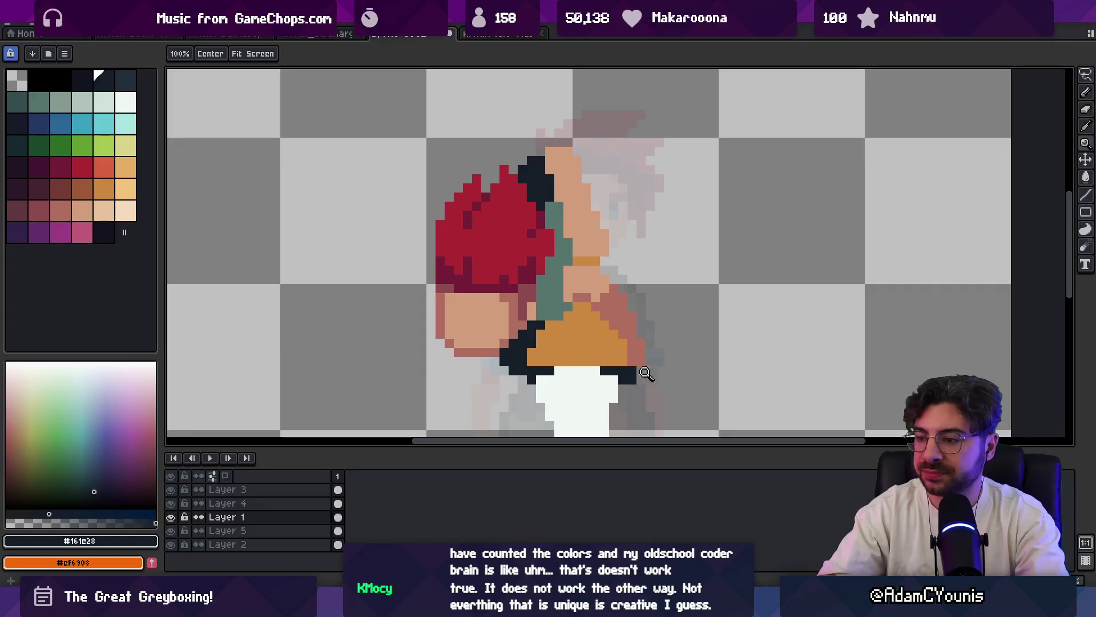
- Paint dark pixels along the top of and beside the hair, darkening the skin strip next to it
key("v")
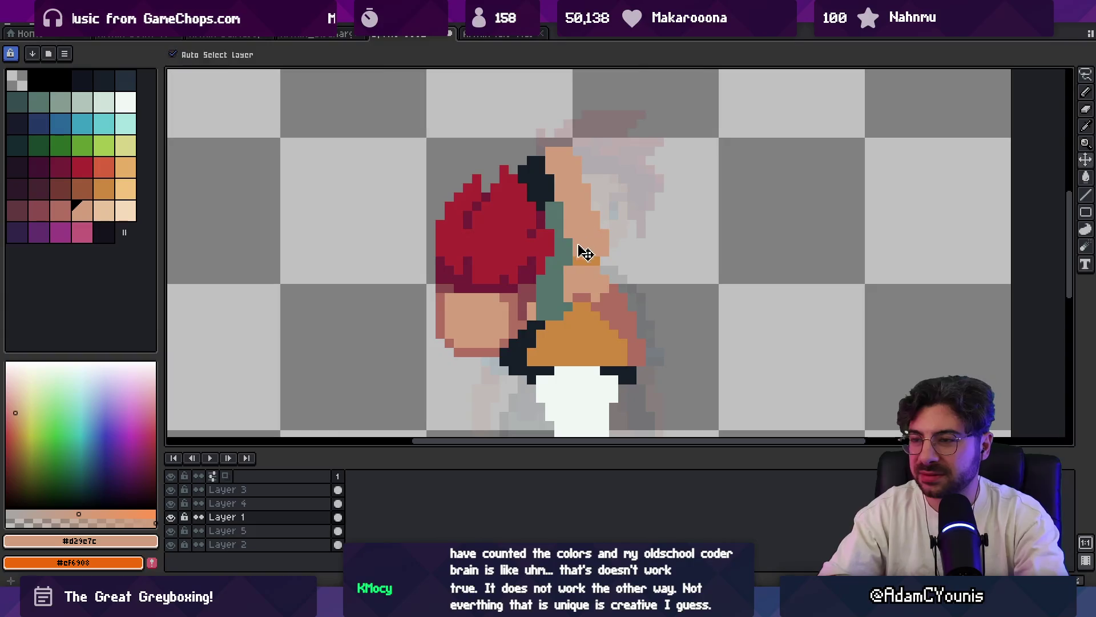
scroll(582, 252, "down", 2)
left_click(514, 237)
mouse_move(571, 152)
left_mouse_down()
mouse_move(583, 220)
mouse_move(613, 198)
left_mouse_up()
left_click(591, 206, "alt")
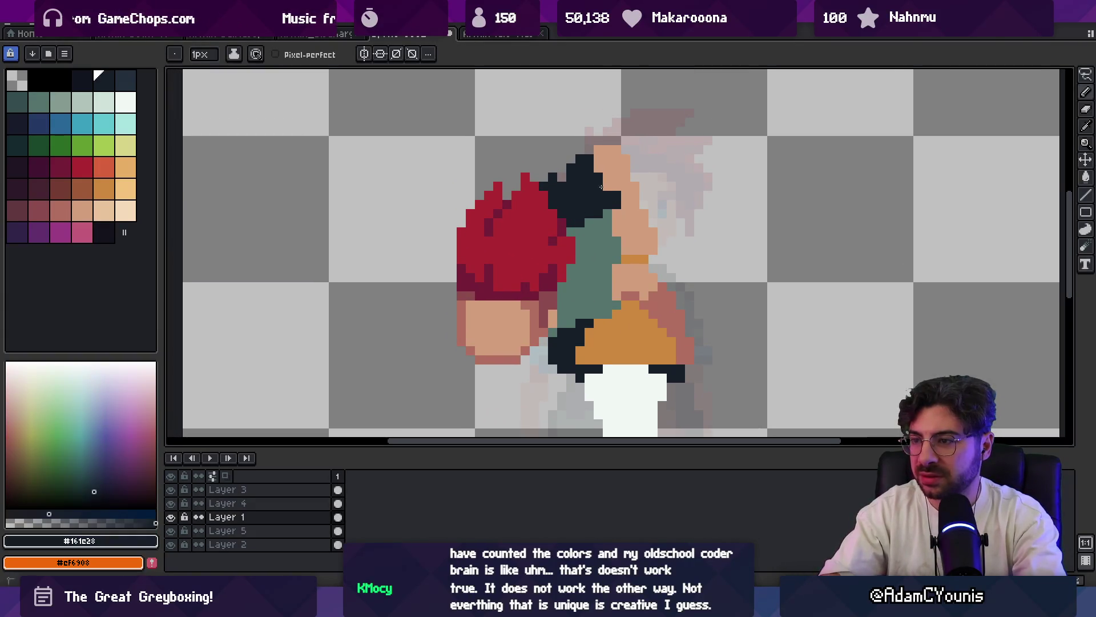
mouse_move(602, 159)
left_mouse_down()
mouse_move(588, 162)
mouse_move(612, 185)
mouse_move(543, 177)
left_mouse_up()
key("e")
key("b")
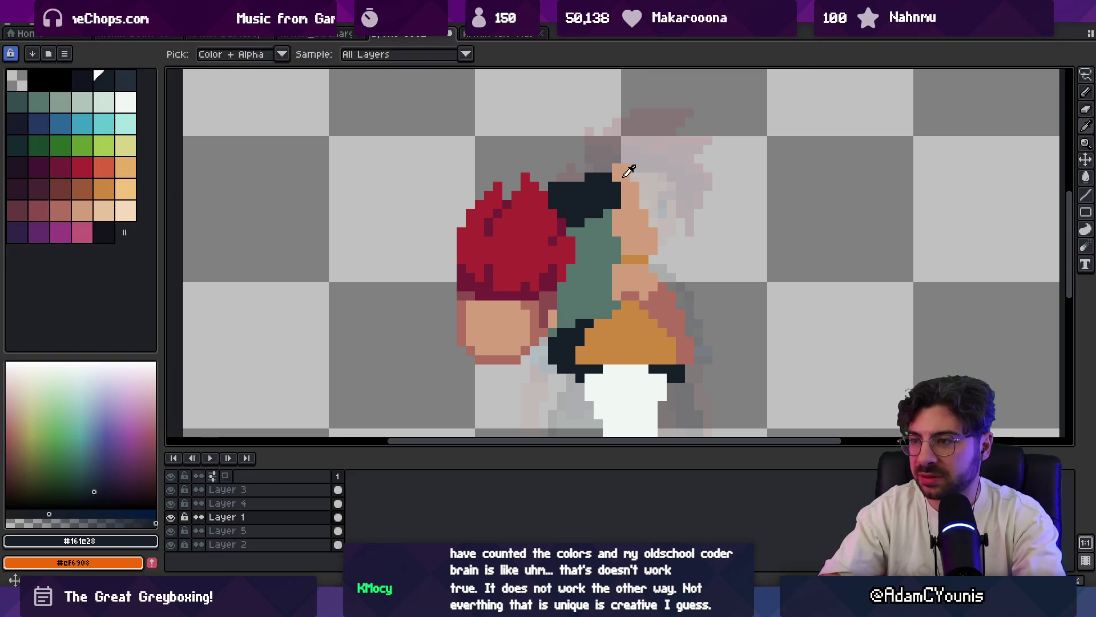
left_click(643, 200, "alt")
key("ctrl+z")
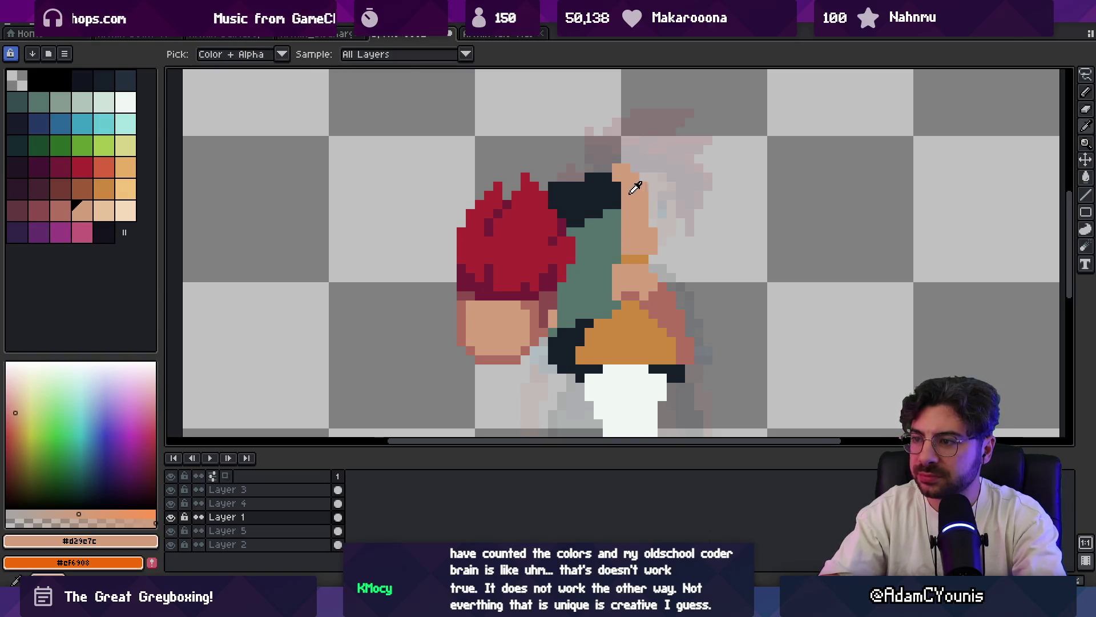
left_click(608, 176, "alt")
key("e")
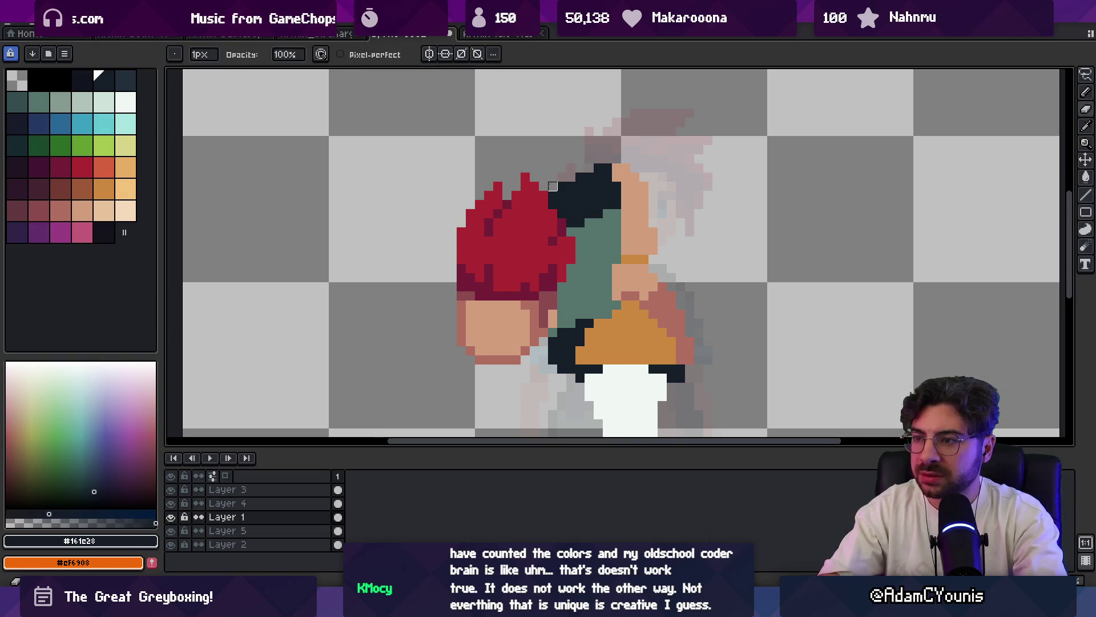
- Move the red hair and face up and right and compare against the reference image
key("v")
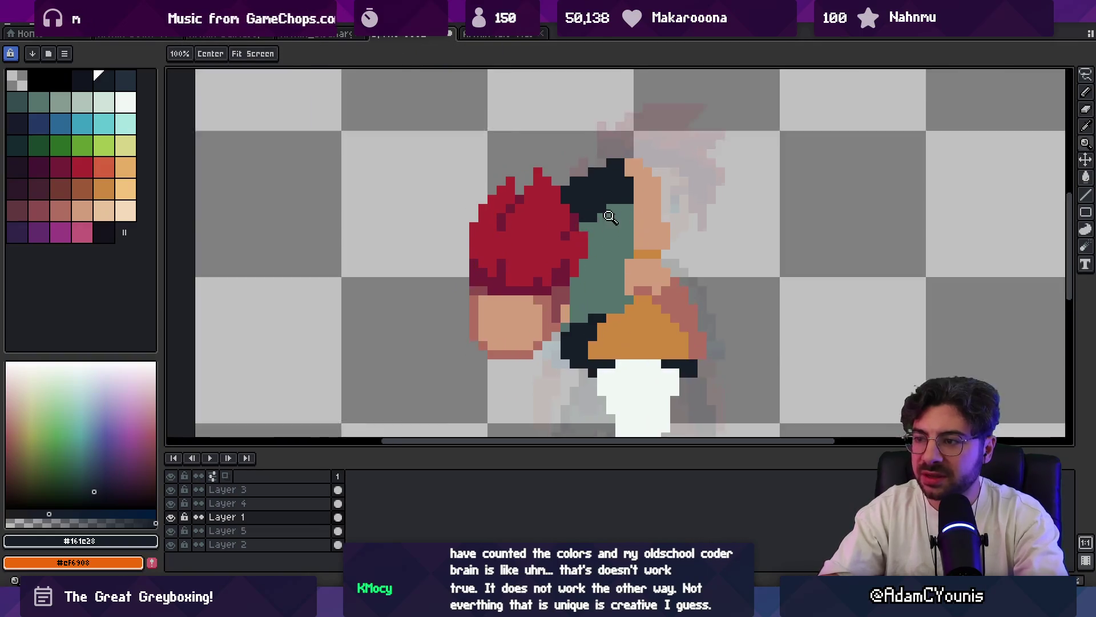
scroll(661, 167, "down", 3)
scroll(660, 166, "up", 1)
scroll(553, 254, "up", 2)
left_click_drag(553, 254, 568, 241)
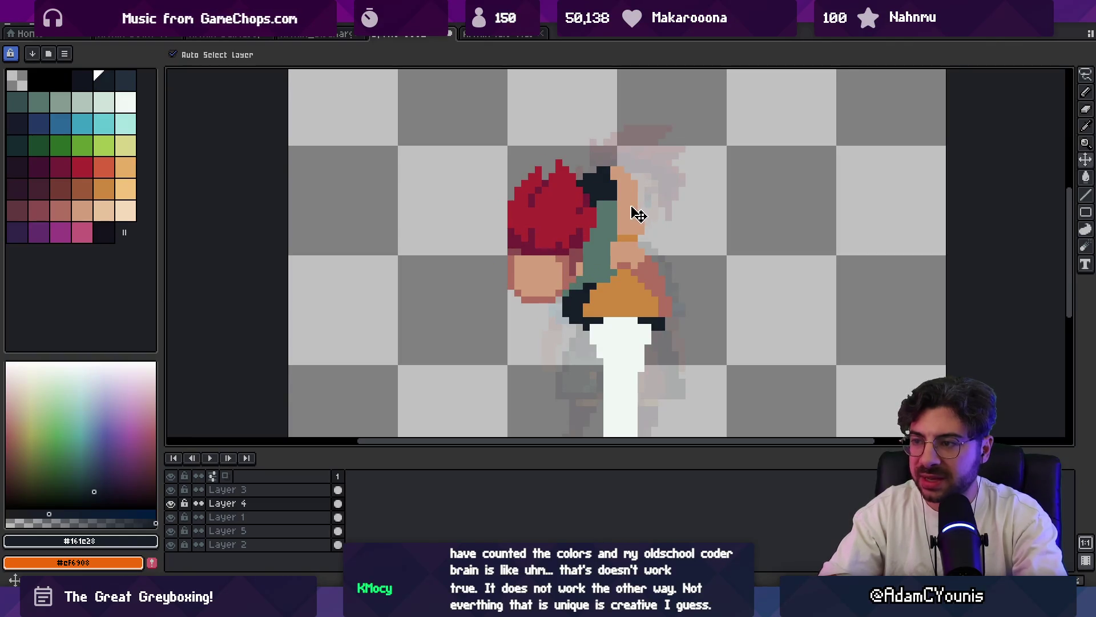
key("alt+Tab")
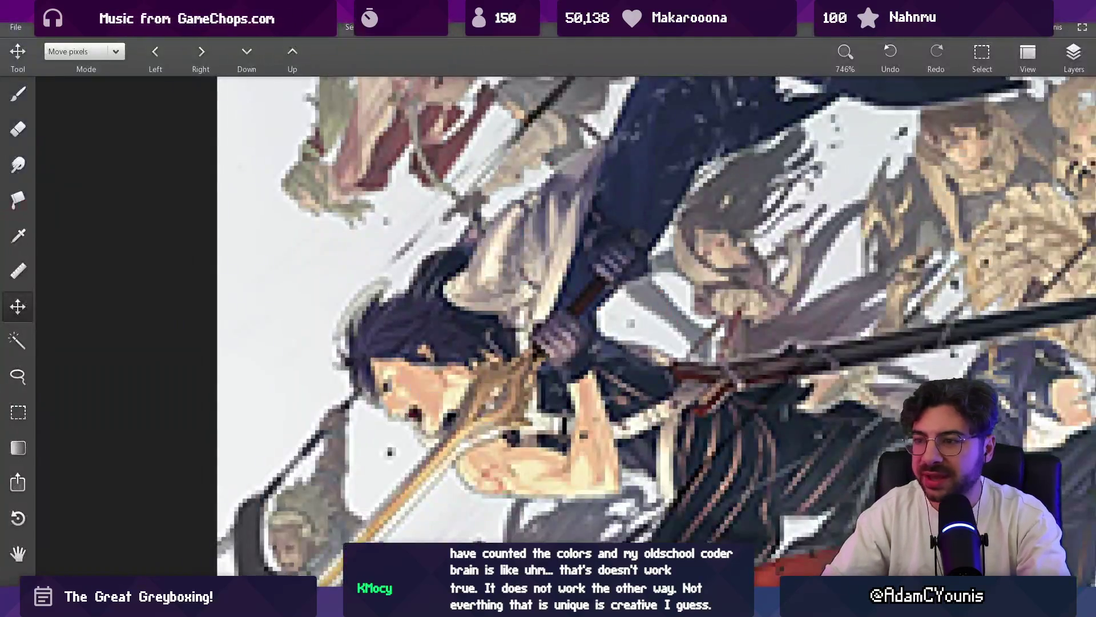
key("alt+Tab")
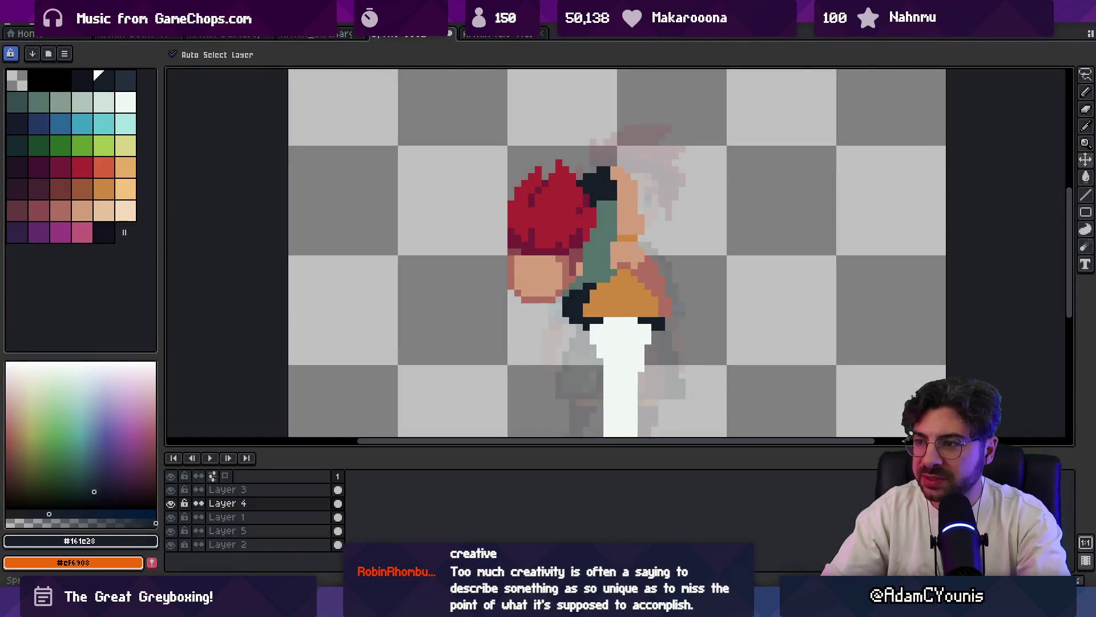
- Redraw the dark band beside the face, erase strays above it and paint skin over its edge
key("i")
left_click(613, 204)
key("b")
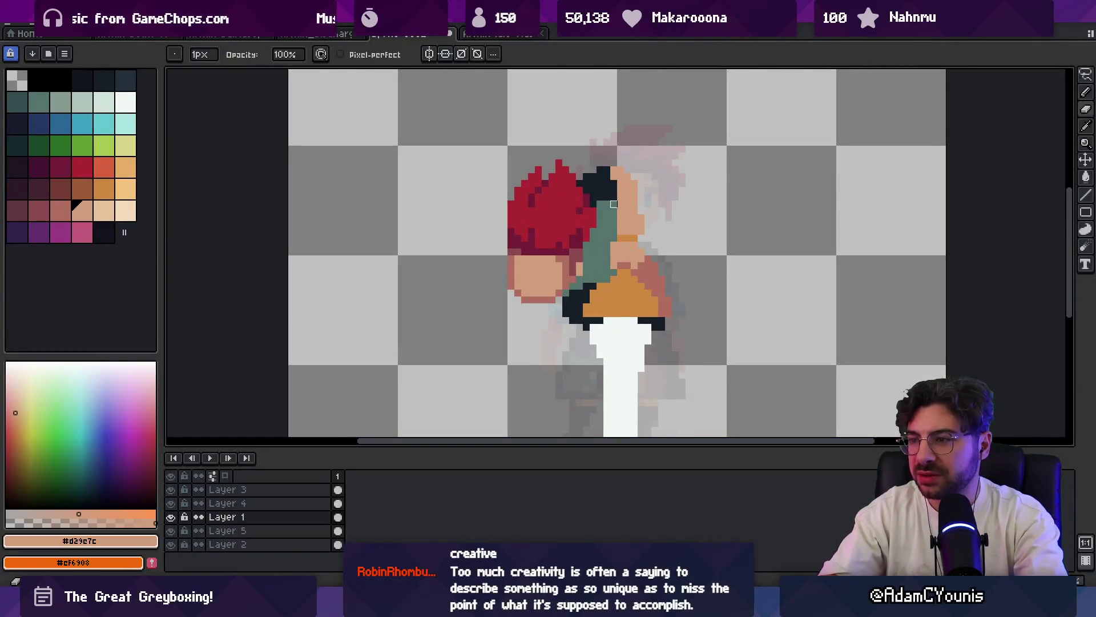
left_click(613, 203, "alt")
left_click_drag(613, 203, 630, 204)
key("e")
left_click_drag(587, 173, 606, 177)
key("i")
key("b")
left_click(613, 183)
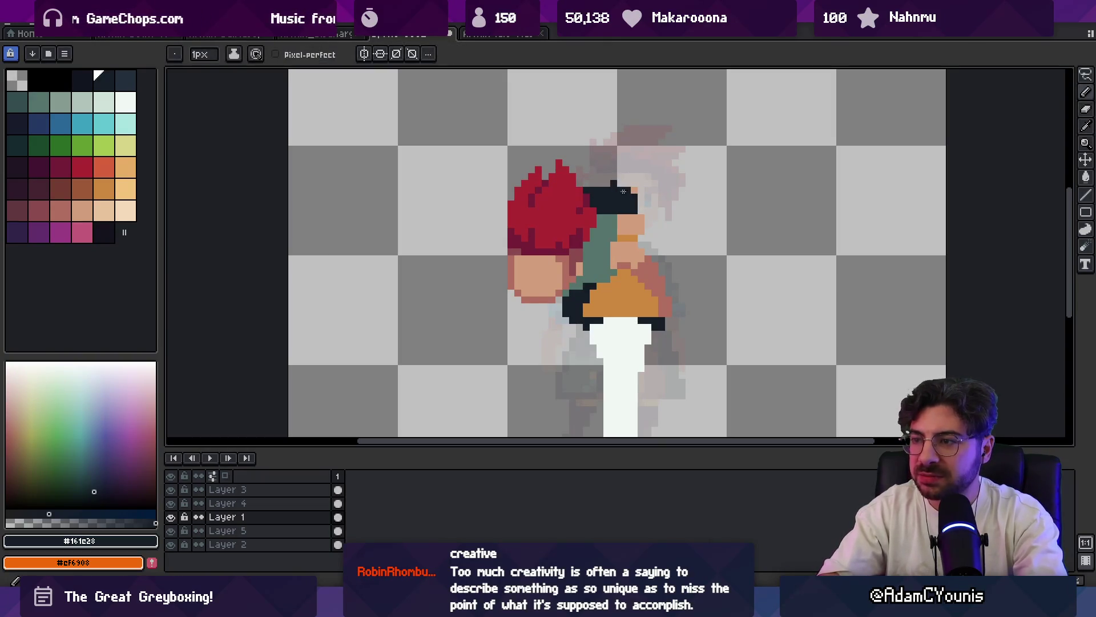
left_click(631, 213, "alt")
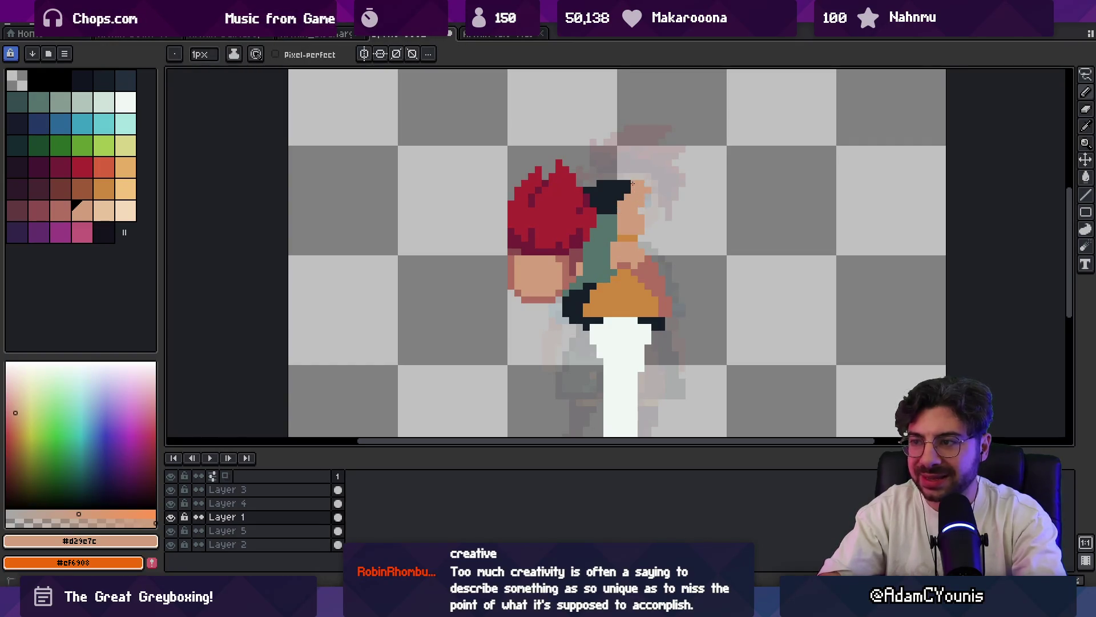
left_click_drag(626, 196, 627, 184)
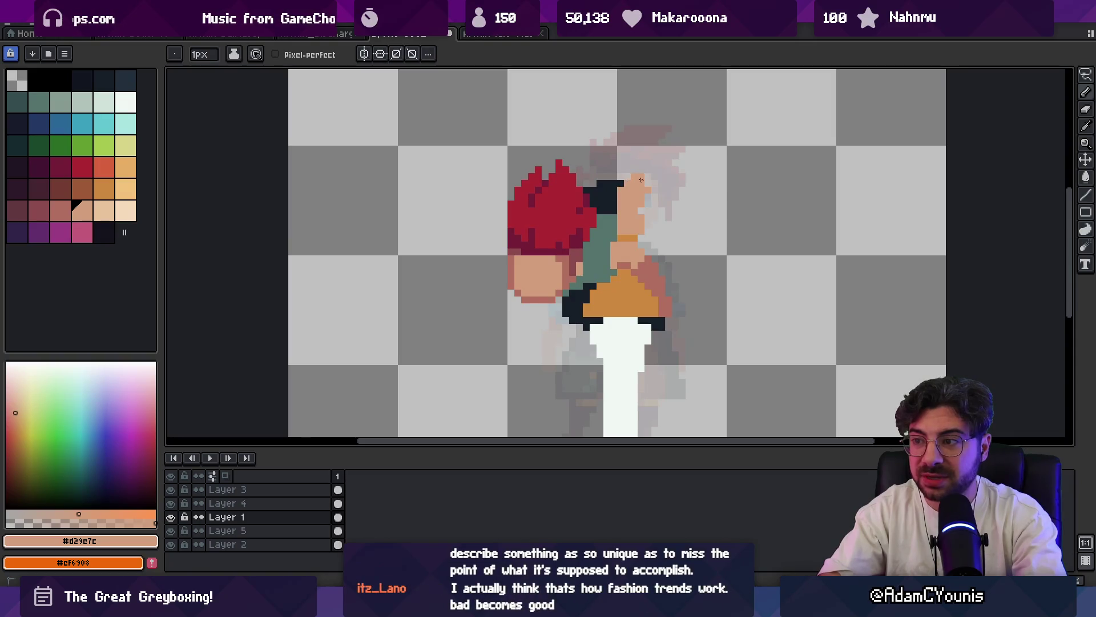
- Sample hair and skin colours and add a dark pixel to the hair patch above the face
left_click(630, 186, "alt")
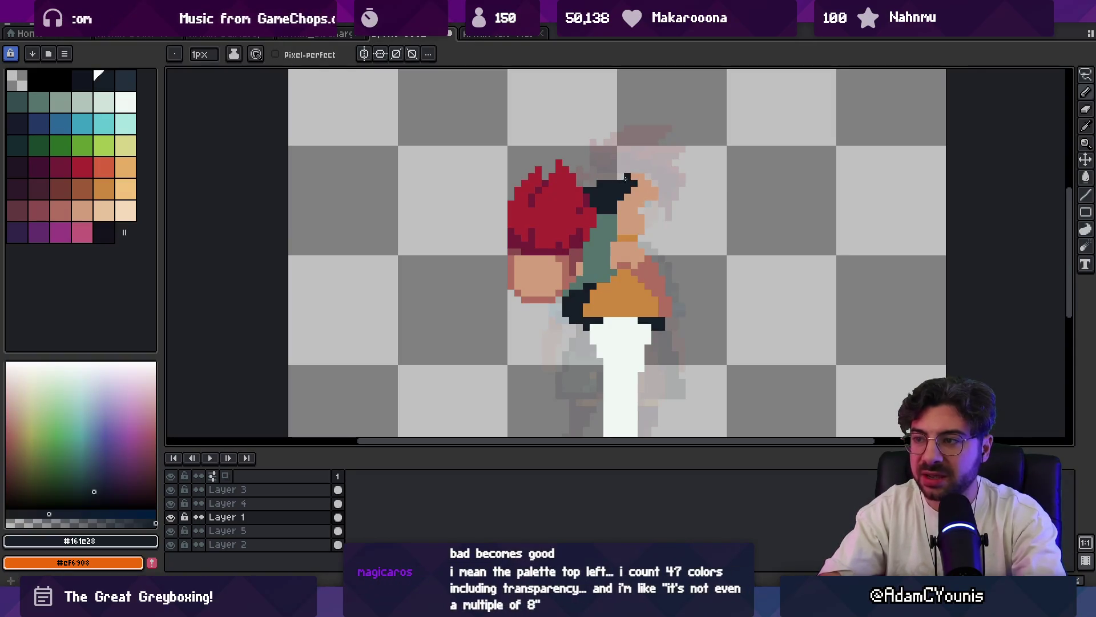
left_click(642, 181, "alt")
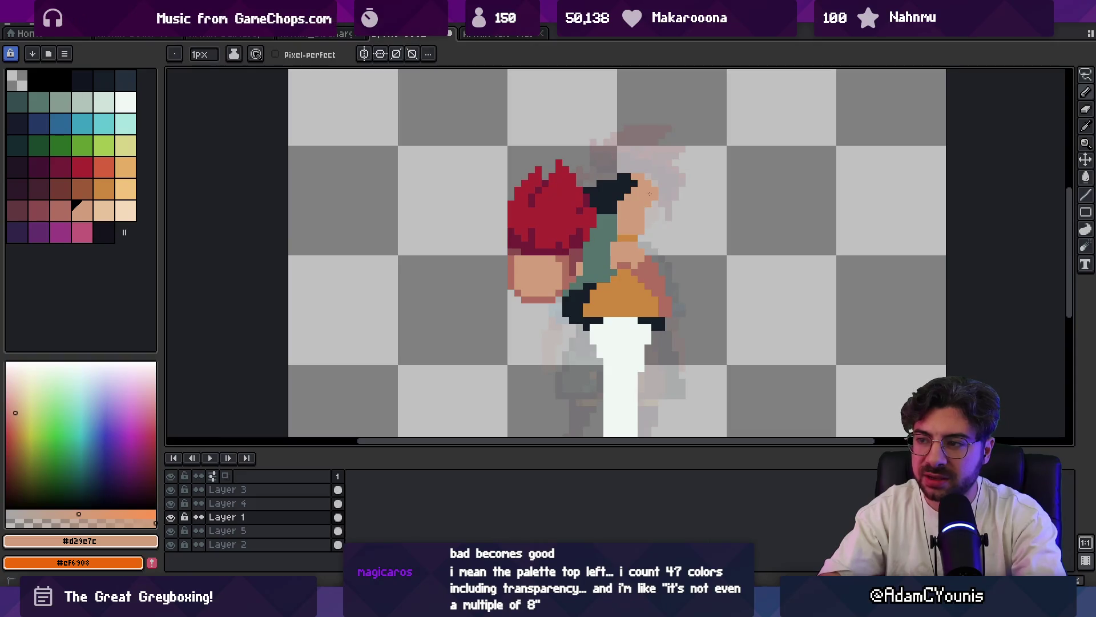
left_click(623, 197, "alt")
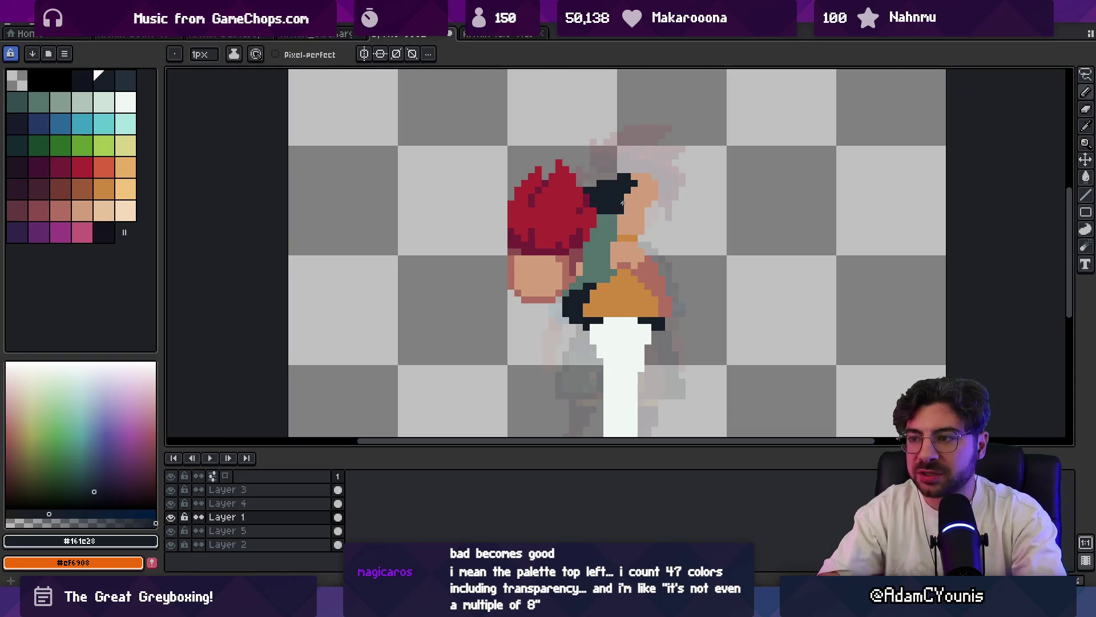
key("z")
scroll(625, 198, "down", 4)
scroll(669, 180, "up", 3)
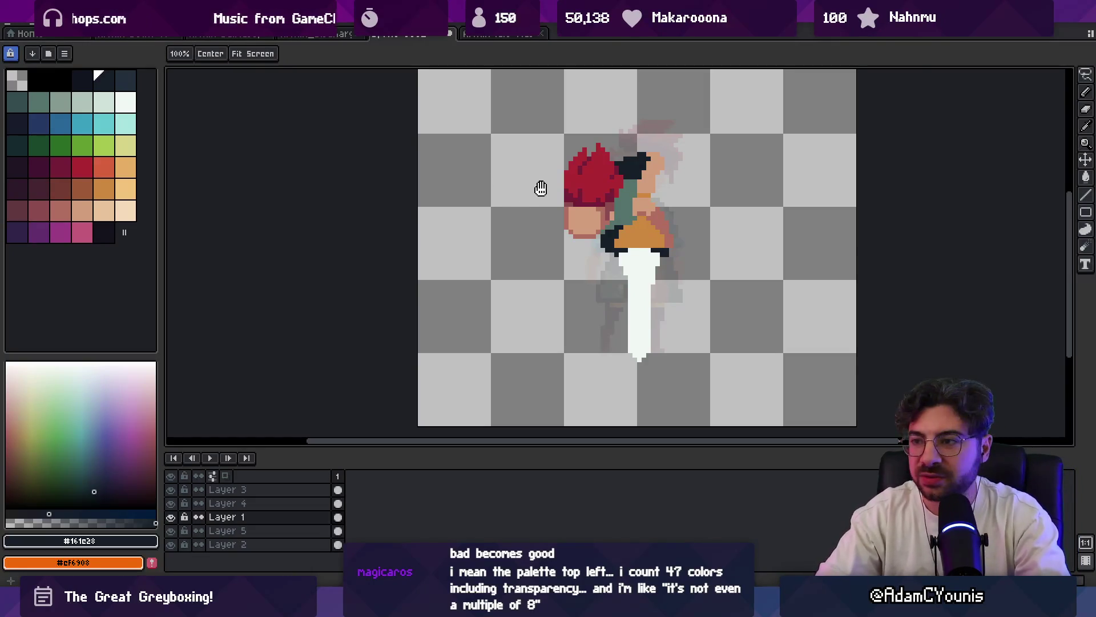
scroll(566, 205, "up", 1)
scroll(600, 223, "up", 1)
key("b")
left_click(609, 229, "alt")
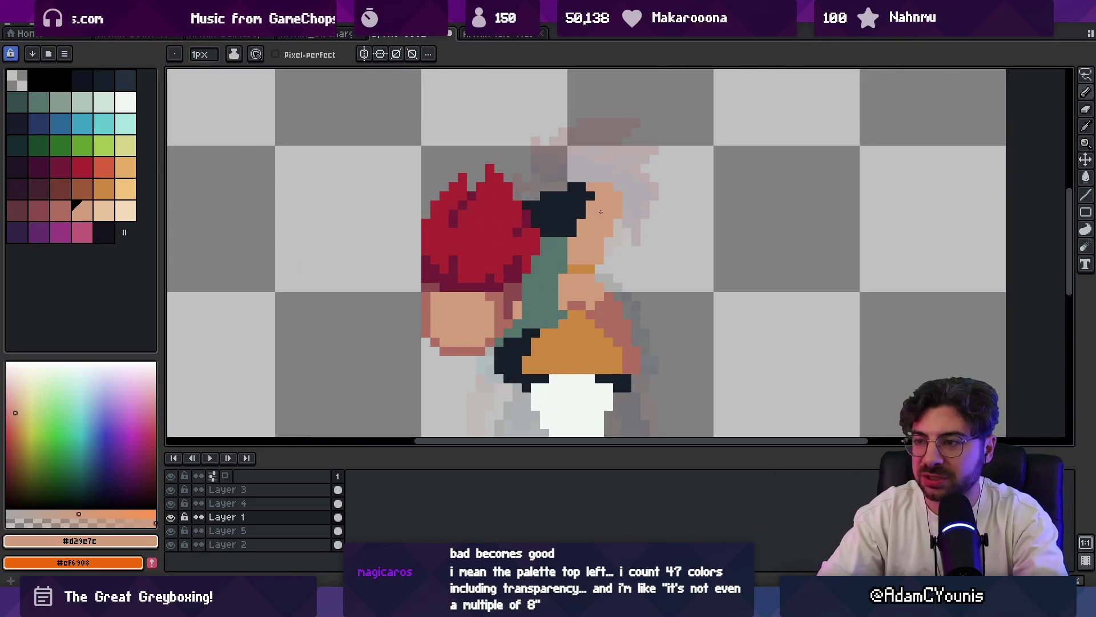
left_click(579, 203, "alt")
mouse_move(578, 236)
left_mouse_down()
mouse_move(576, 209)
mouse_move(593, 210)
mouse_move(489, 211)
left_mouse_up()
left_click(577, 222)
scroll(543, 211, "down", 1)
scroll(544, 212, "up", 1)
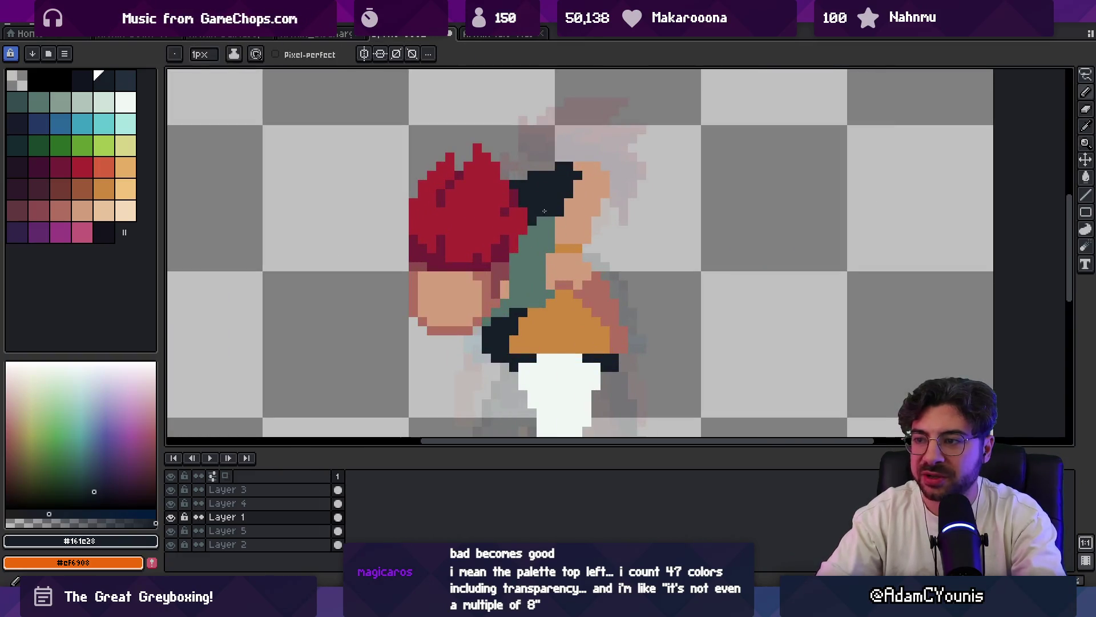
scroll(544, 211, "down", 2)
scroll(544, 222, "up", 1)
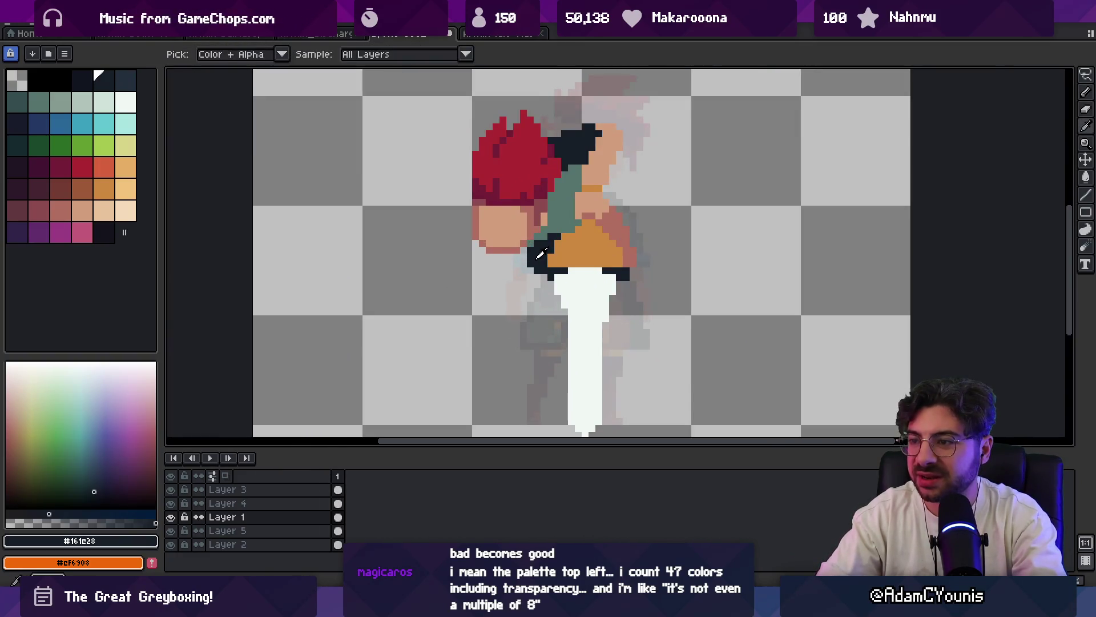
- Zoom and pan around the head, sampling the red-brown and dark hair shades to check the patch
left_click(635, 253, "alt")
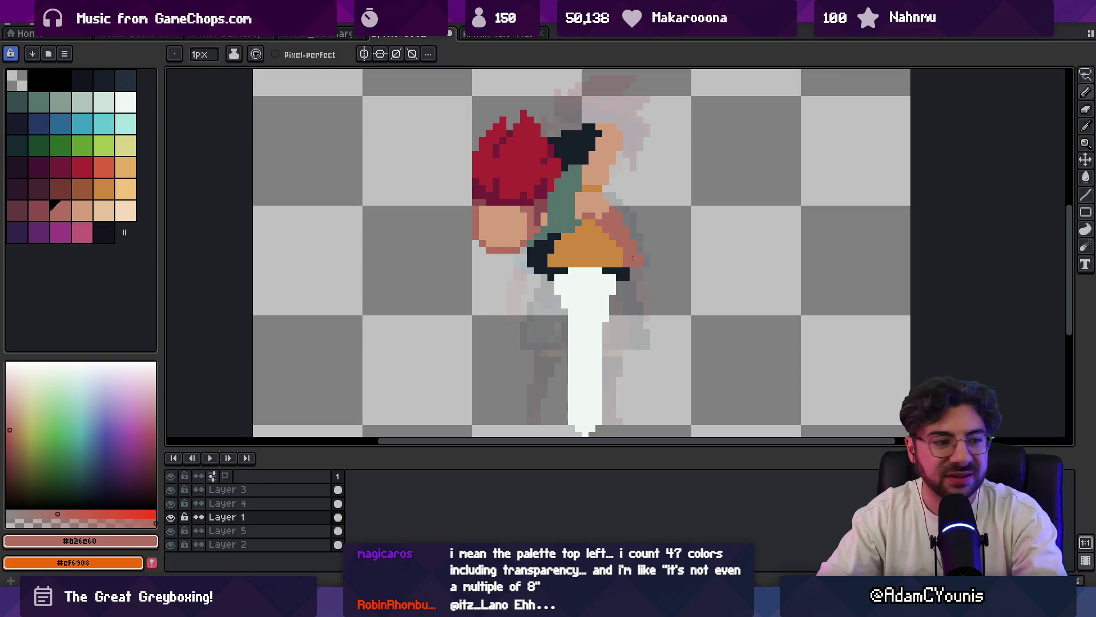
key("space")
scroll(587, 242, "down", 1)
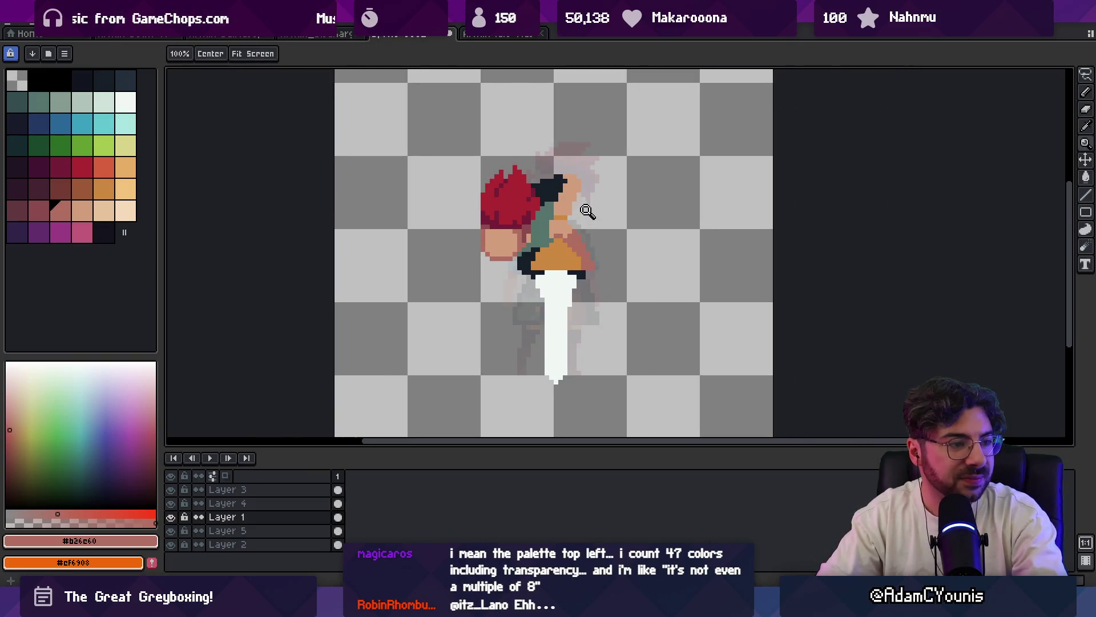
scroll(551, 225, "down", 1)
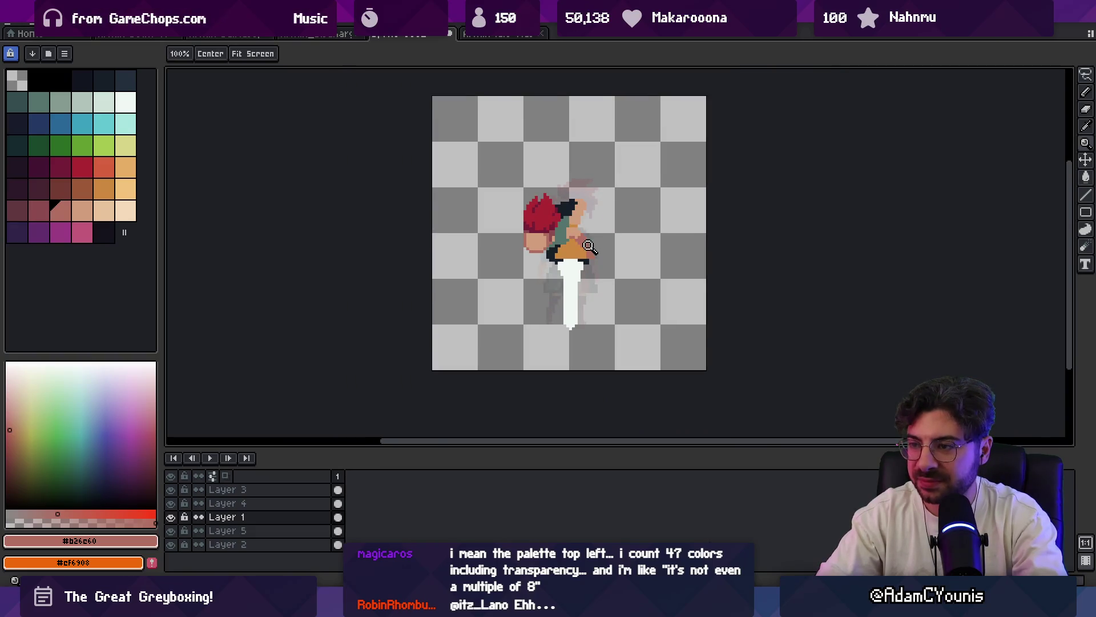
scroll(588, 246, "up", 2)
scroll(591, 258, "up", 1)
key("v")
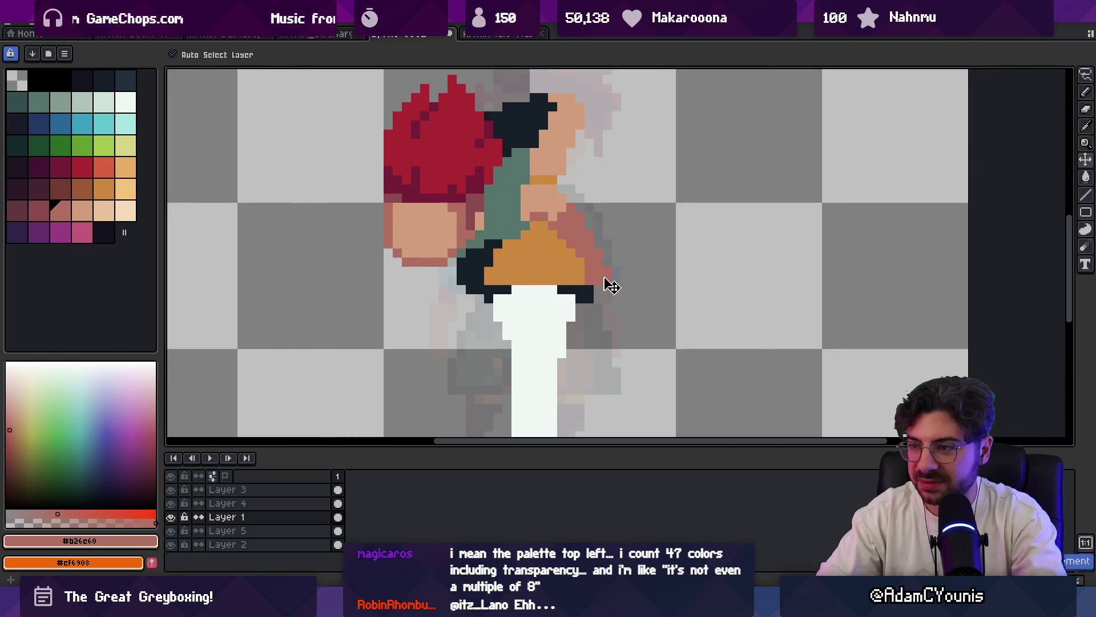
key("b")
key("alt")
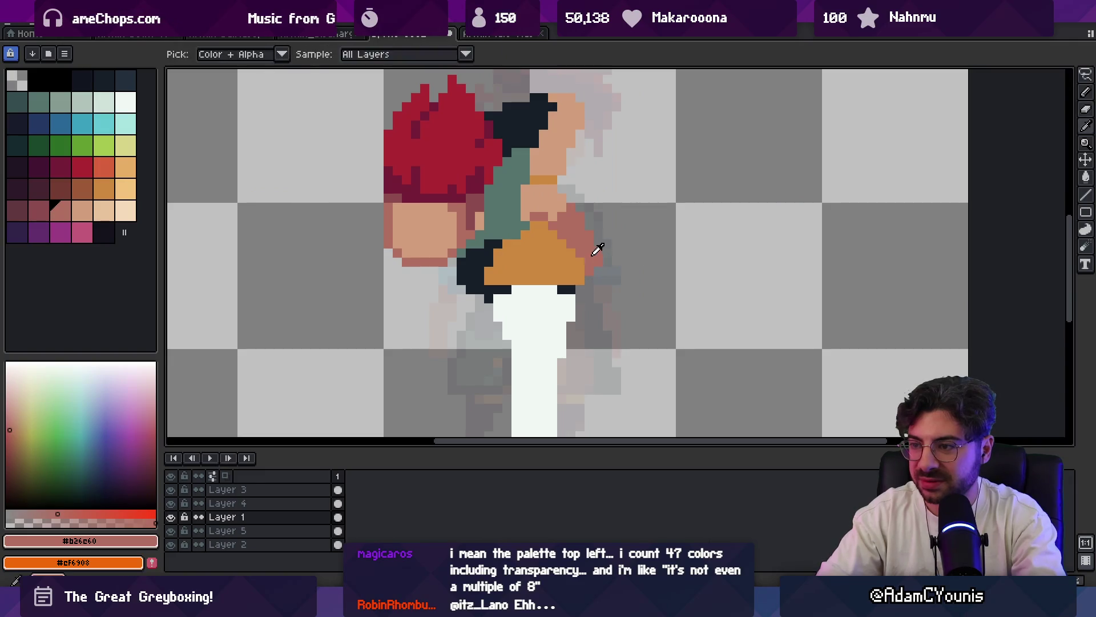
scroll(590, 253, "up", 1)
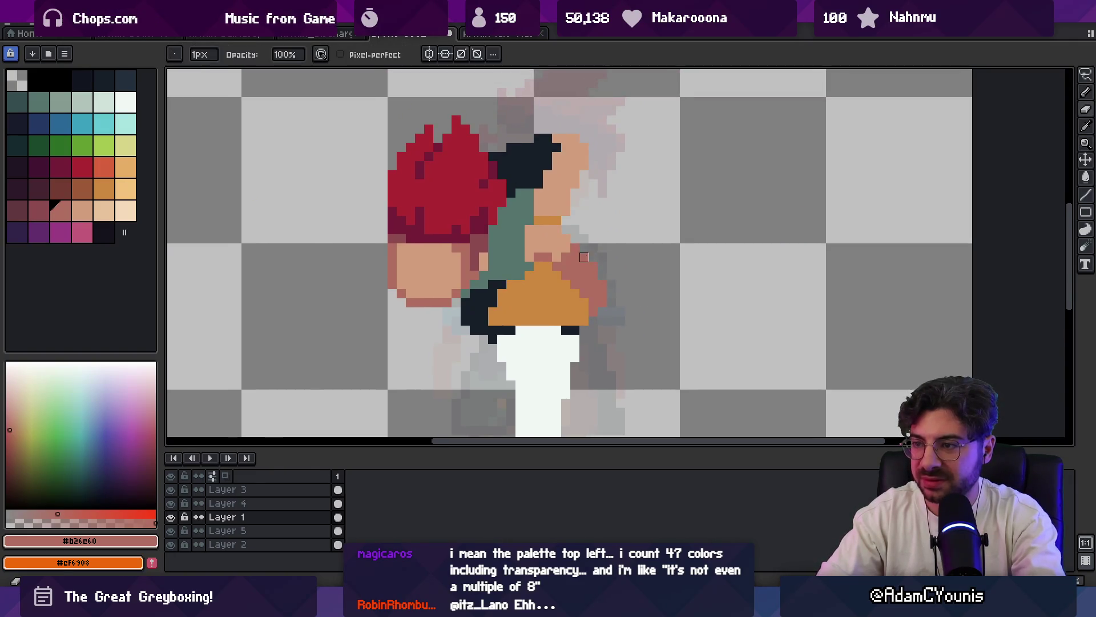
key("z")
scroll(593, 257, "down", 3)
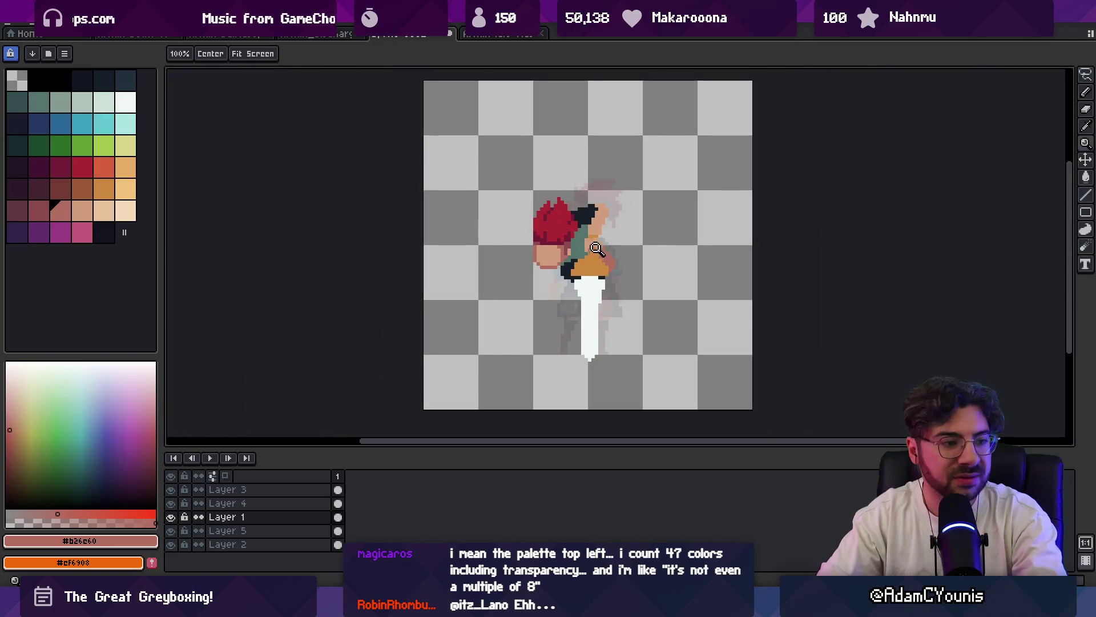
scroll(598, 250, "up", 1)
left_click_drag(598, 251, 604, 263)
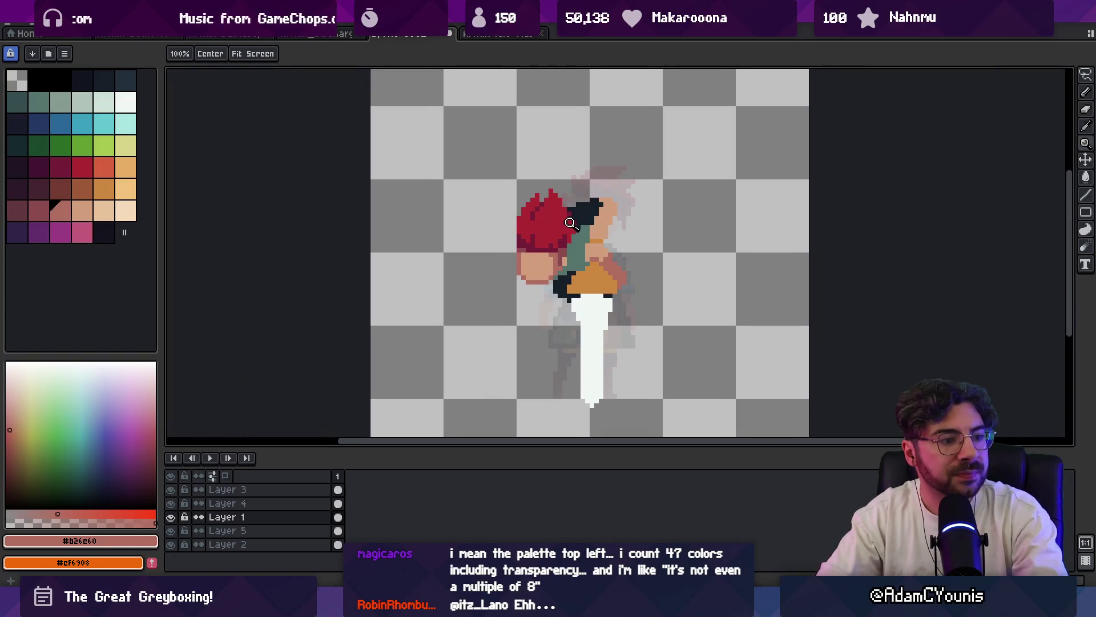
left_click(581, 247)
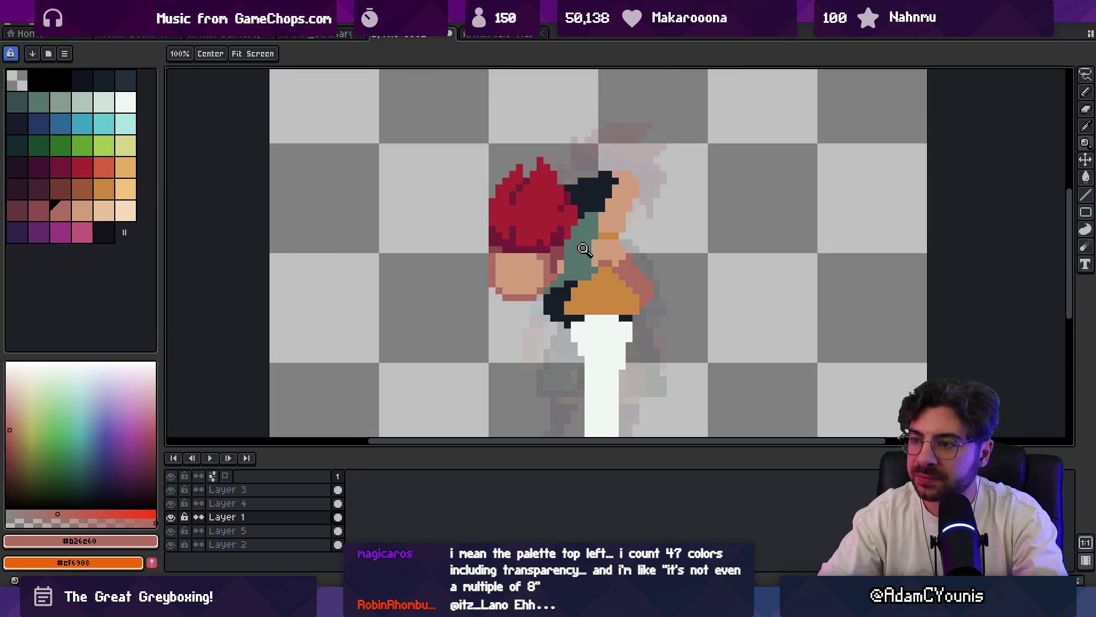
key("i")
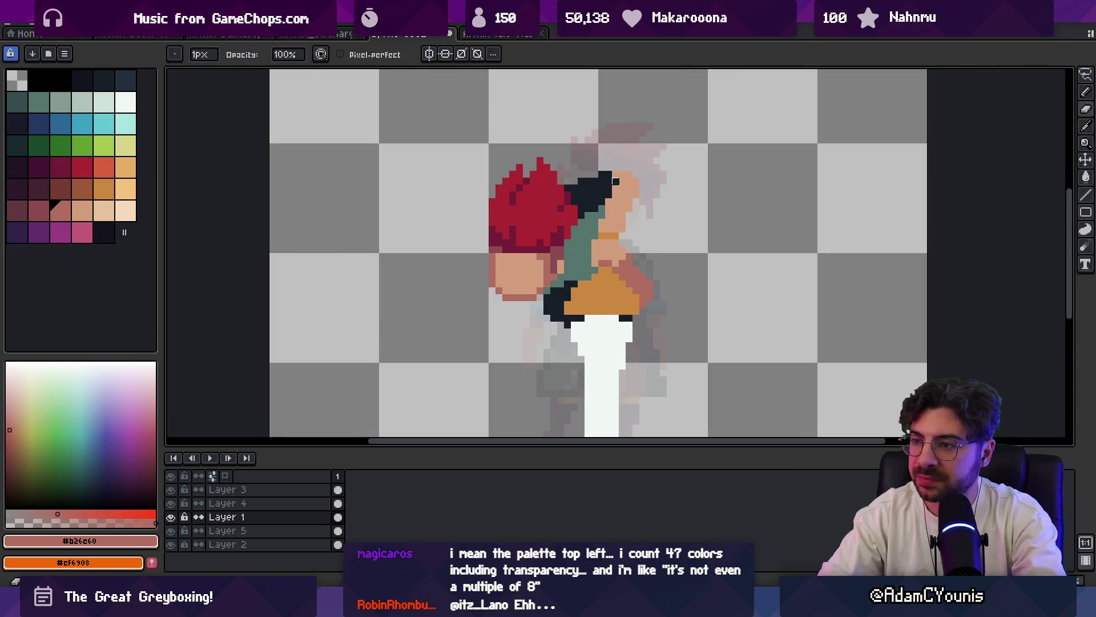
left_click(608, 182, "alt")
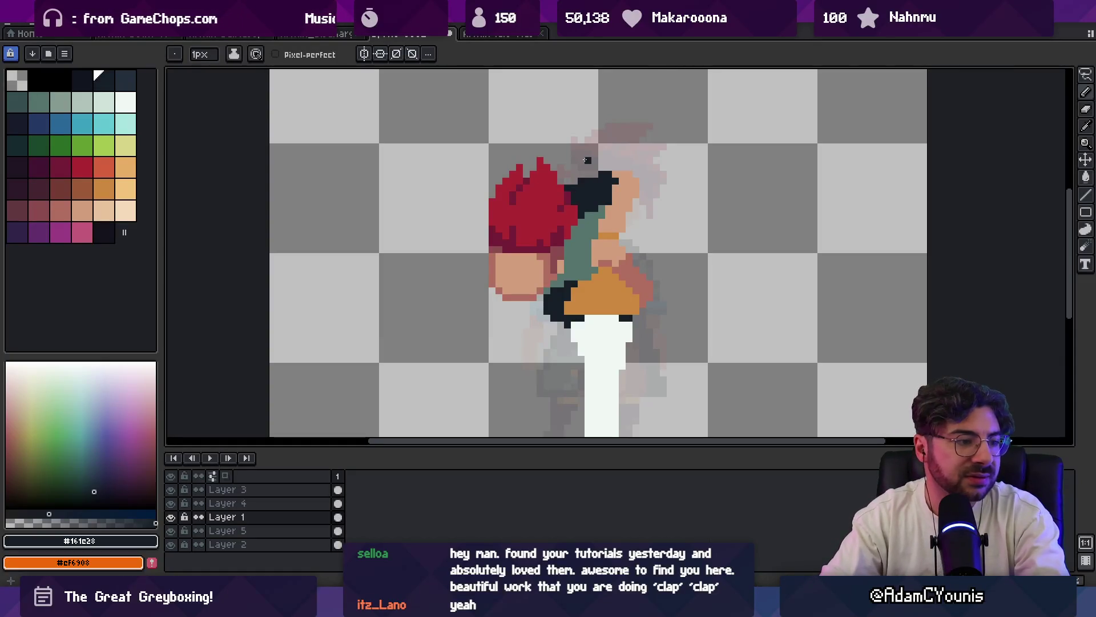
key("z")
scroll(590, 232, "down", 1)
scroll(590, 233, "up", 1)
key("v")
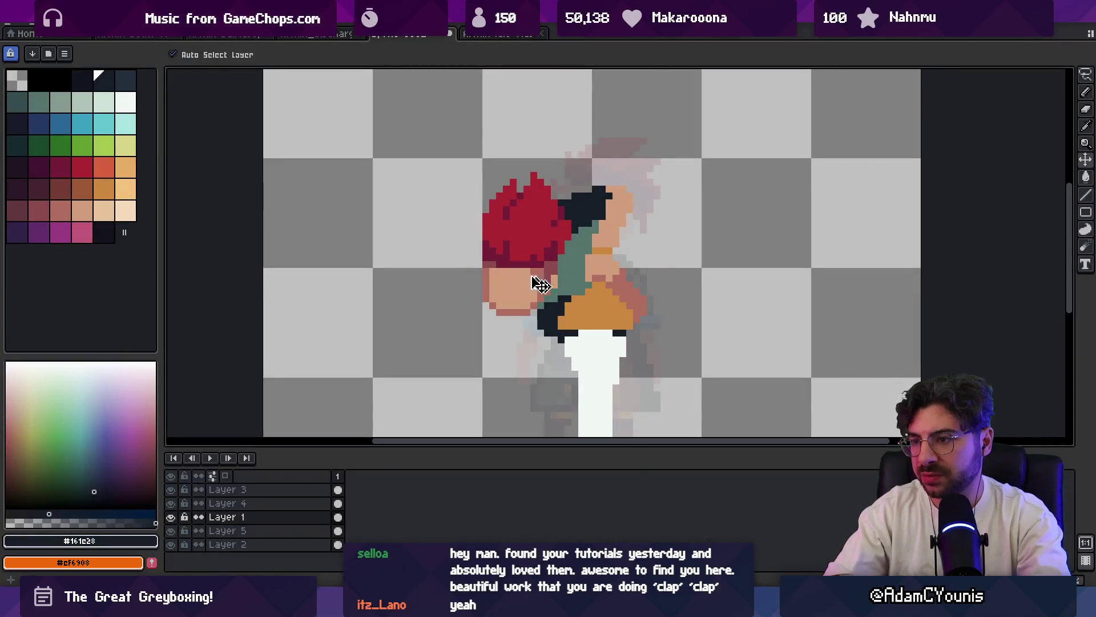
- Flip the red hair layer horizontally and drag the mirrored head slightly left
key("i")
key("v")
left_click(521, 288)
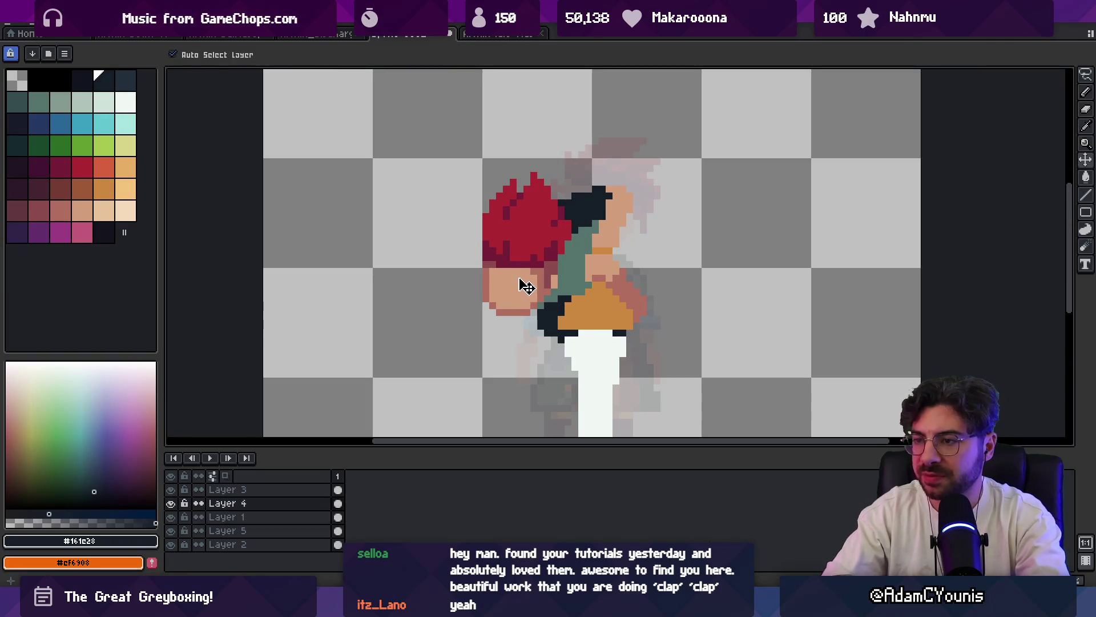
left_click(39, 13)
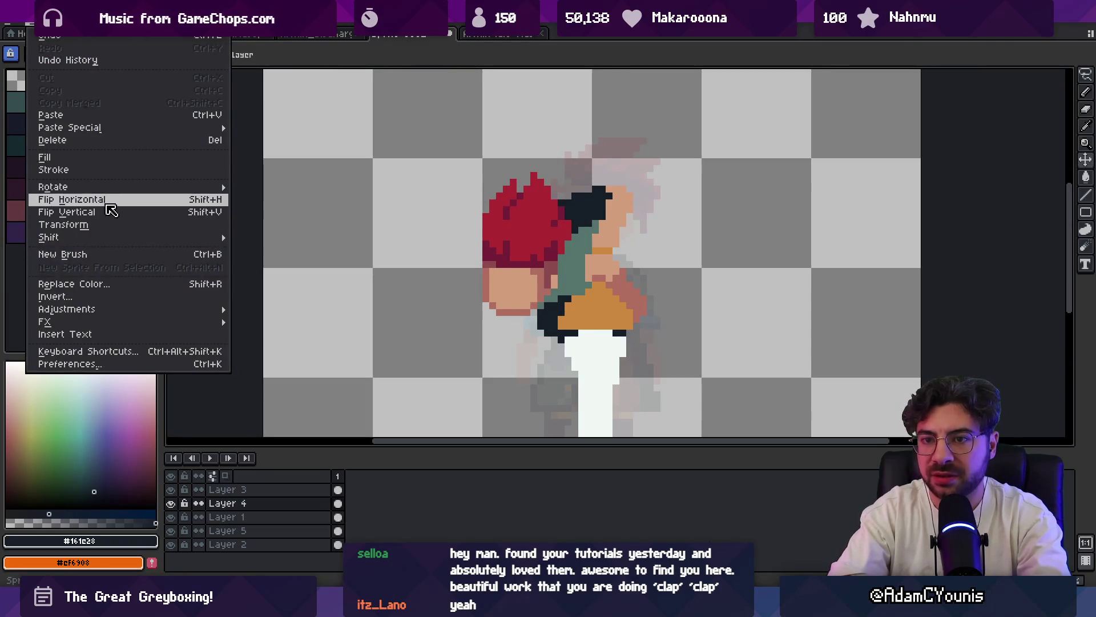
left_click(105, 202)
left_click_drag(667, 265, 539, 242)
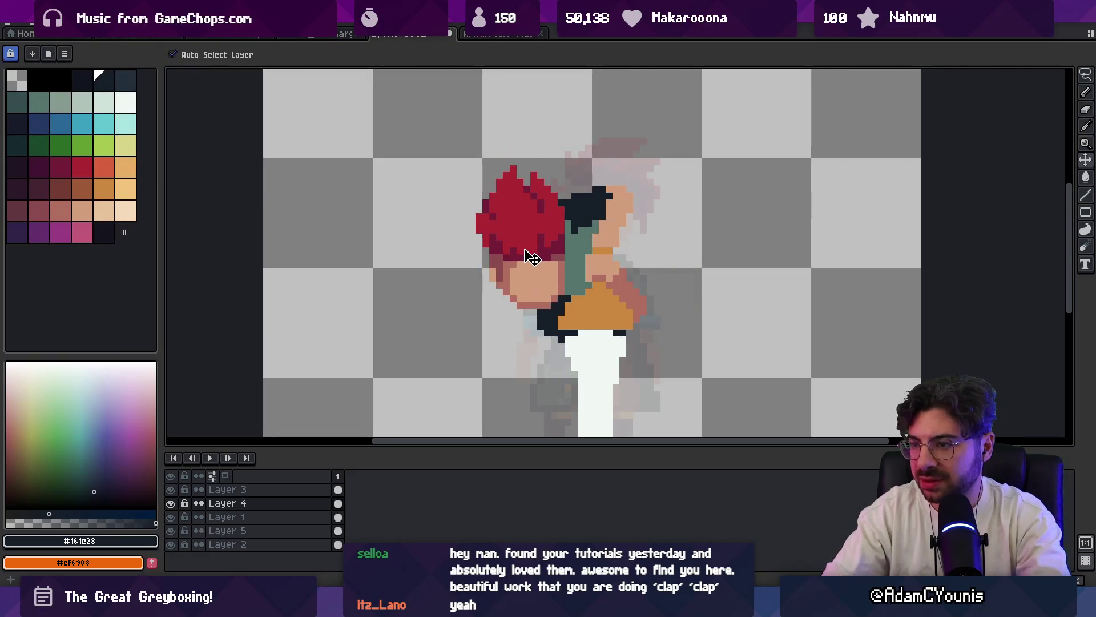
- Sketch test strokes along the face edge and through the hair, then undo both
key("i")
left_click(552, 297)
left_click(531, 267)
key("b")
left_click_drag(484, 250, 505, 297)
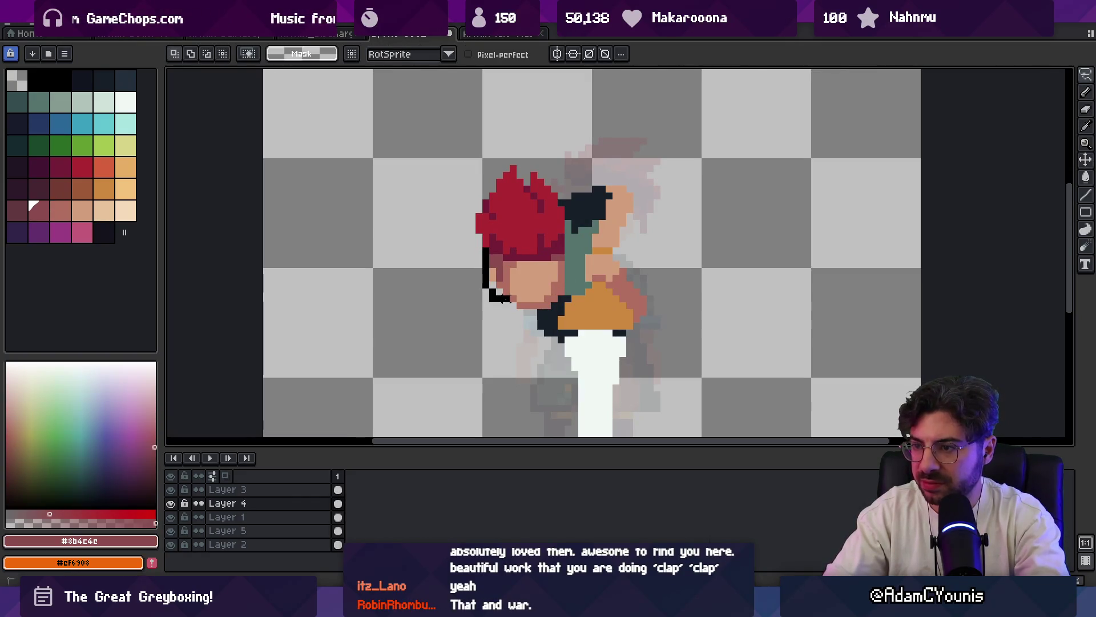
left_click_drag(526, 257, 519, 202)
key("ctrl+z")
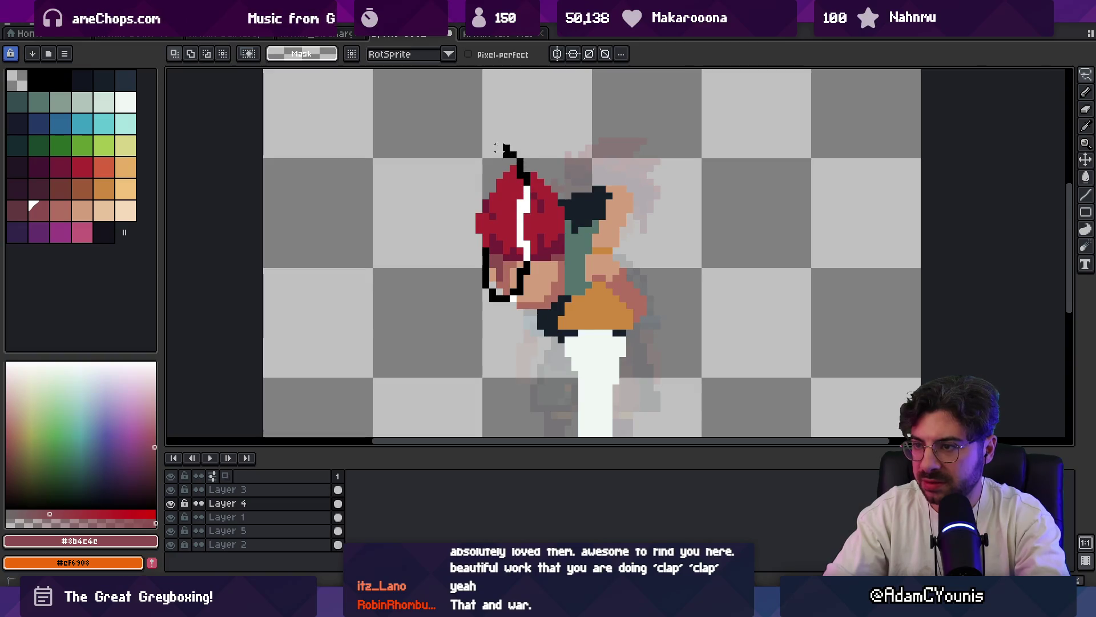
key("ctrl+z")
left_click(520, 230, "alt")
key("z")
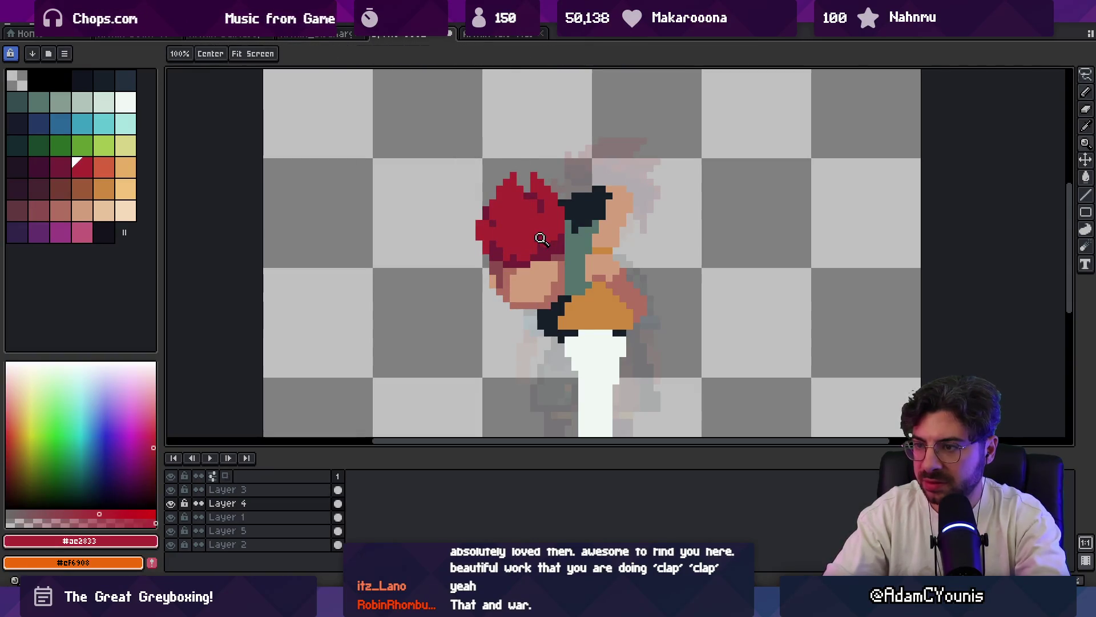
scroll(548, 205, "down", 3)
scroll(559, 216, "up", 3)
- Sample the skin shades and dark red hair shades to repaint pixels on the face's left edge
left_click(573, 252, "alt")
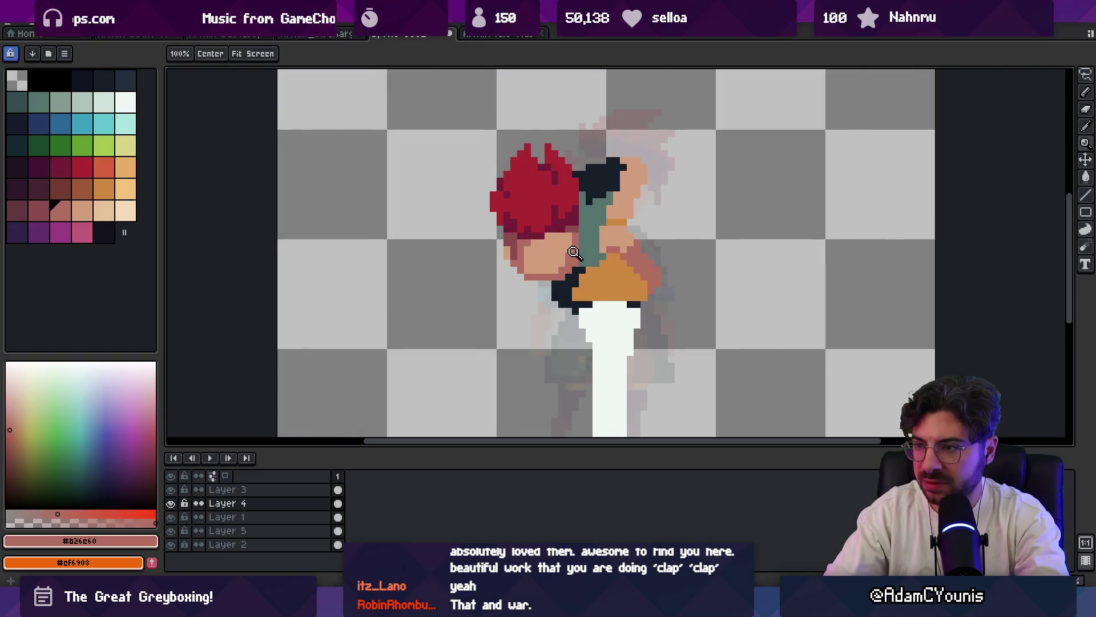
scroll(562, 252, "up", 1)
left_click(552, 270, "alt")
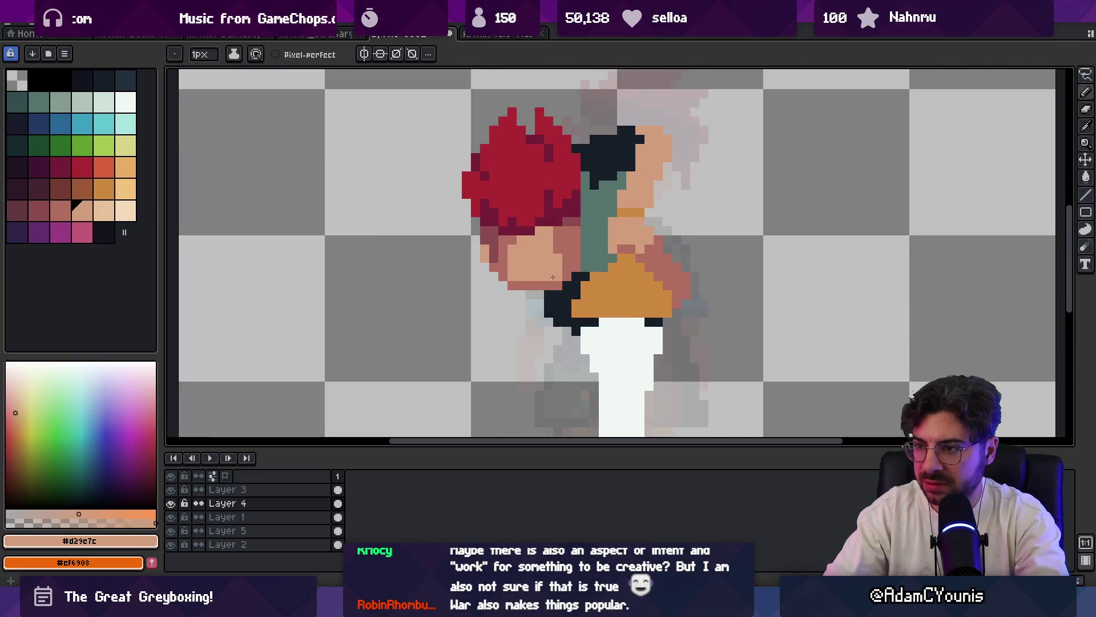
key("space")
scroll(523, 262, "down", 3)
scroll(557, 257, "down", 1)
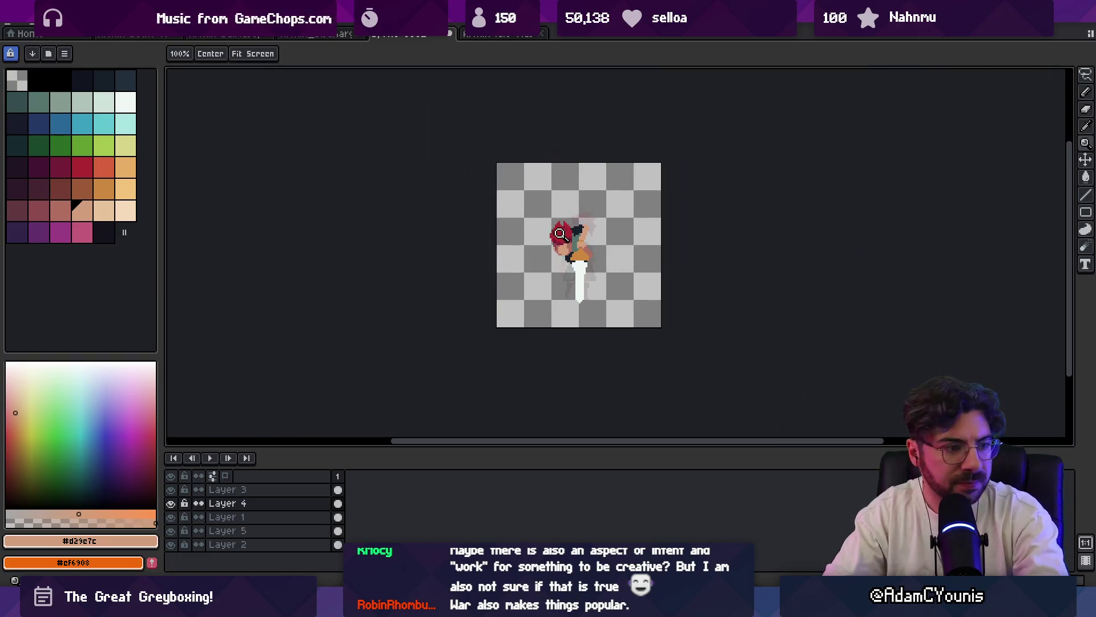
scroll(573, 259, "up", 1)
left_click_drag(573, 259, 549, 259)
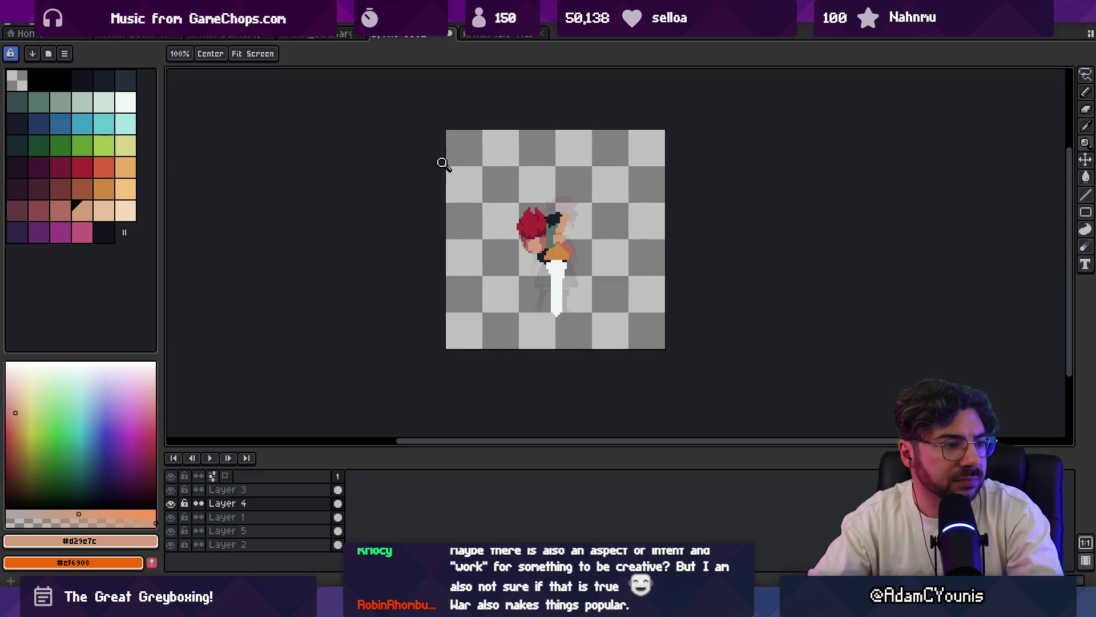
scroll(514, 206, "up", 1)
scroll(561, 232, "up", 1)
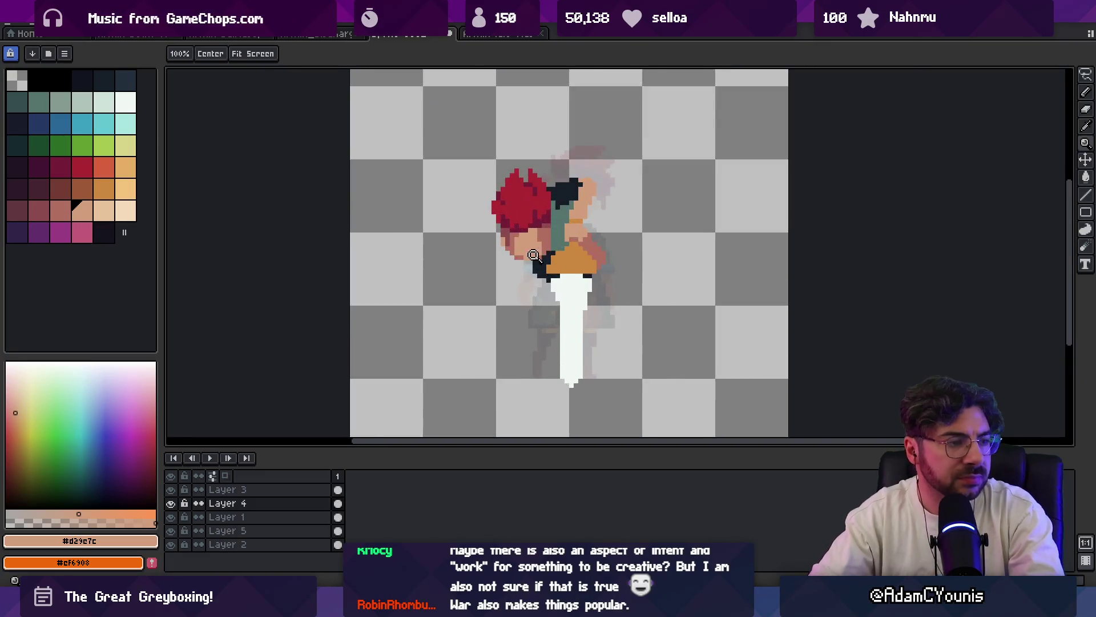
scroll(562, 253, "up", 1)
key("b")
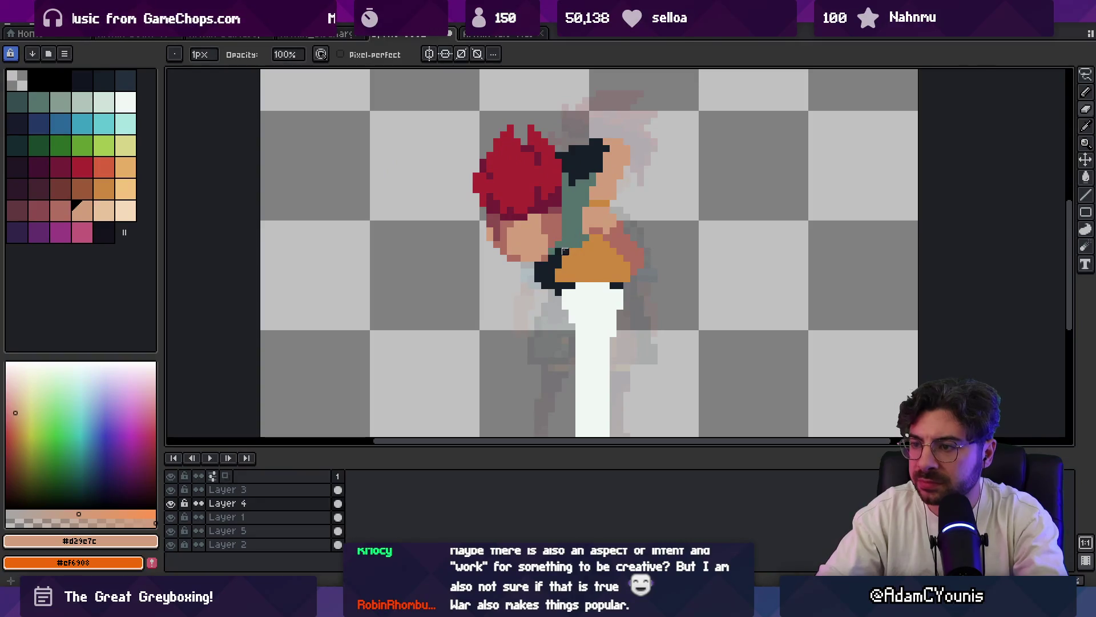
left_click(549, 257, "alt")
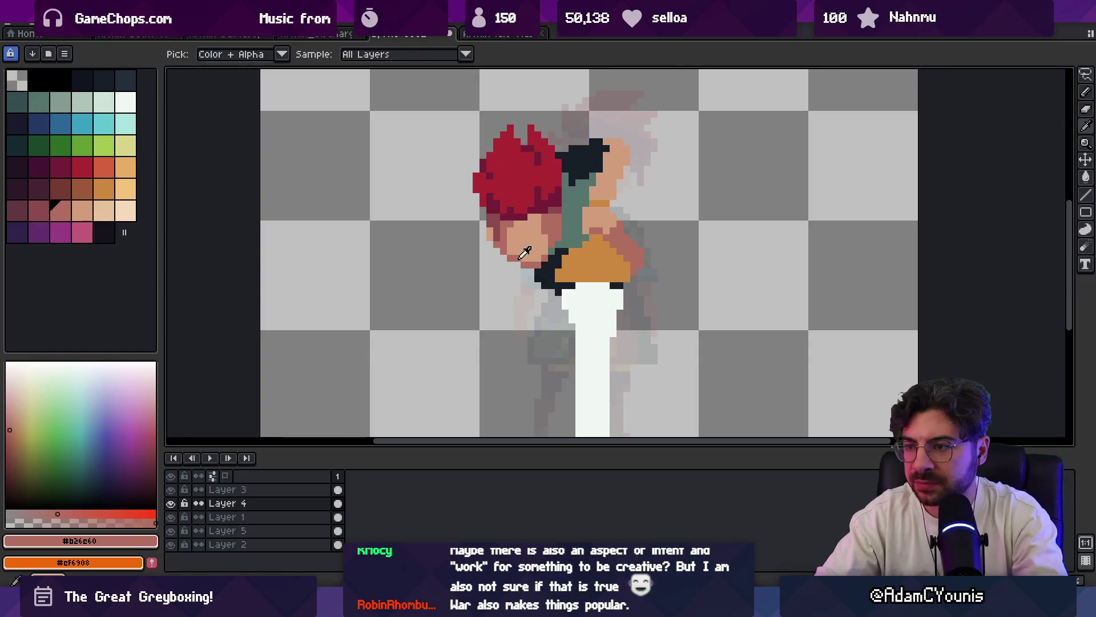
scroll(556, 223, "down", 3)
scroll(557, 224, "up", 3)
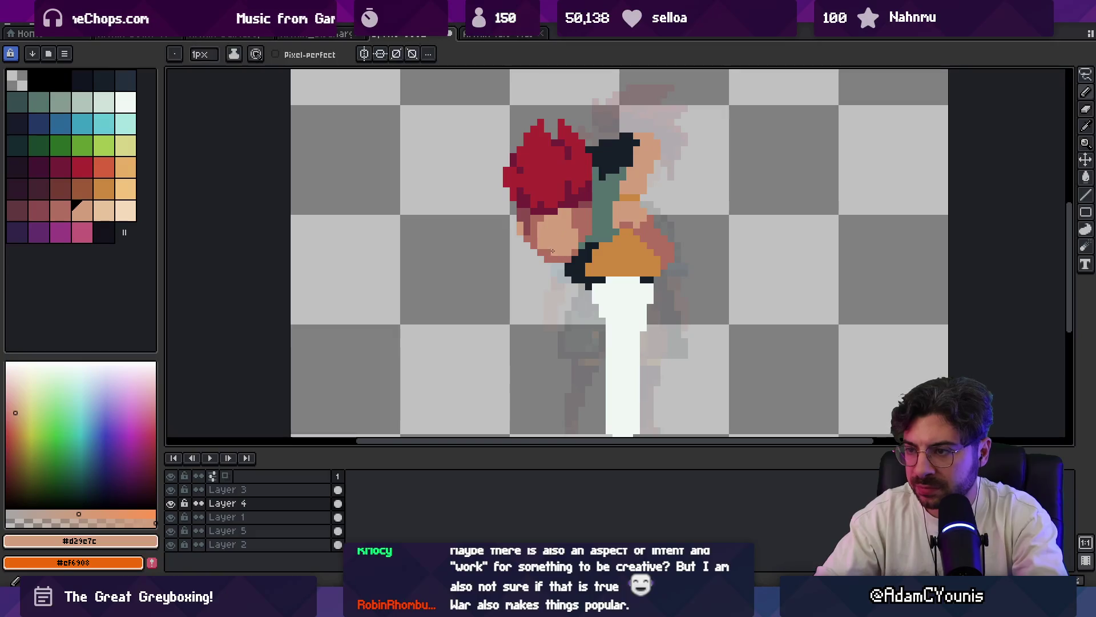
left_click(542, 207, "alt")
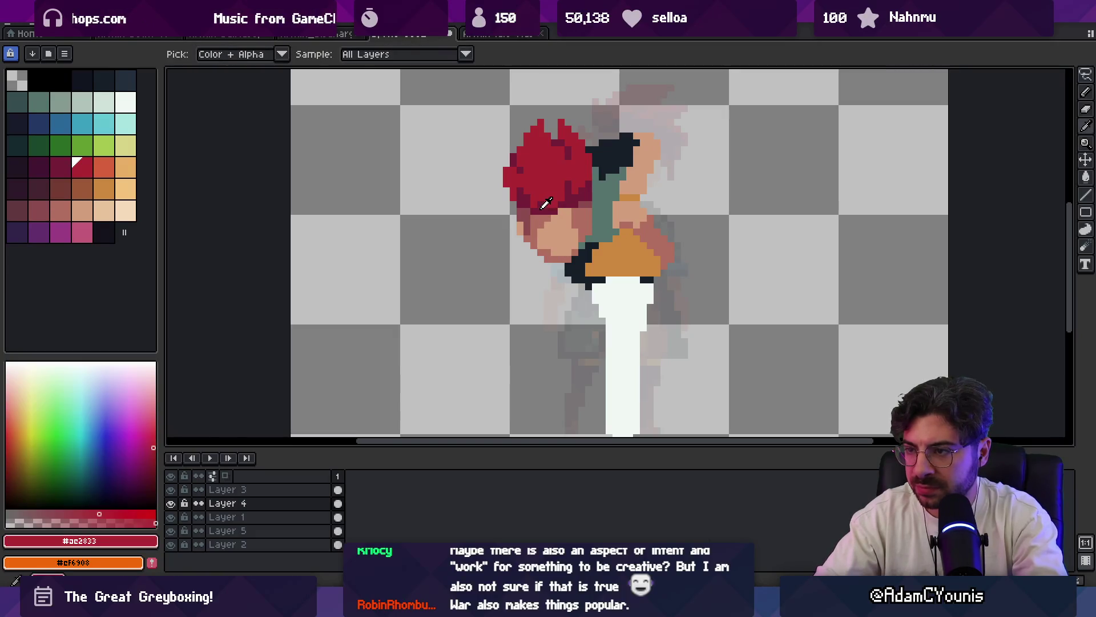
left_click(543, 205, "alt")
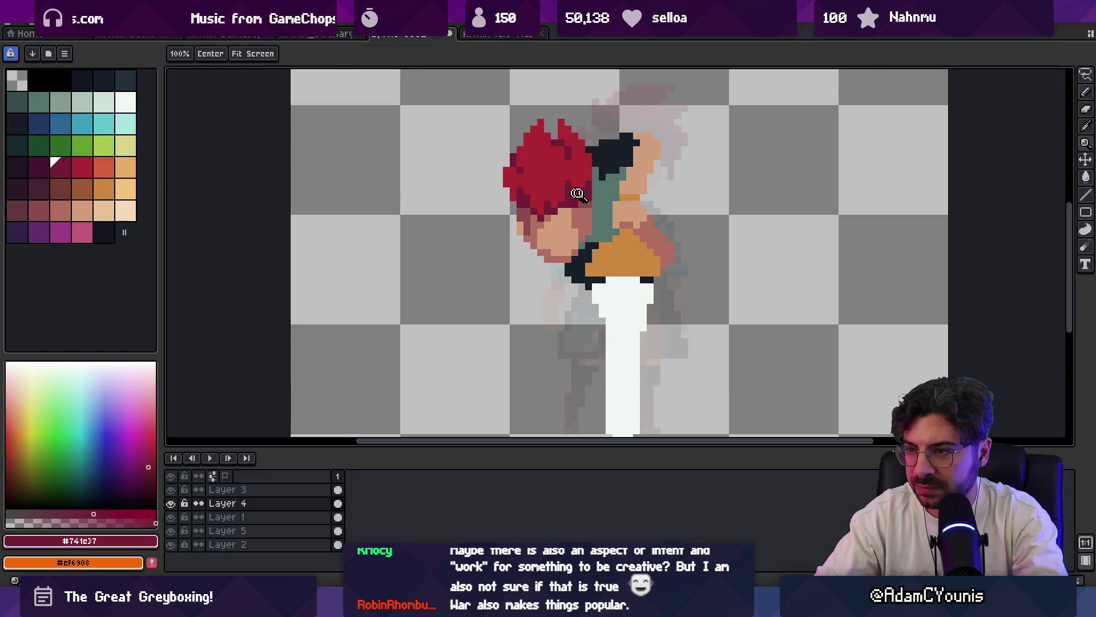
scroll(542, 205, "down", 3)
scroll(611, 177, "up", 1)
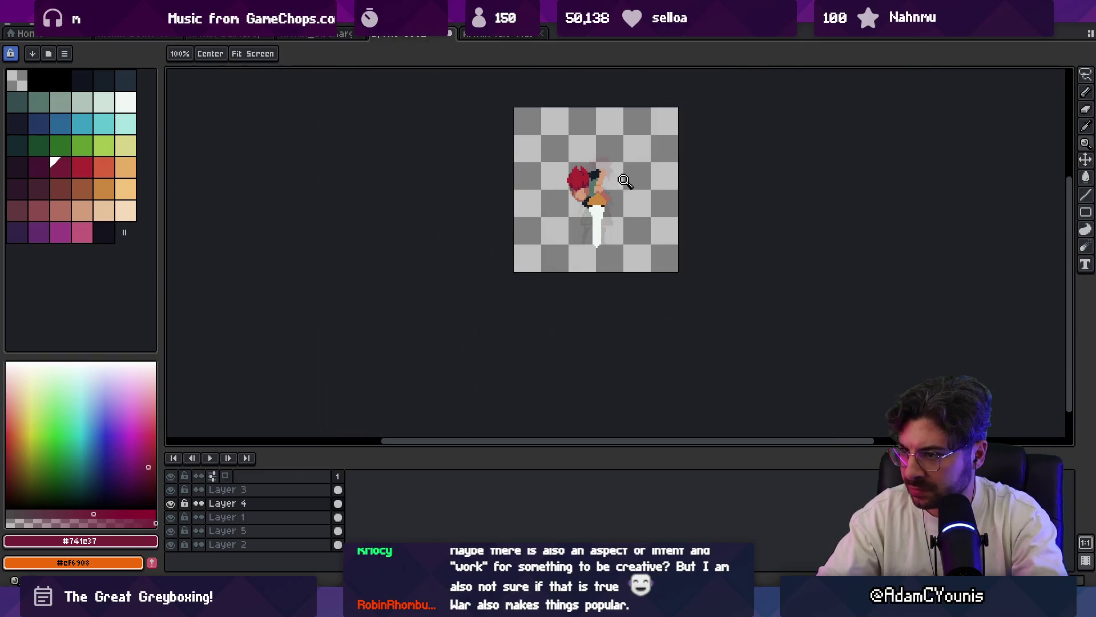
scroll(600, 205, "up", 2)
left_click_drag(594, 222, 576, 218)
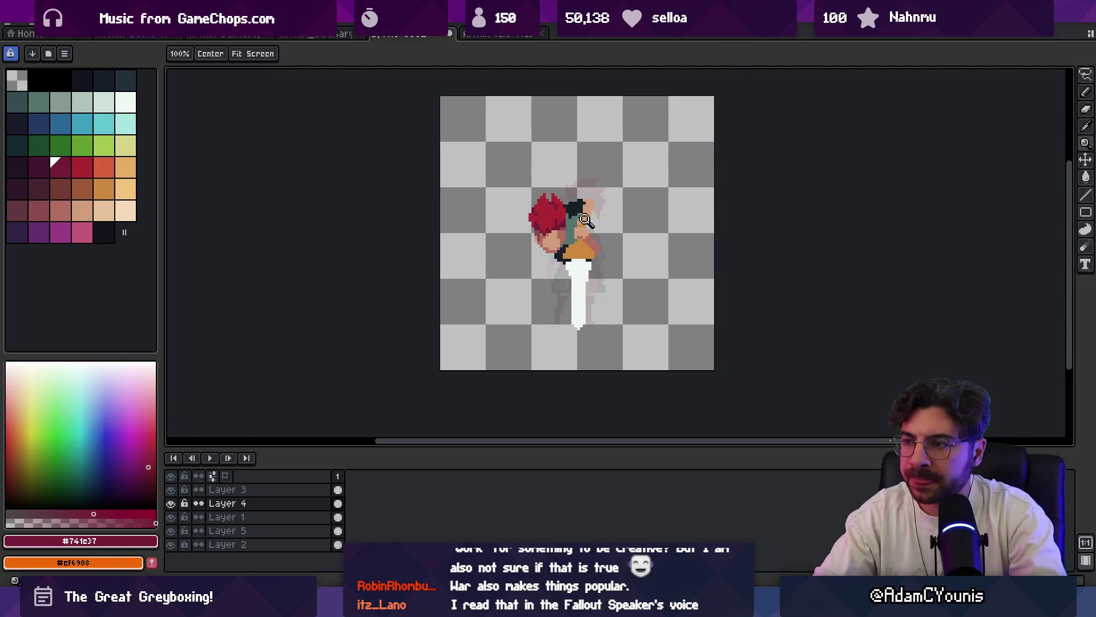
scroll(587, 214, "up", 1)
- Alternate light and dark skin tones and the dark red shadow to refine the face edge below the hair
key("v")
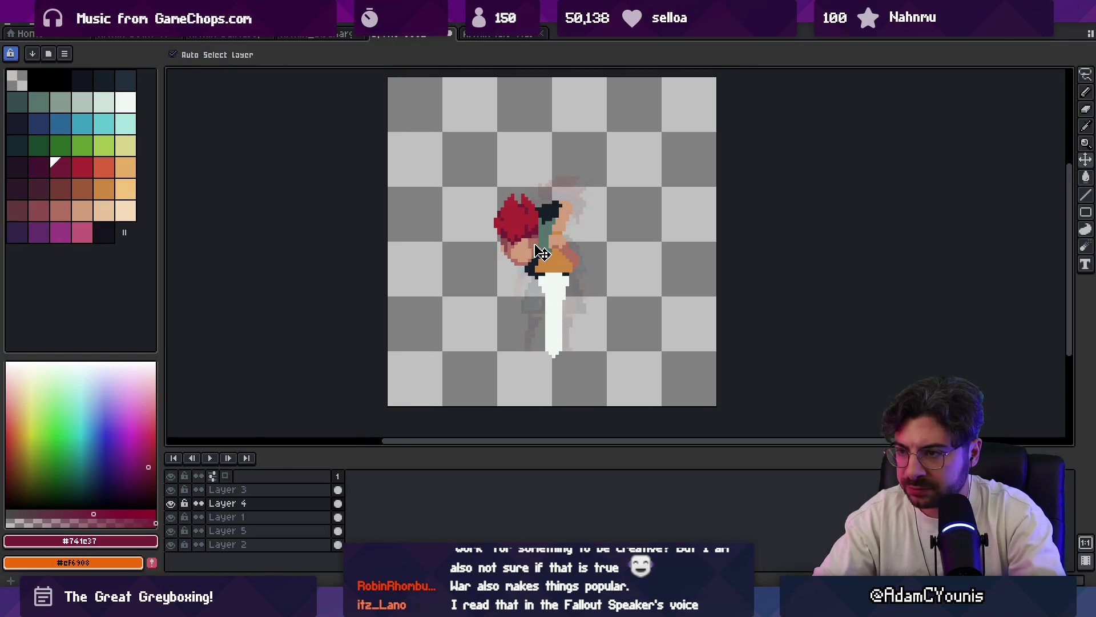
scroll(536, 243, "up", 2)
key("i")
left_click(529, 233)
key("b")
left_click(550, 232, "alt")
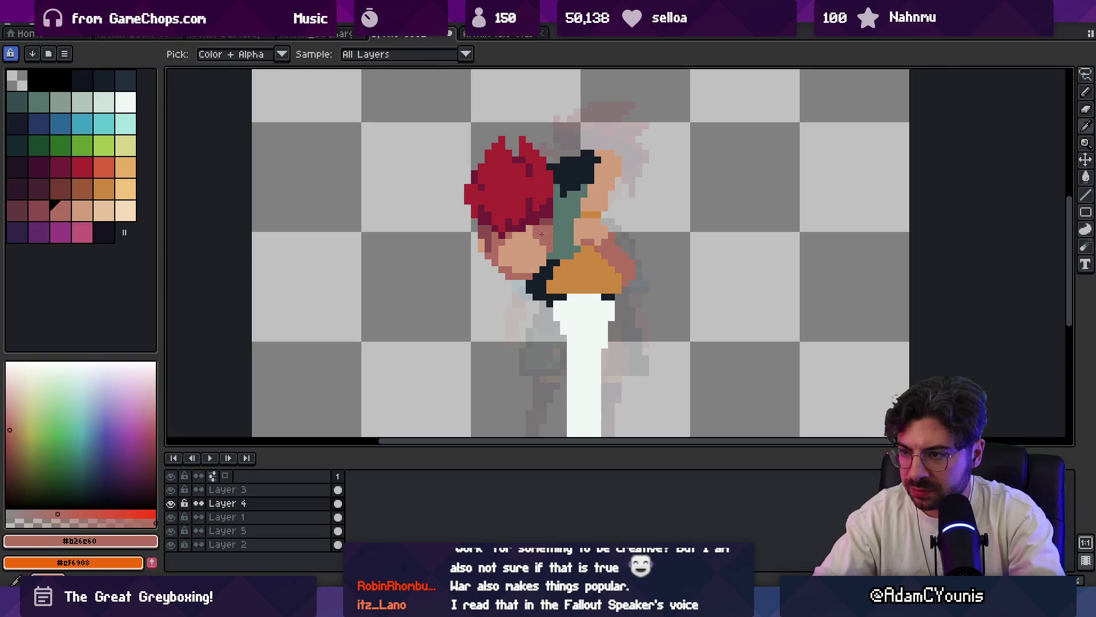
left_click(514, 267, "alt")
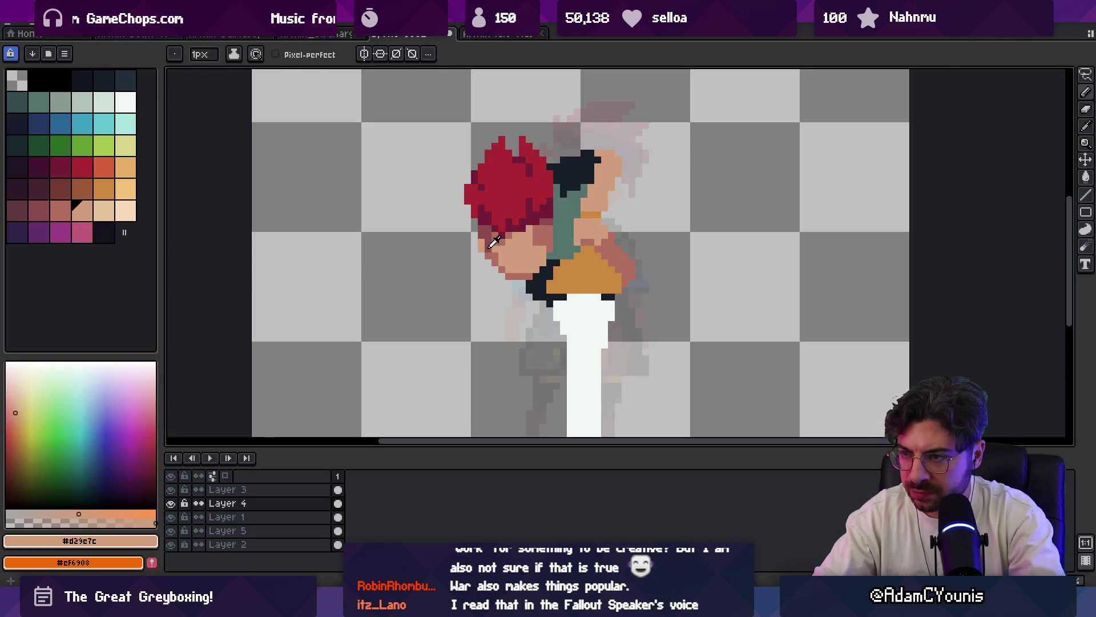
key("m")
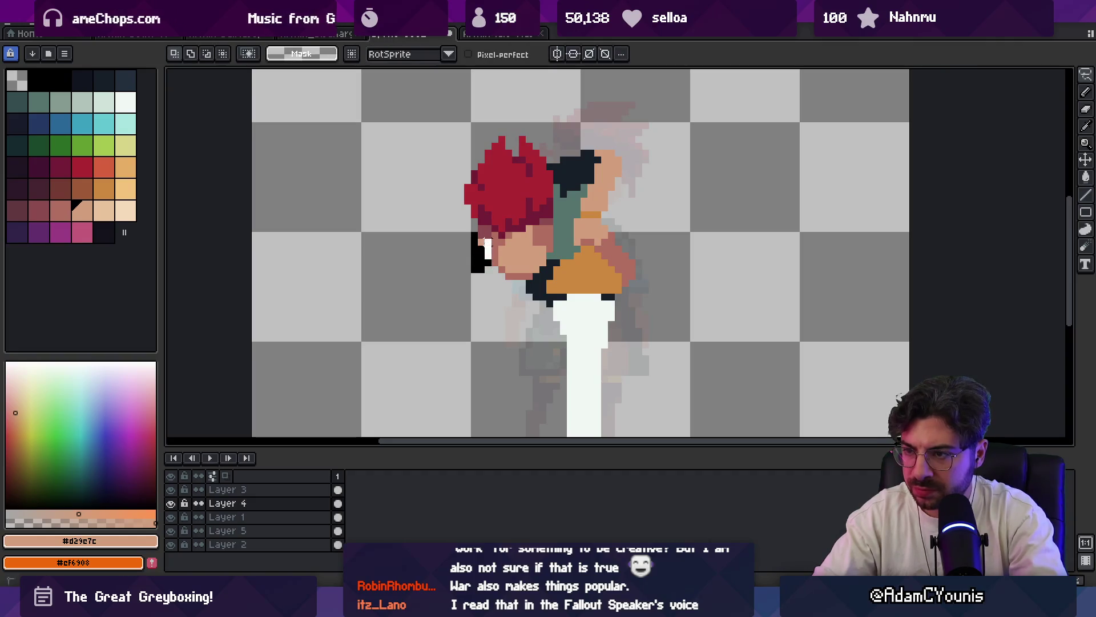
left_click(493, 227, "alt")
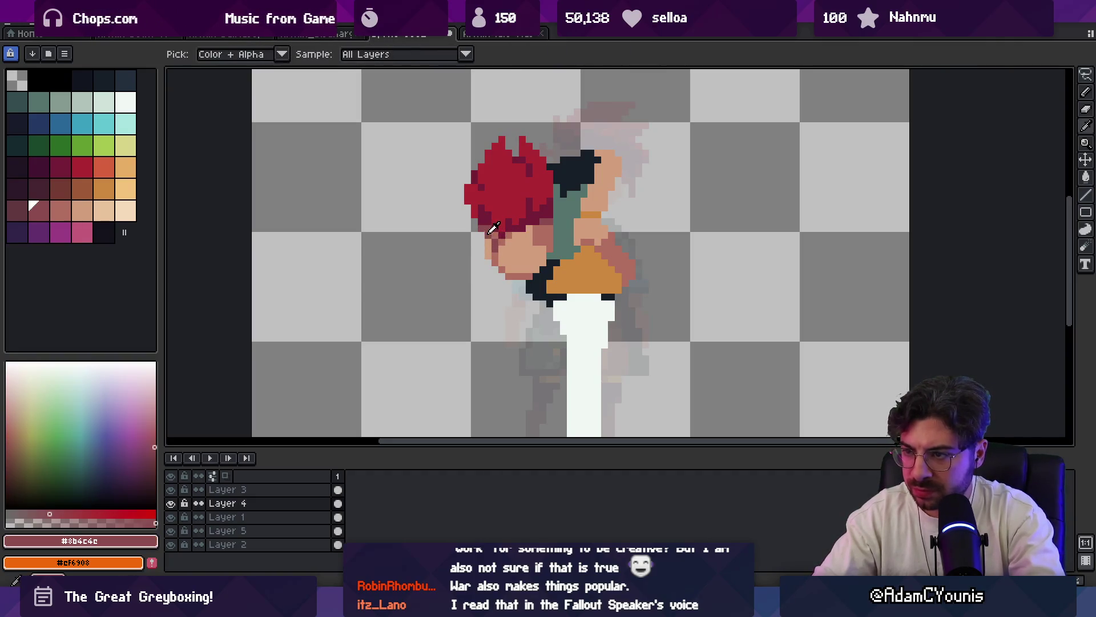
scroll(502, 196, "down", 2)
scroll(526, 191, "down", 1)
scroll(527, 190, "up", 2)
scroll(525, 190, "up", 2)
- Touch up remaining face-edge pixels with the light skin and dark red shadow colours
key("alt")
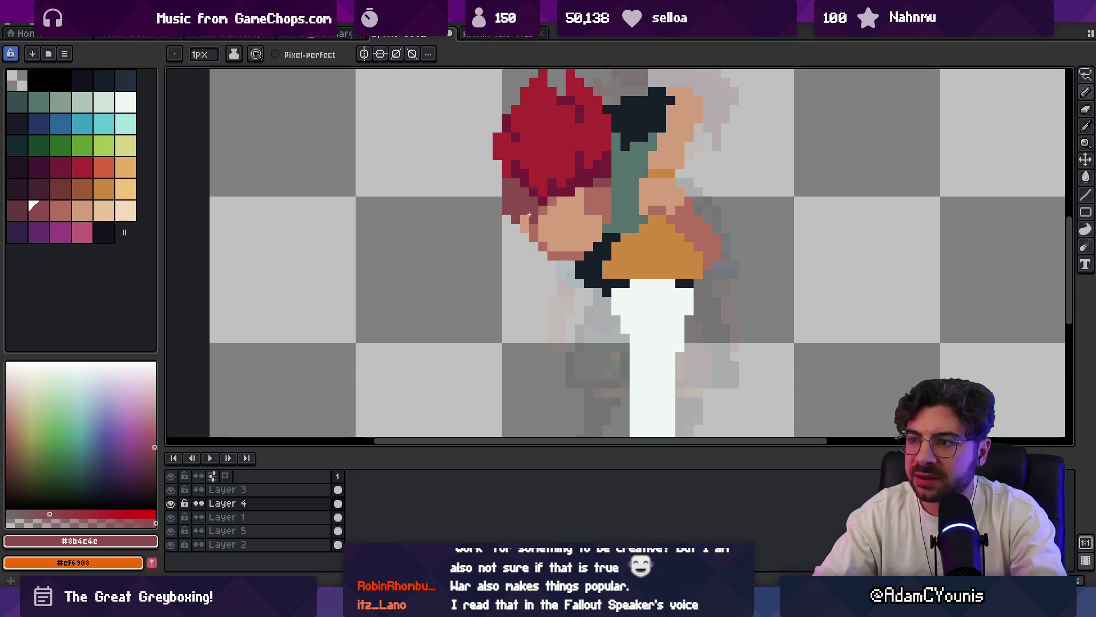
left_click(535, 204, "alt")
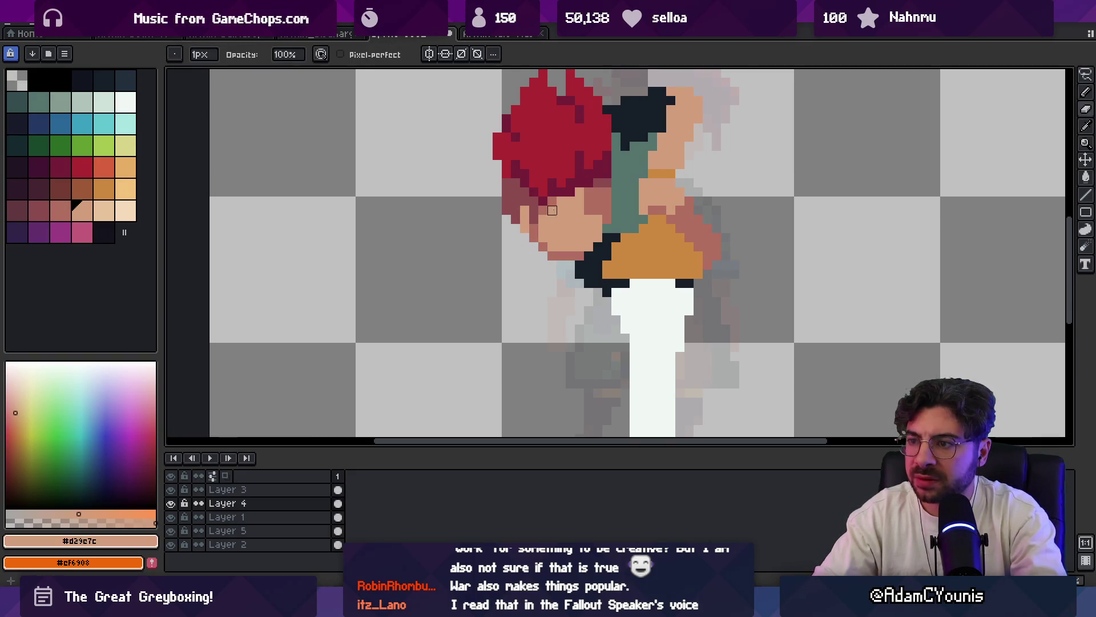
key("z")
scroll(525, 232, "down", 3)
scroll(525, 222, "up", 3)
key("b")
left_click(516, 211, "alt")
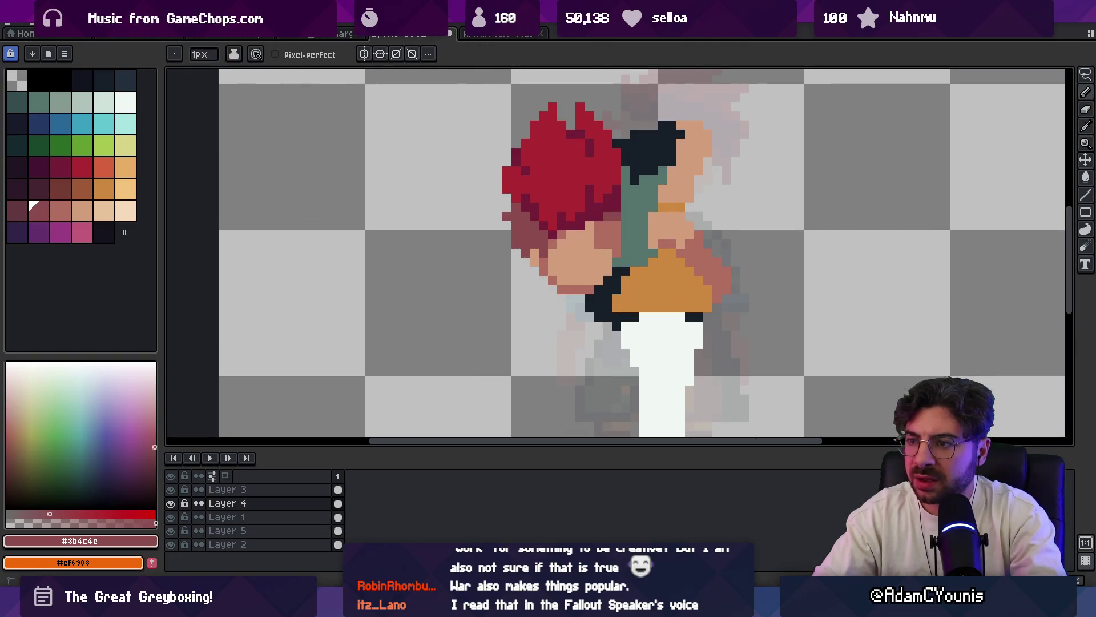
key("z")
scroll(513, 223, "down", 3)
scroll(582, 171, "up", 2)
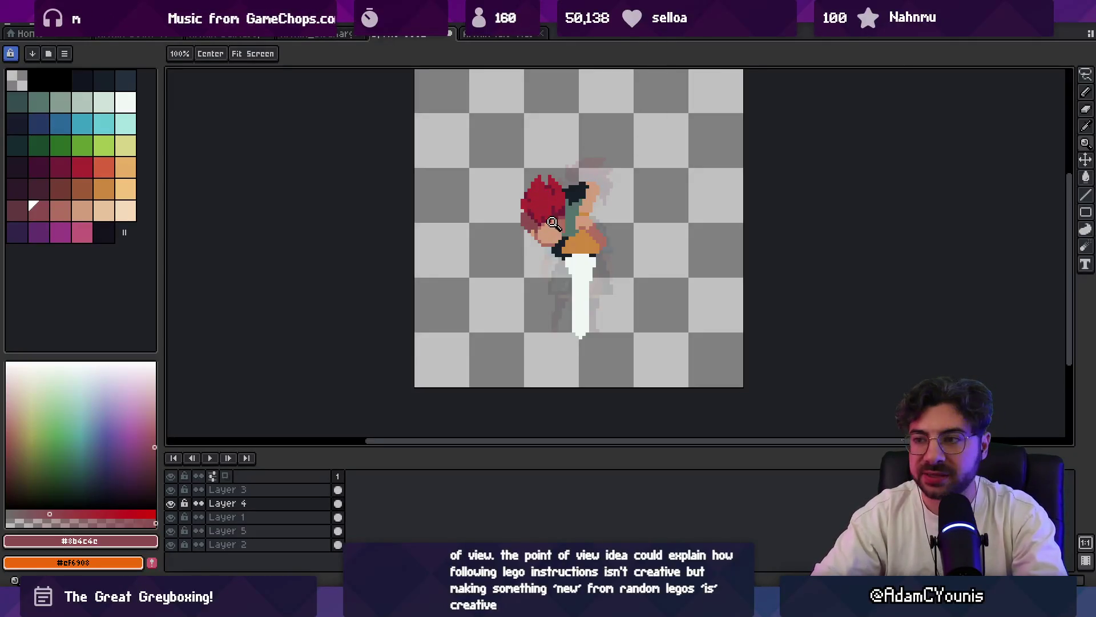
scroll(545, 196, "up", 3)
key("b")
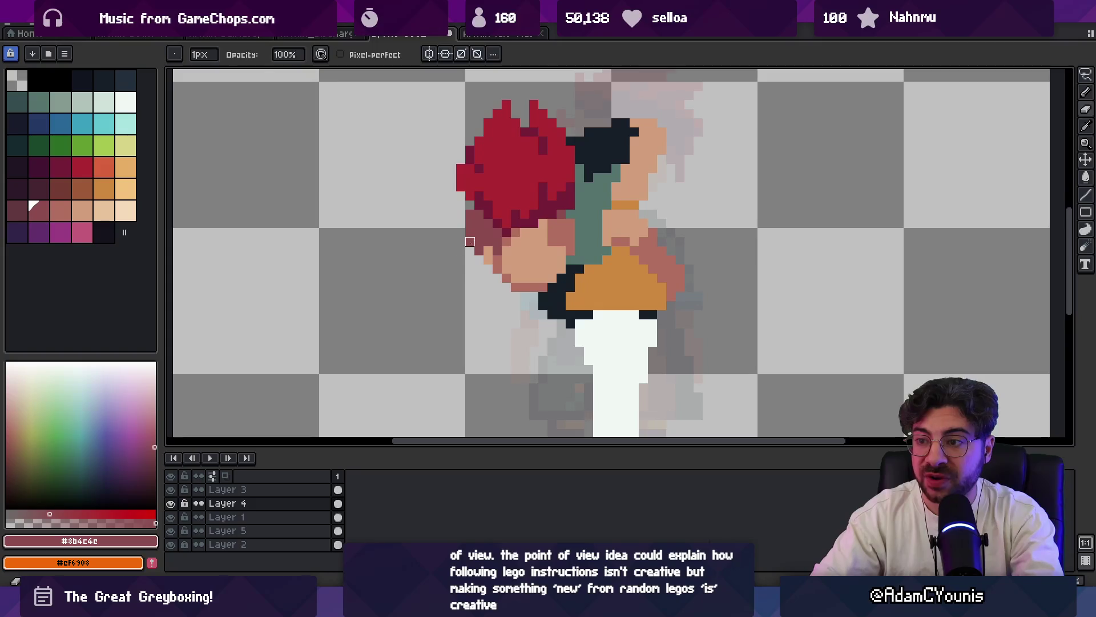
key("z")
scroll(488, 226, "down", 2)
scroll(488, 227, "up", 2)
key("i")
left_click(489, 256)
key("b")
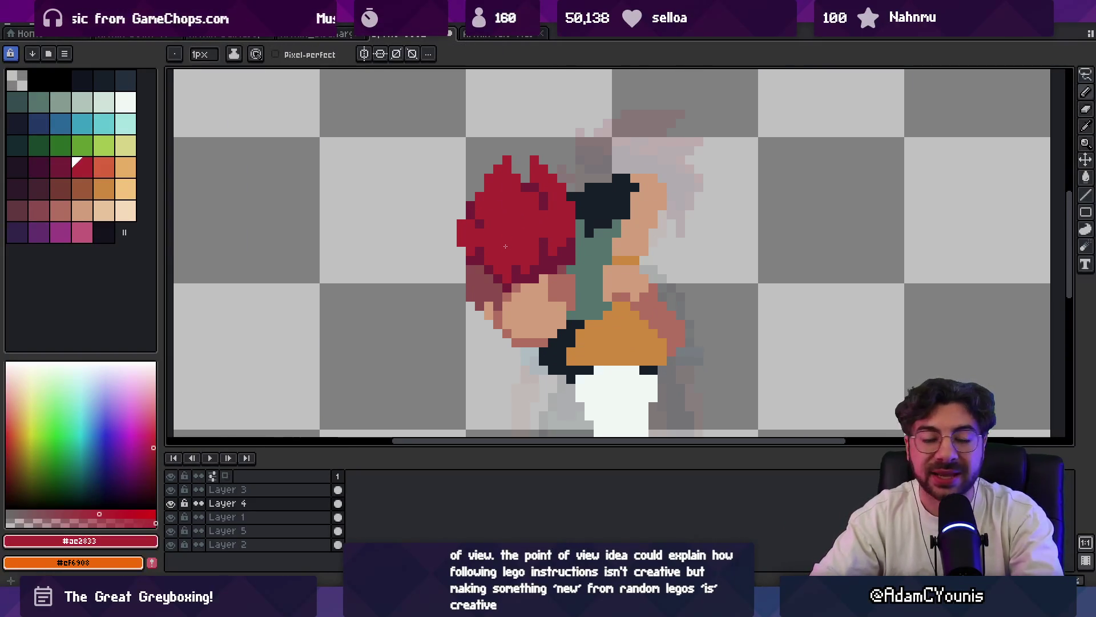
key("z")
scroll(504, 255, "down", 3)
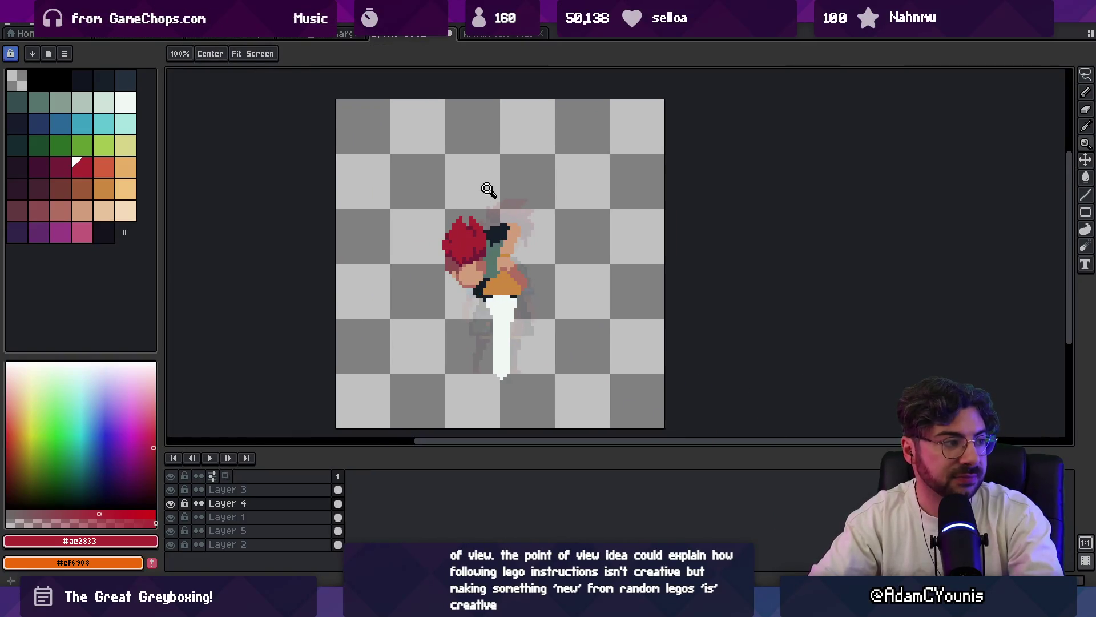
scroll(464, 229, "up", 2)
key("m")
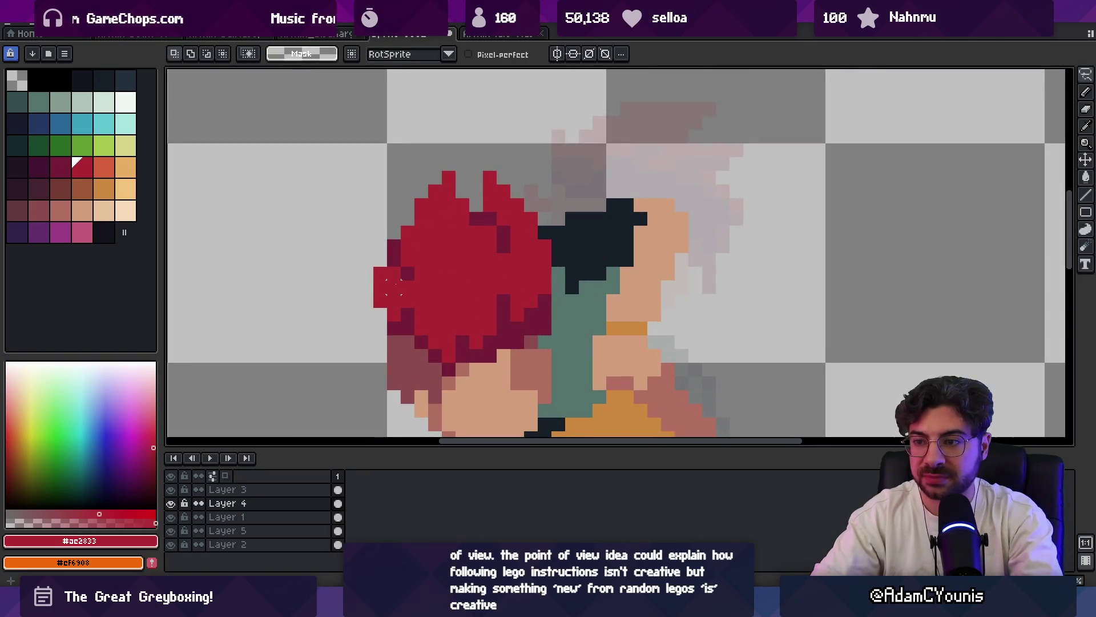
key("z")
scroll(469, 248, "down", 2)
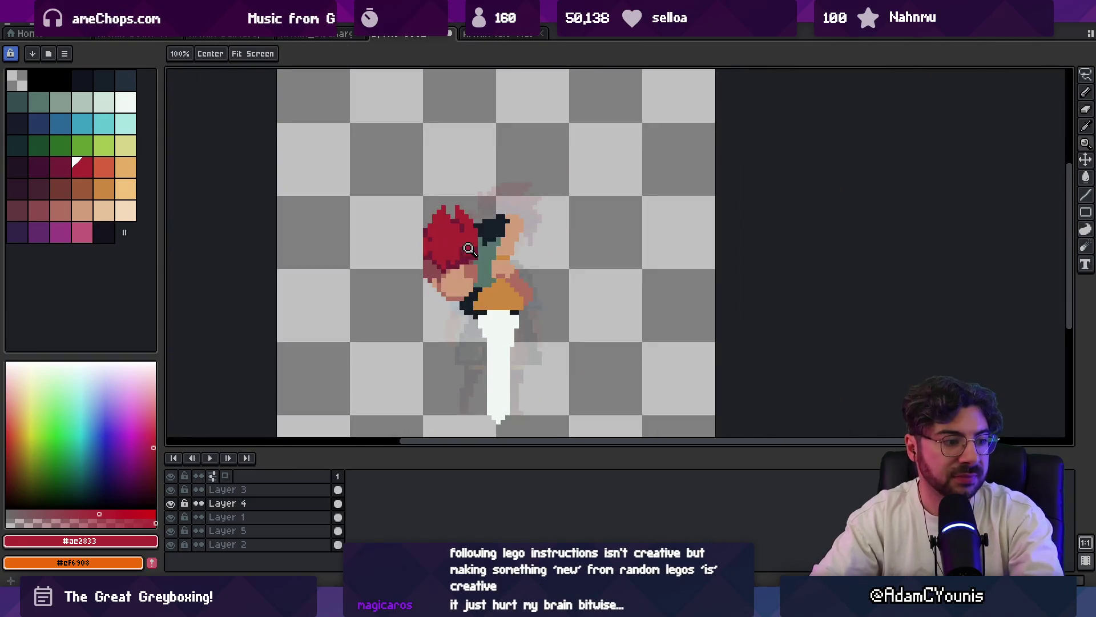
left_click_drag(468, 249, 463, 250)
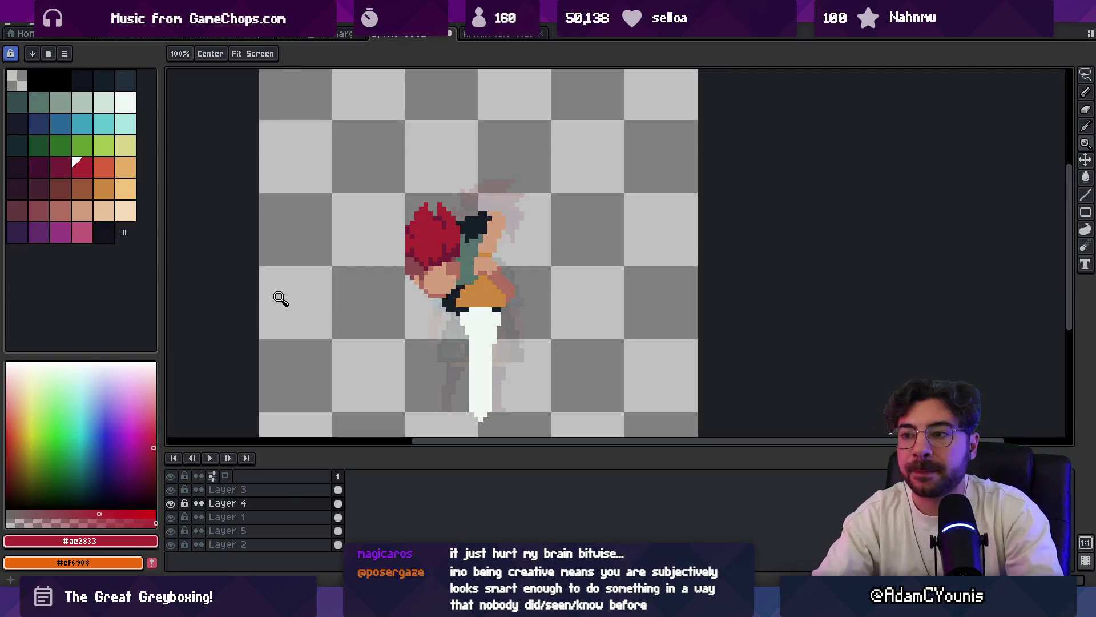
scroll(483, 257, "up", 2)
key("b")
left_click(463, 215, "alt")
- Paint dark pixels over the teal, then add blue palette highlights along the dark spiky hair
left_click_drag(463, 216, 482, 197)
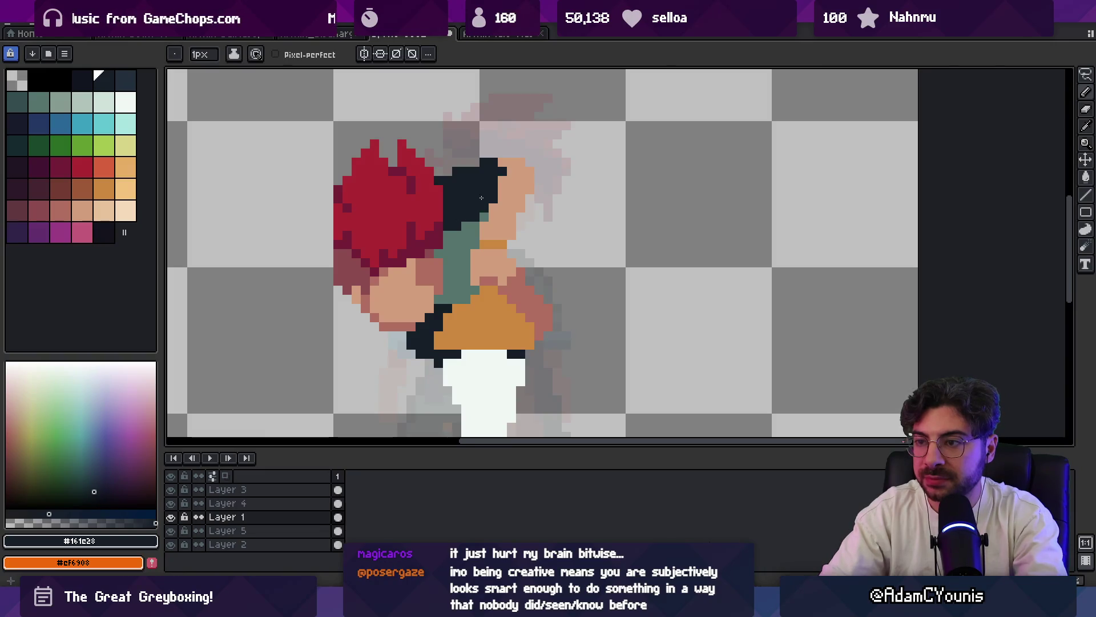
scroll(482, 198, "down", 3)
scroll(493, 205, "up", 2)
left_click(494, 208, "alt")
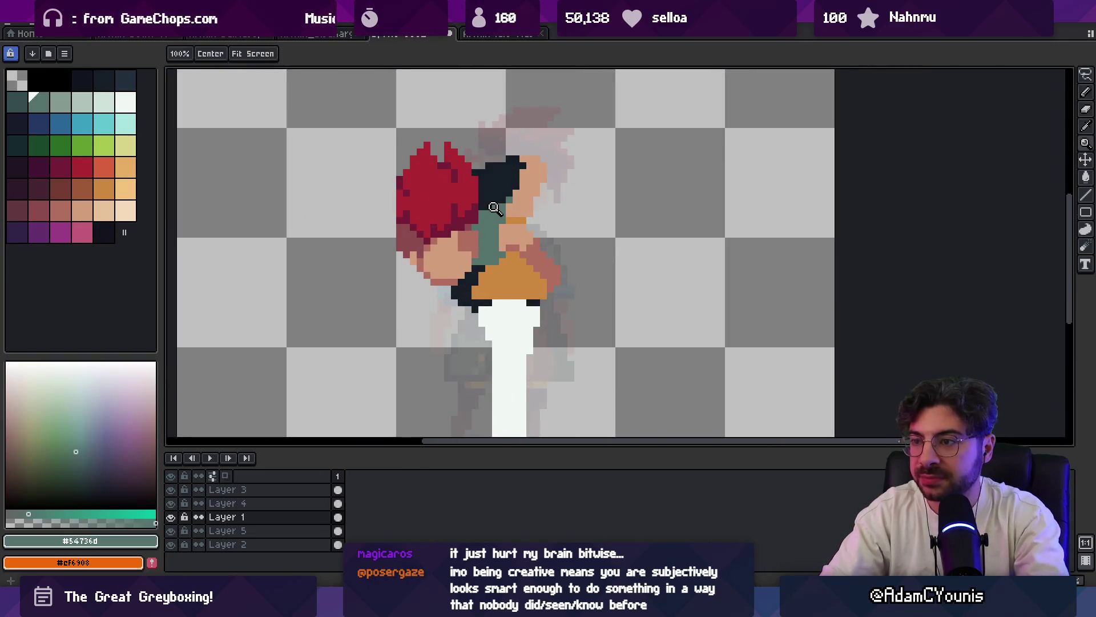
scroll(494, 207, "up", 1)
key("b")
left_click(505, 147, "alt")
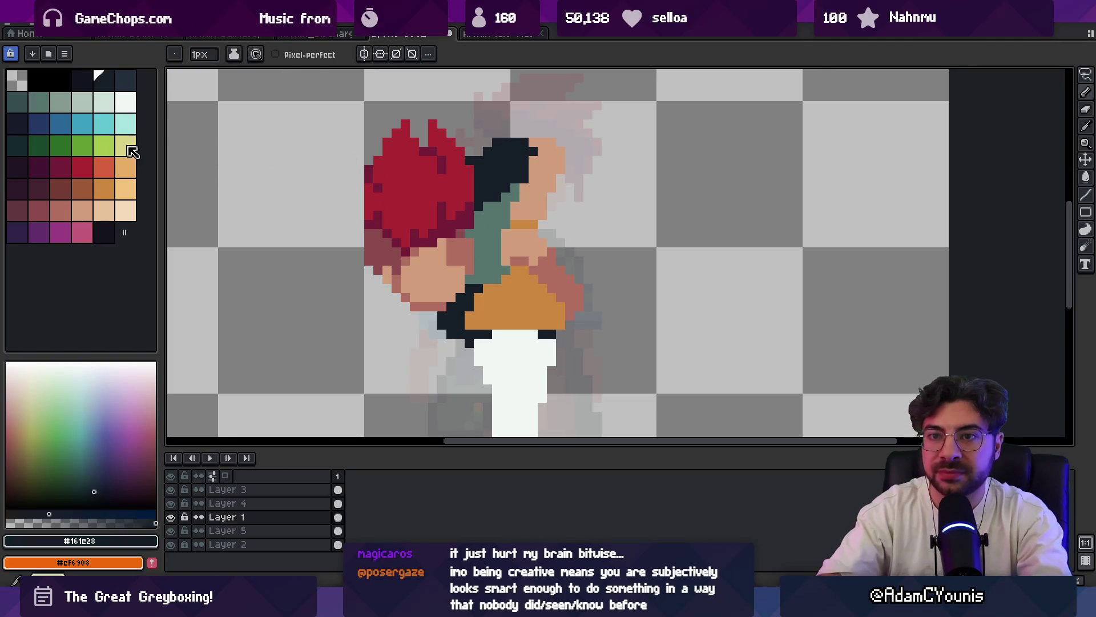
left_click(39, 124)
key("bracketright")
left_click(514, 148)
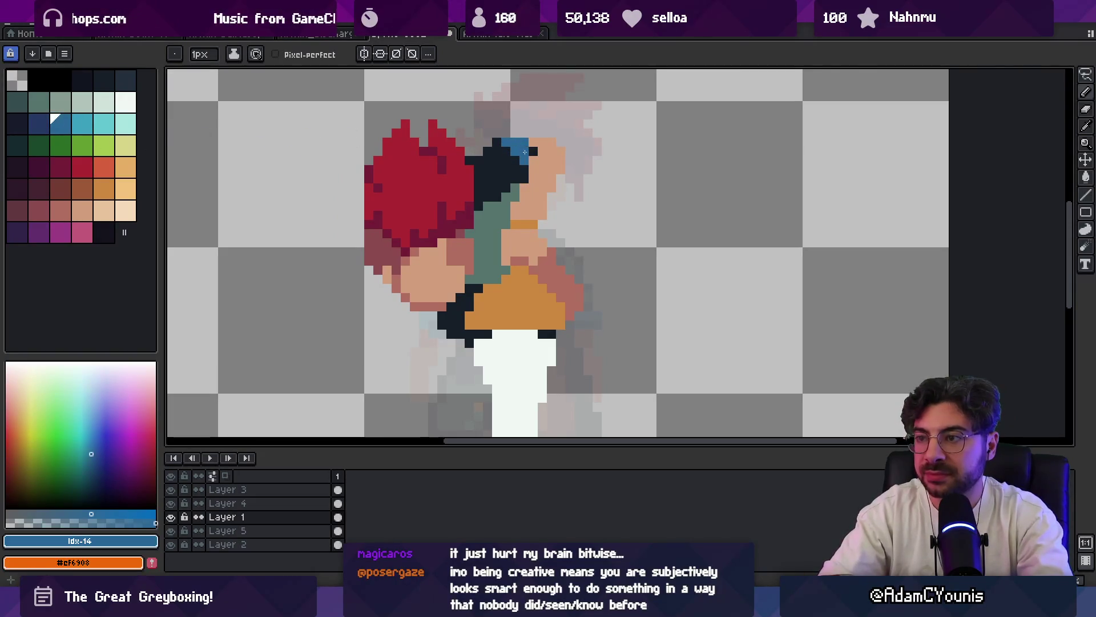
left_click(532, 157)
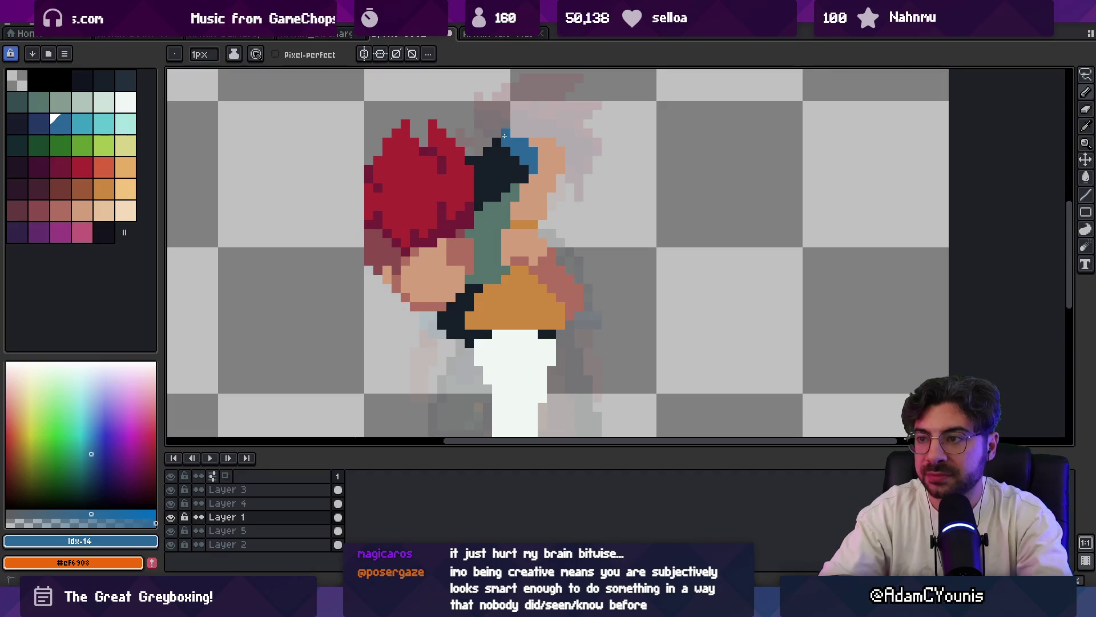
- Sample skin, dark and teal colours to touch up pixels around the hair and face
key("z")
scroll(497, 143, "down", 5)
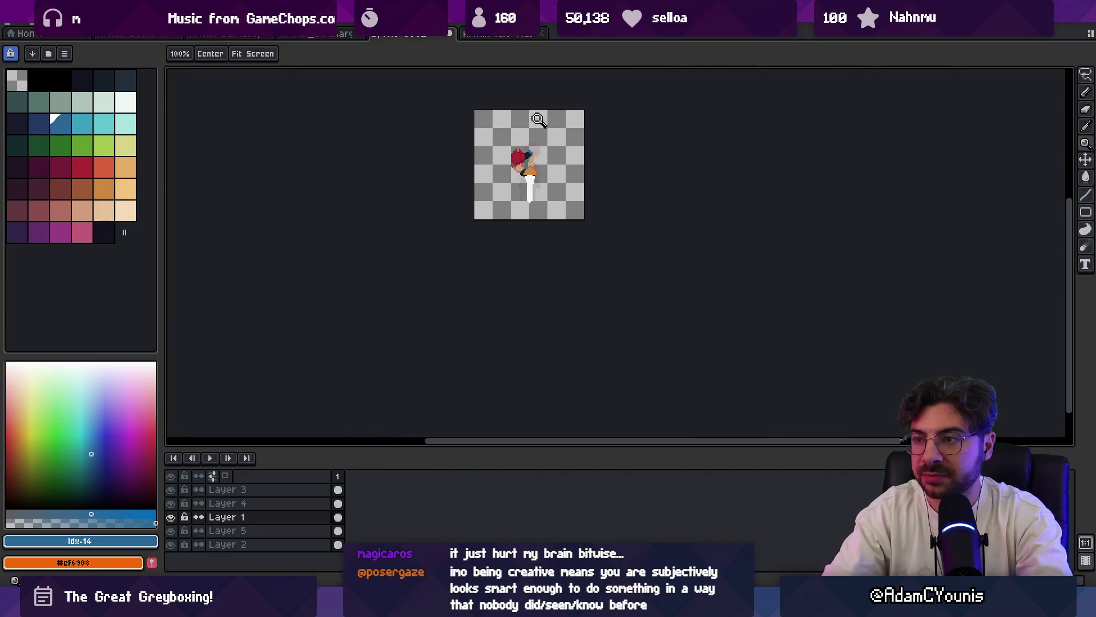
scroll(517, 144, "up", 2)
scroll(517, 144, "up", 1)
key("b")
left_click(527, 166, "alt")
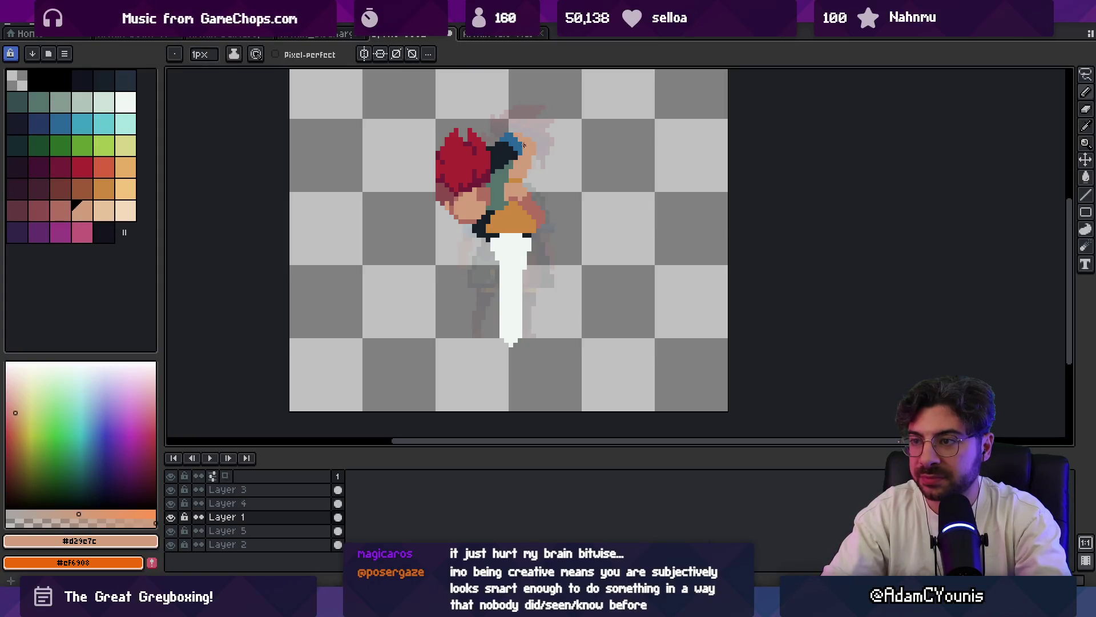
key("z")
scroll(523, 146, "up", 1)
key("b")
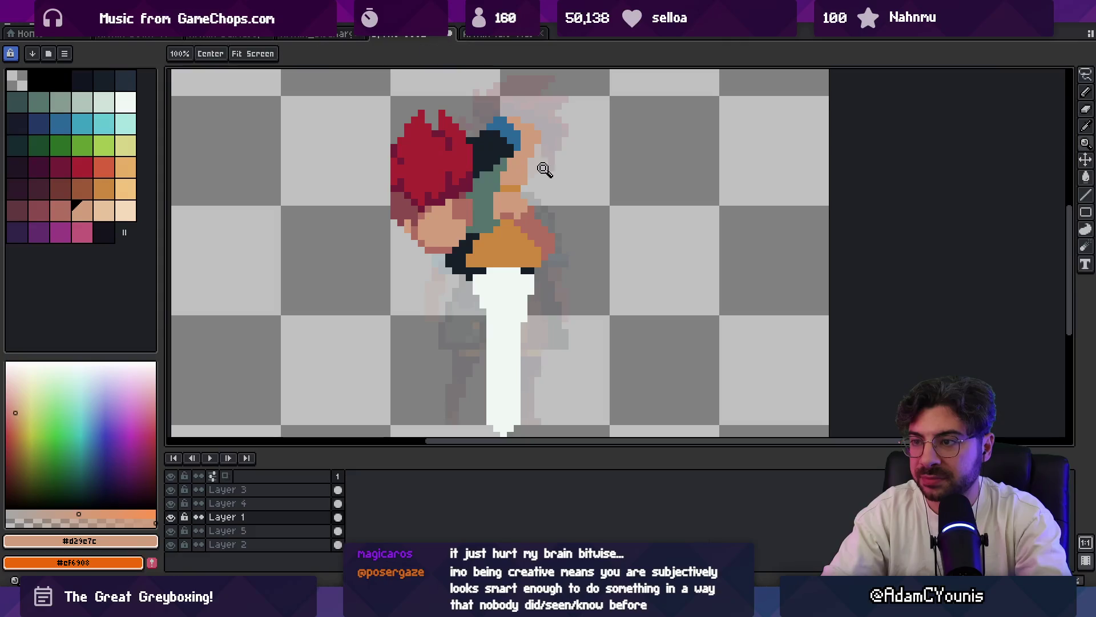
left_click(487, 171, "alt")
key("z")
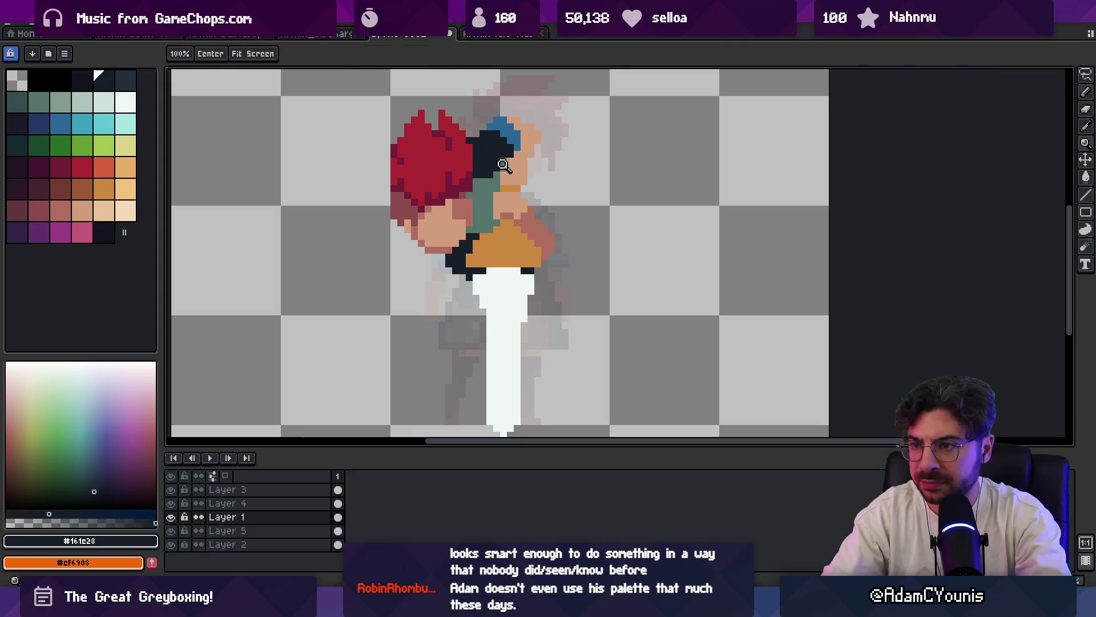
scroll(495, 167, "down", 1)
scroll(486, 190, "down", 1)
scroll(486, 190, "up", 1)
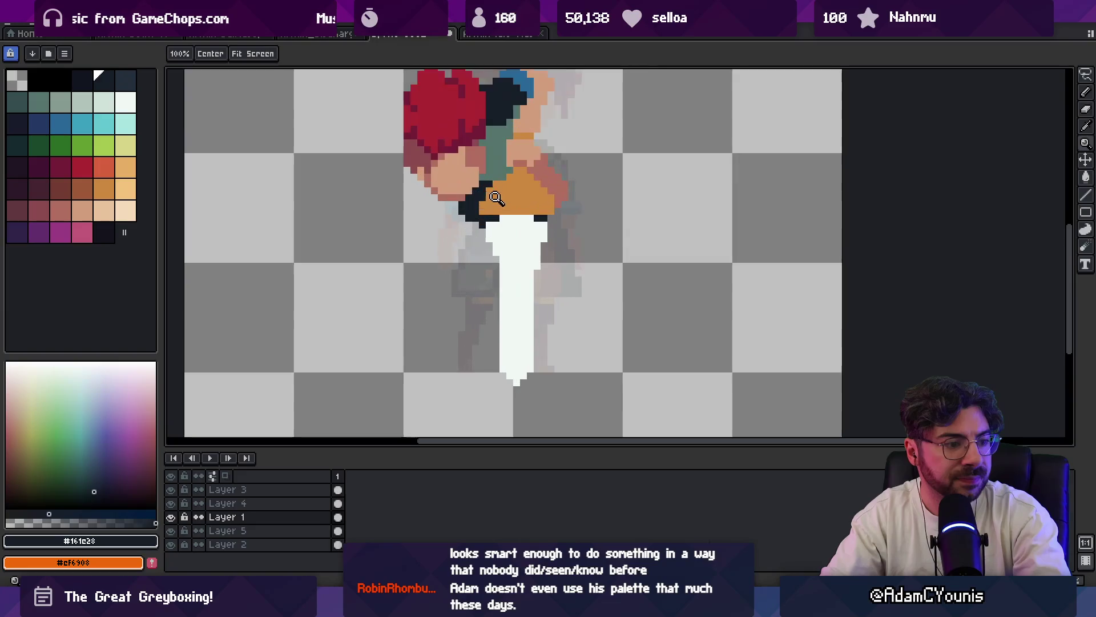
key("v")
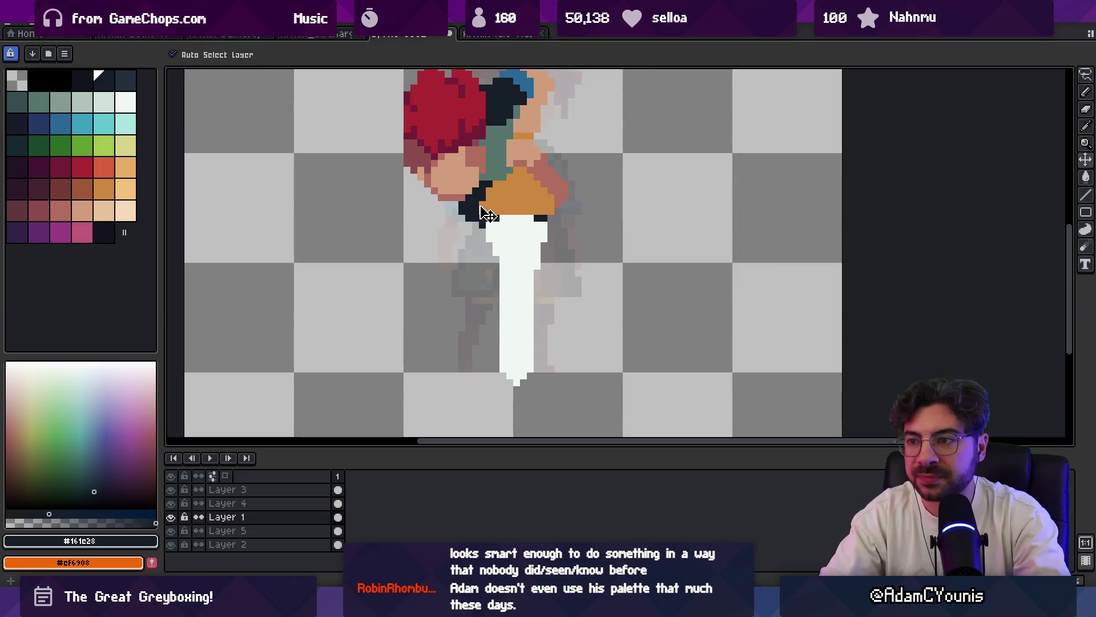
left_click(491, 193, "alt")
key("z")
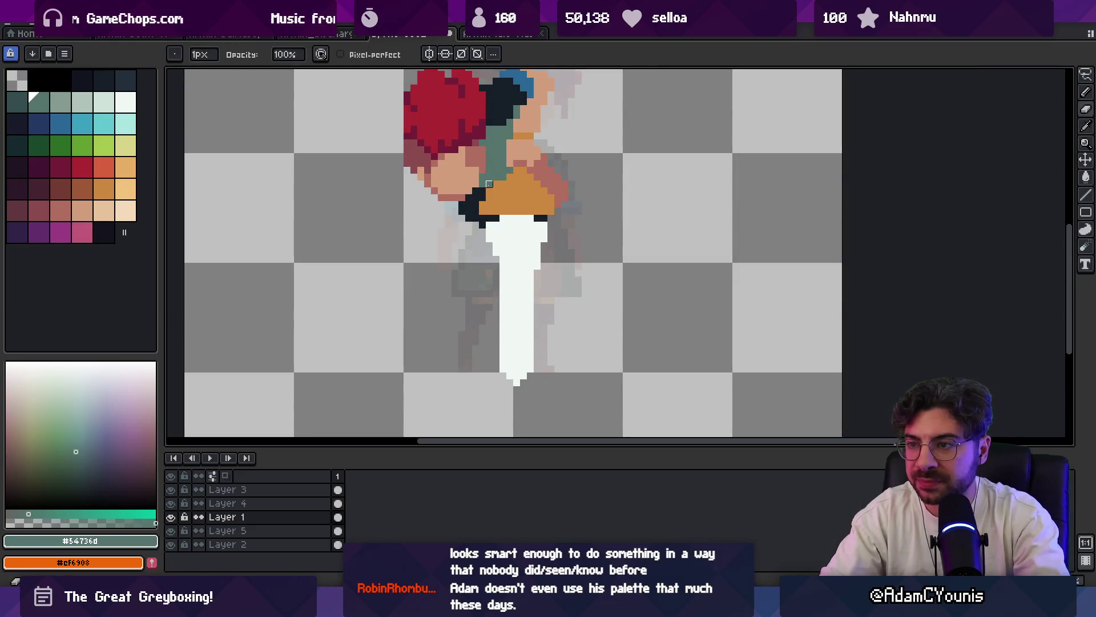
scroll(491, 201, "down", 2)
scroll(491, 206, "up", 1)
scroll(491, 206, "up", 1)
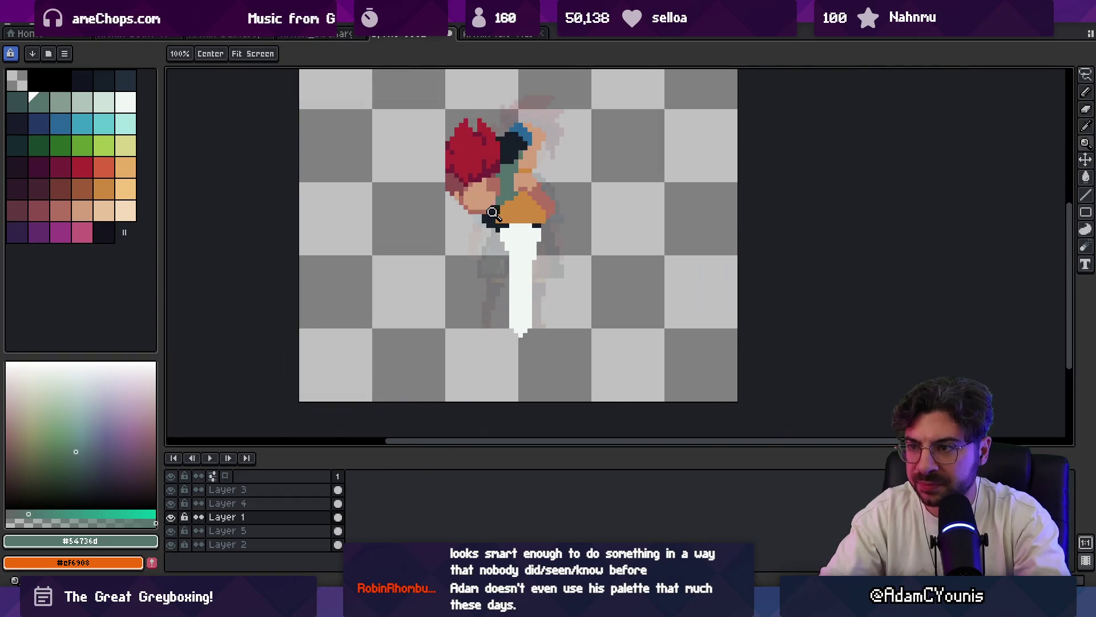
- Move the red hair slightly left and down against the teal spikes
key("v")
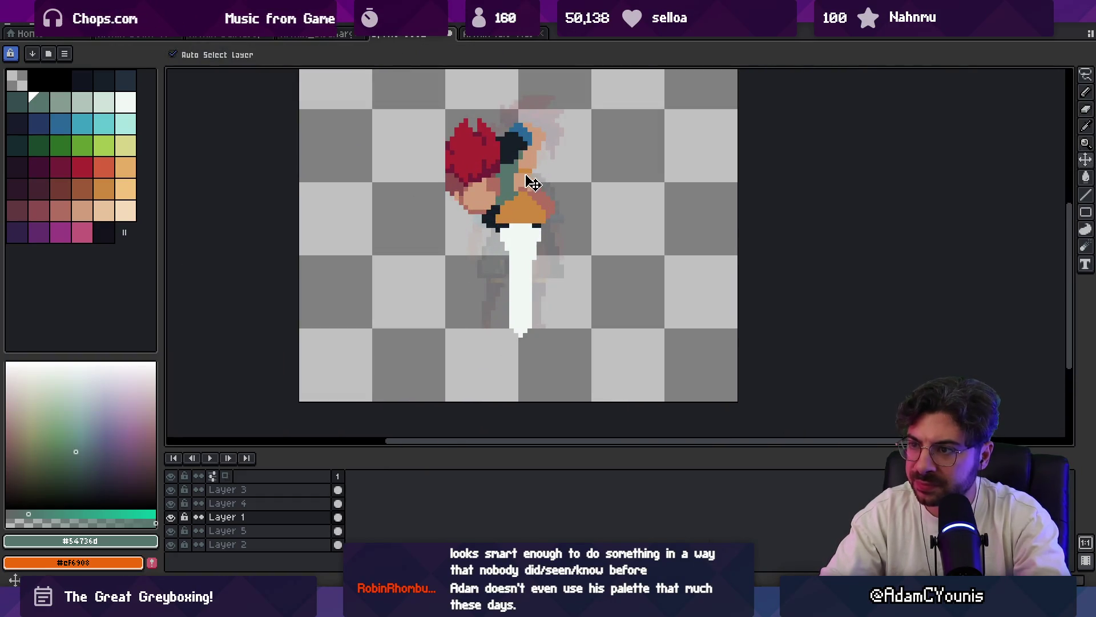
left_click_drag(485, 206, 482, 208)
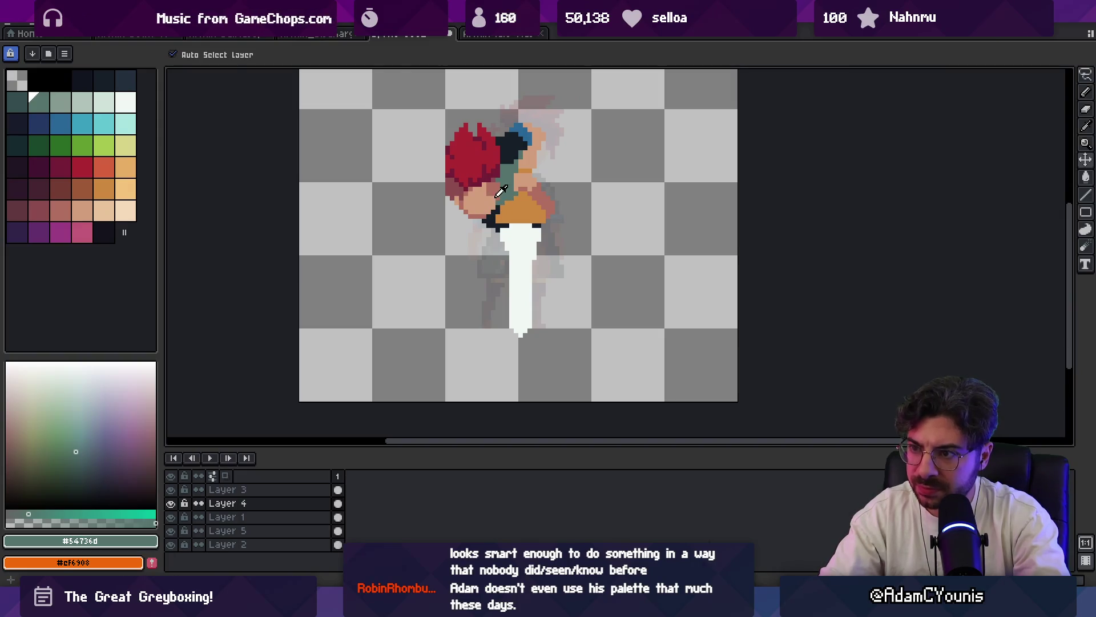
- Alternately sample the light and dark skin shades and the hair reds from the sprite
left_click(501, 191, "alt")
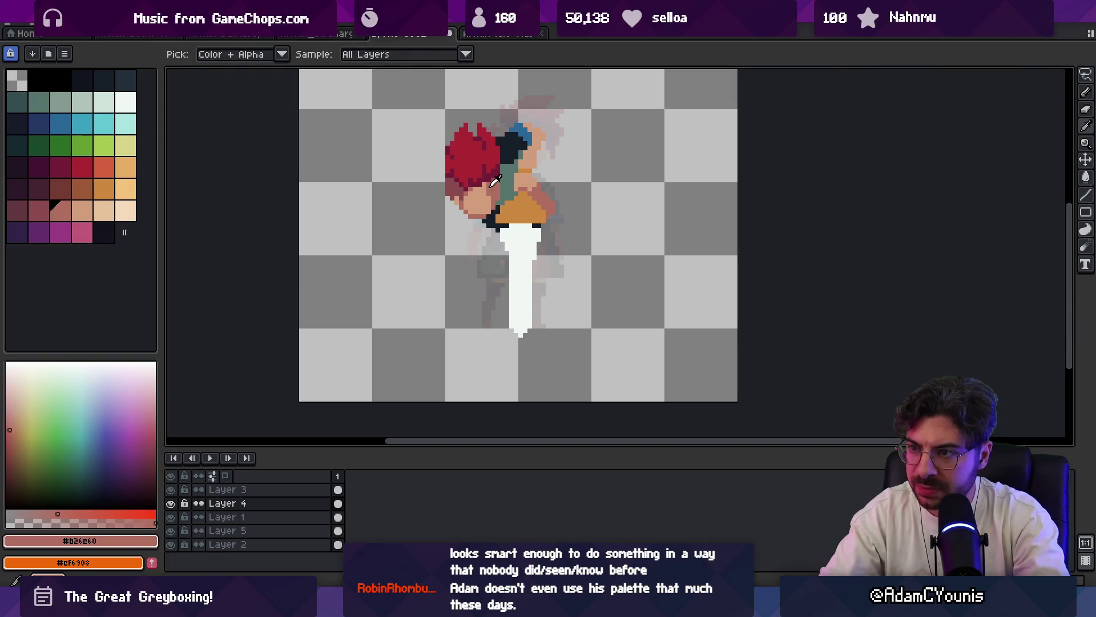
scroll(493, 184, "up", 1)
left_click(500, 168, "alt")
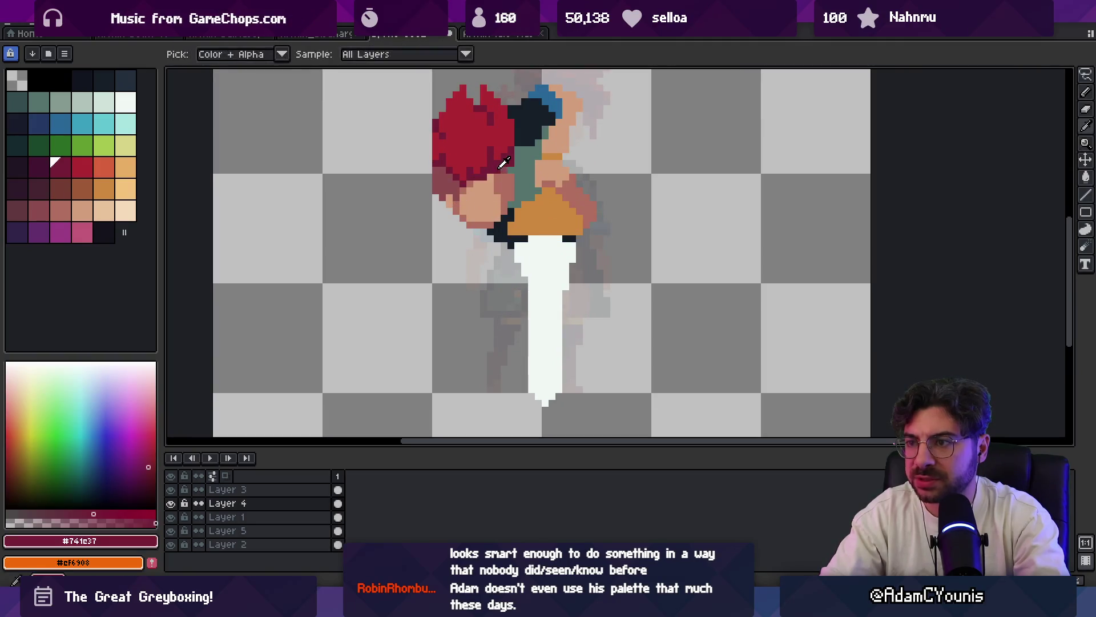
left_click(482, 185, "alt")
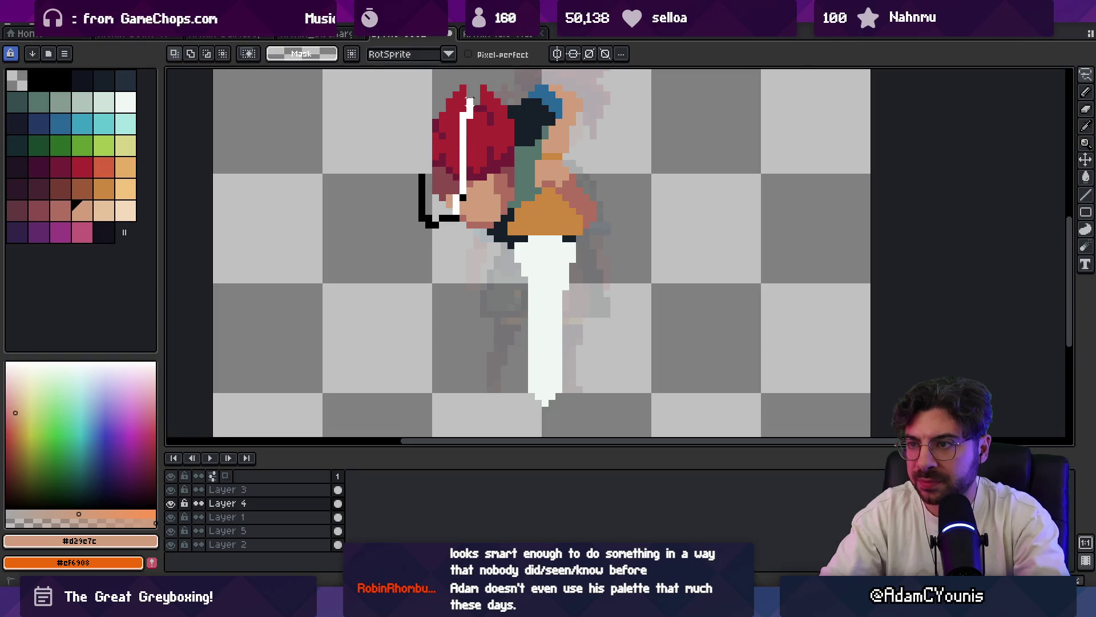
left_click(463, 122, "alt")
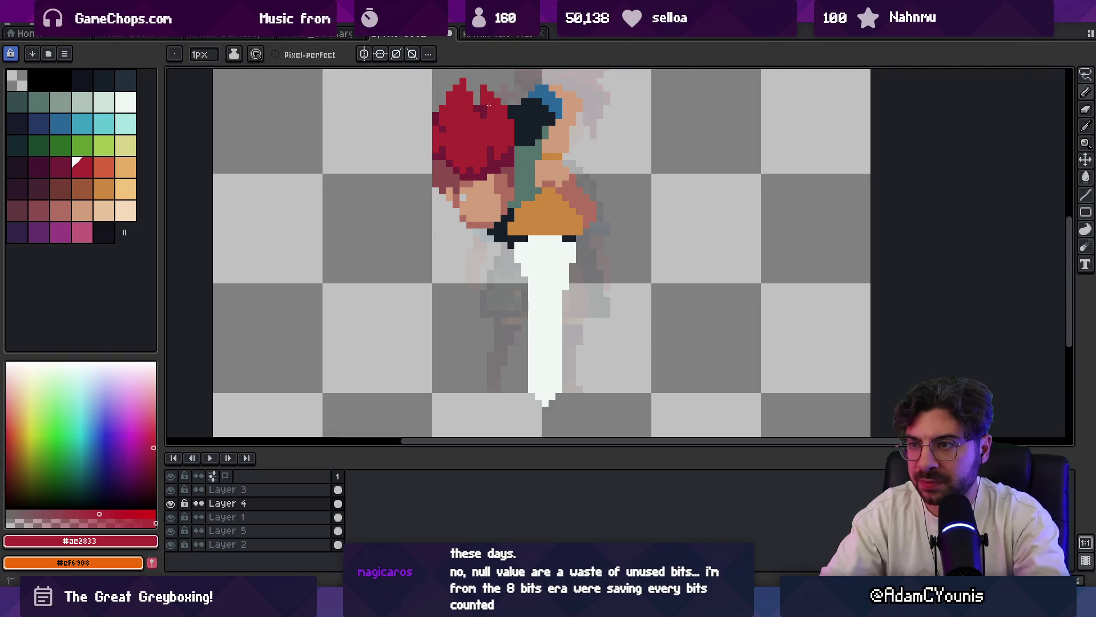
left_click(471, 192, "alt")
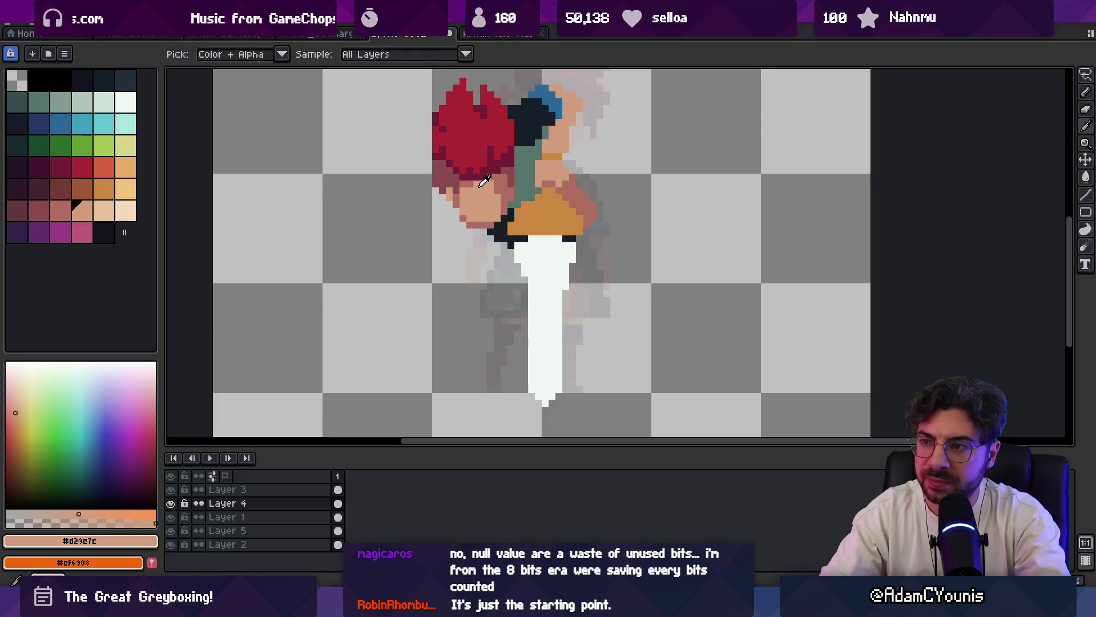
left_click(501, 209, "alt")
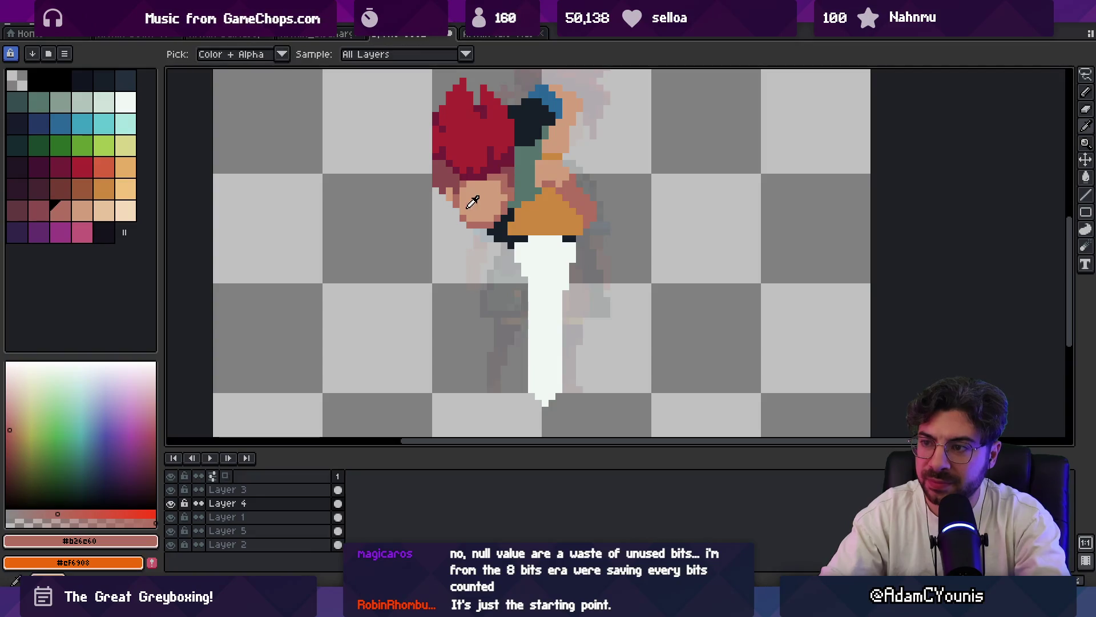
key("alt")
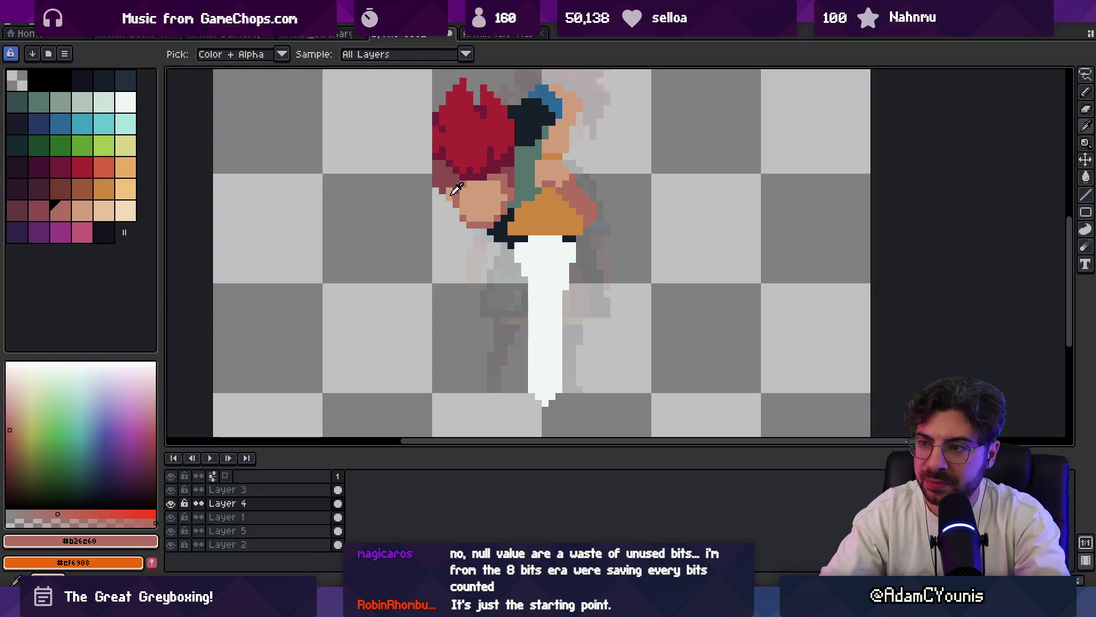
left_click(450, 205, "alt")
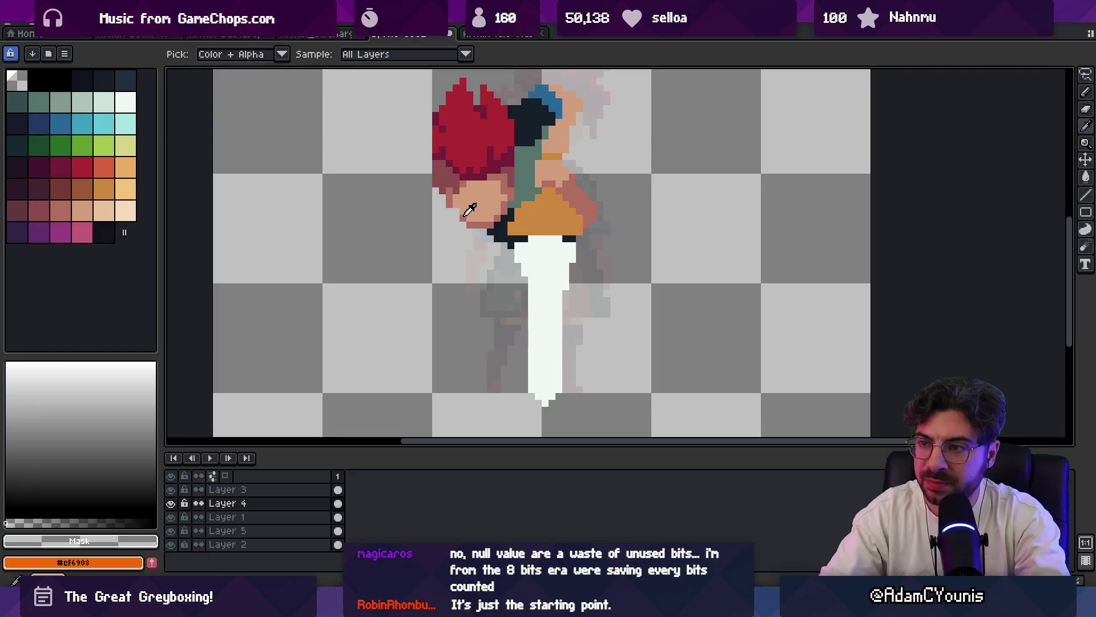
left_click(454, 211, "alt")
- Zoom in on the head and paint a few red pixels into the hair, briefly trying the eraser
key("z")
scroll(437, 169, "down", 5)
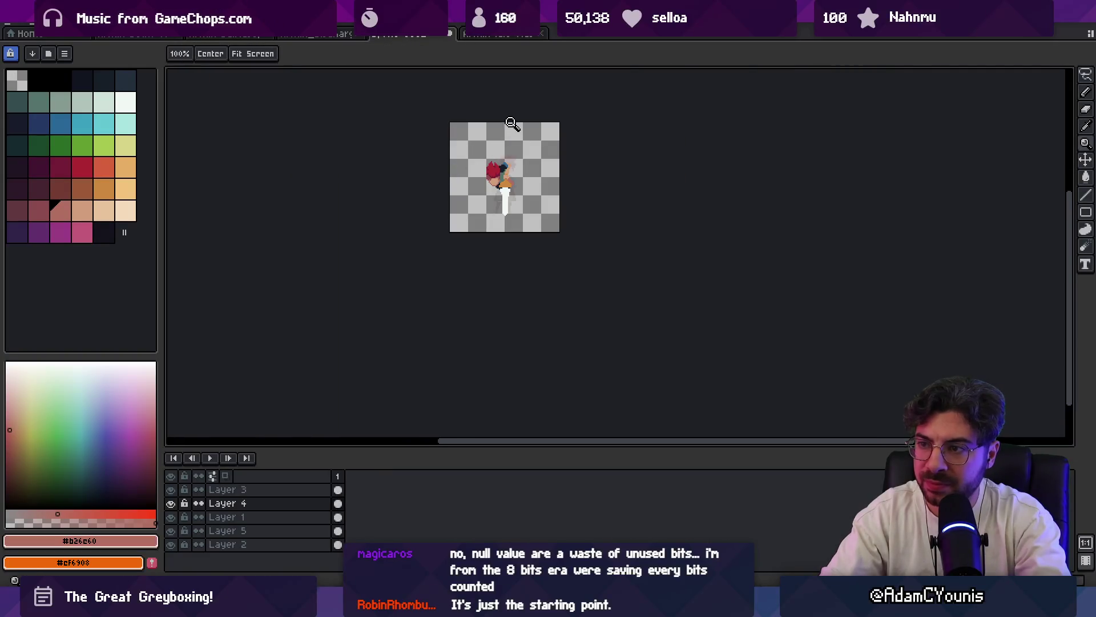
scroll(511, 166, "up", 5)
key("b")
left_click(514, 175, "alt")
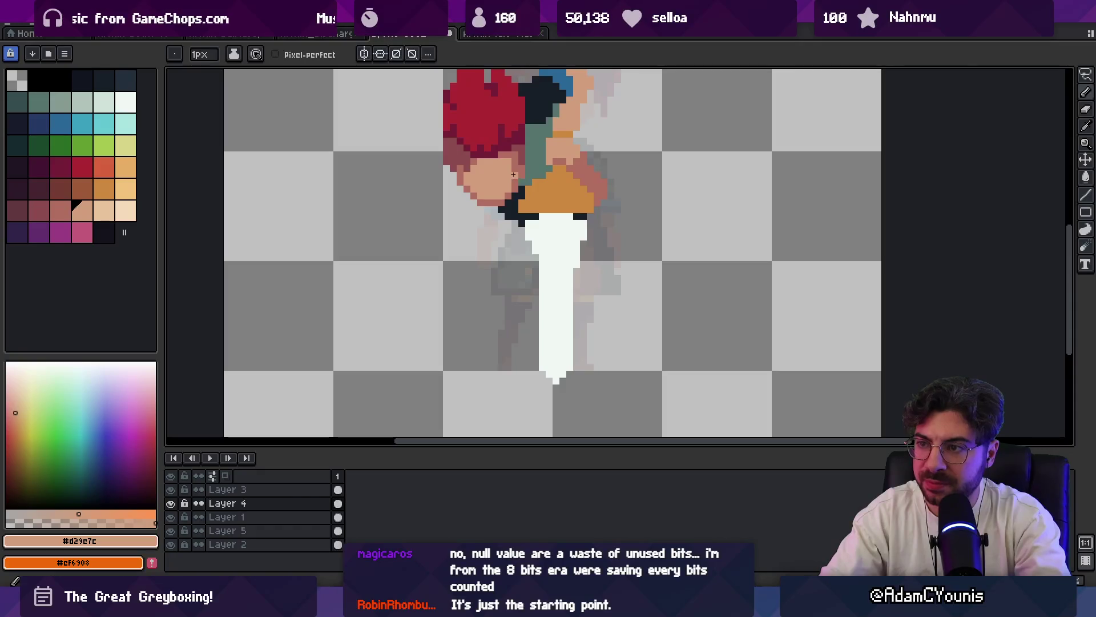
left_click_drag(521, 133, 478, 226)
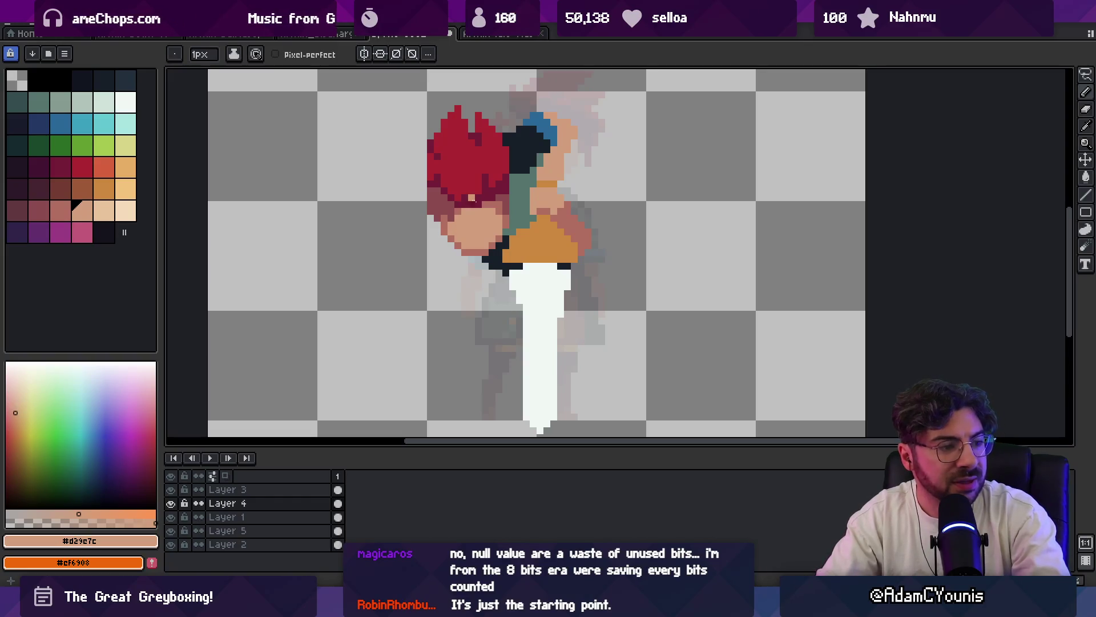
key("z")
left_click(505, 179)
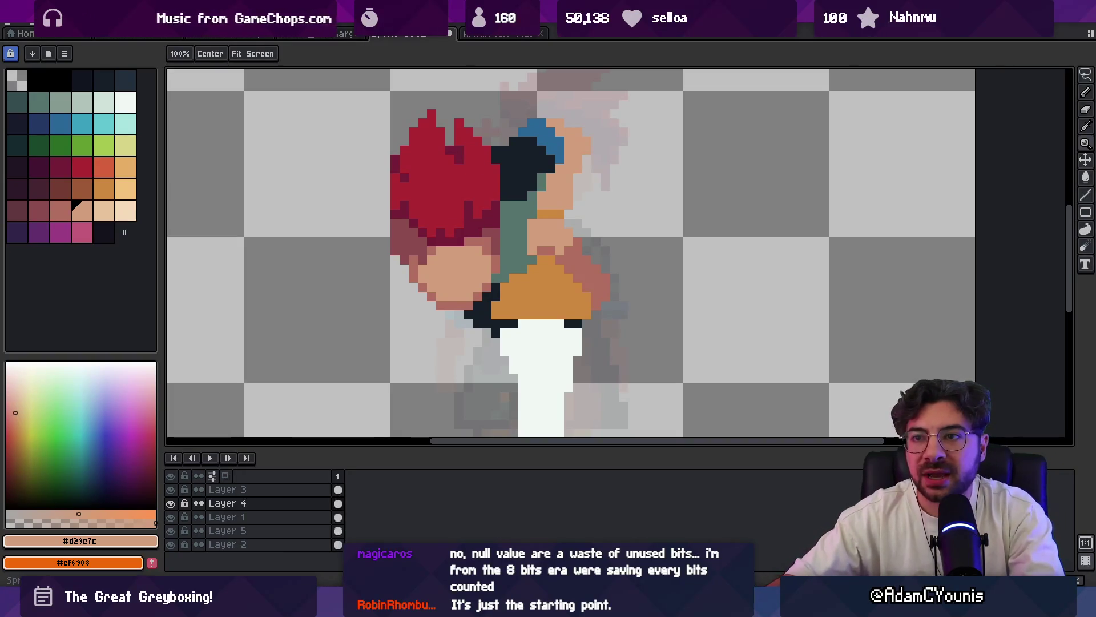
key("o")
left_click(480, 208)
key("p")
left_click_drag(506, 220, 502, 233)
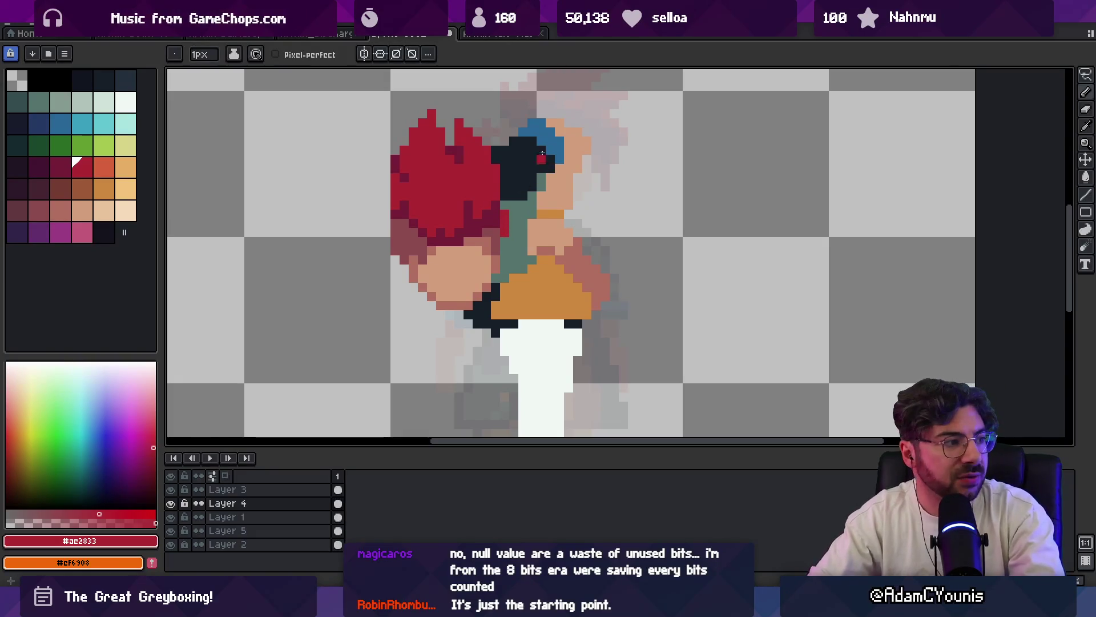
key("e")
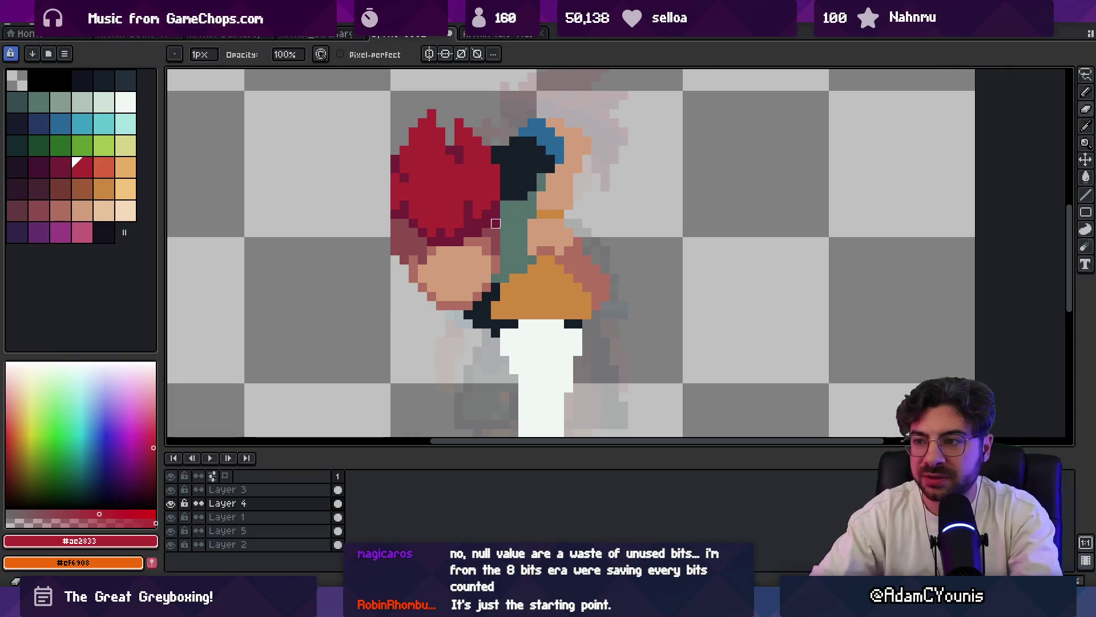
- Recentre the character and eyedrop the skin tone so Layer 1 becomes active for drawing
key("z")
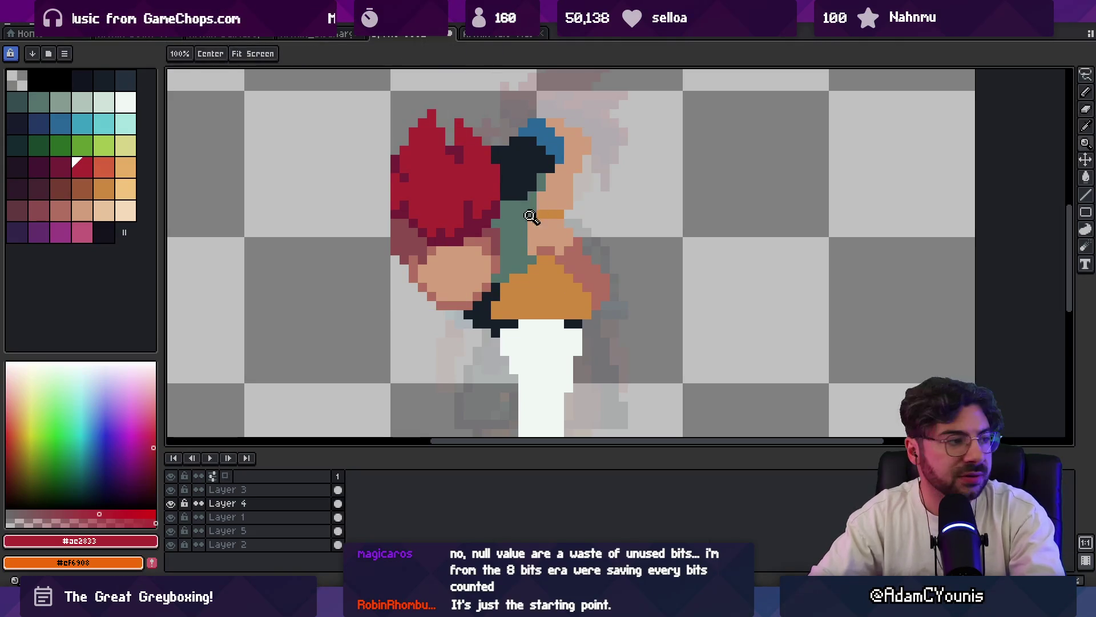
scroll(527, 208, "down", 2)
scroll(528, 205, "up", 3)
key("b")
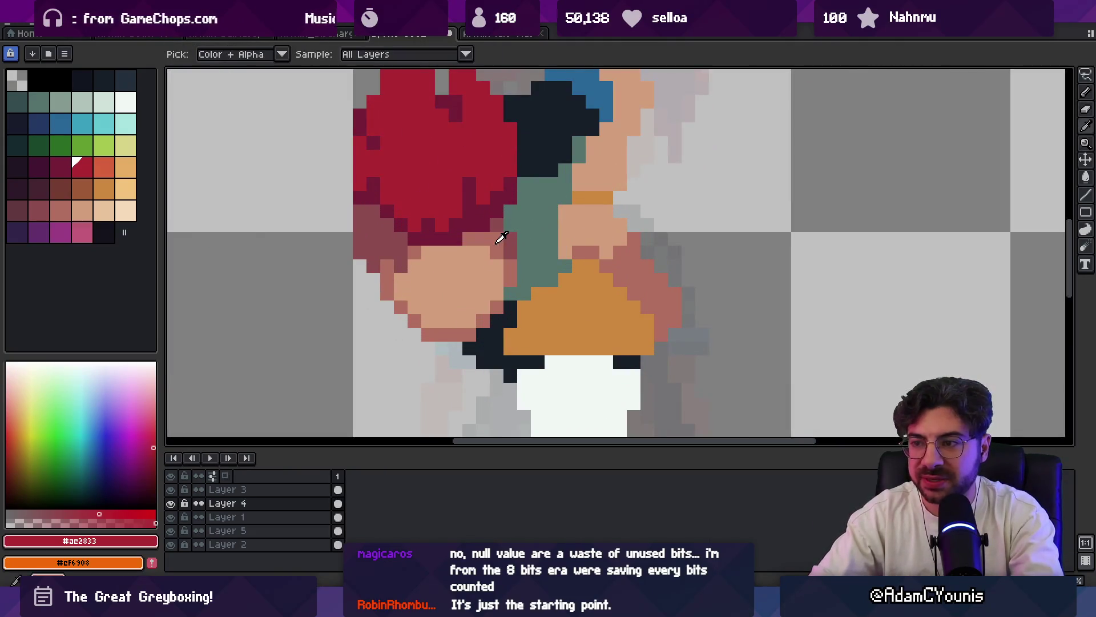
left_click(496, 231, "alt")
key("e")
scroll(534, 219, "down", 3)
scroll(533, 220, "up", 1)
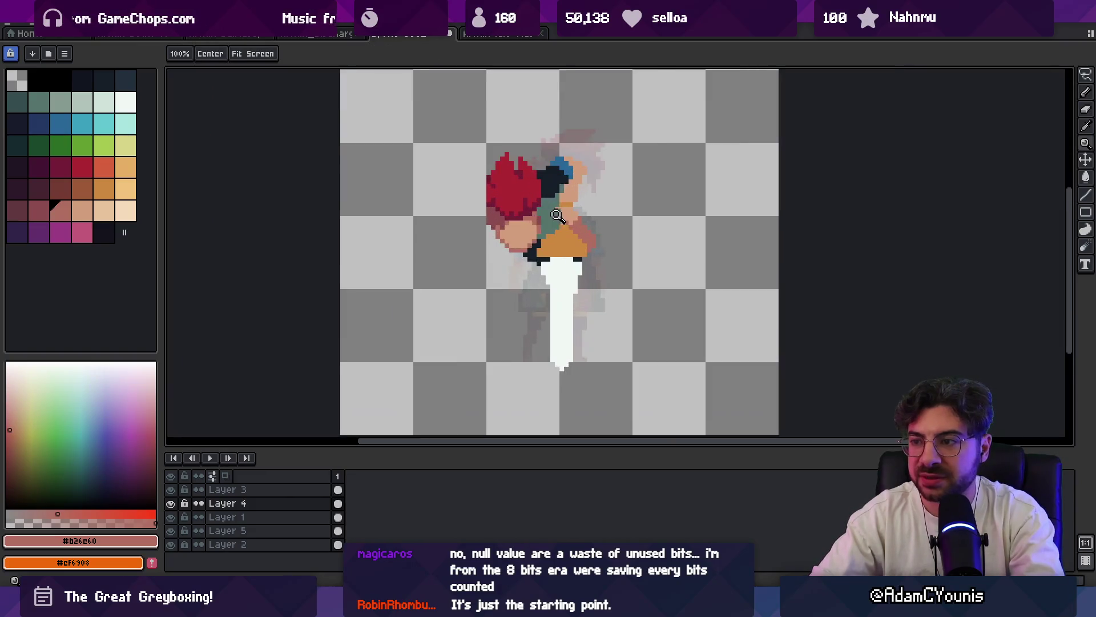
scroll(536, 225, "up", 1)
key("b")
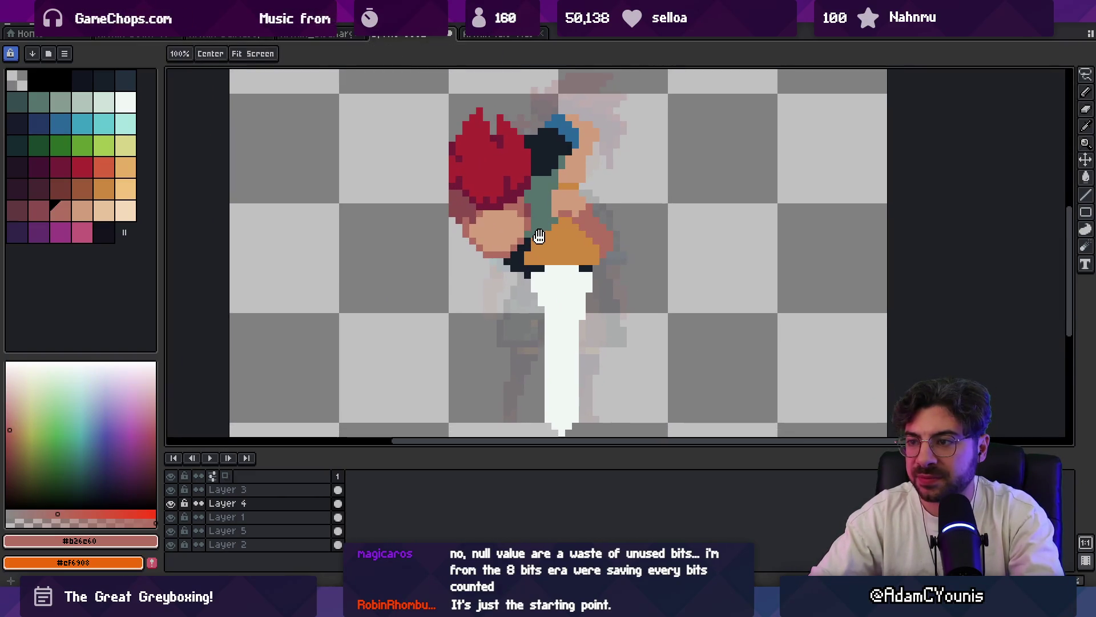
left_click(511, 198, "alt")
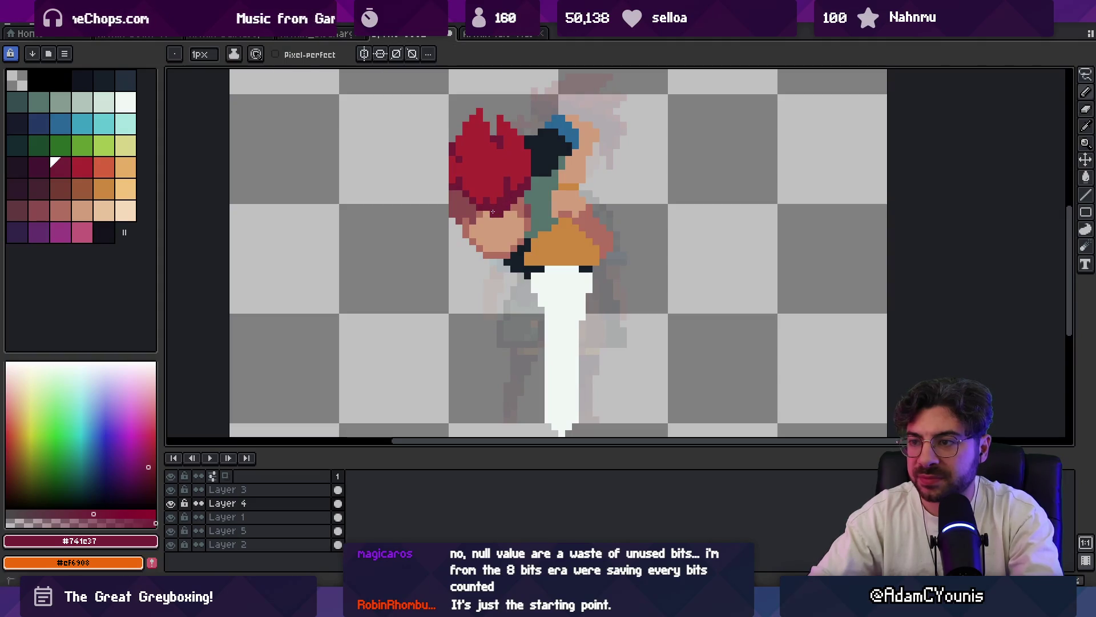
key("z")
scroll(494, 202, "down", 2)
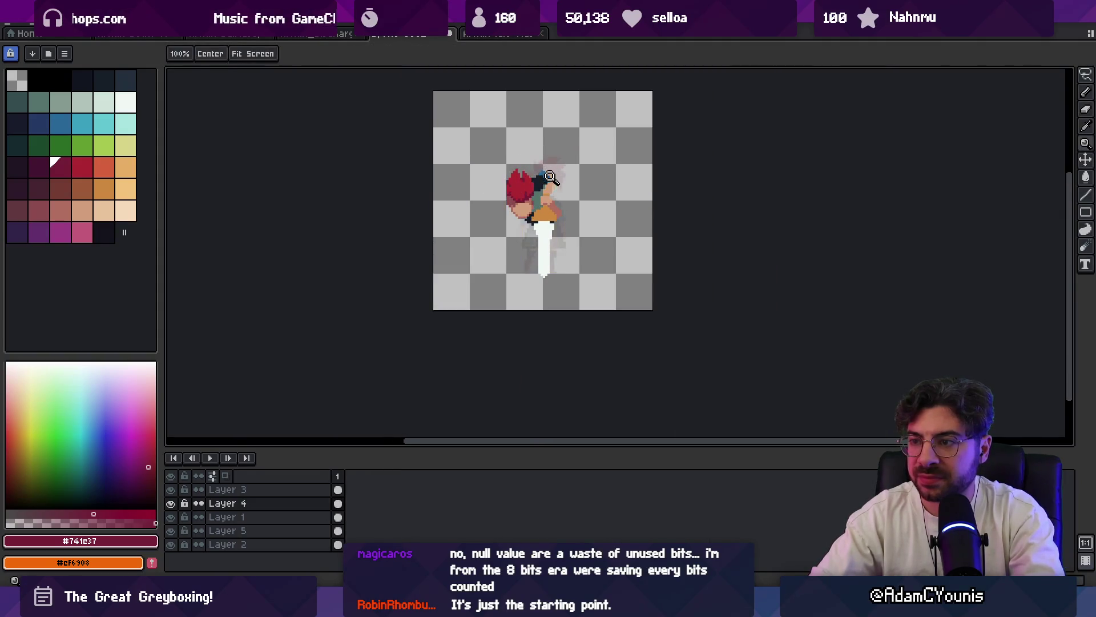
scroll(551, 190, "up", 1)
scroll(545, 175, "up", 1)
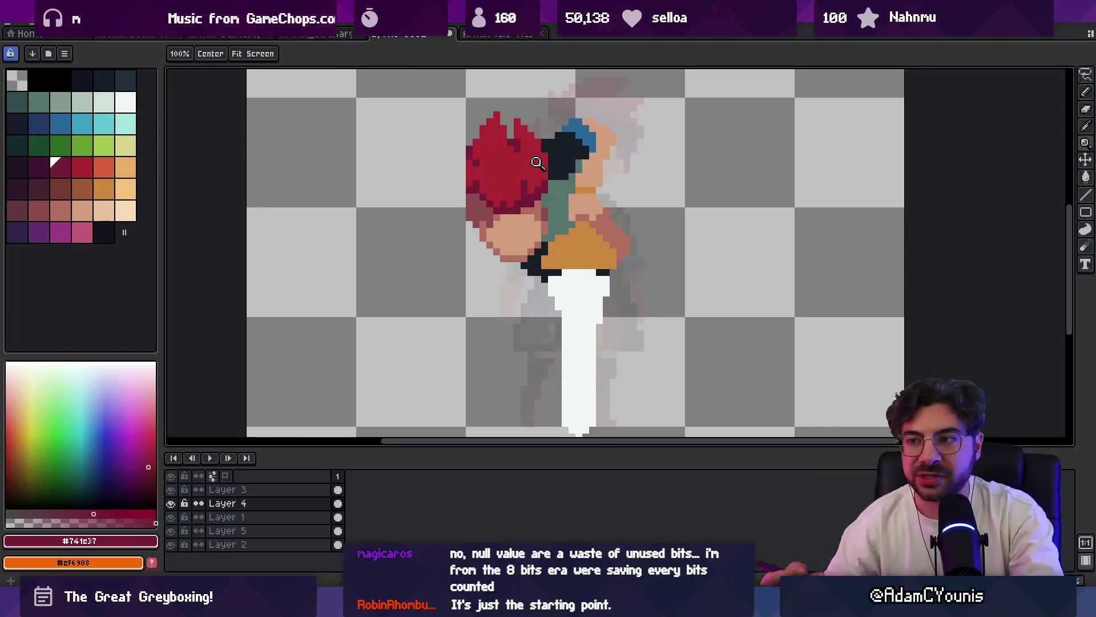
key("m")
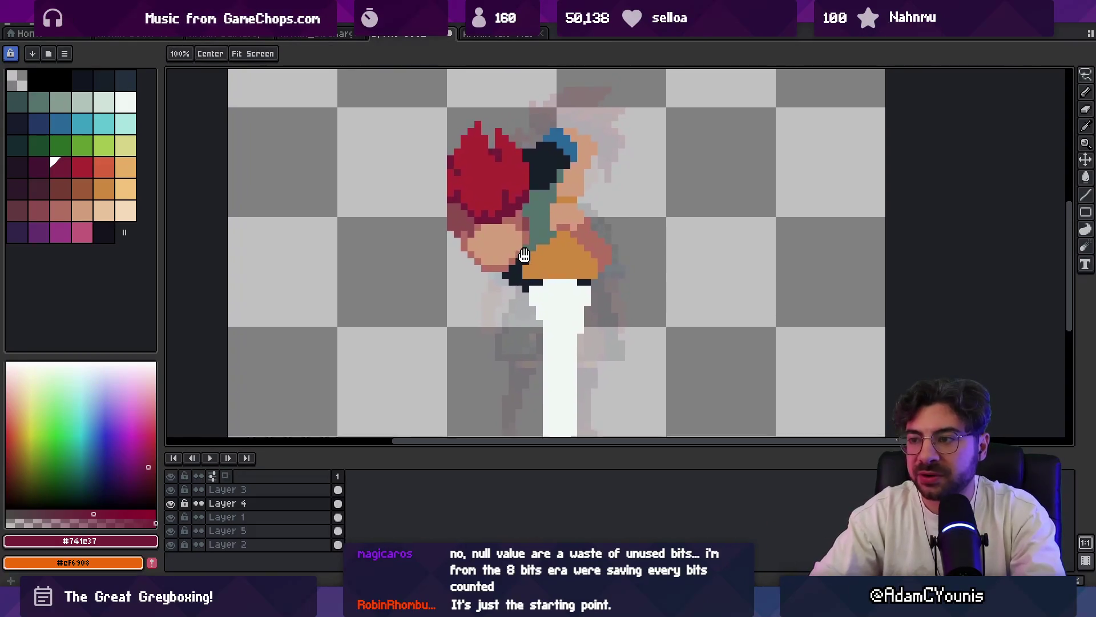
left_click_drag(542, 169, 521, 181)
key("b")
left_click(588, 226, "alt")
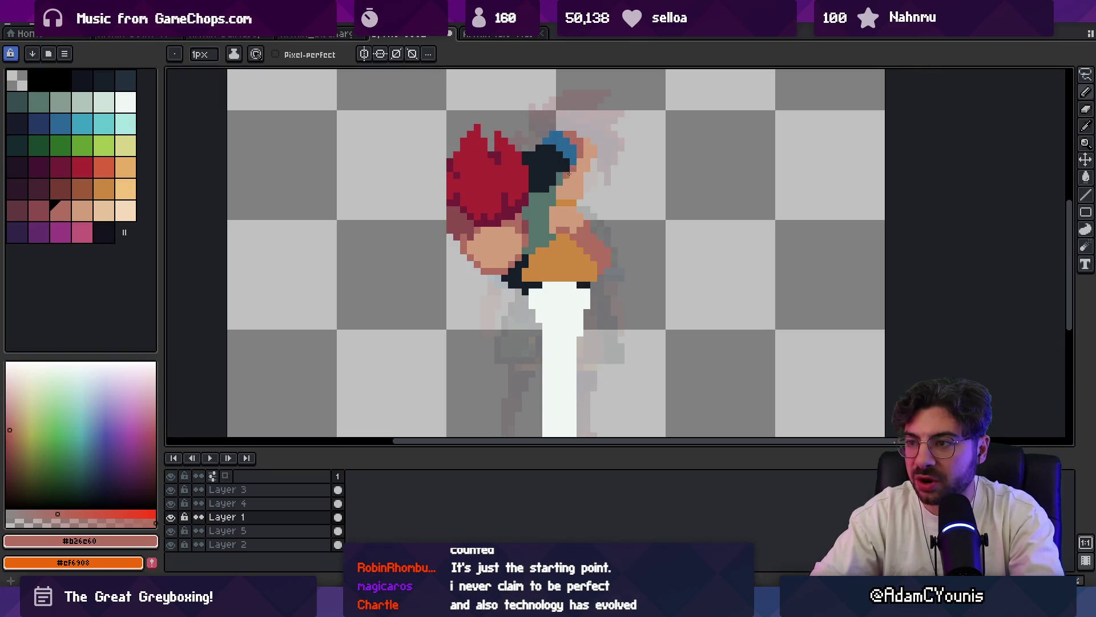
scroll(577, 161, "down", 2)
scroll(578, 161, "down", 1)
scroll(582, 162, "up", 4)
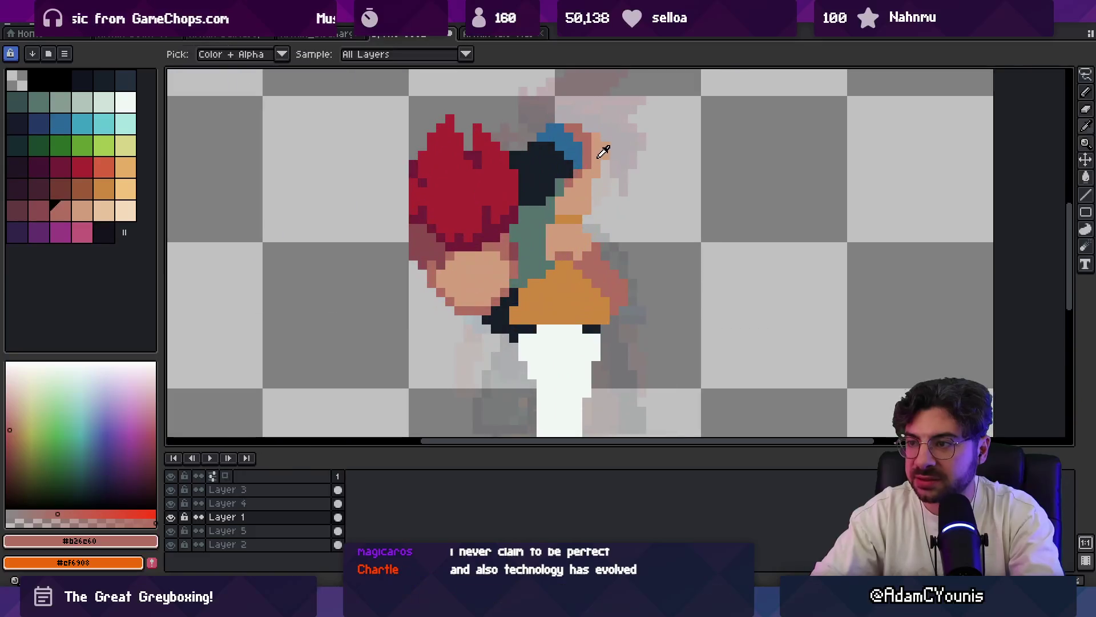
- Alternate eyedropper picks of the lighter and darker face skin tones while adjusting zoom
left_click(584, 162, "alt")
left_click_drag(585, 162, 569, 182)
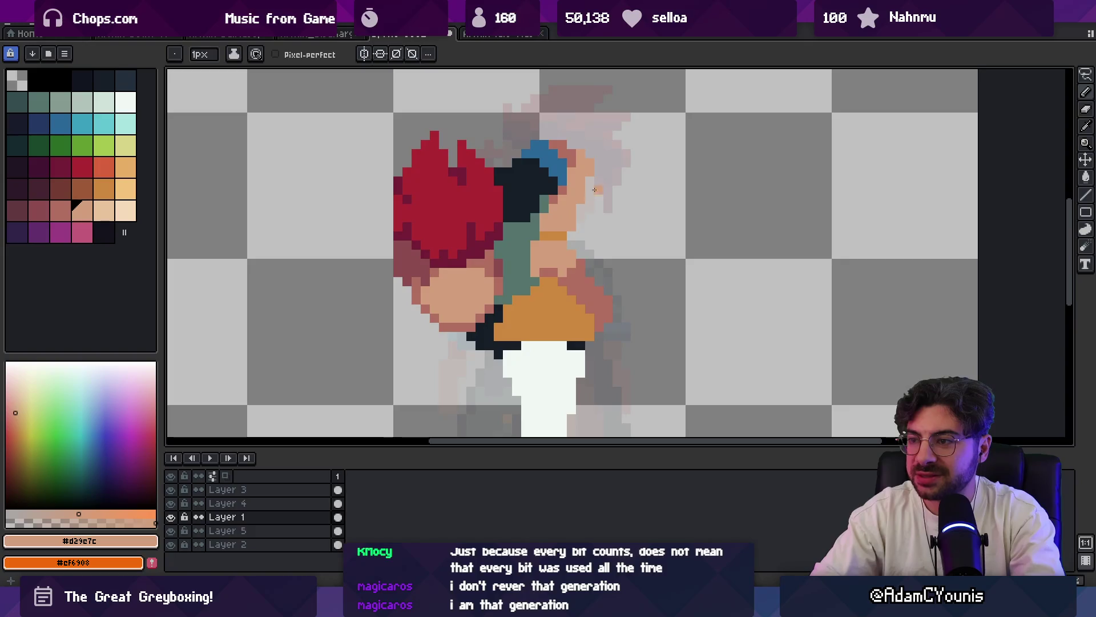
left_click(581, 260, "alt")
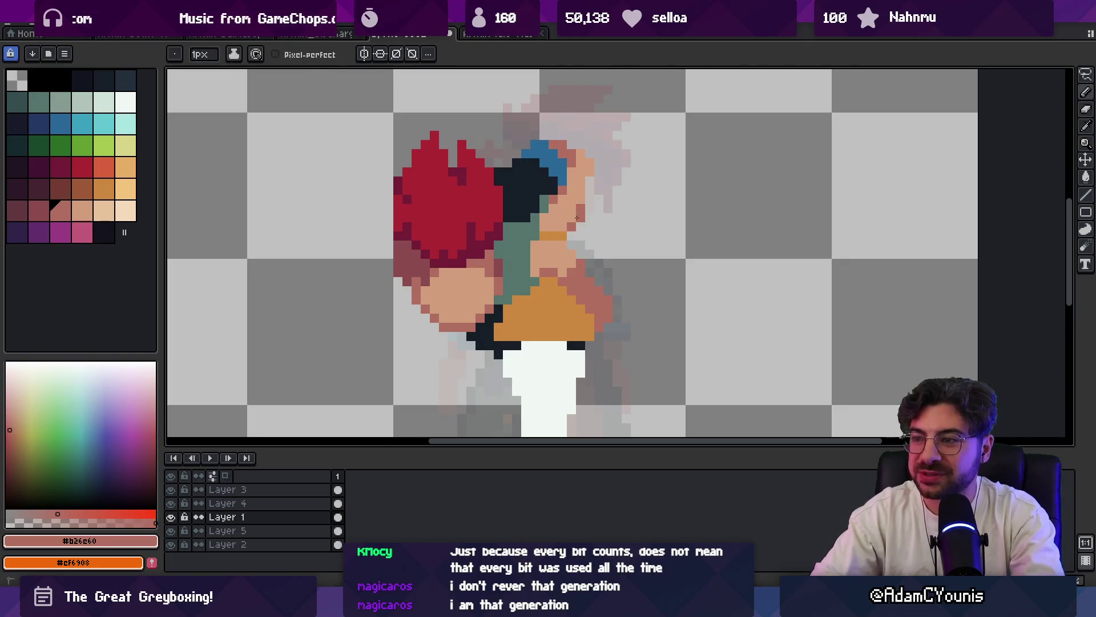
key("z")
scroll(577, 218, "down", 5)
scroll(601, 193, "up", 5)
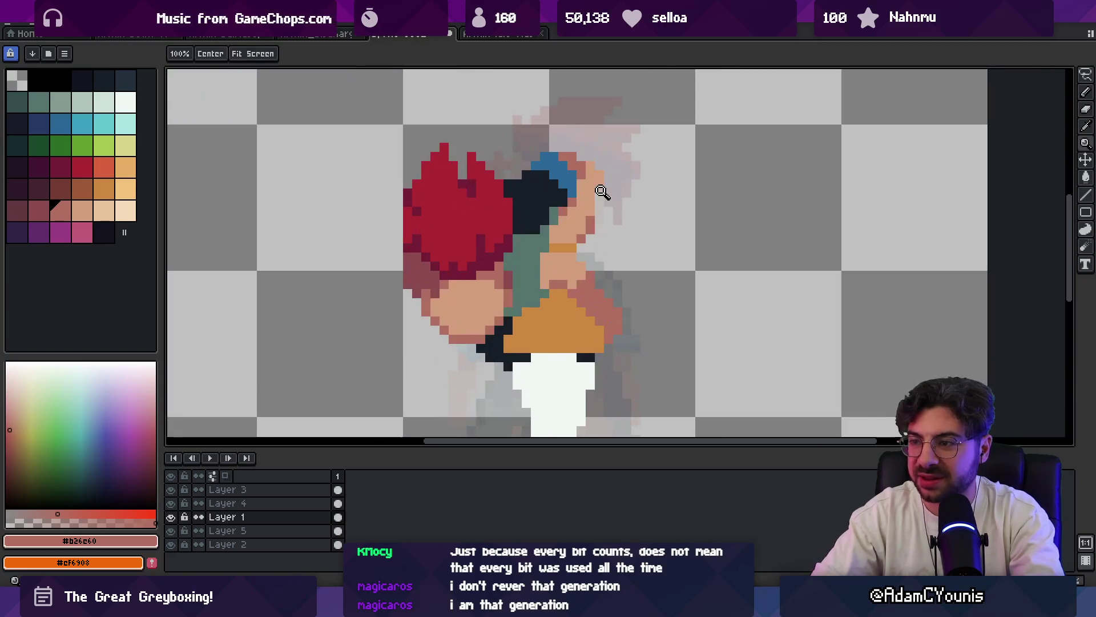
left_click(588, 180, "alt")
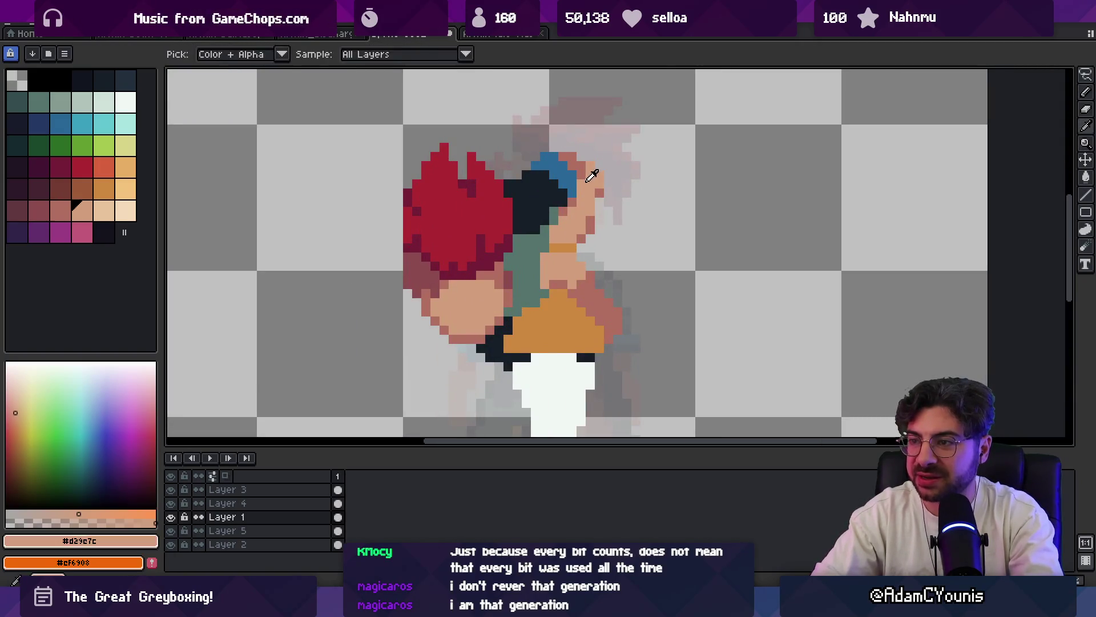
key("z")
scroll(601, 173, "down", 4)
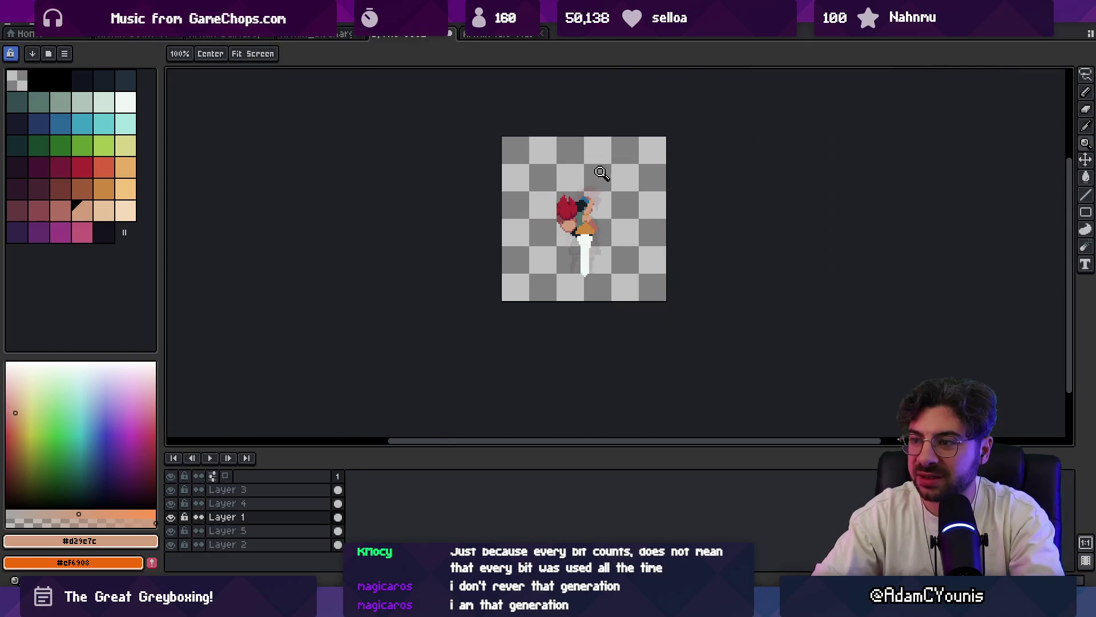
scroll(612, 196, "up", 1)
scroll(570, 201, "up", 1)
- Sample the near-black outline, then the blue atop the head to make Layer 5 active
key("alt")
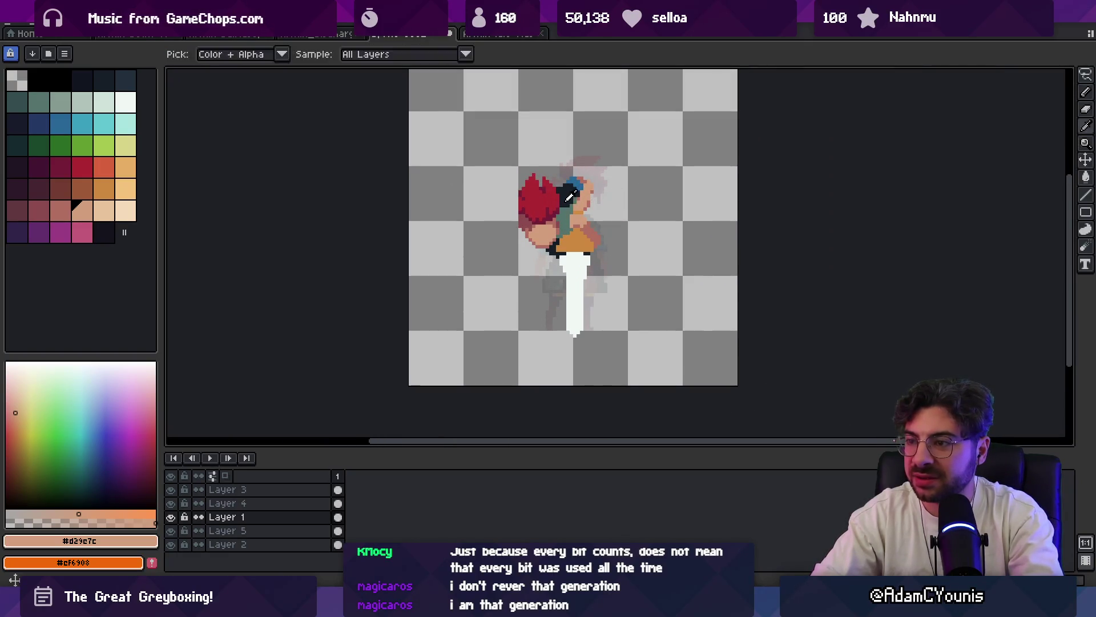
left_click(567, 200, "alt")
scroll(564, 201, "up", 1)
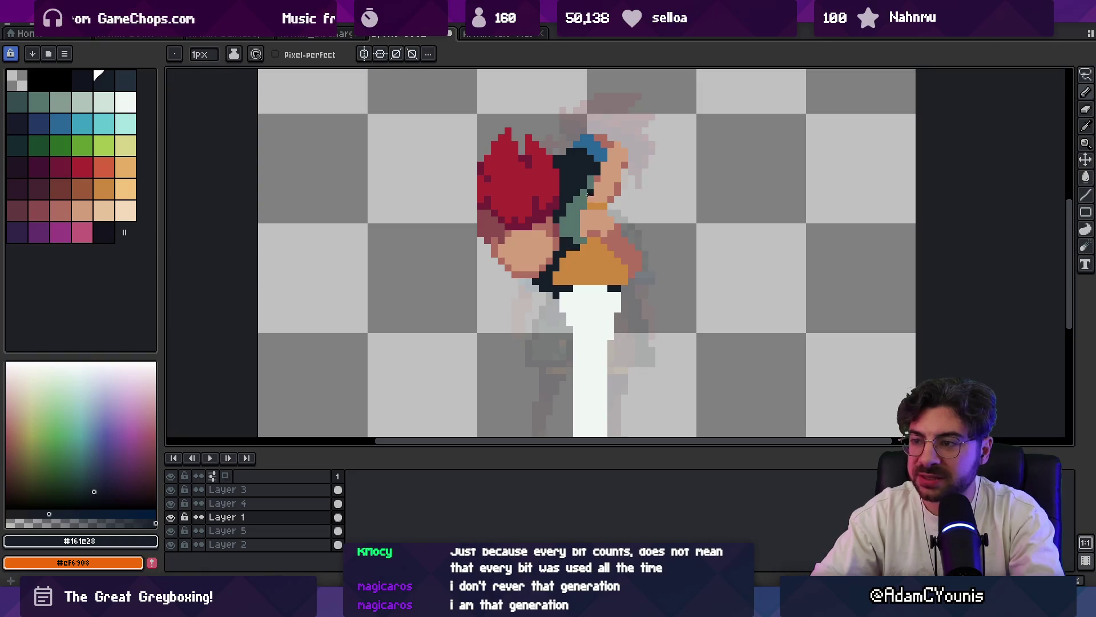
left_click(591, 175, "alt")
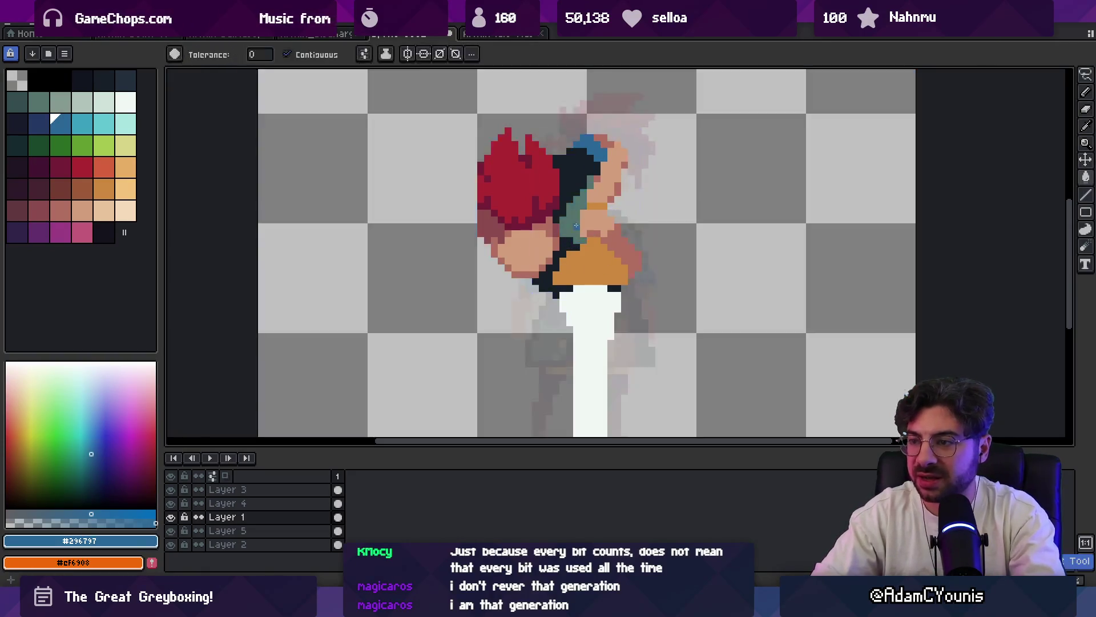
left_click(579, 233, "ctrl")
scroll(538, 217, "down", 2)
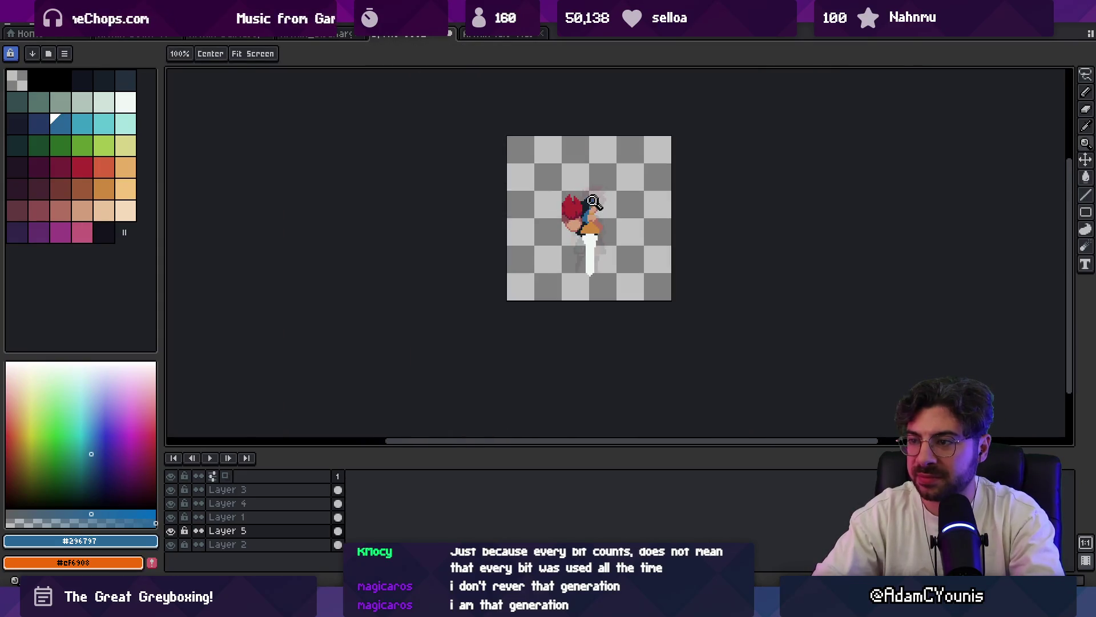
scroll(593, 202, "up", 2)
- Choose a dark teal palette swatch, switch to Layer 1 and sample the teal #344e4e from the sprite
left_click(581, 219, "alt")
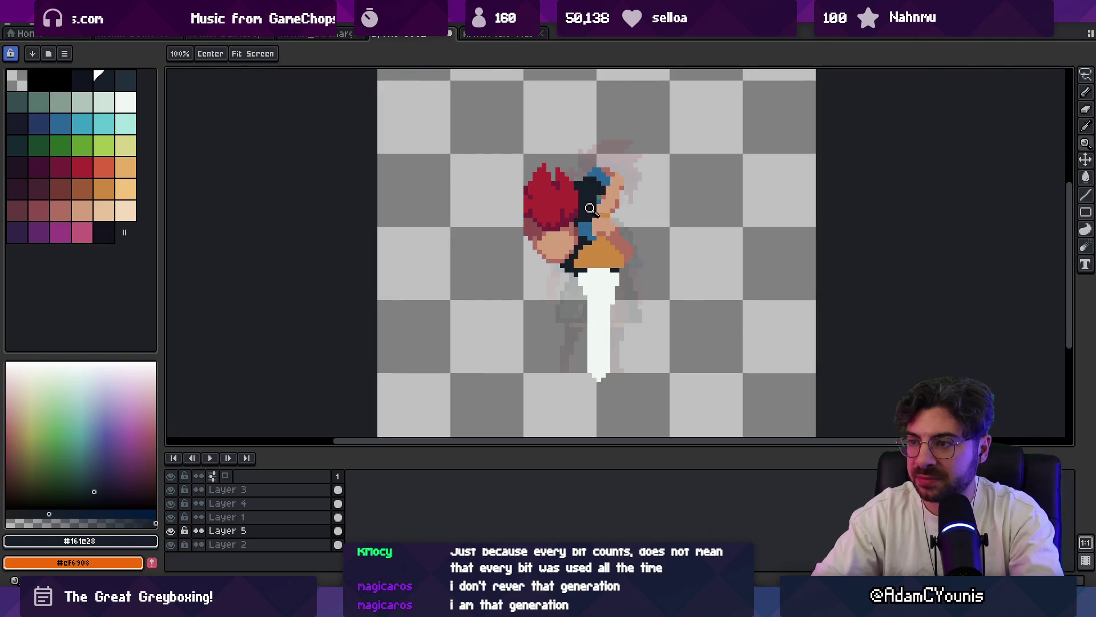
scroll(592, 213, "up", 1)
left_click(23, 105)
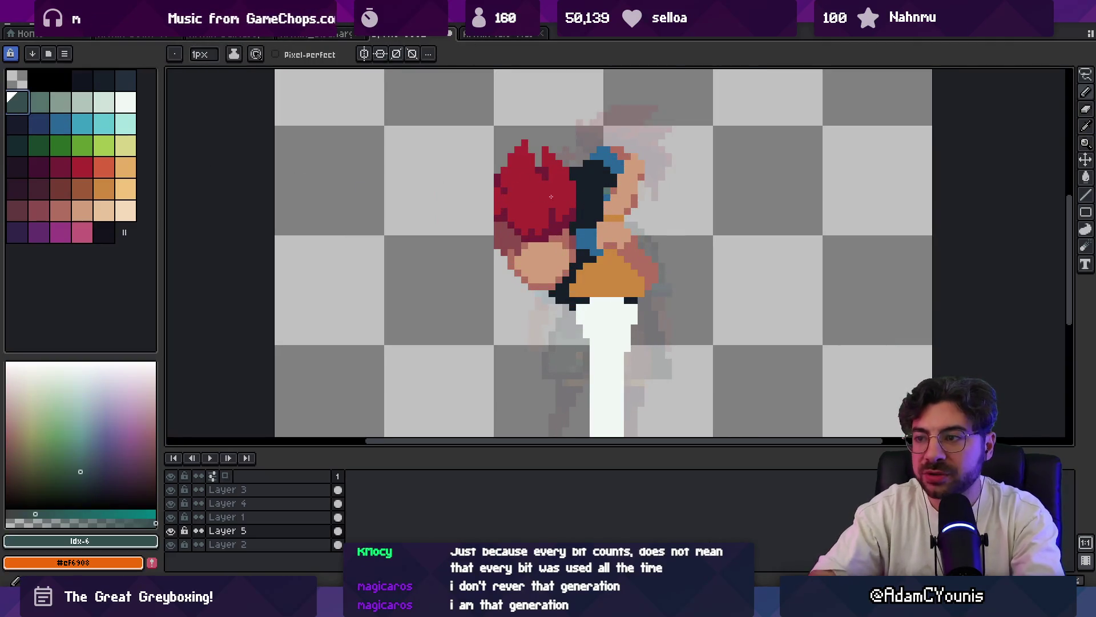
left_click(585, 197, "ctrl")
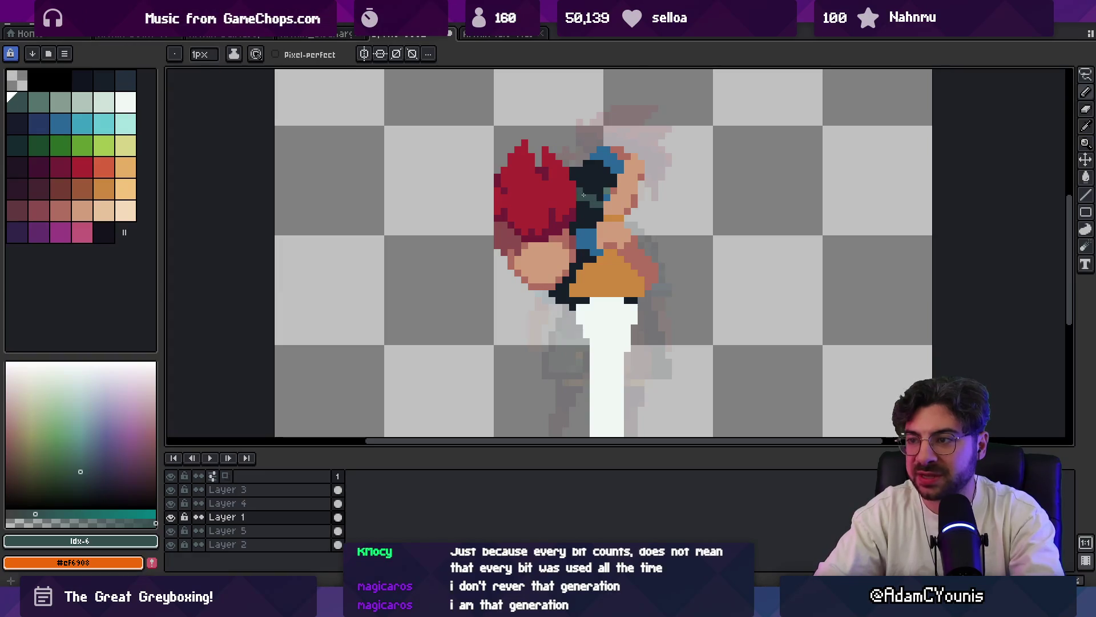
left_click(591, 201, "alt")
scroll(597, 216, "up", 1)
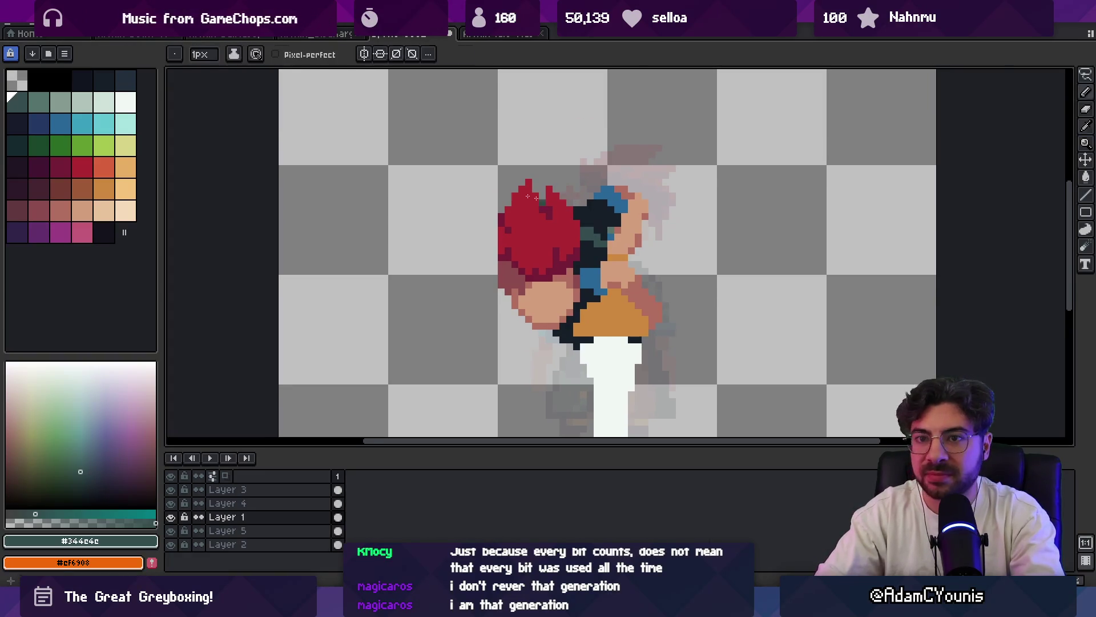
left_click(38, 102)
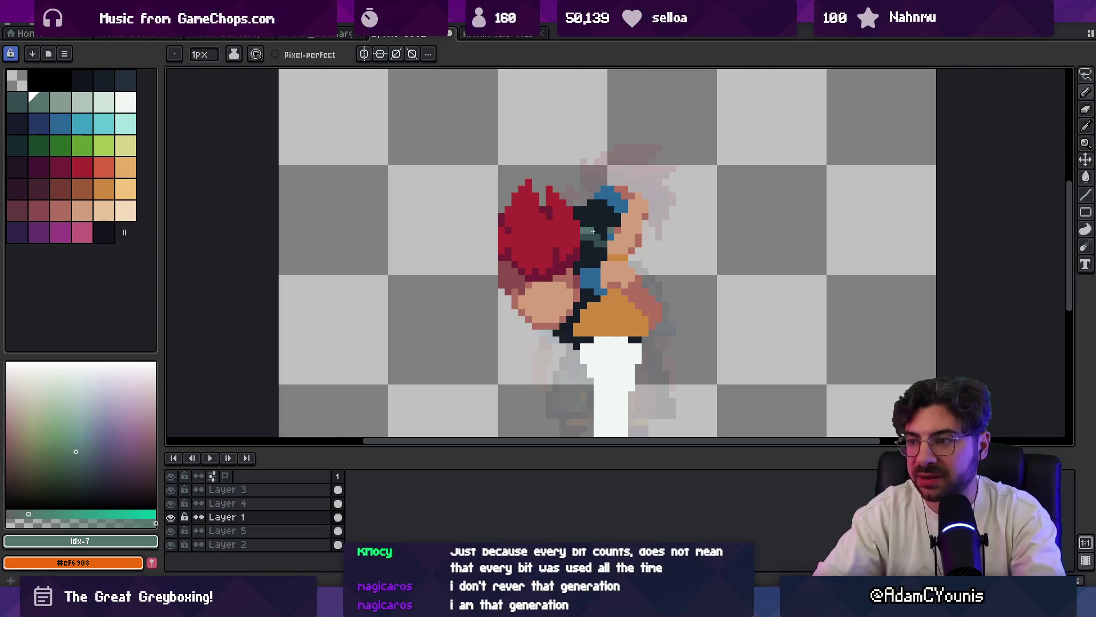
scroll(553, 202, "down", 7)
scroll(600, 214, "up", 4)
scroll(613, 273, "up", 3)
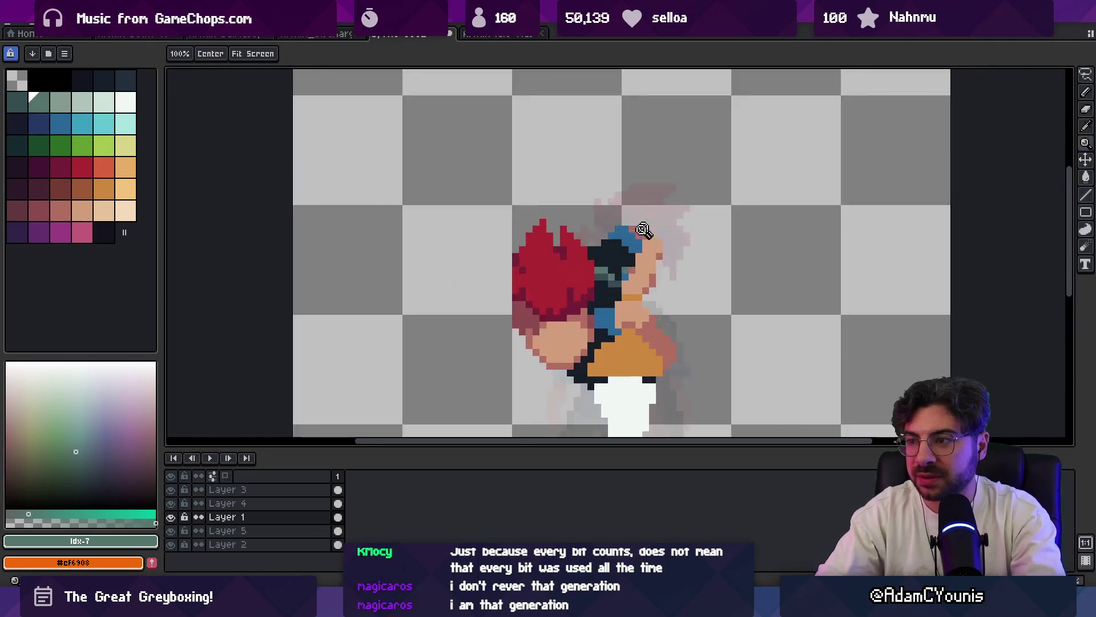
- Draw a short dark teal vertical stroke above the red hair, then undo it
left_click(614, 273, "alt")
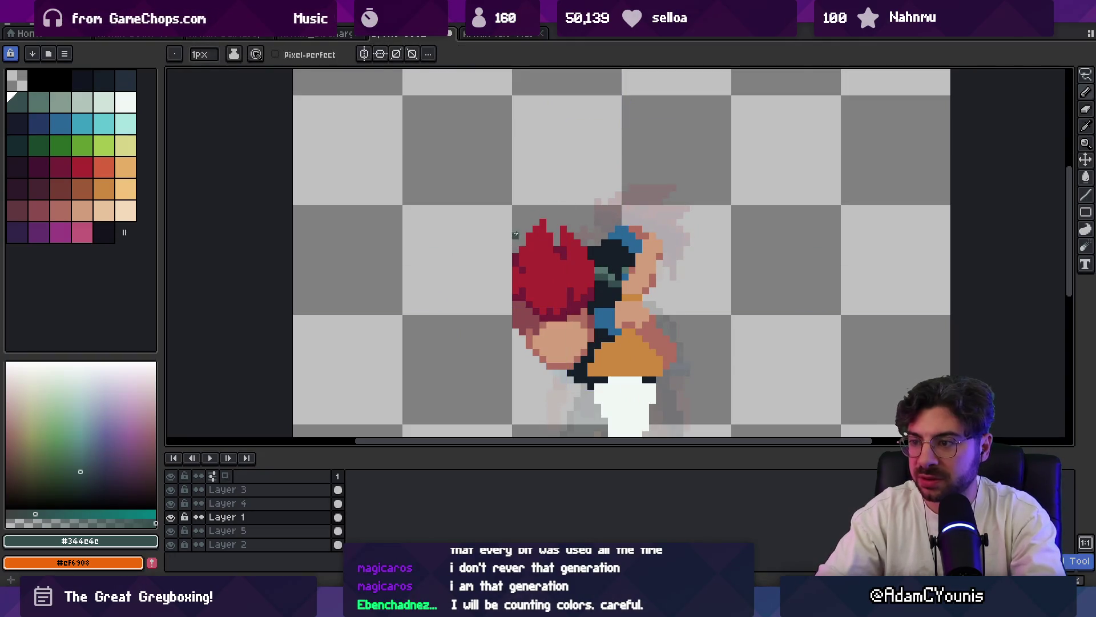
key("z")
scroll(540, 223, "down", 3)
scroll(529, 230, "up", 1)
key("b")
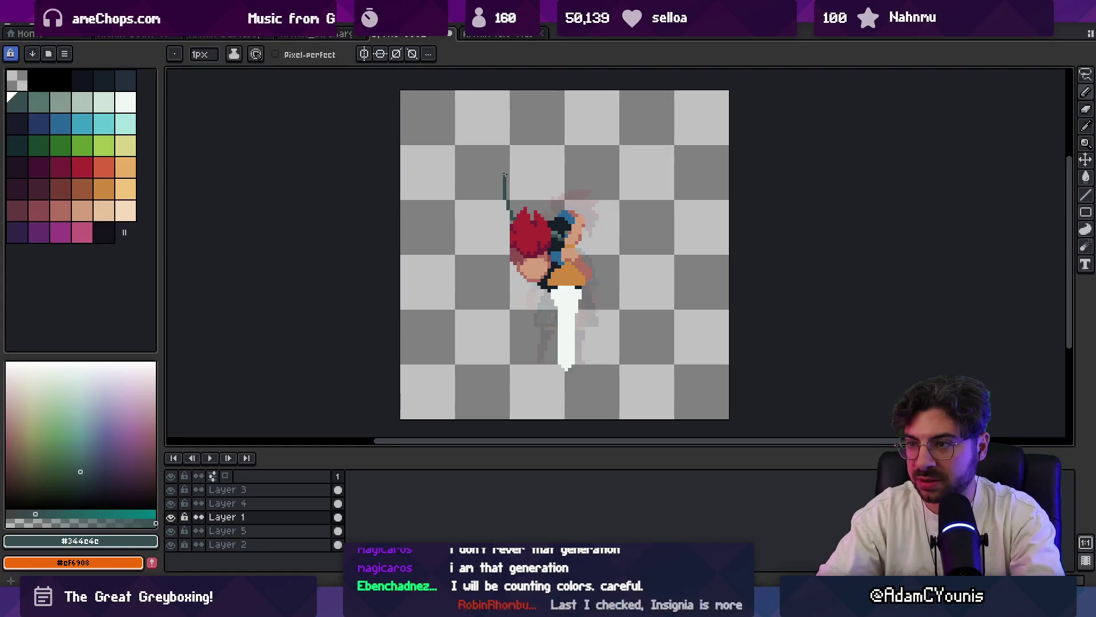
key("ctrl+z")
key("ctrl+z")
- Draw a tall spiky outline above the hair and fill it dark teal with the Paint Bucket
left_click_drag(511, 222, 502, 180)
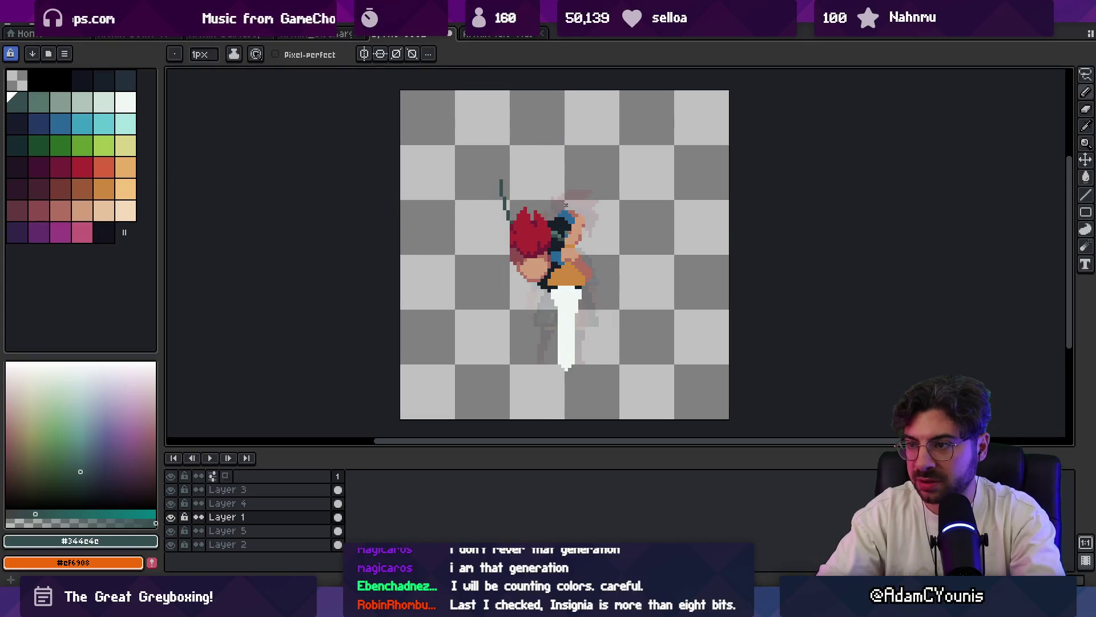
left_click_drag(502, 177, 552, 127)
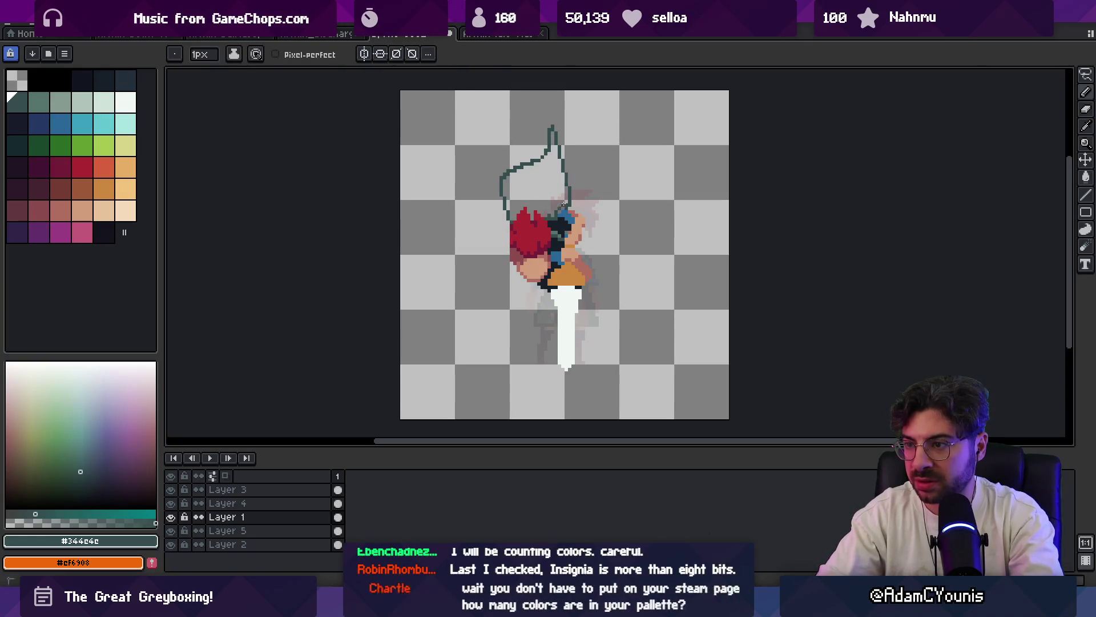
key("b")
left_click(555, 184)
key("z")
scroll(564, 171, "down", 1)
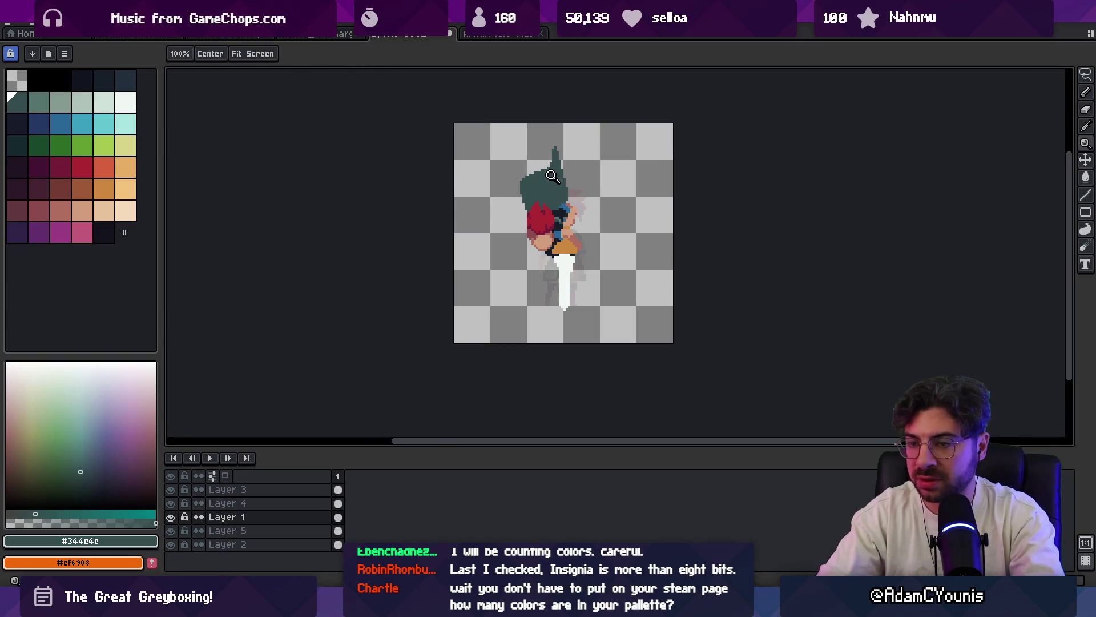
scroll(549, 193, "up", 1)
scroll(559, 197, "up", 1)
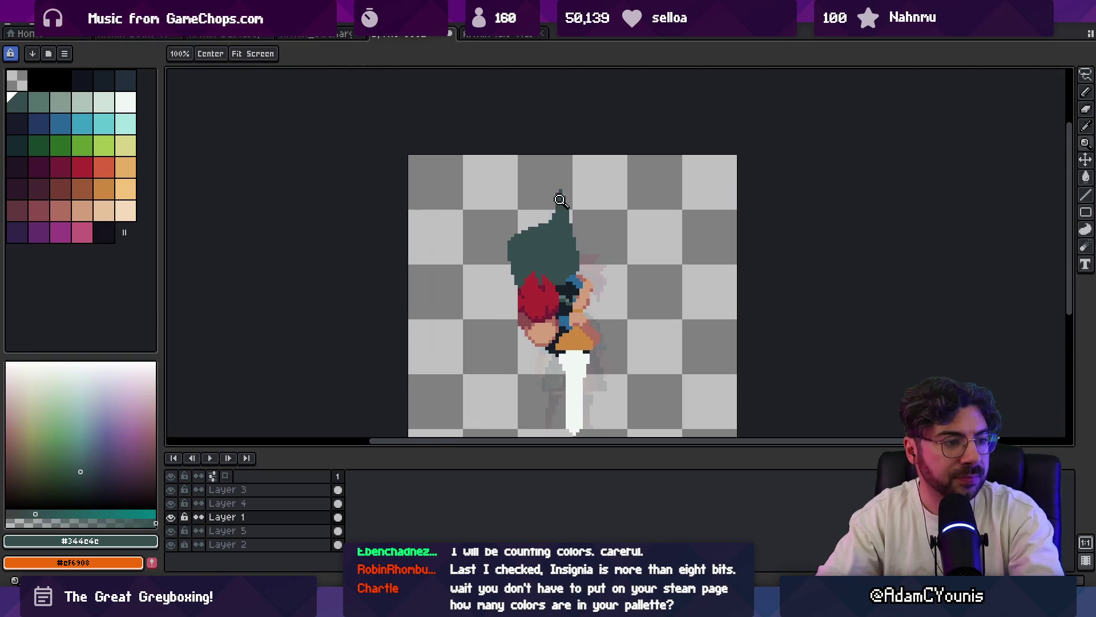
scroll(549, 193, "up", 1)
left_click_drag(543, 191, 545, 208)
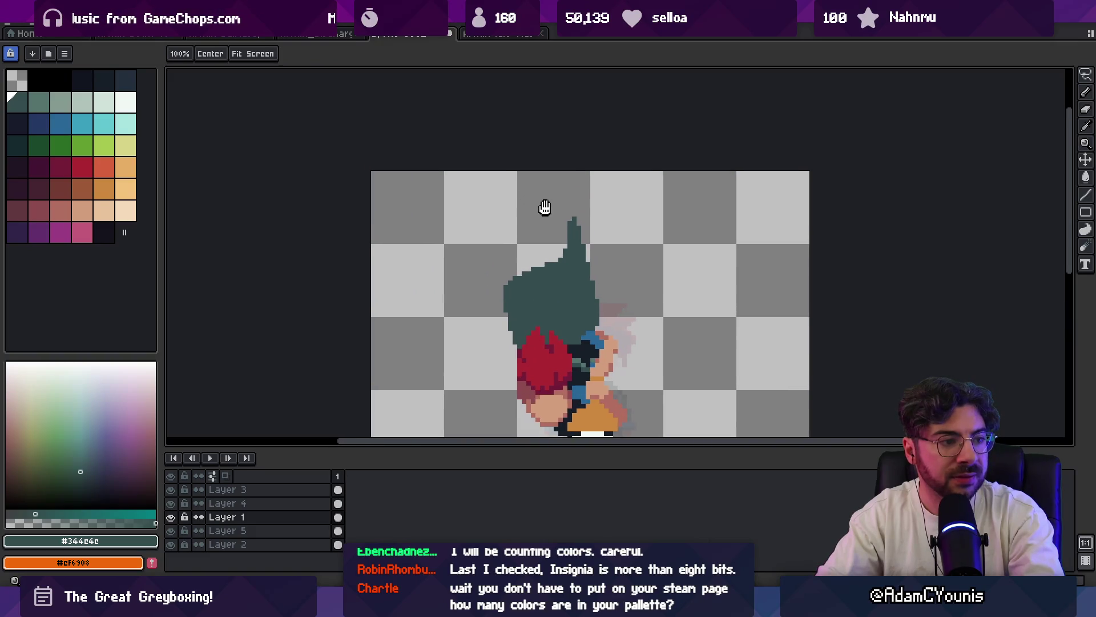
- Frame the spiky hair, choose the dark navy swatch and widen the brush to 2 pixels
key("b")
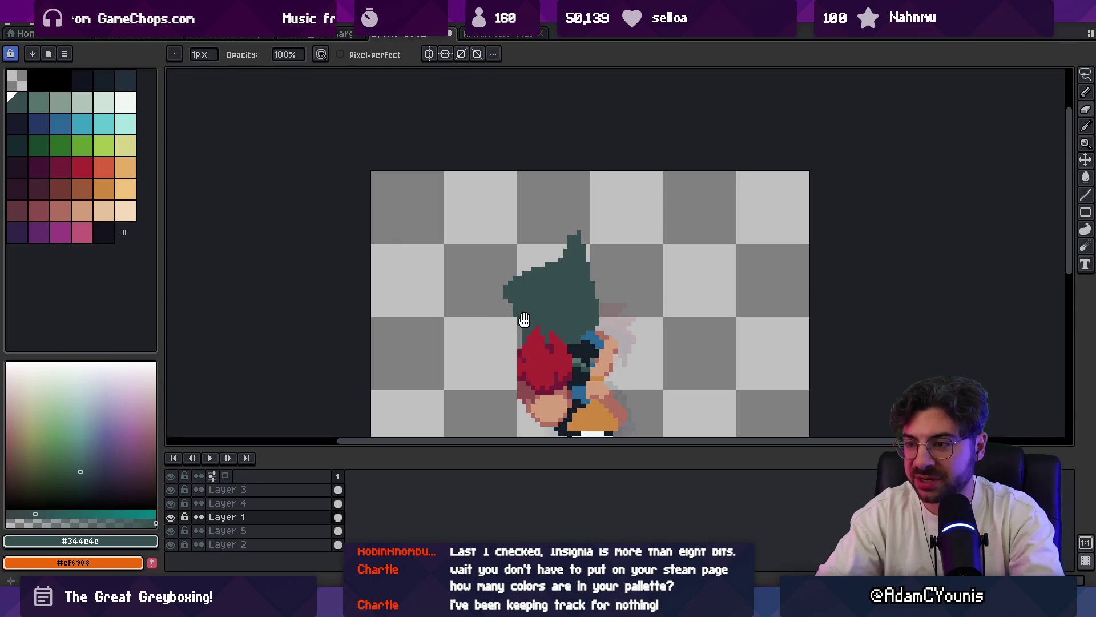
left_click_drag(524, 319, 533, 275)
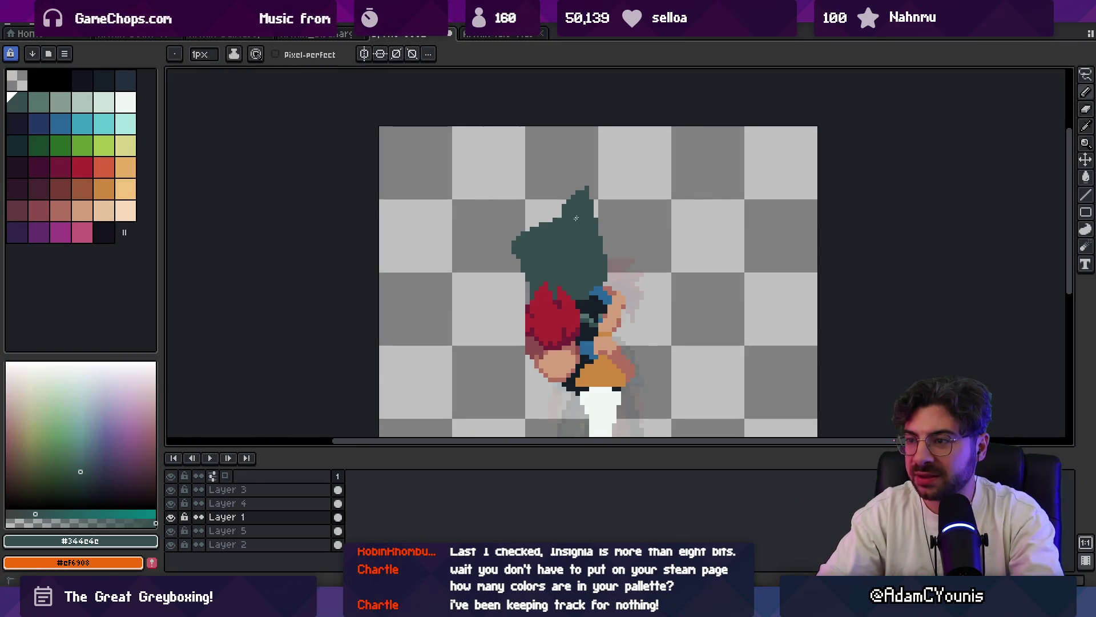
key("b")
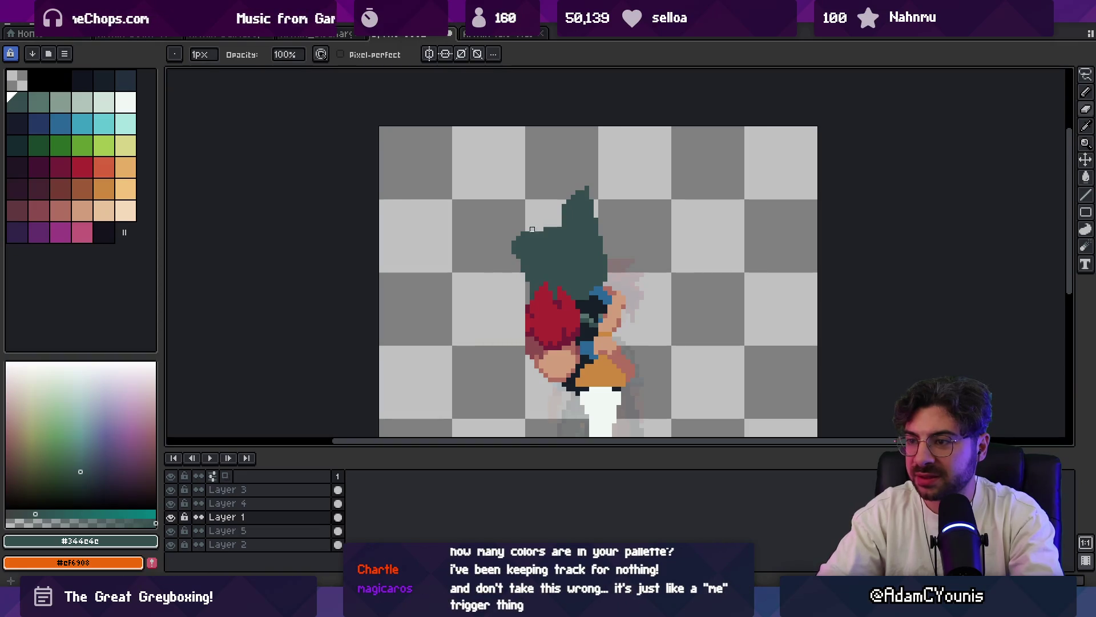
key("e")
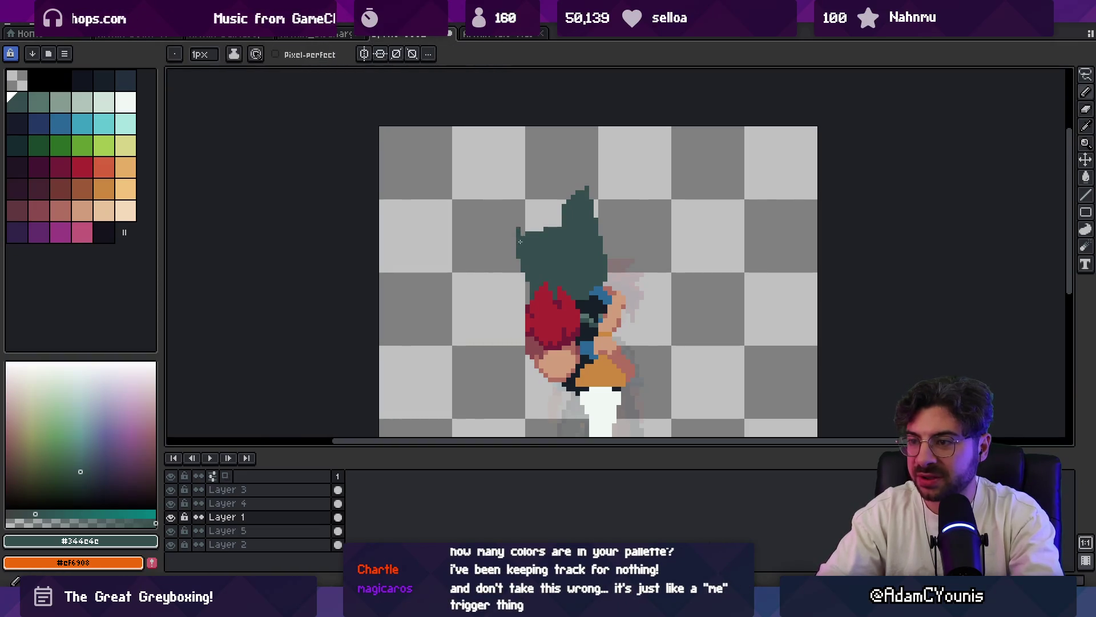
key("z")
scroll(548, 240, "down", 1)
scroll(573, 247, "up", 1)
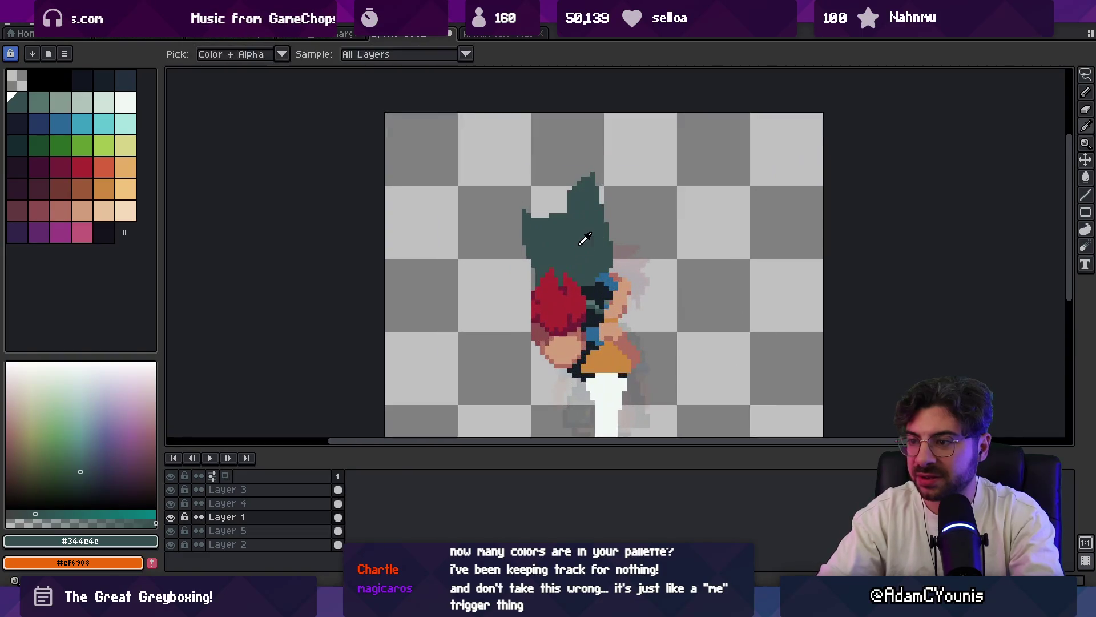
key("b")
left_click(20, 101)
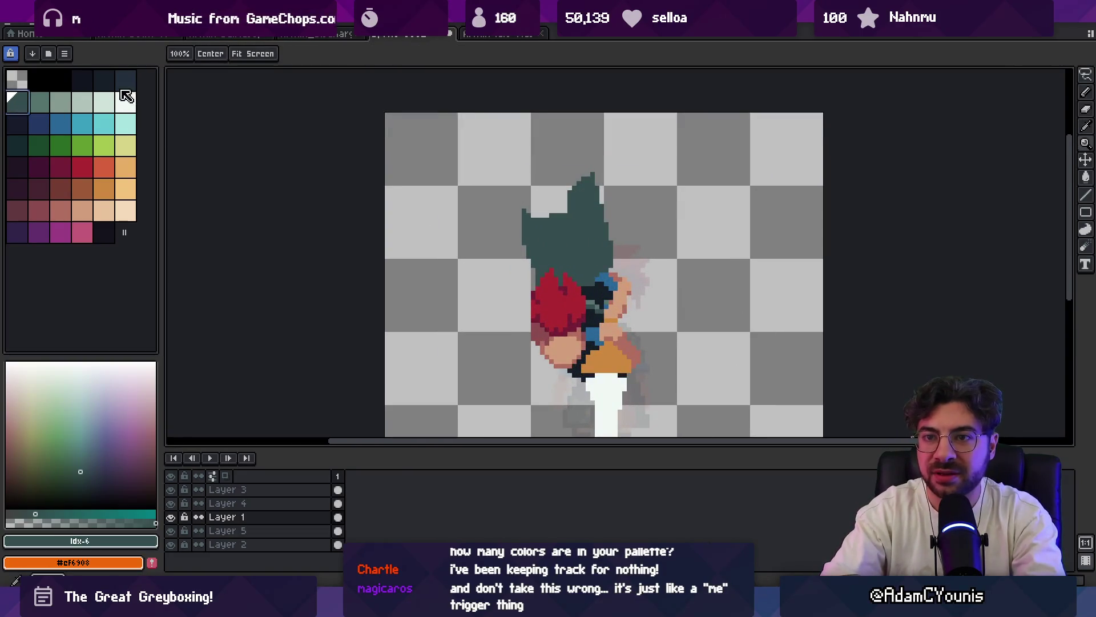
key("plus")
- Paint dark navy shading into the teal hair and undo a stray straight line
left_click_drag(565, 253, 561, 207)
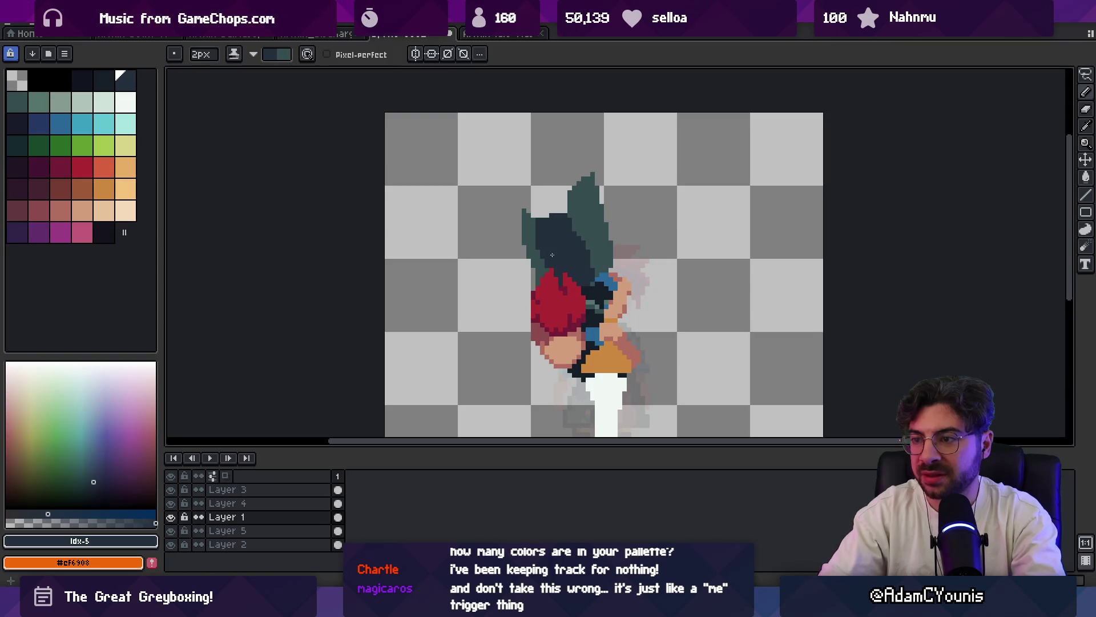
key("x")
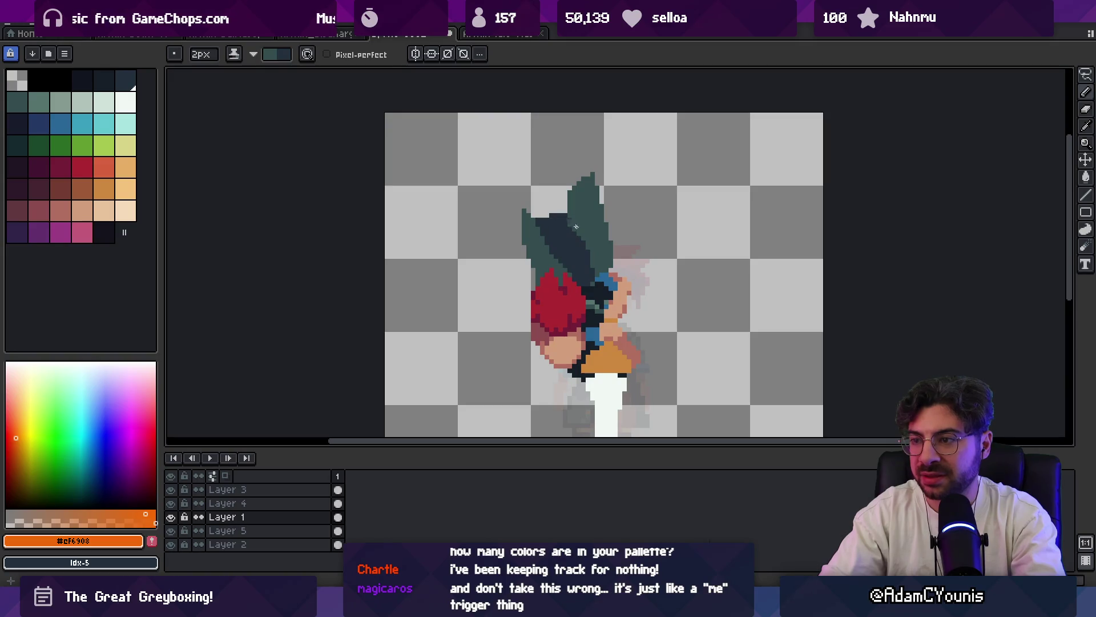
key("z")
scroll(606, 201, "down", 3)
scroll(599, 230, "up", 3)
key("b")
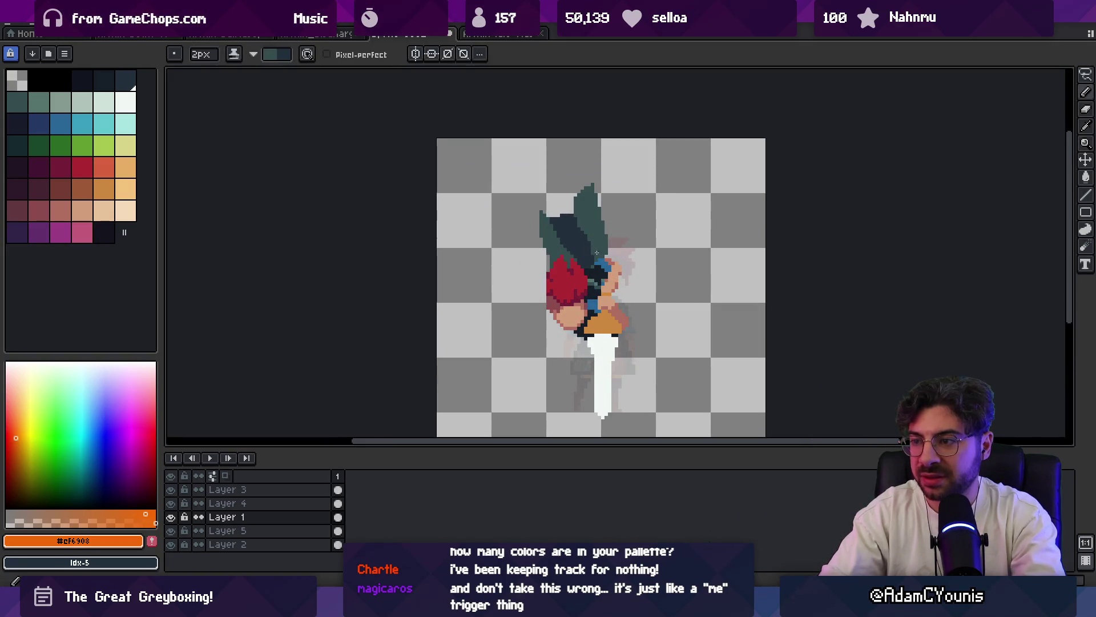
key("x")
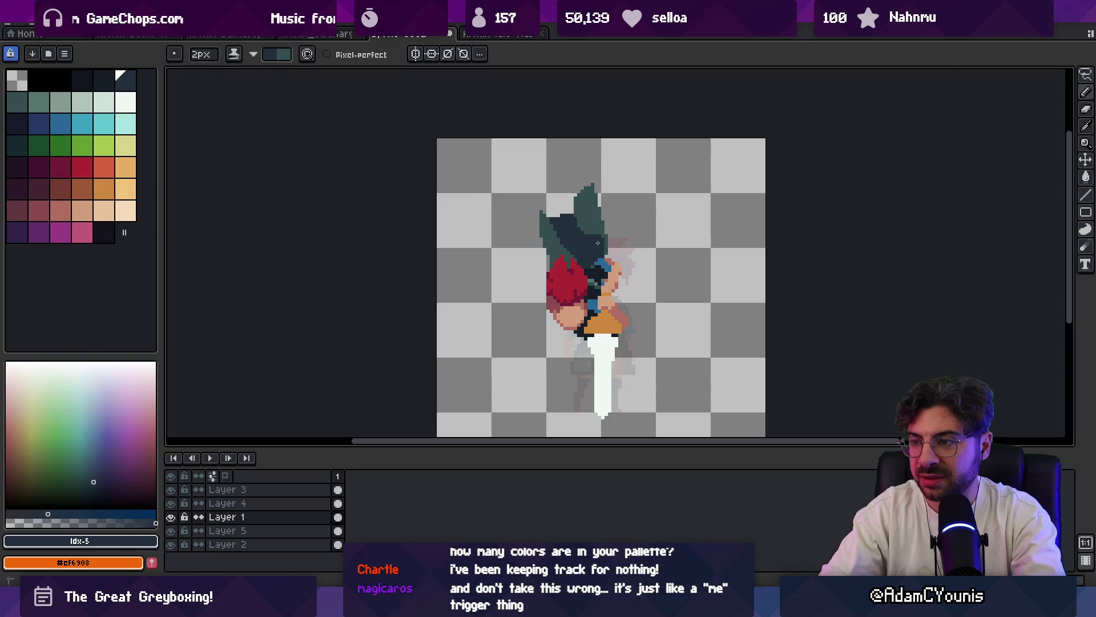
key("x")
left_click(591, 230, "alt")
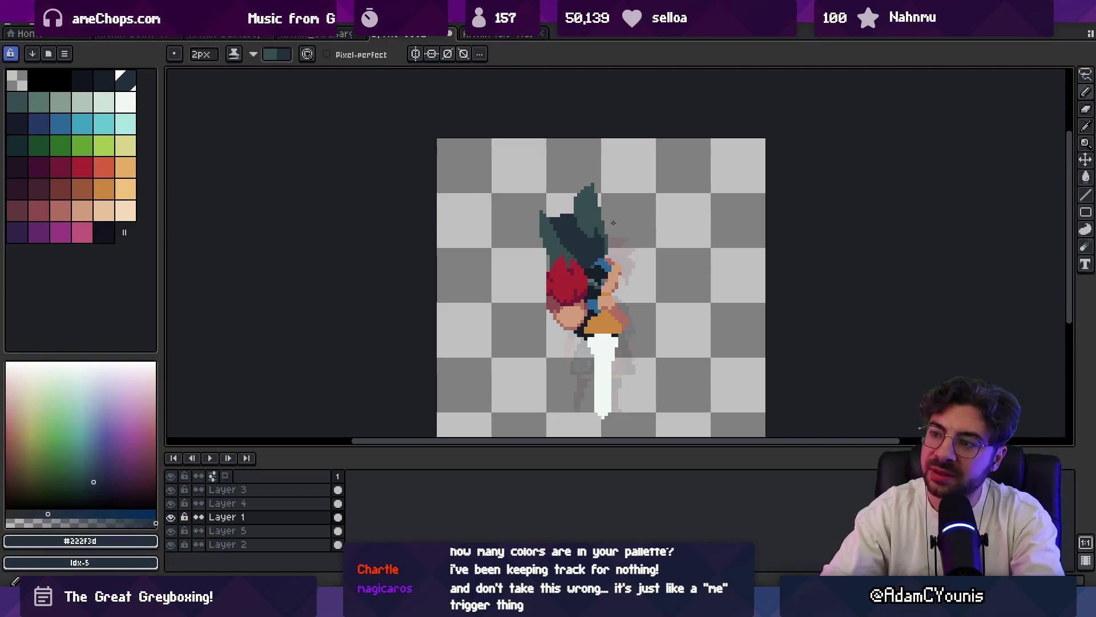
key("ctrl+z")
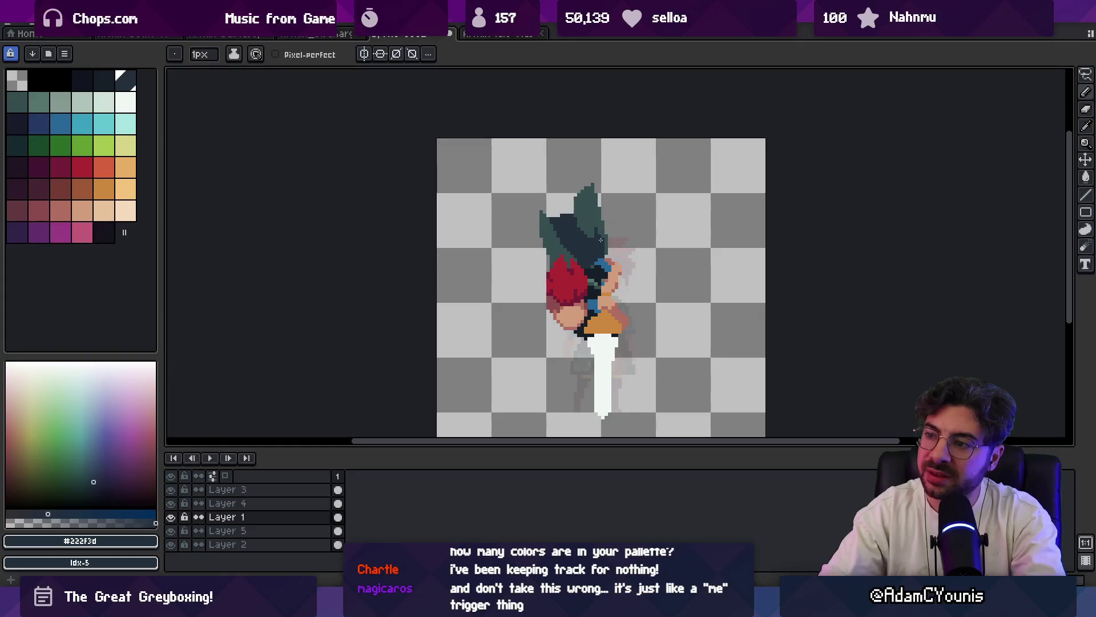
scroll(597, 226, "up", 1)
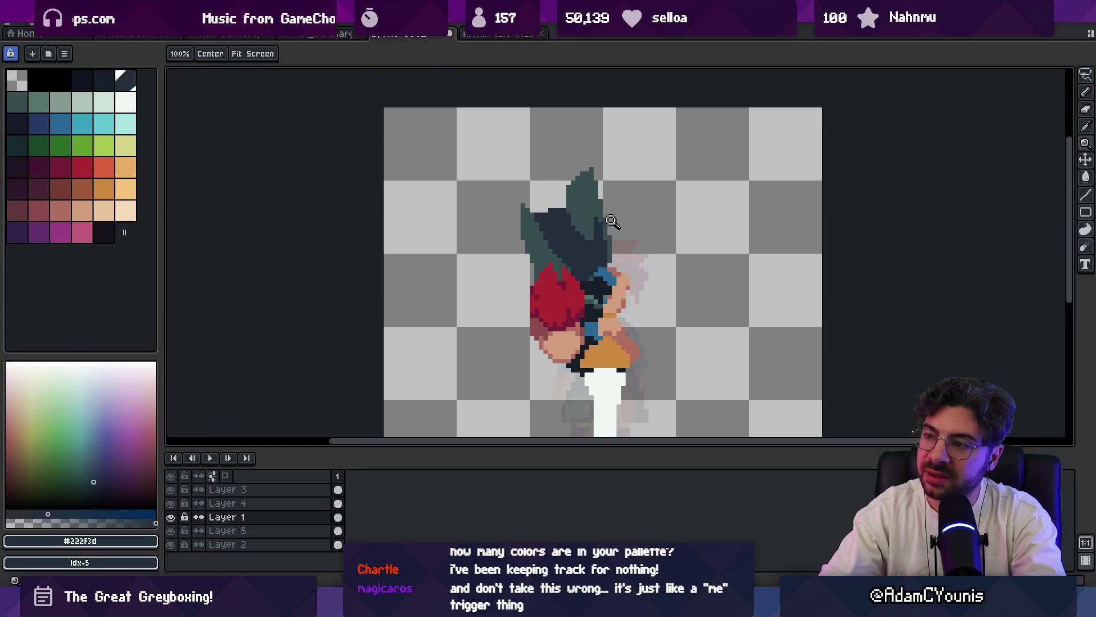
- Sample the teal and dark navy shades from the hair while nudging the view
left_click(591, 248, "alt")
left_click(569, 226, "alt")
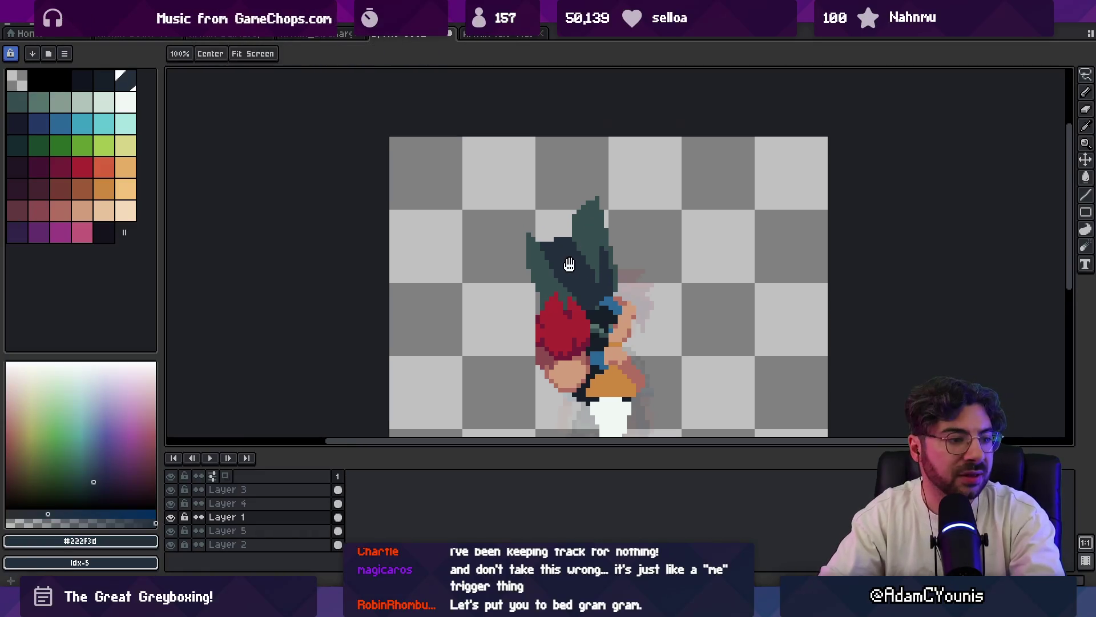
left_click_drag(568, 226, 548, 241)
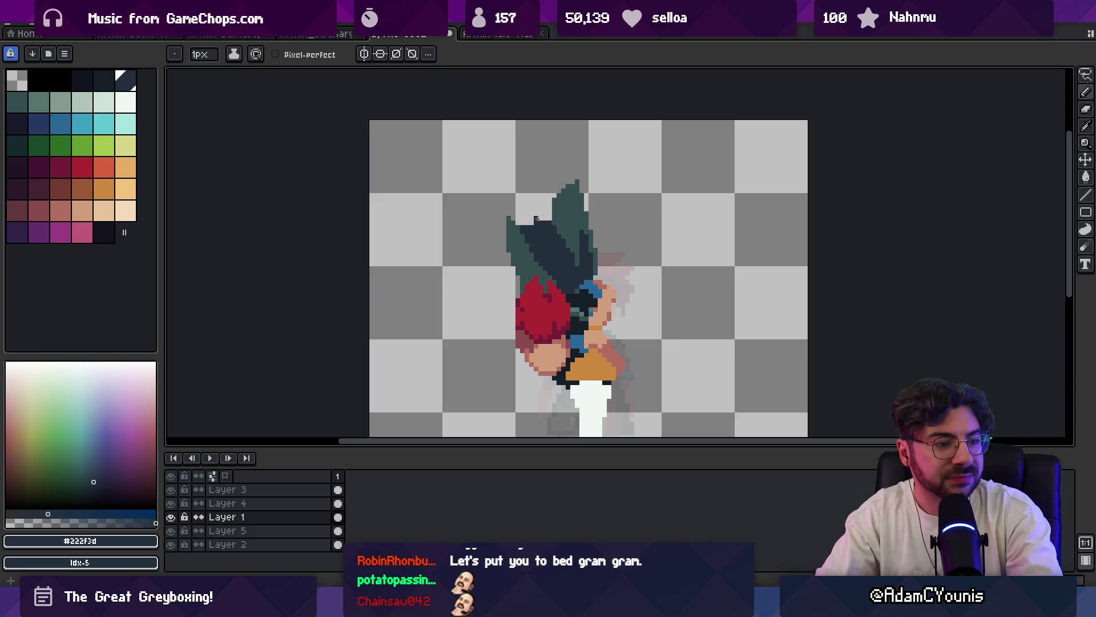
scroll(596, 234, "down", 1)
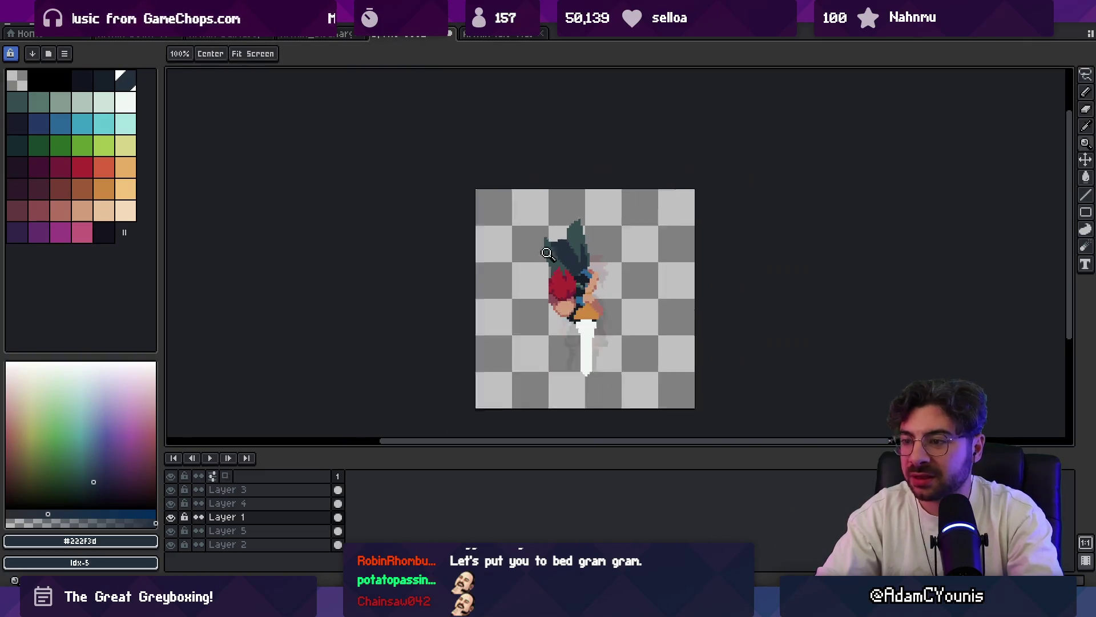
scroll(595, 234, "down", 1)
scroll(595, 234, "up", 1)
scroll(582, 231, "up", 1)
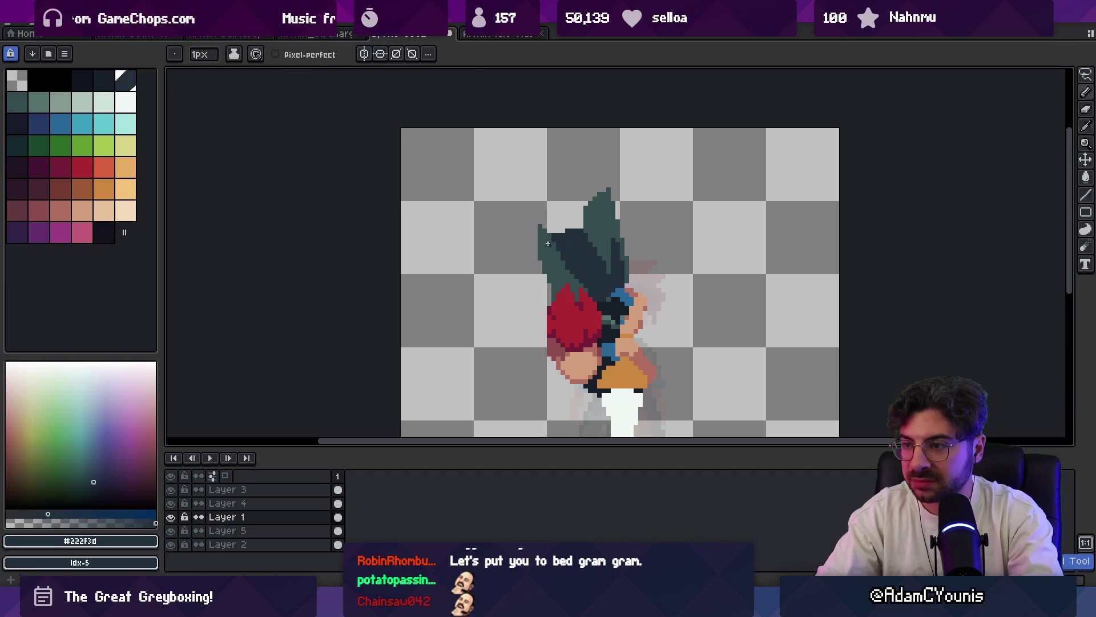
left_click(571, 246, "alt")
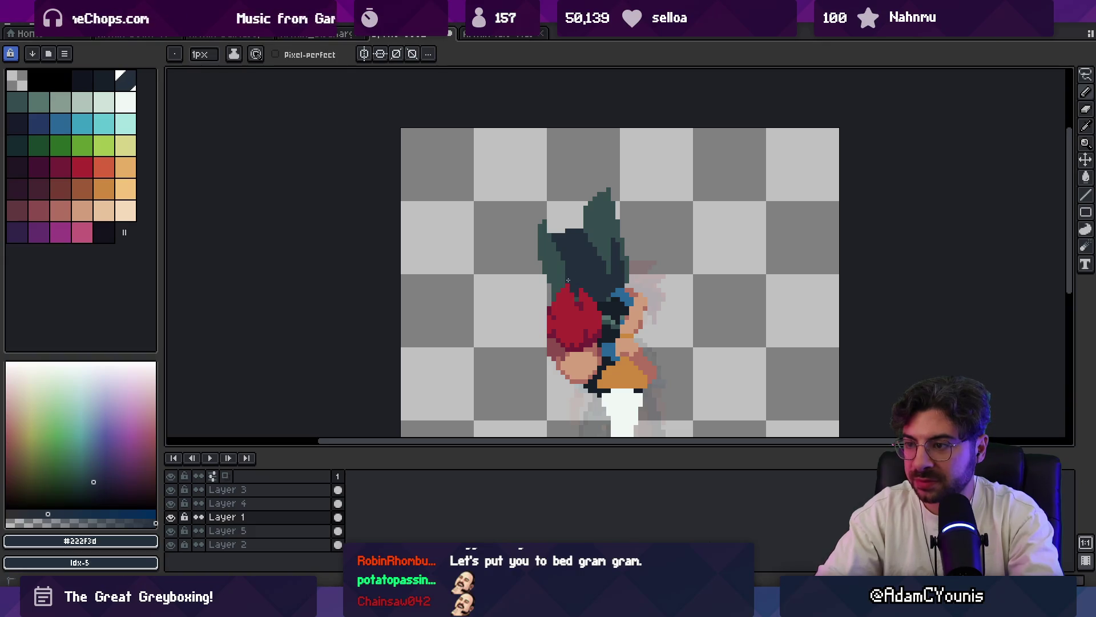
key("e")
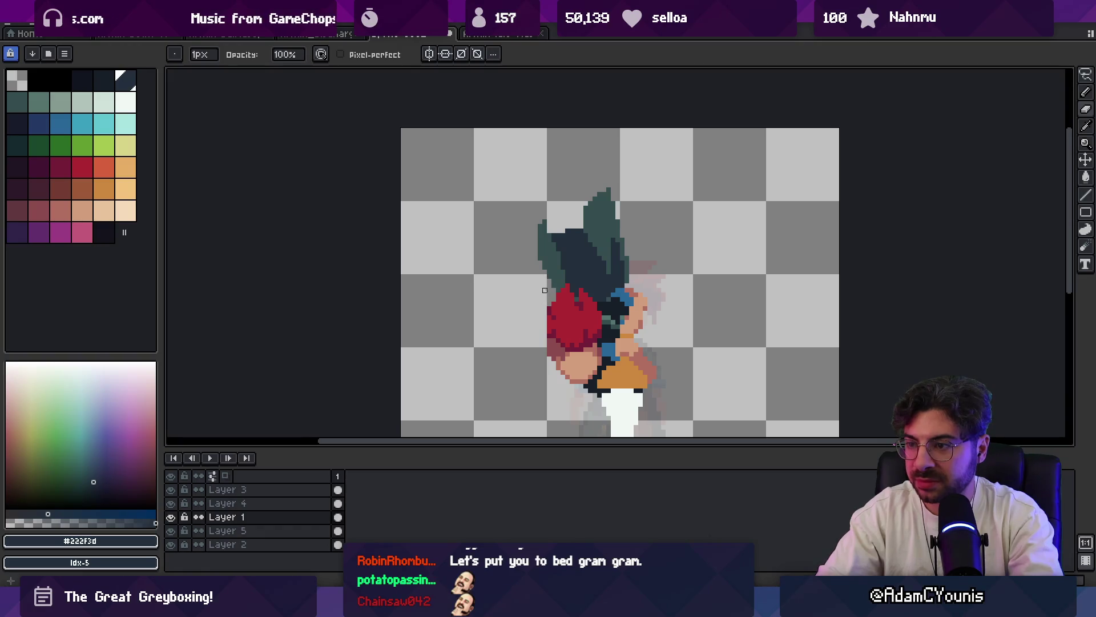
key("z")
scroll(600, 257, "down", 2)
scroll(635, 243, "up", 2)
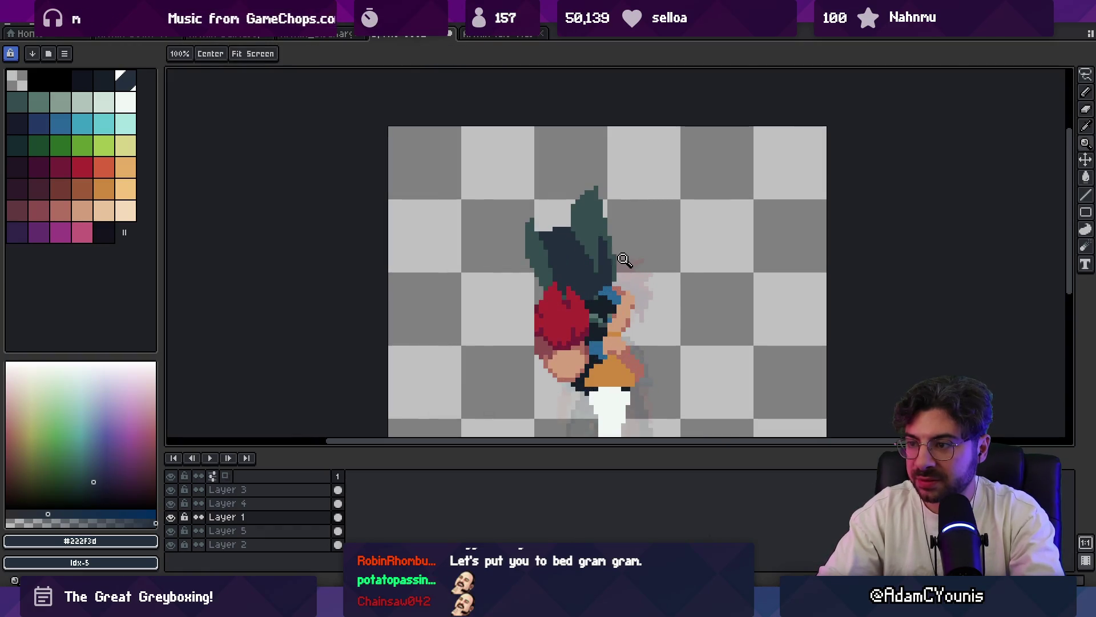
scroll(624, 260, "up", 1)
- Lasso-select part of the hair, move it down one pixel and drop the selection
key("m")
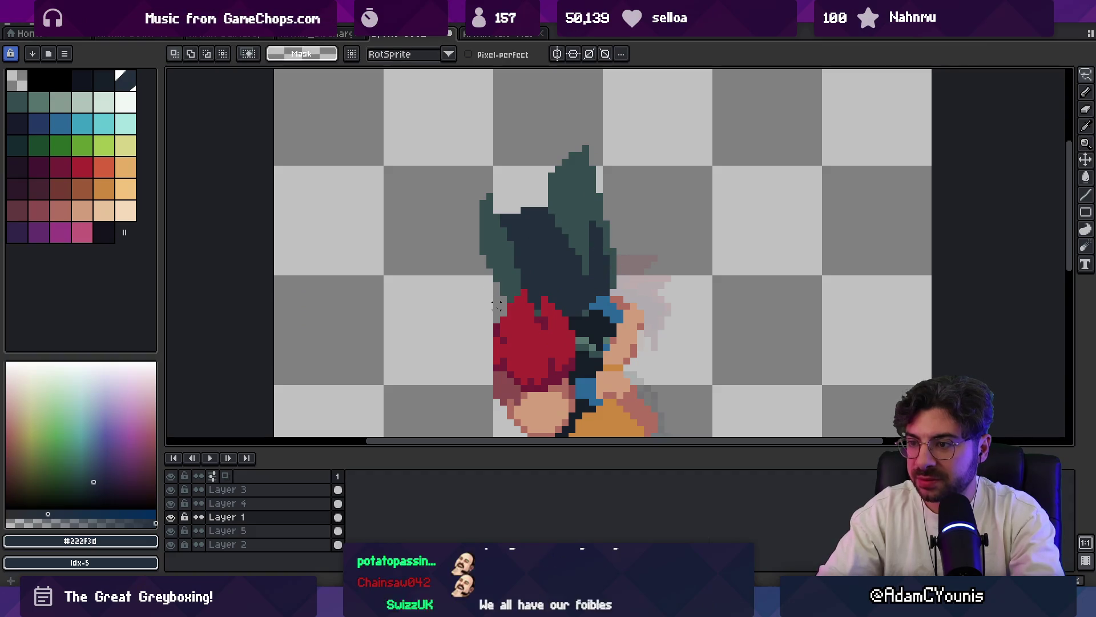
left_click_drag(496, 291, 569, 278)
mouse_move(618, 250)
left_mouse_down()
mouse_move(624, 226)
mouse_move(533, 233)
left_mouse_up()
key("b")
scroll(626, 258, "down", 5)
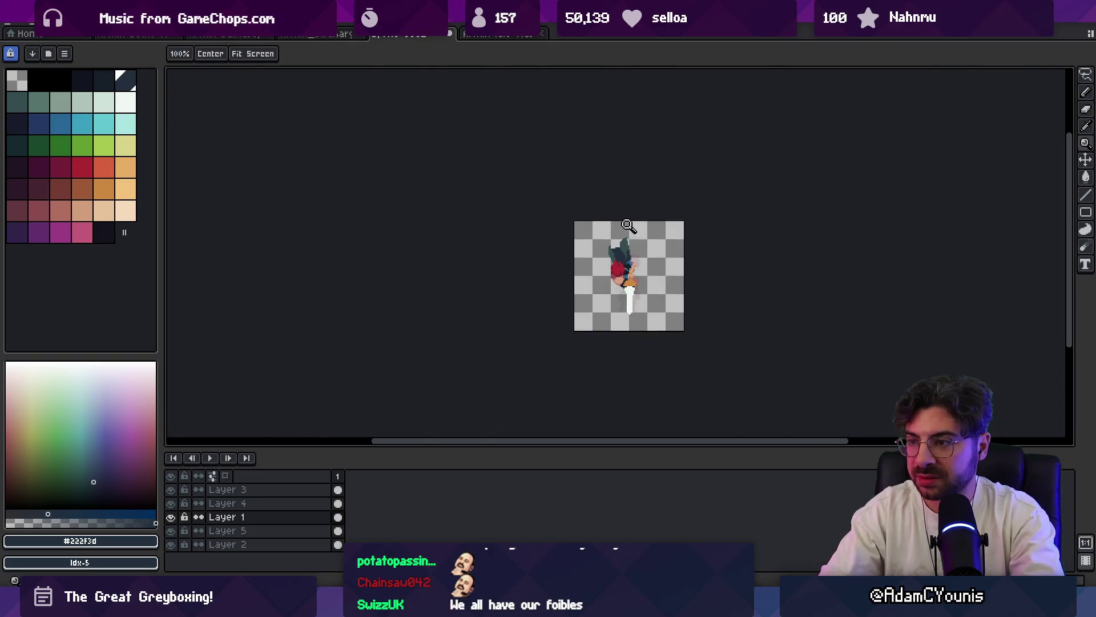
scroll(626, 249, "up", 2)
scroll(627, 232, "up", 1)
scroll(629, 213, "up", 3)
- Sample the teal and dark navy shades from the hair spikes
left_click(629, 212, "alt")
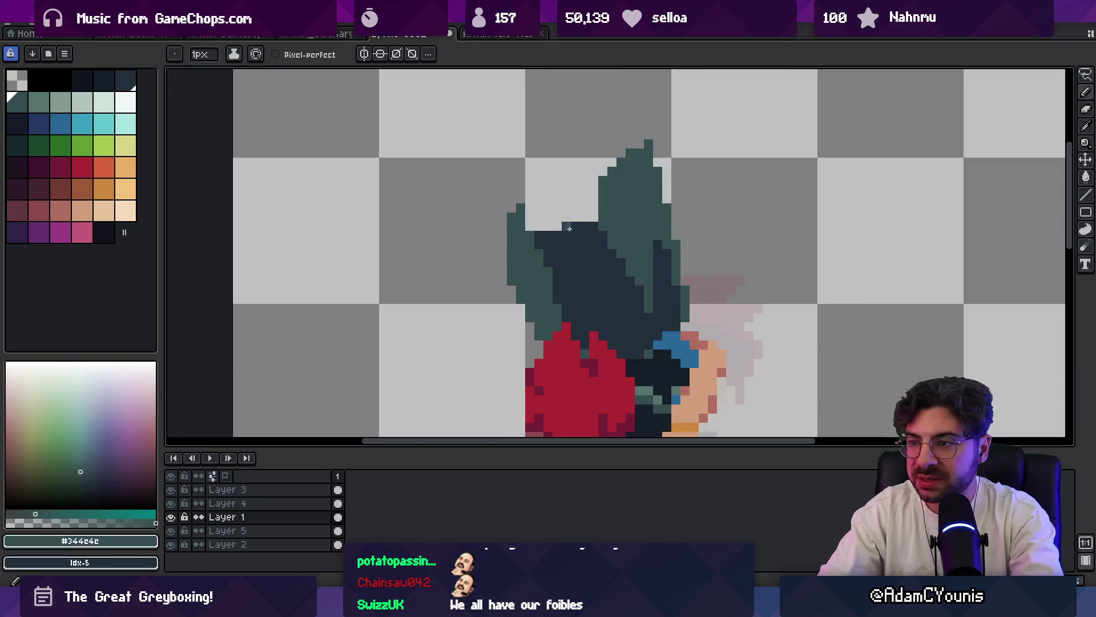
key("b")
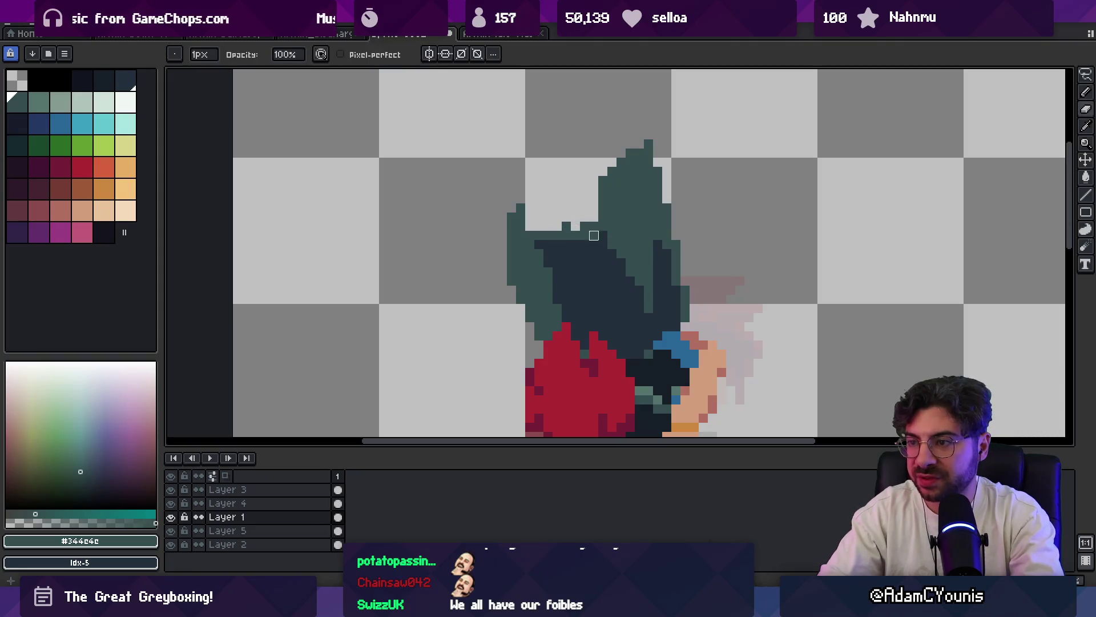
left_click(592, 237, "alt")
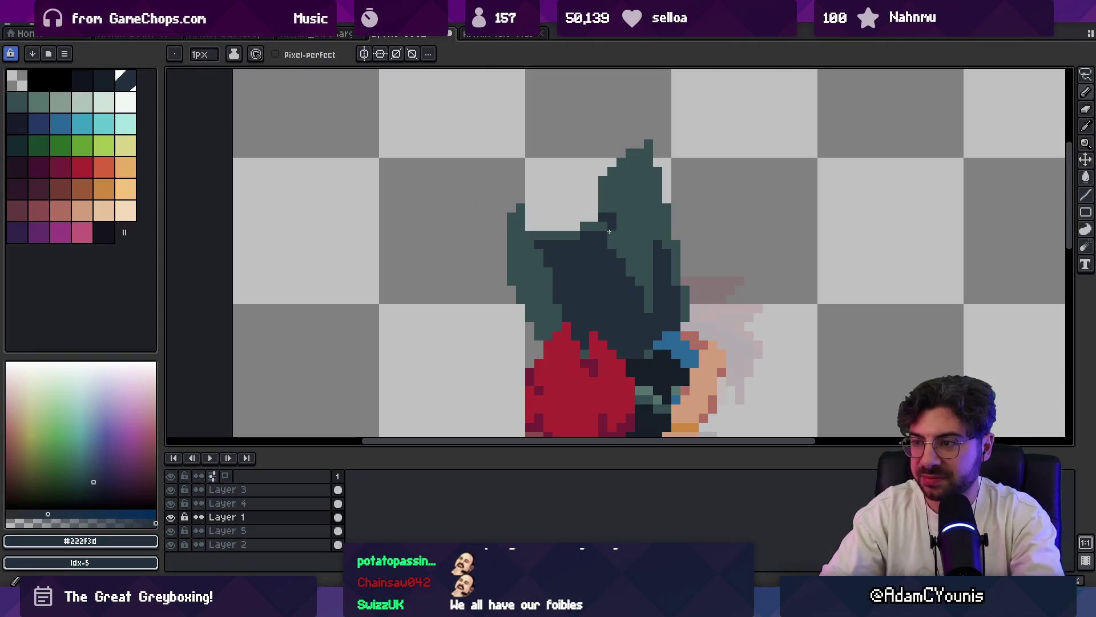
left_click(603, 218, "alt")
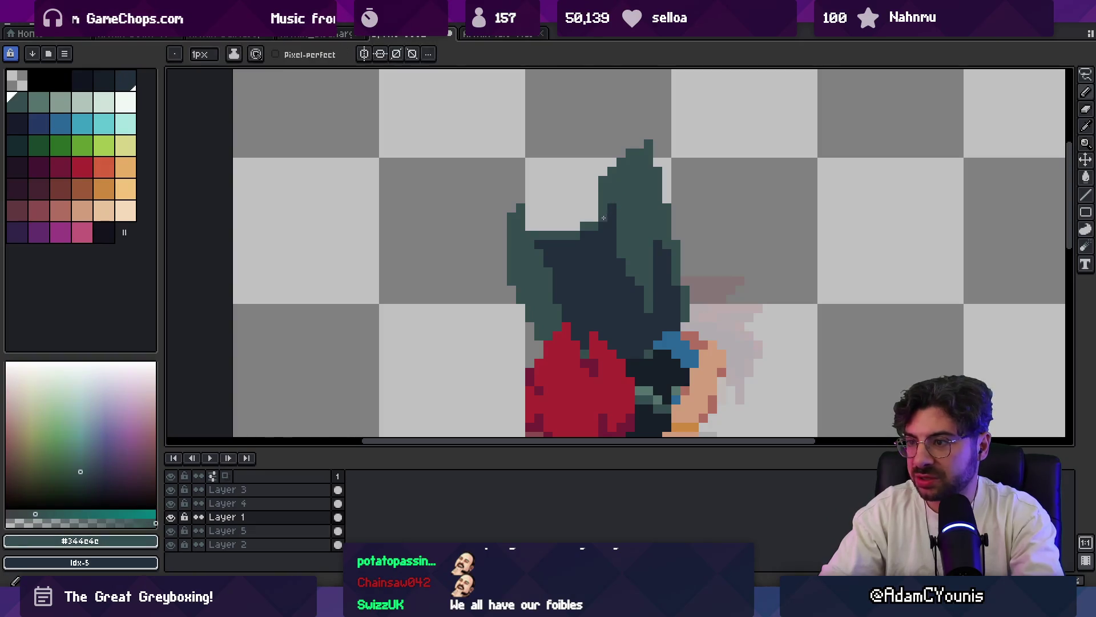
key("z")
scroll(617, 189, "down", 5)
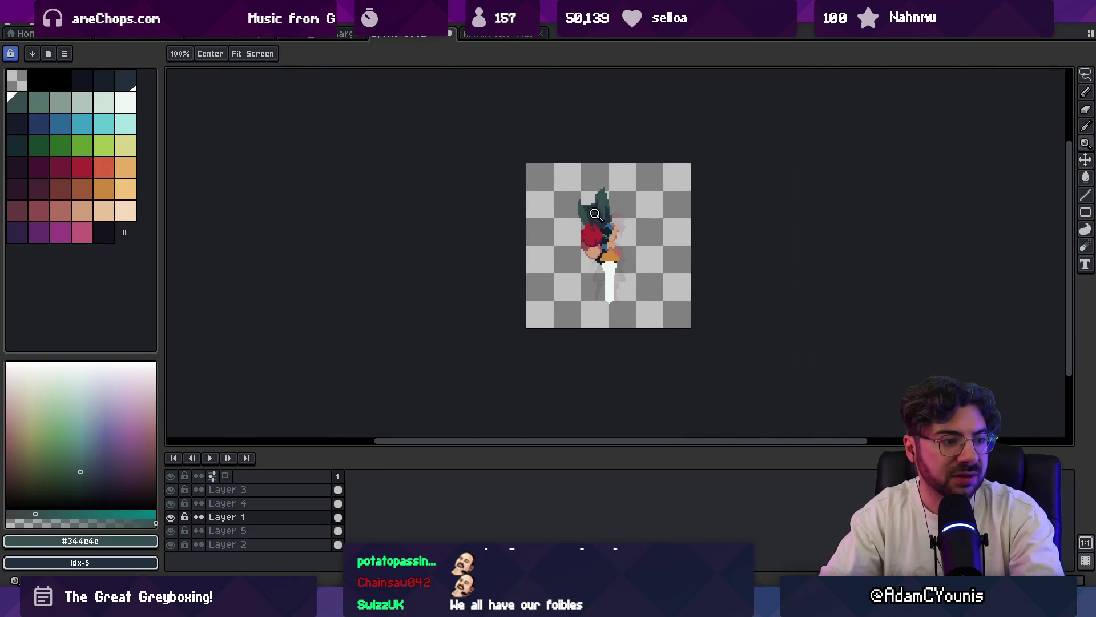
scroll(622, 184, "up", 4)
scroll(615, 200, "up", 1)
key("b")
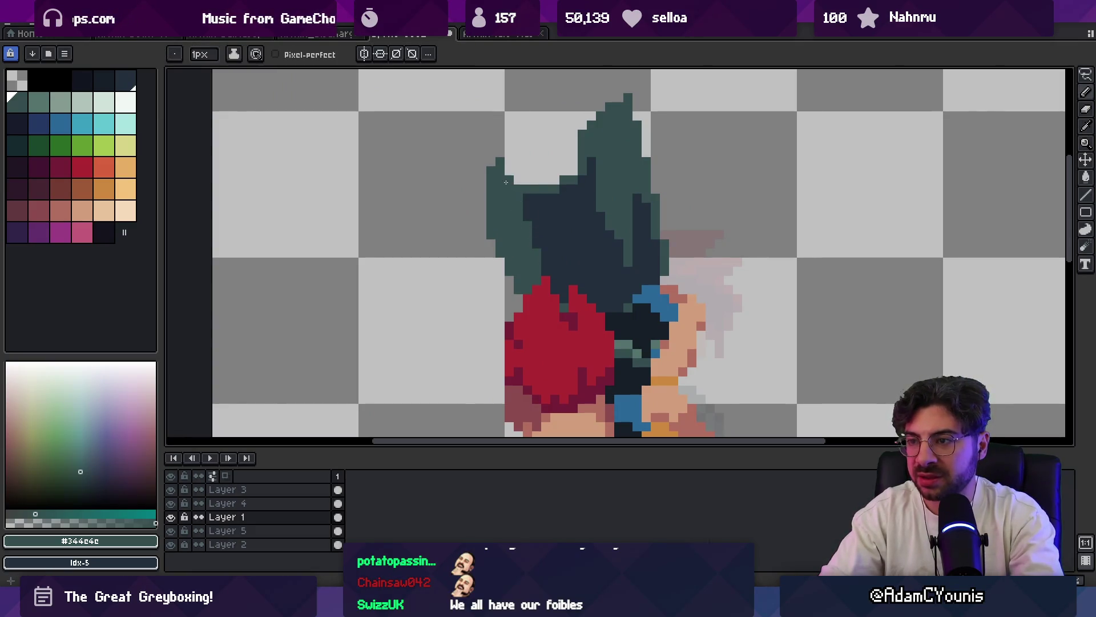
- Paint a few dark pixels and a lighter teal column along a spike, then re-zoom onto the hair
left_click_drag(518, 195, 547, 198)
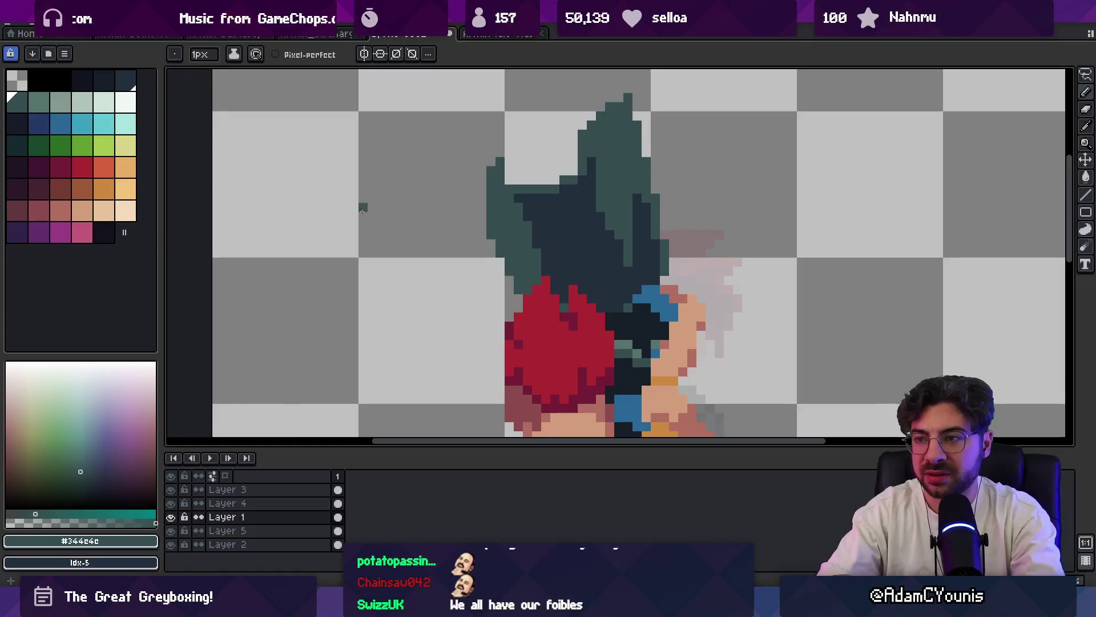
left_click(38, 101)
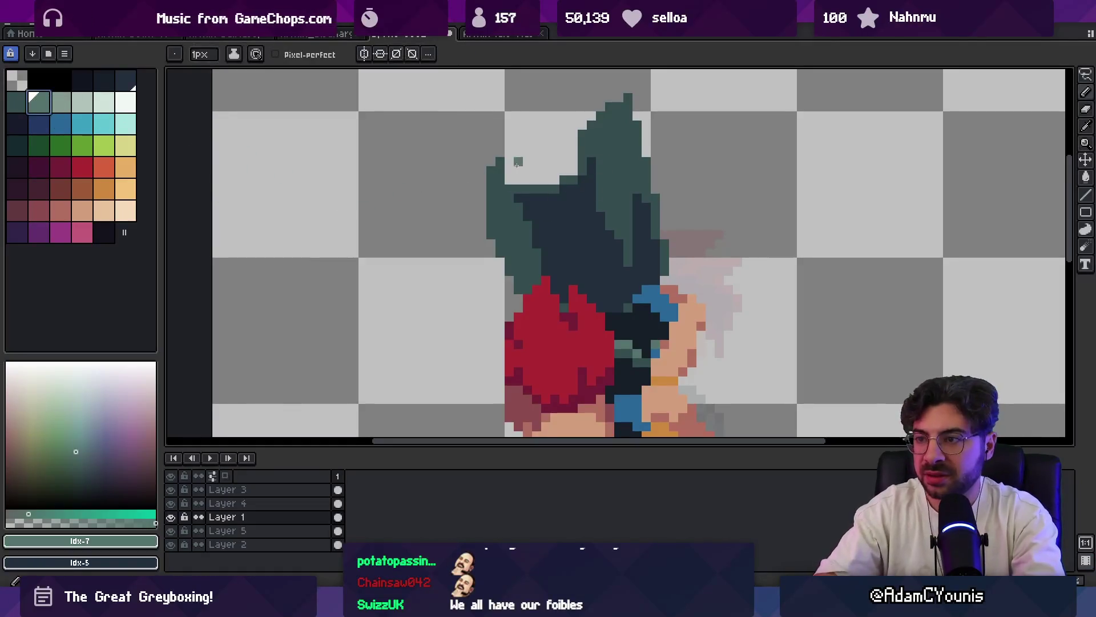
left_click_drag(505, 161, 508, 178)
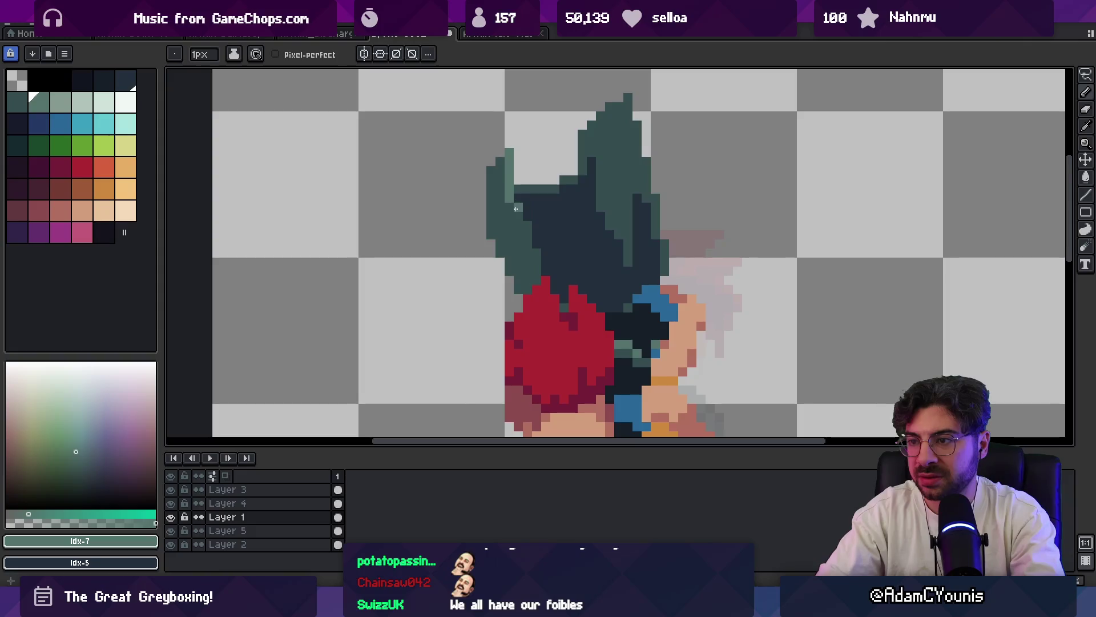
key("z")
key("1")
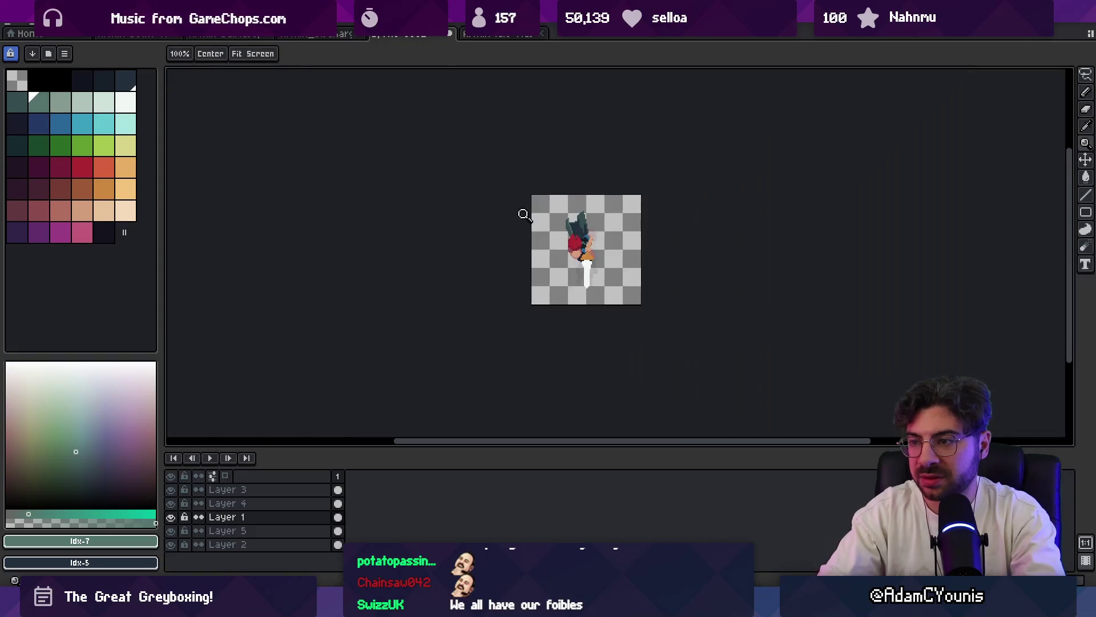
left_click(581, 229)
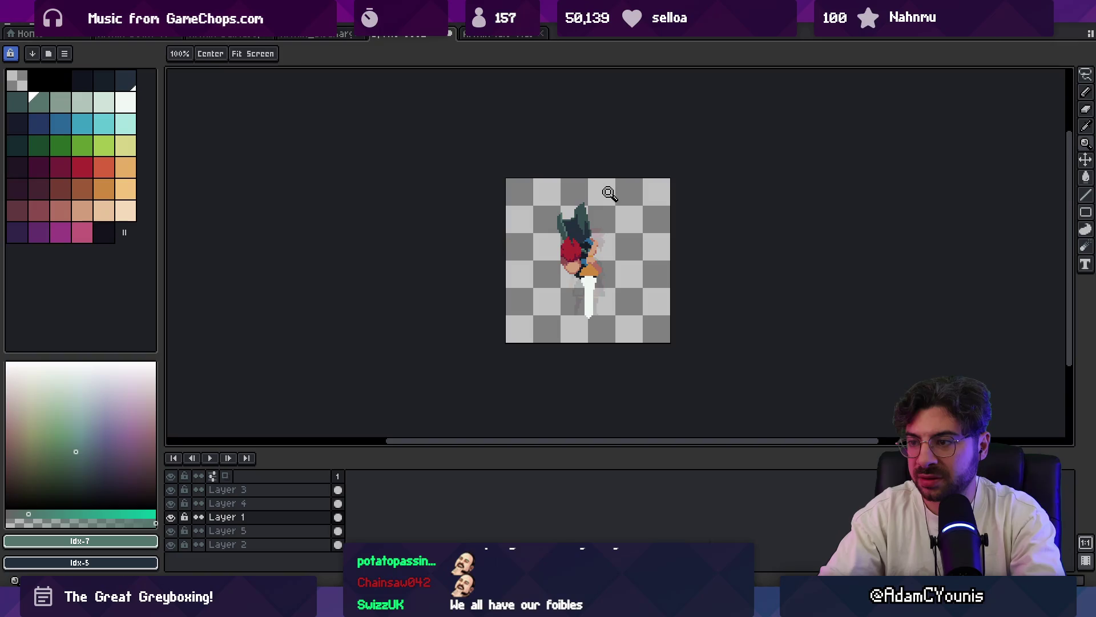
left_click(593, 207)
- Clear the selection, eyedrop the dark teal #344c4e spike colour and marquee a tall area beside the spikes
key("m")
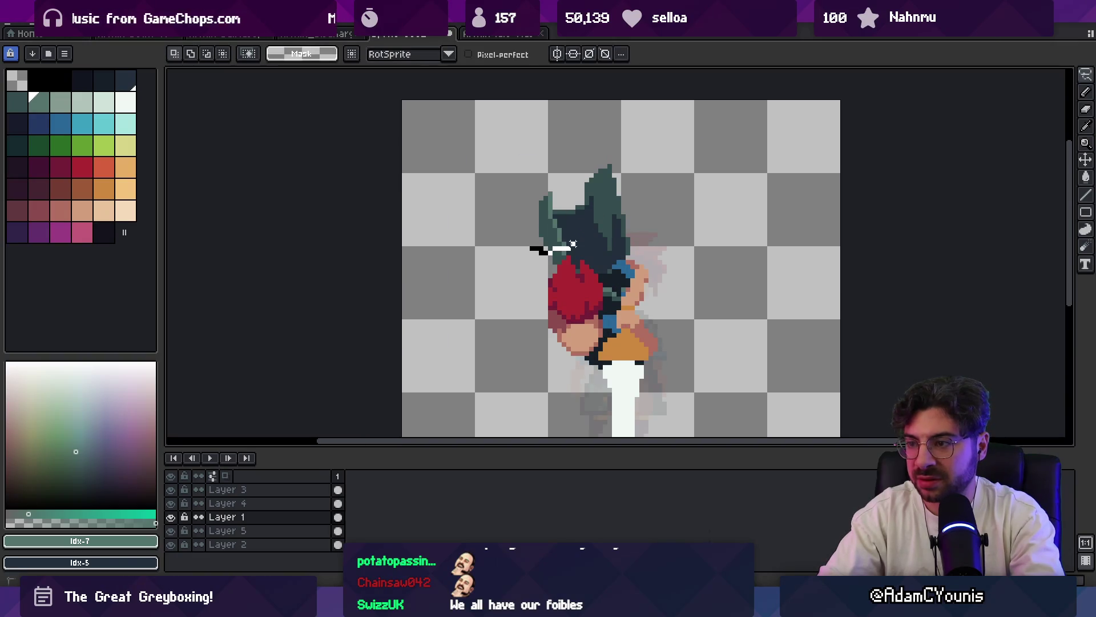
key("ctrl+d")
key("b")
left_click(587, 209, "alt")
key("z")
scroll(593, 176, "down", 3)
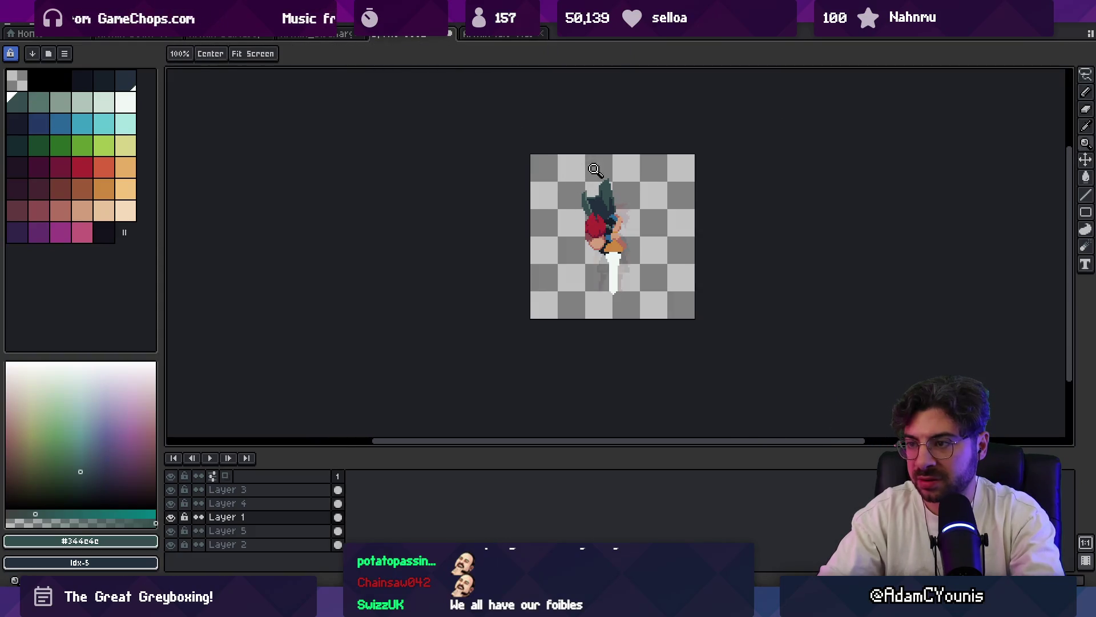
left_click(588, 208)
key("m")
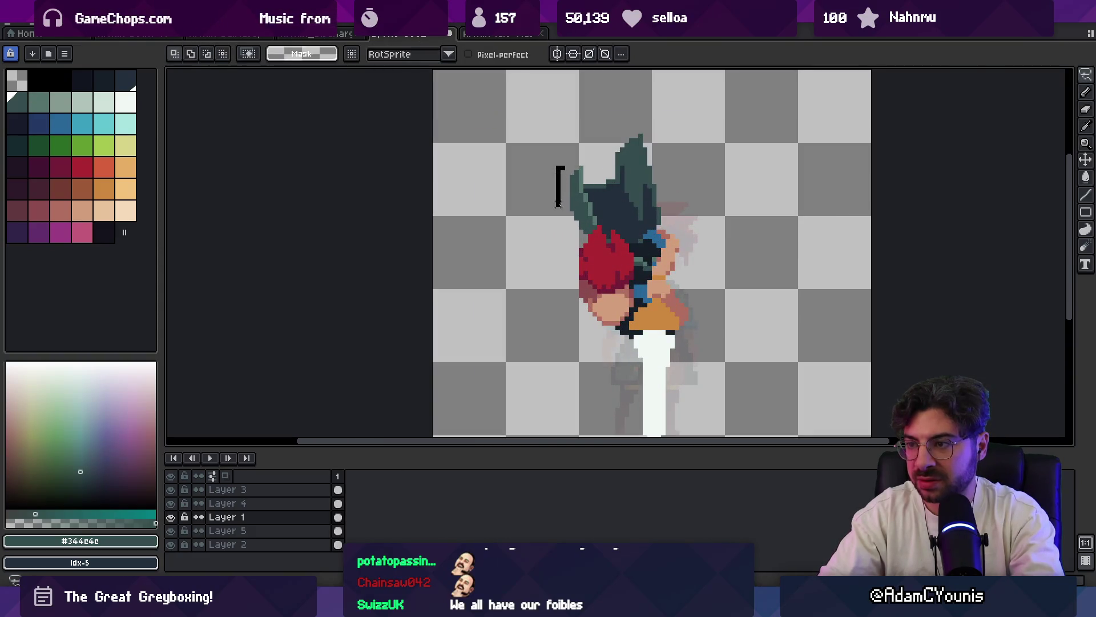
mouse_move(559, 145)
left_mouse_down()
mouse_move(581, 210)
mouse_move(549, 137)
left_mouse_up()
key("z")
scroll(634, 143, "down", 3)
scroll(649, 145, "up", 2)
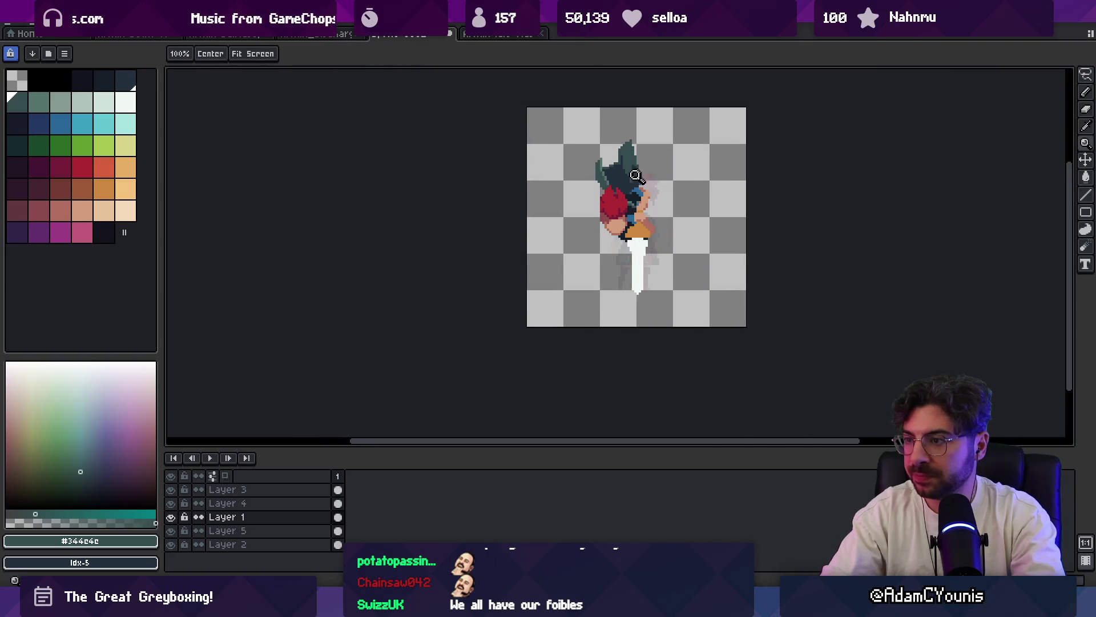
scroll(648, 145, "up", 1)
key("b")
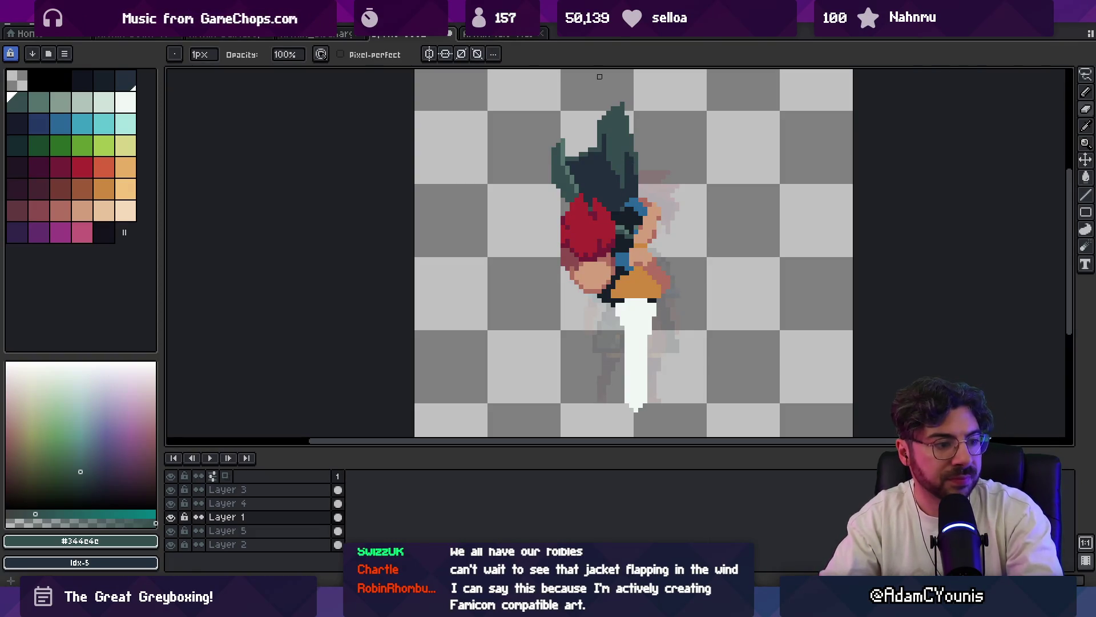
- Pan and zoom the view onto the character's face
left_click_drag(611, 236, 582, 233)
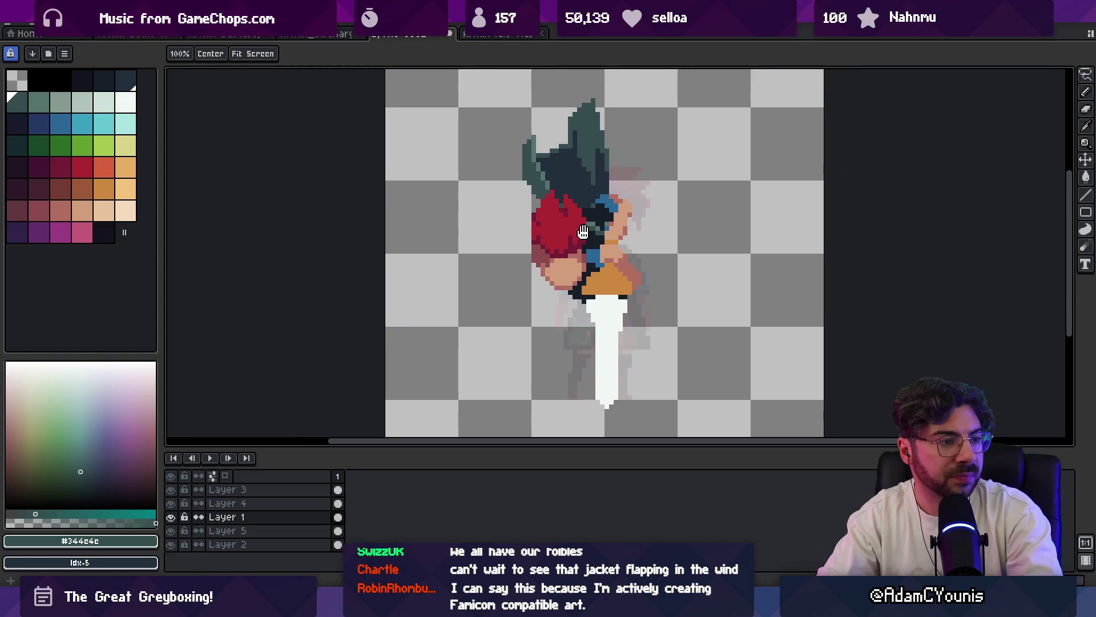
left_click_drag(625, 165, 624, 155)
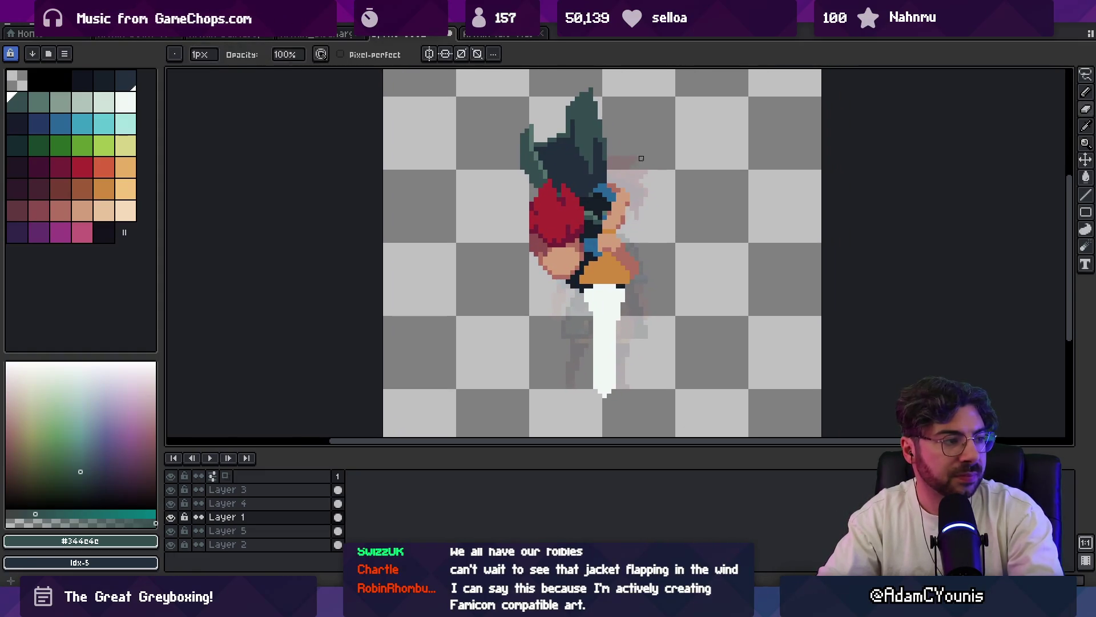
key("z")
left_click(620, 187)
key("v")
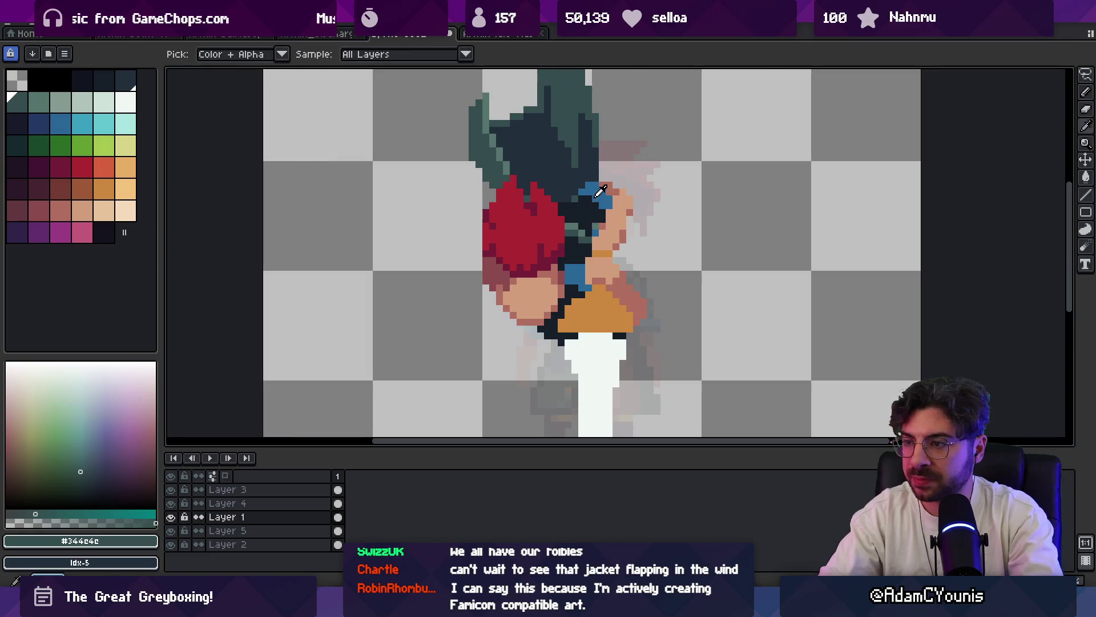
key("m")
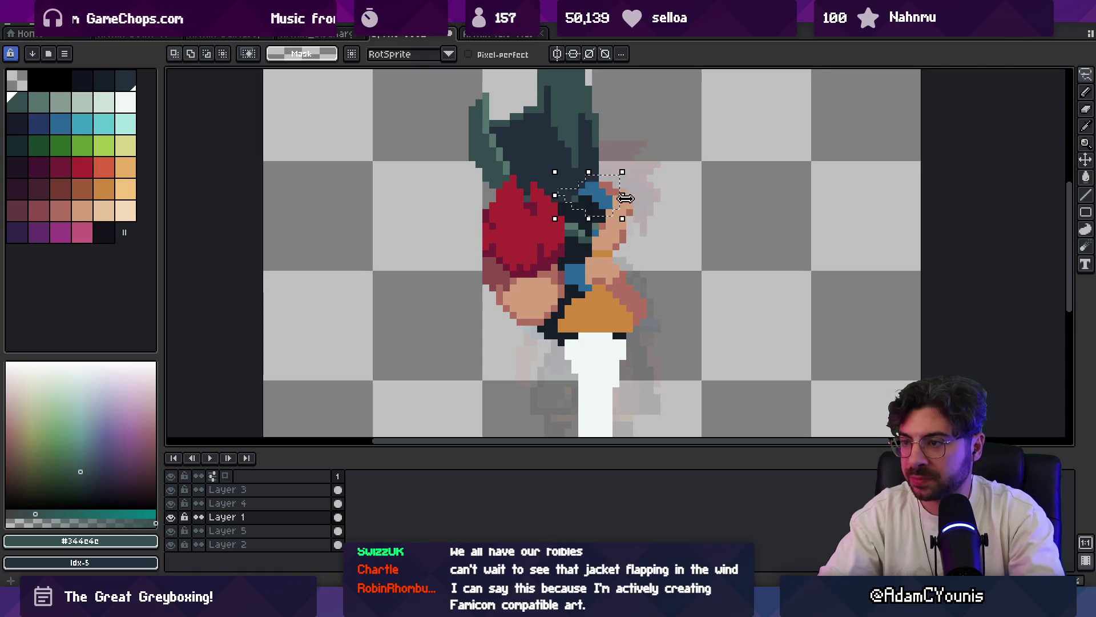
key("b")
- Eyedrop the skin tone #d29e7c from the face and zoom back out to the whole sprite
key("alt")
left_click(620, 205)
key("z")
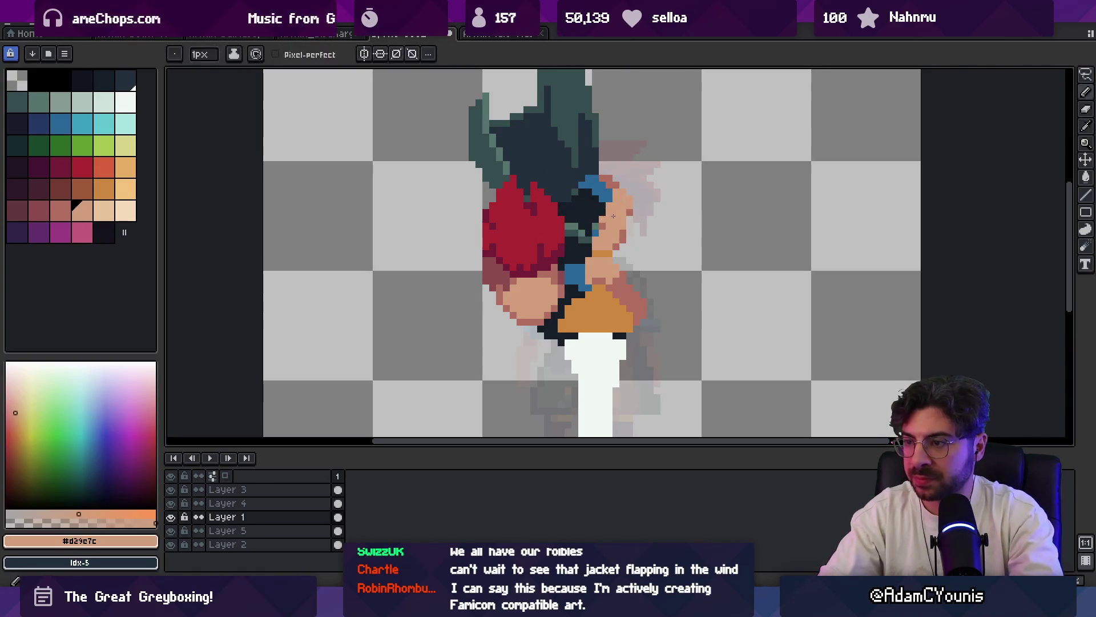
scroll(302, 81, "down", 3)
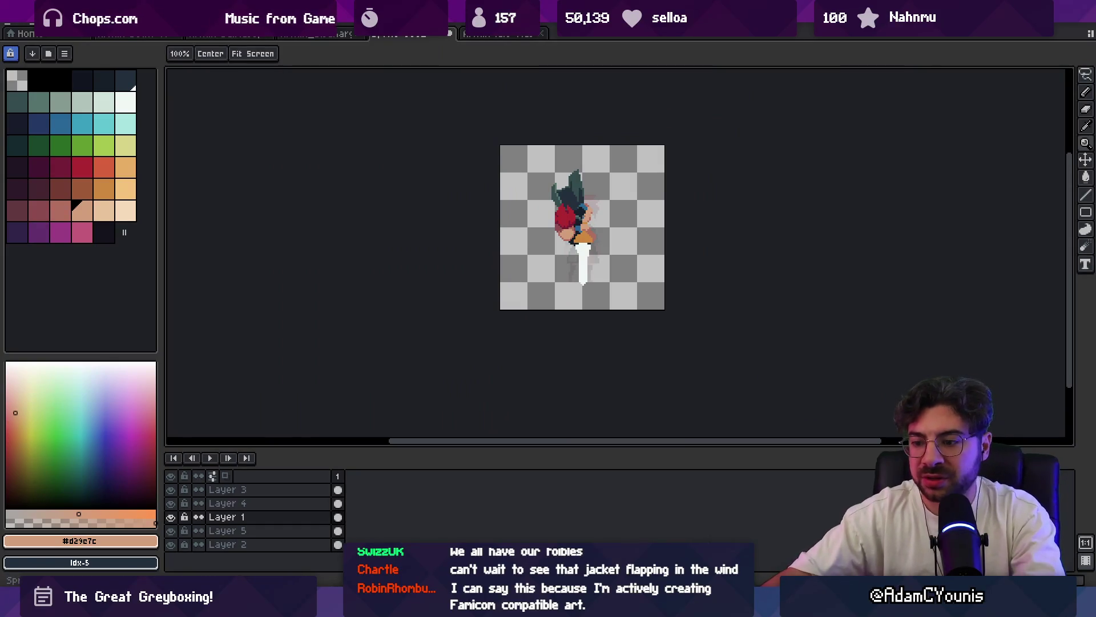
key("ctrl+alt+space")
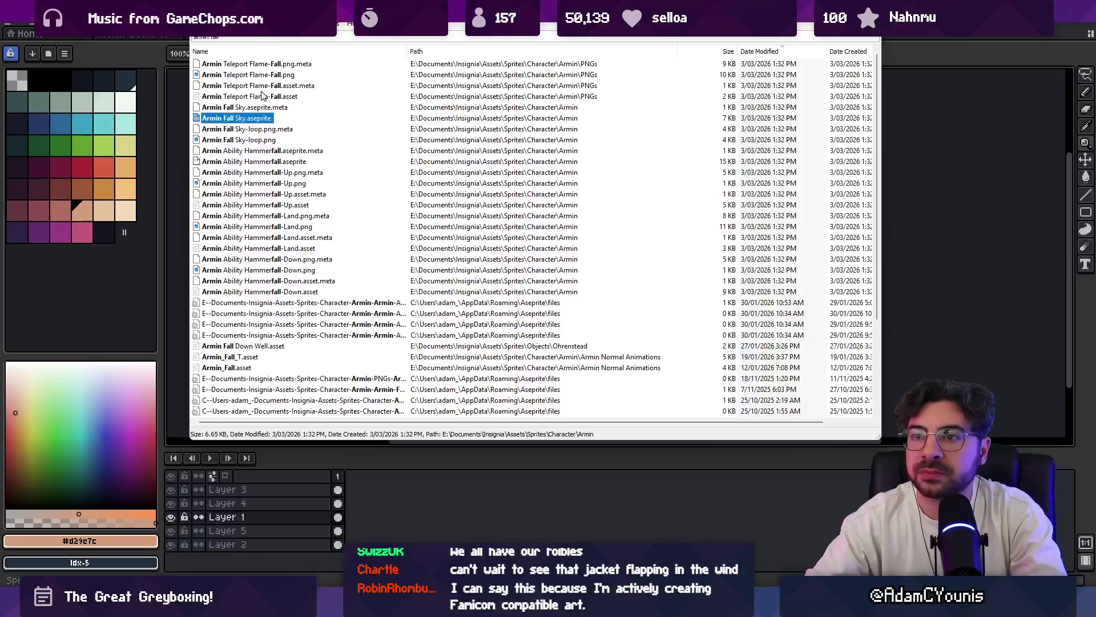
- Open Fall Sky.aseprite from the file search, watch it, then return to the sword sprite's tab
double_click(245, 120)
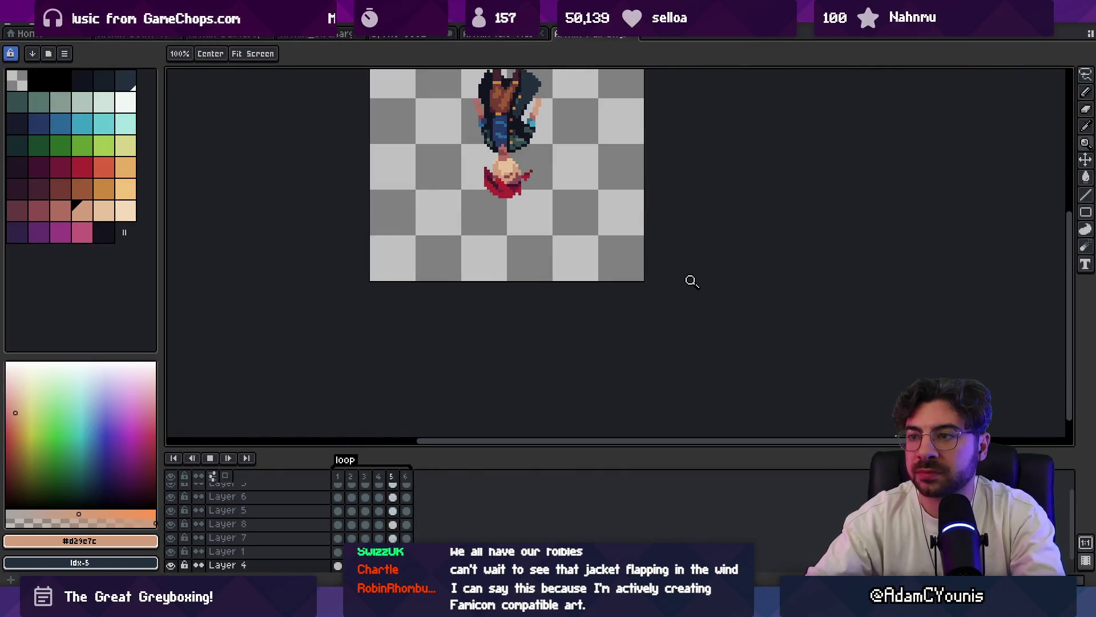
scroll(542, 234, "up", 2)
scroll(515, 283, "down", 1)
scroll(496, 326, "down", 1)
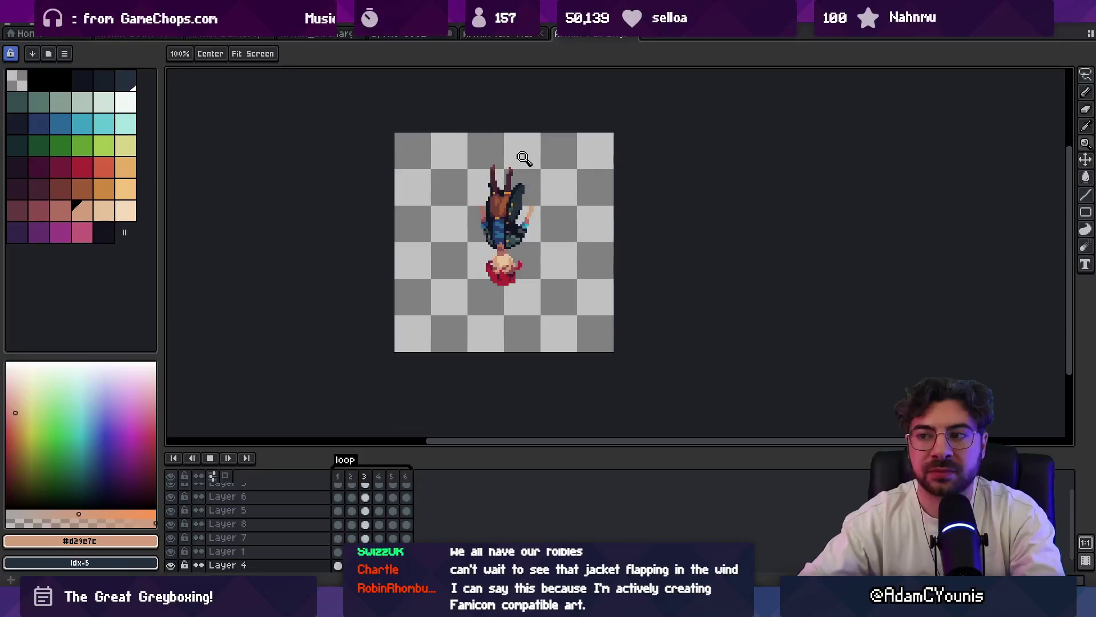
scroll(520, 156, "up", 1)
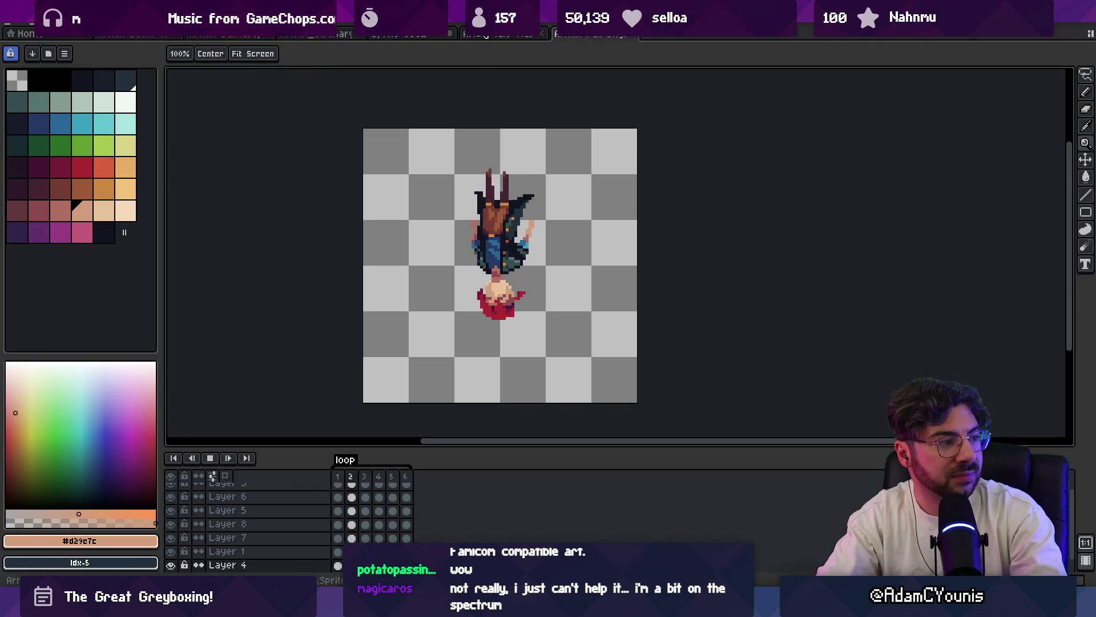
left_click(419, 33)
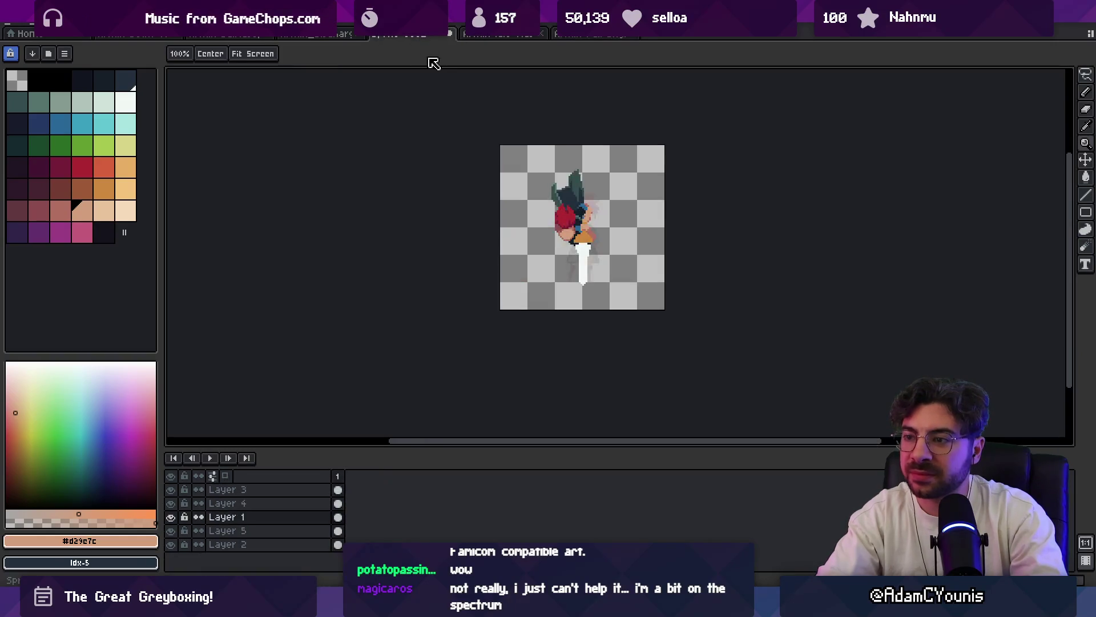
scroll(587, 184, "up", 1)
scroll(556, 223, "up", 1)
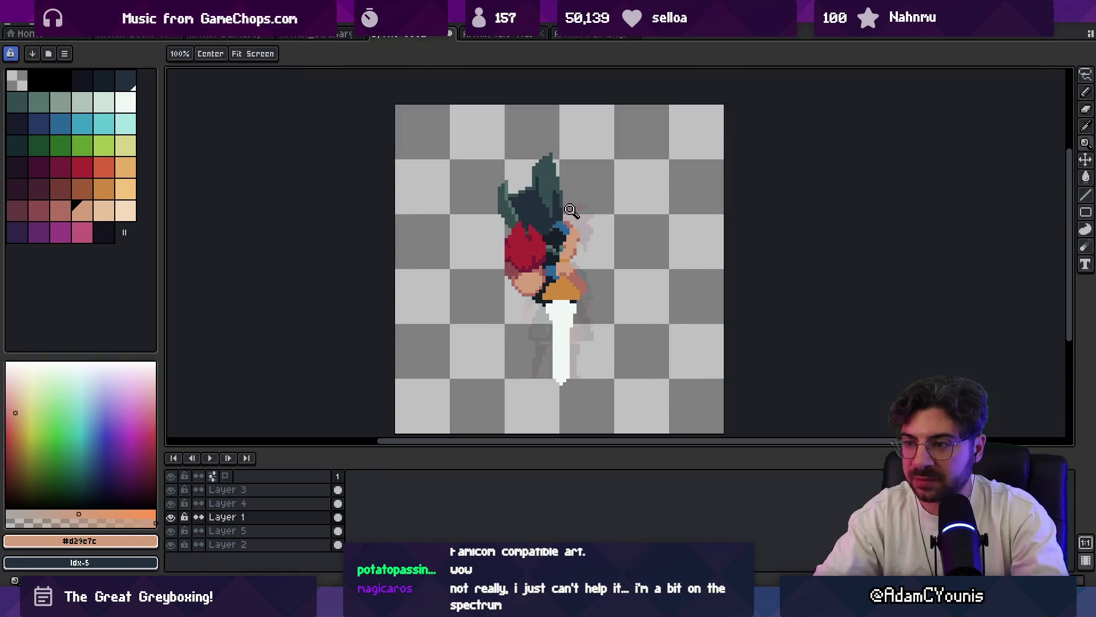
- Sample the dark red and brighter red #ac2833 from the hair, making Layer 4 active
left_click_drag(530, 260, 530, 238)
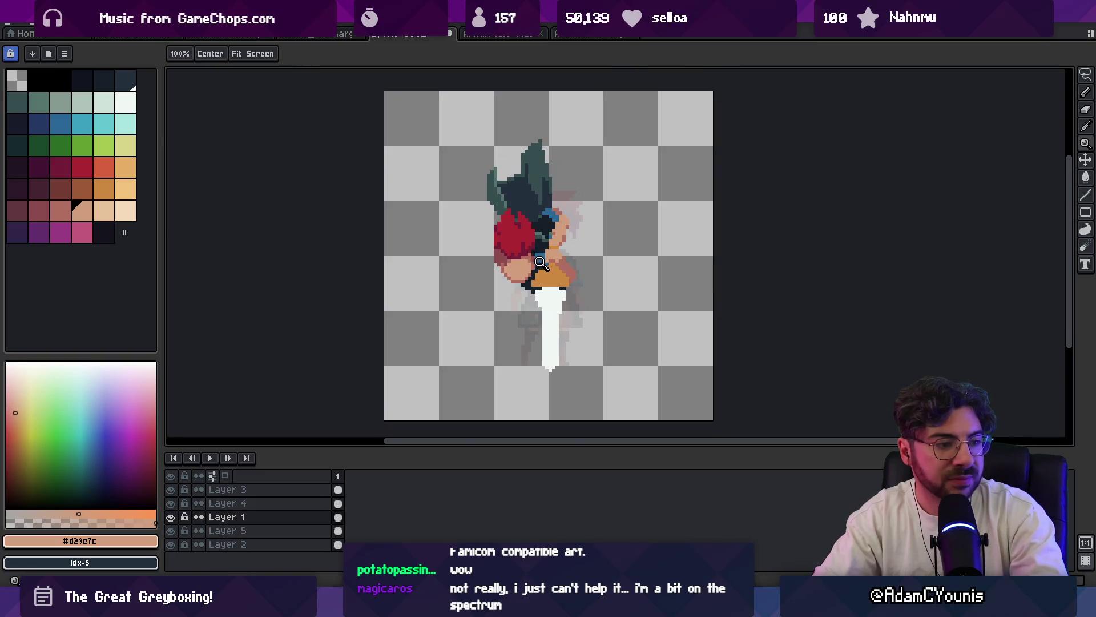
scroll(539, 257, "up", 1)
scroll(540, 249, "up", 1)
left_click(539, 237, "alt")
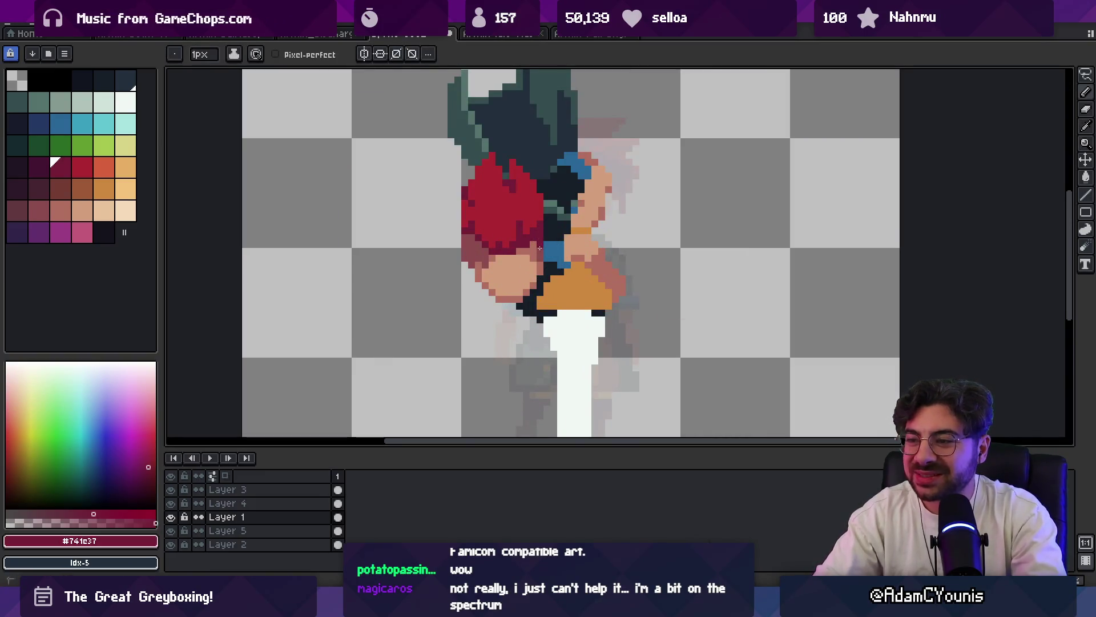
left_click(537, 232, "ctrl")
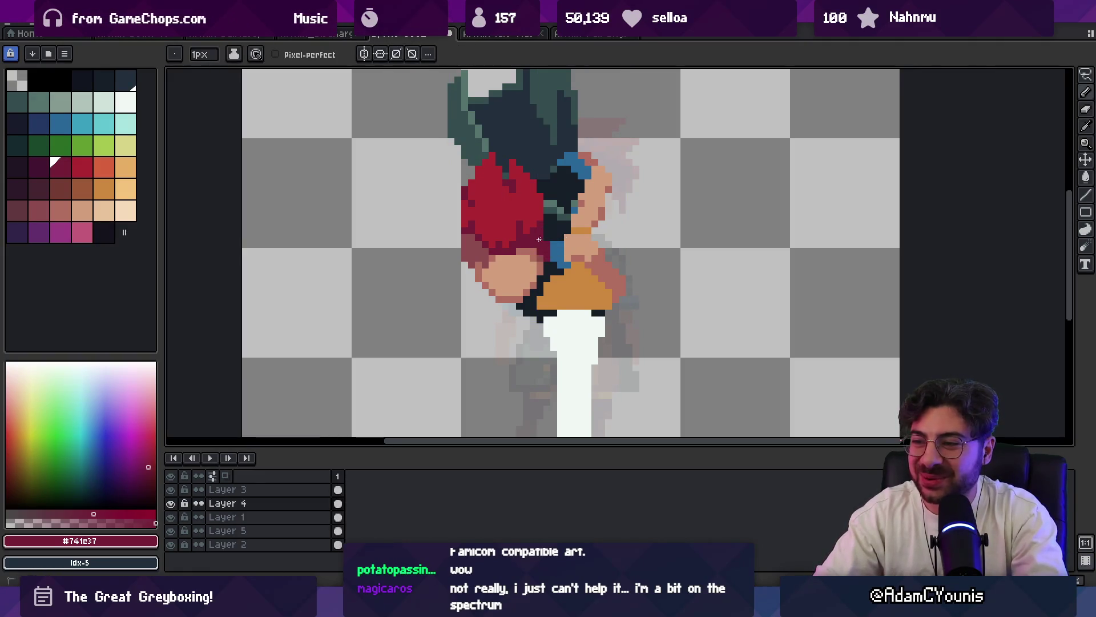
left_click(542, 211, "alt")
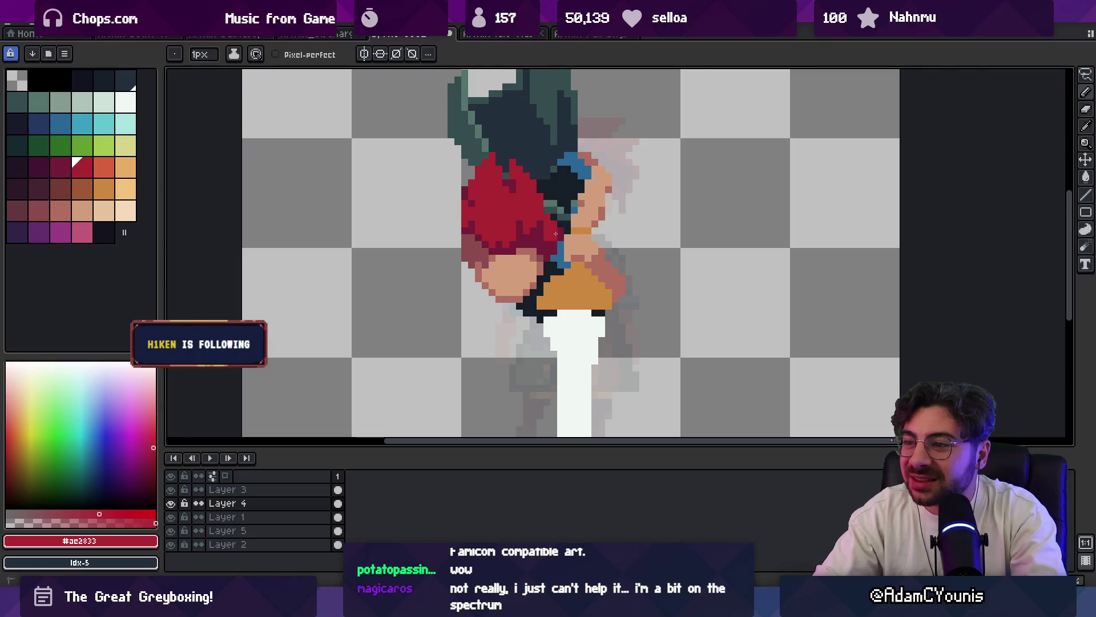
key("e")
key("b")
scroll(581, 210, "down", 1)
scroll(581, 210, "down", 1)
scroll(557, 202, "up", 3)
- Zoom into the red hair, lasso its upper part then clear the selection, and pick the brighter red #ae2033
left_click(557, 202, "alt")
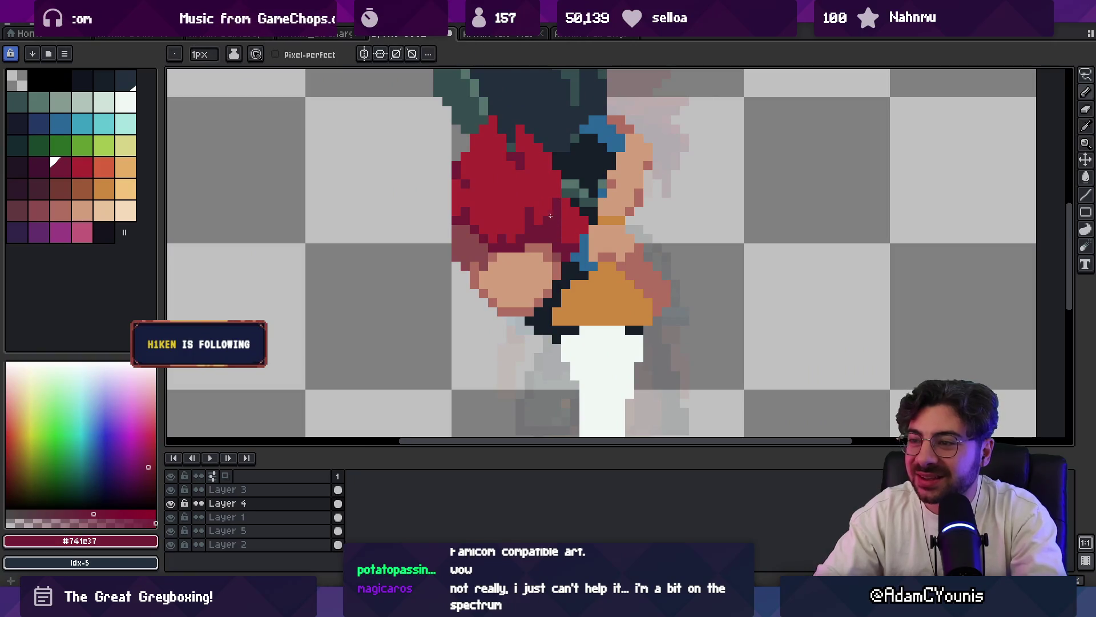
key("e")
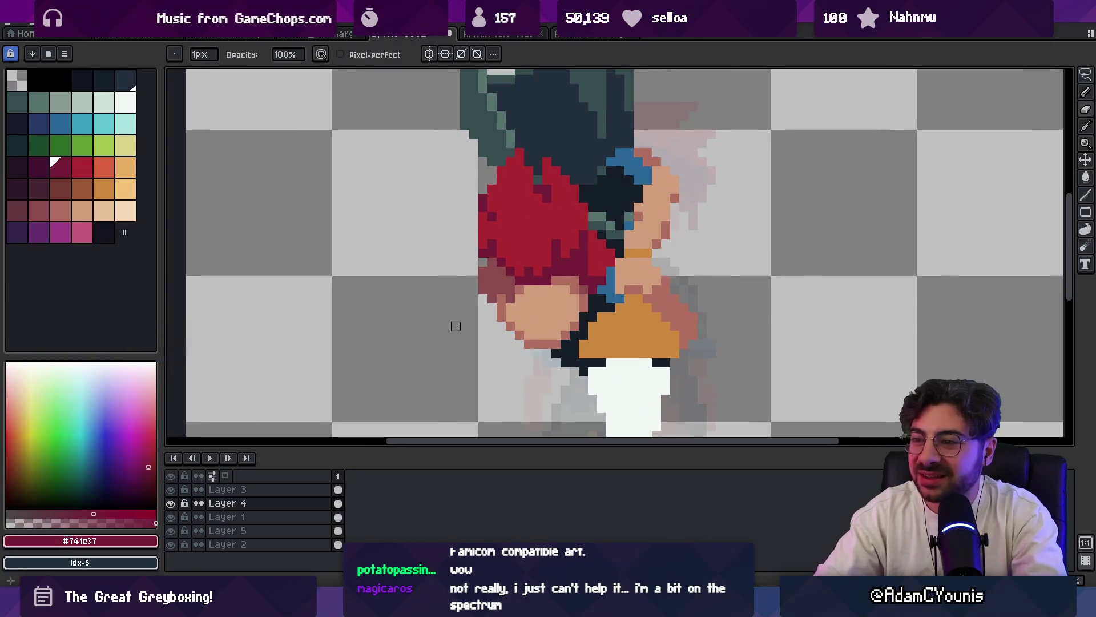
scroll(492, 265, "down", 3)
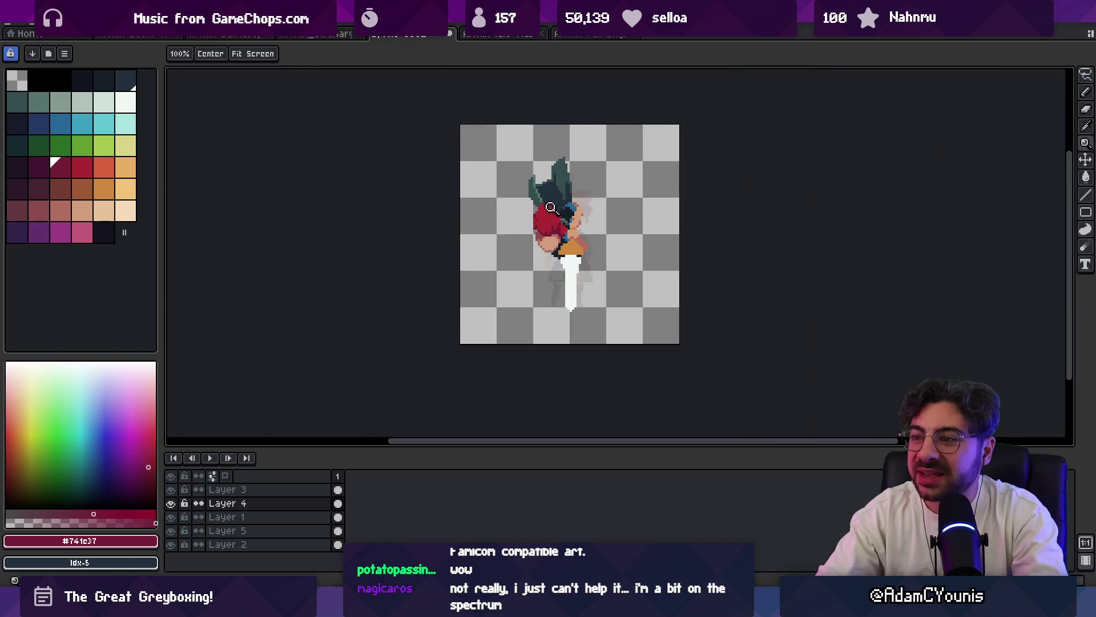
scroll(495, 278, "up", 3)
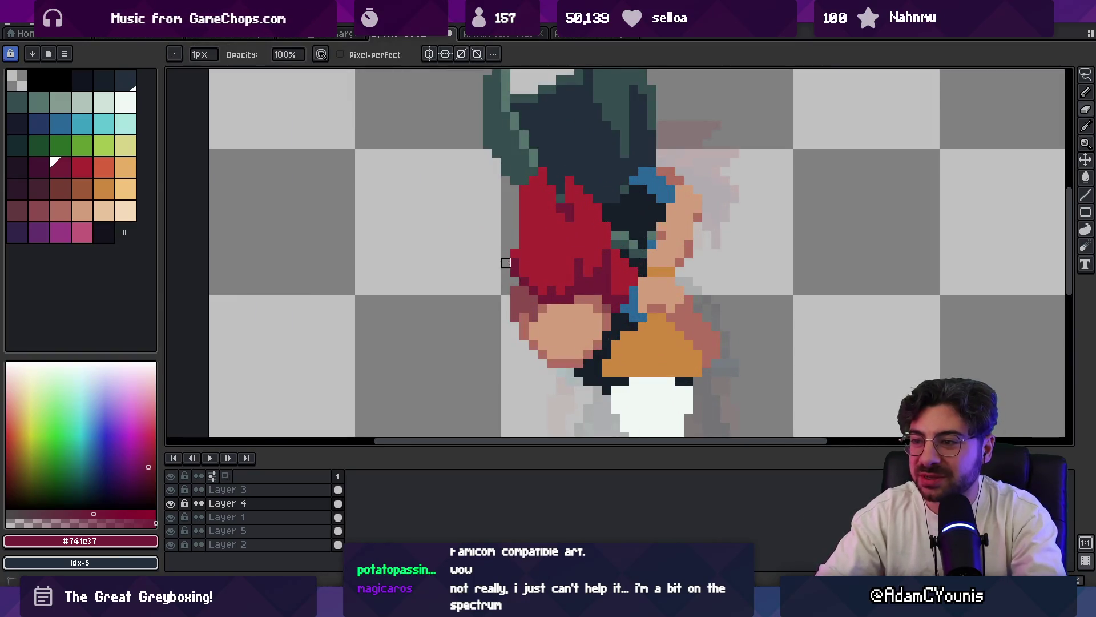
key("q")
left_click_drag(505, 262, 525, 240)
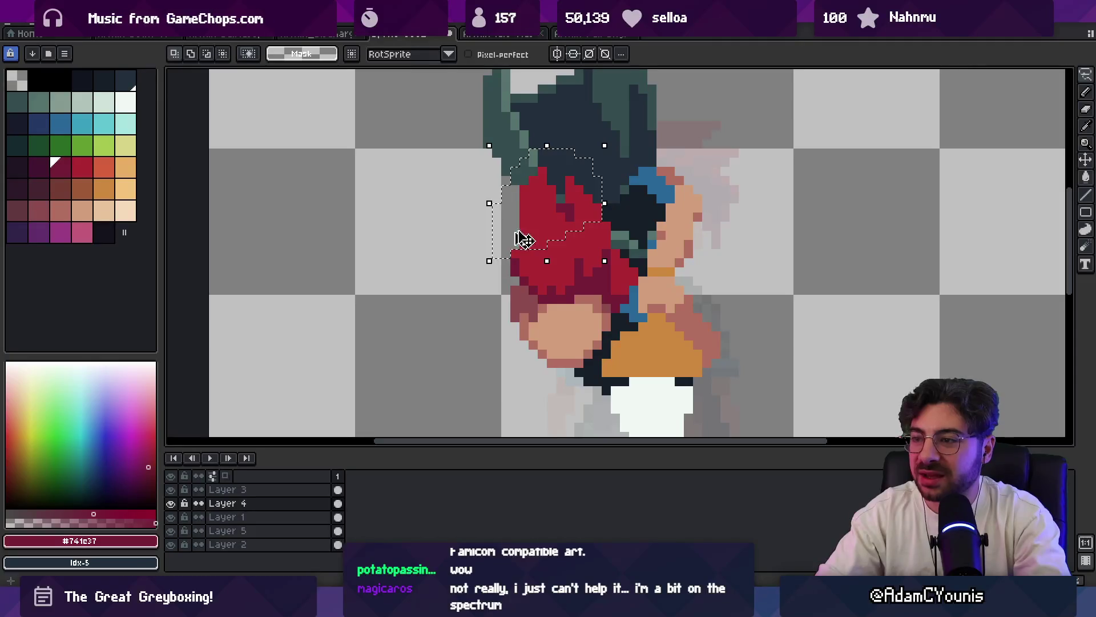
key("ctrl+d")
key("b")
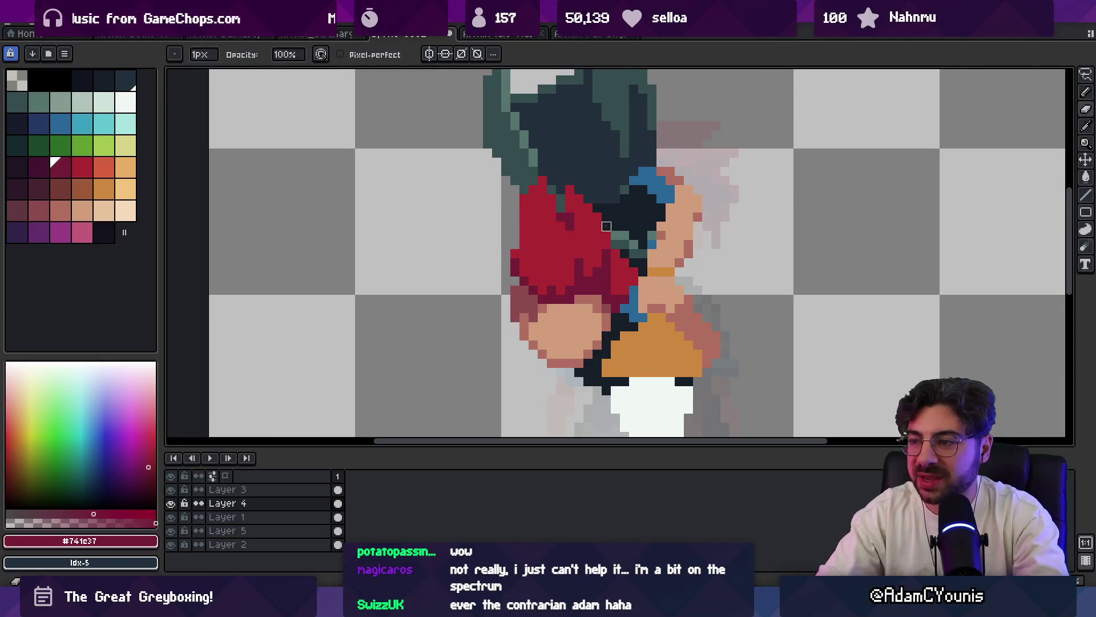
key("e")
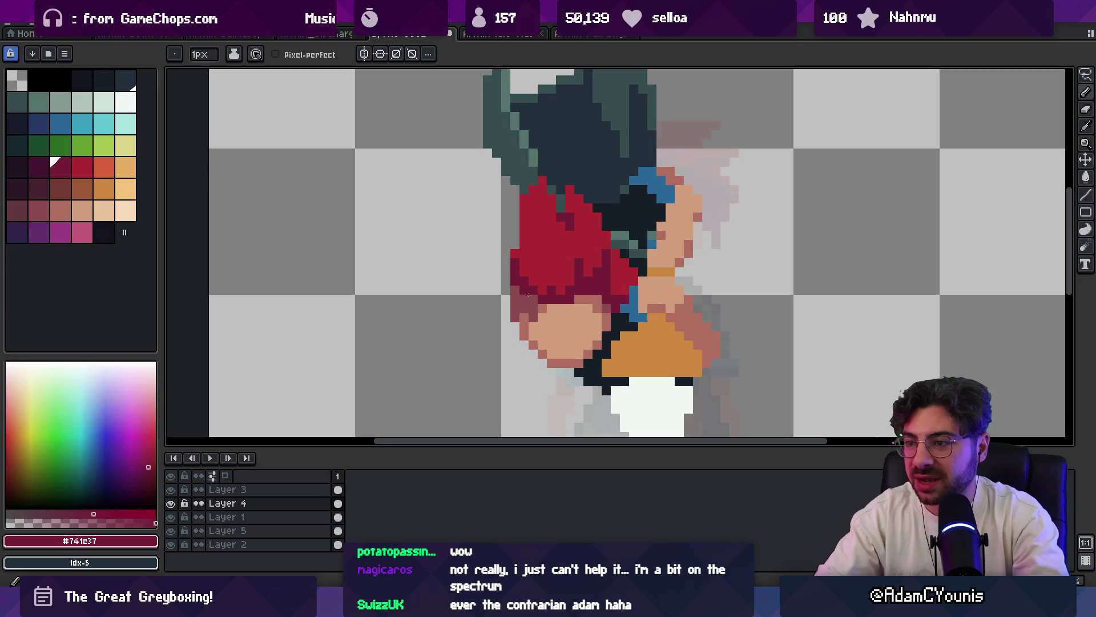
left_click(534, 255, "alt")
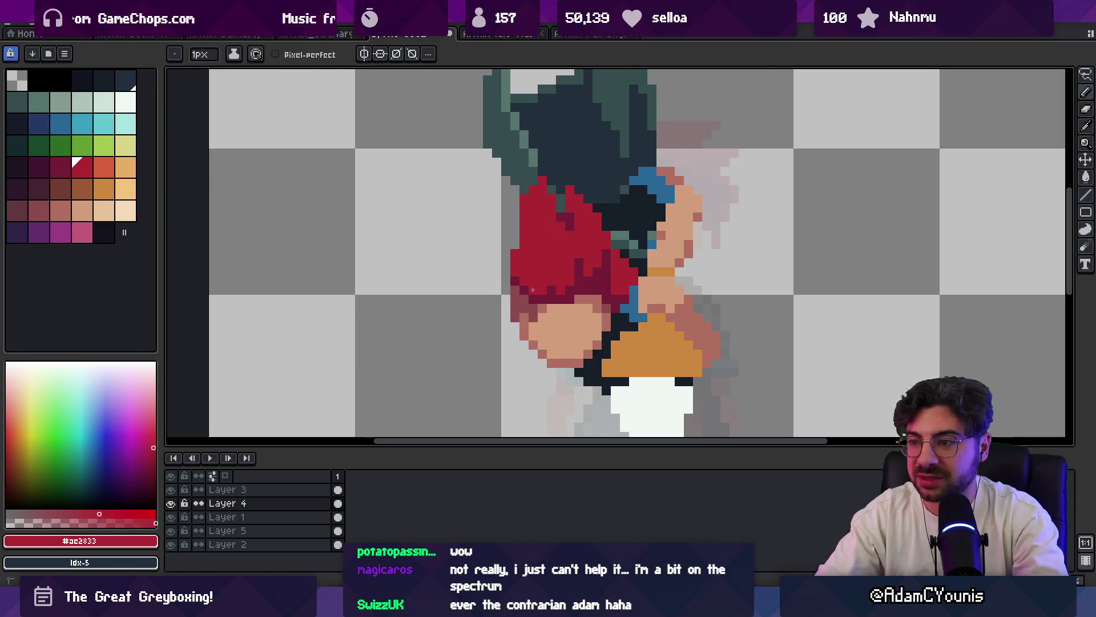
- Zoom back out and eyedrop the dark crimson #741c37 from the hair as the drawing colour
key("alt")
key("z")
scroll(531, 242, "down", 2)
scroll(531, 242, "down", 2)
scroll(593, 199, "up", 3)
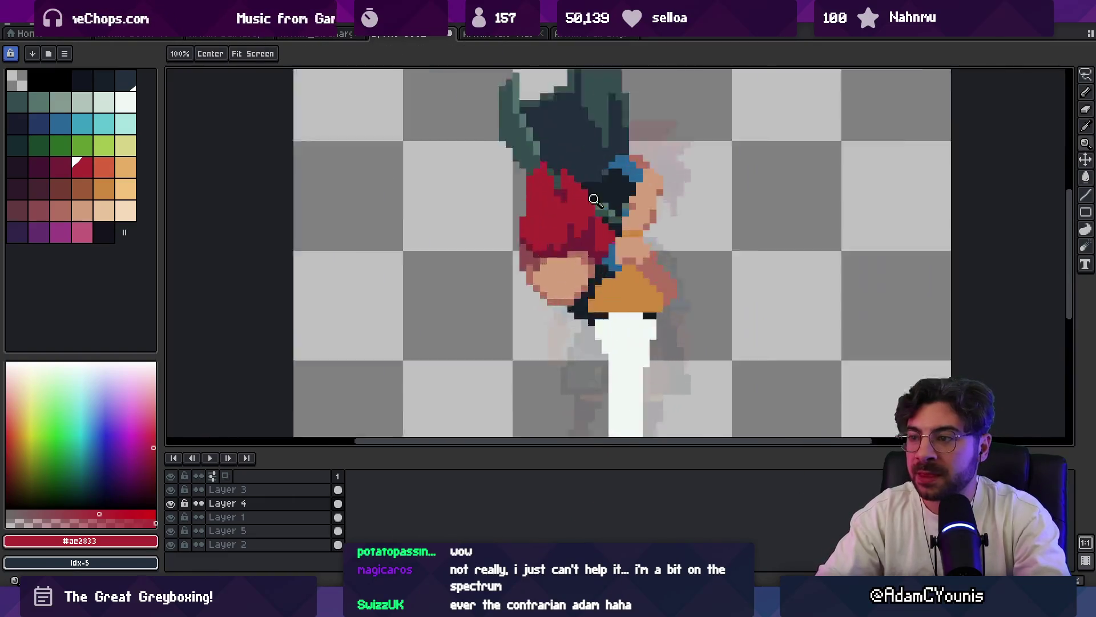
scroll(593, 200, "up", 2)
key("b")
scroll(543, 182, "up", 1)
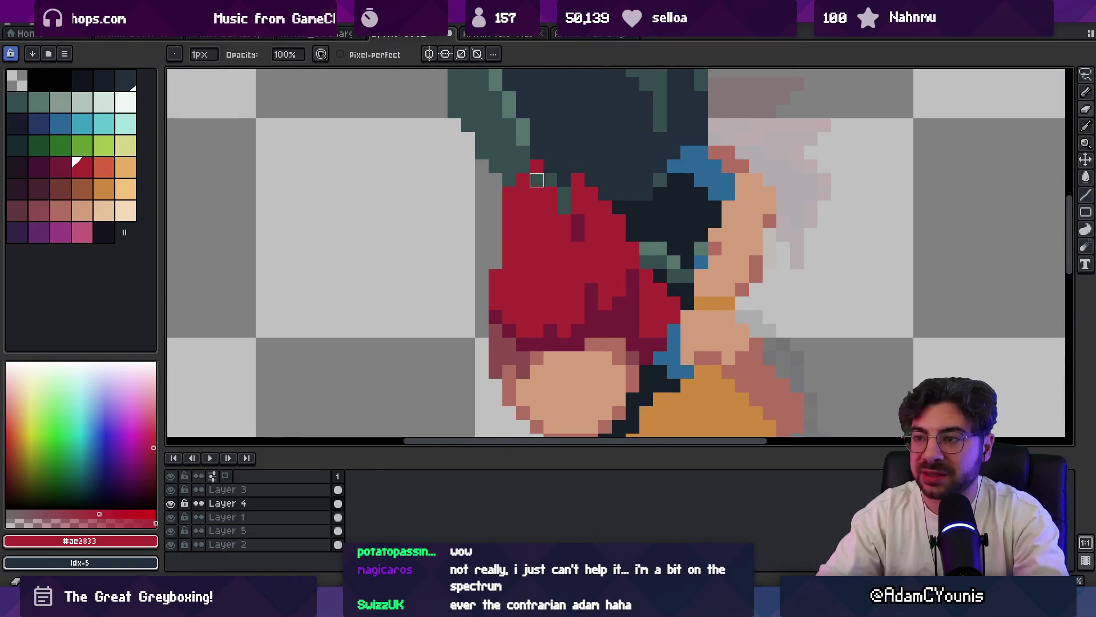
key("z")
scroll(511, 208, "down", 2)
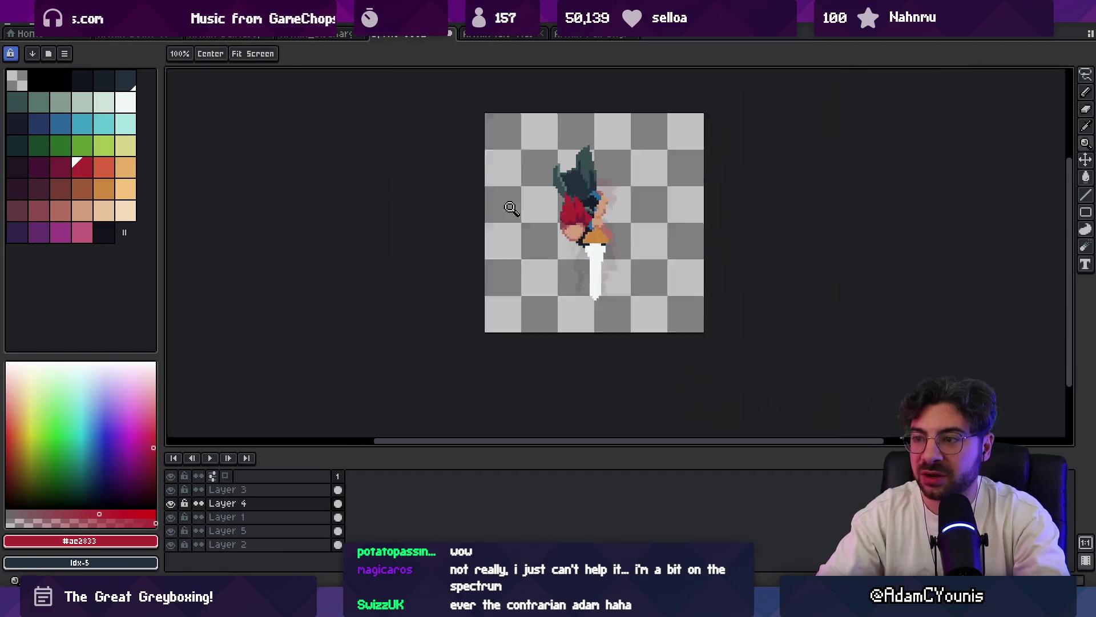
scroll(549, 188, "down", 1)
scroll(590, 194, "up", 3)
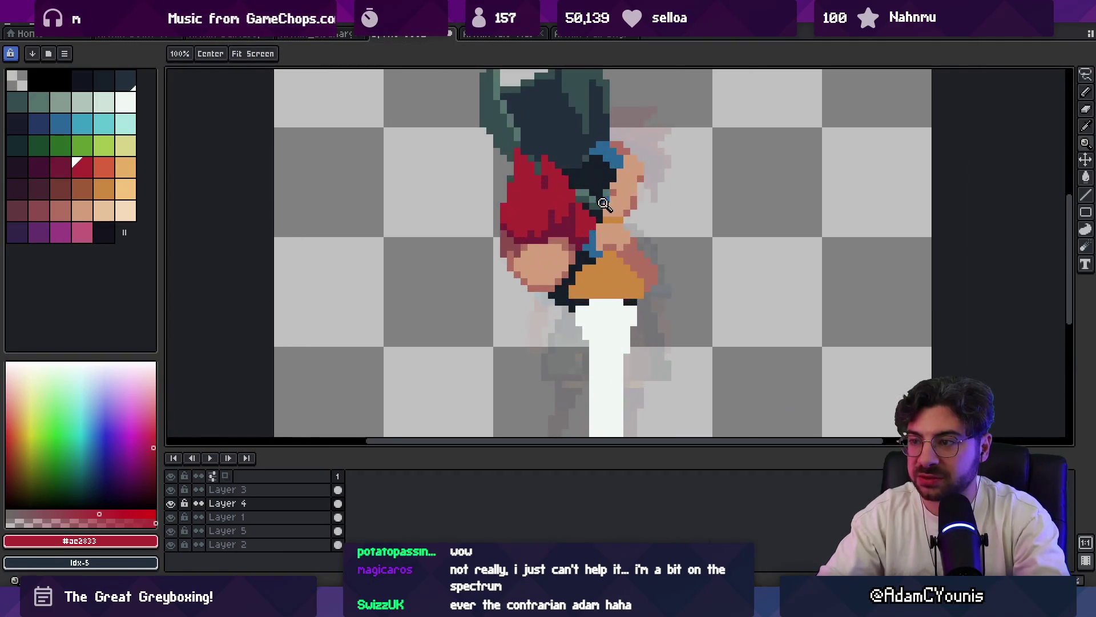
scroll(575, 234, "up", 1)
key("b")
left_click(489, 235, "alt")
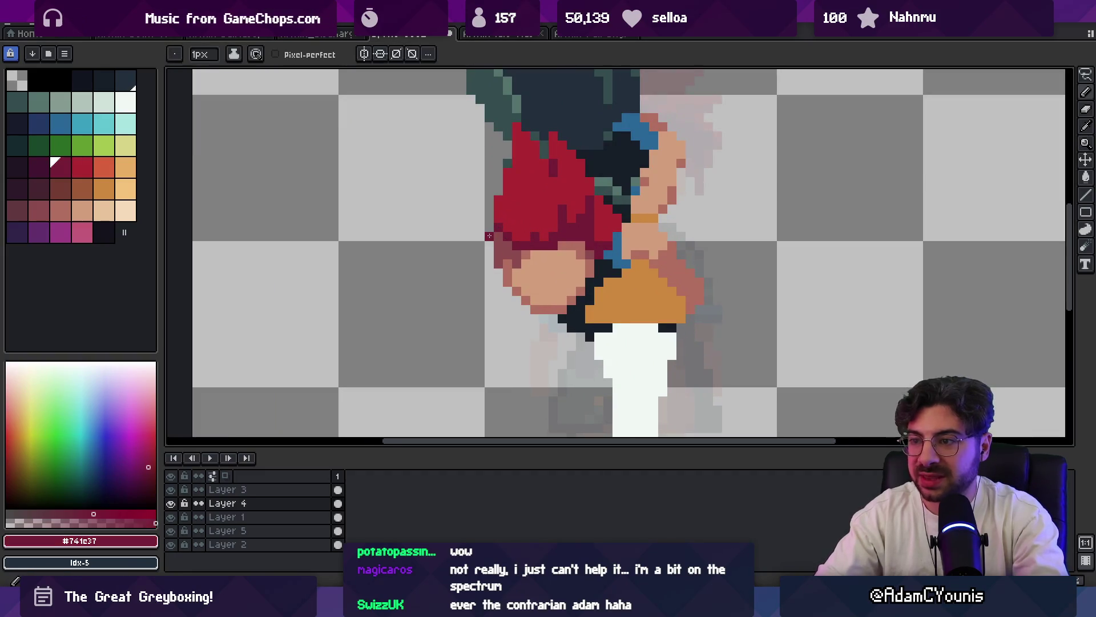
- With bright red chosen, lasso the stray hair strand and nudge it upward into place
left_click(495, 211, "alt")
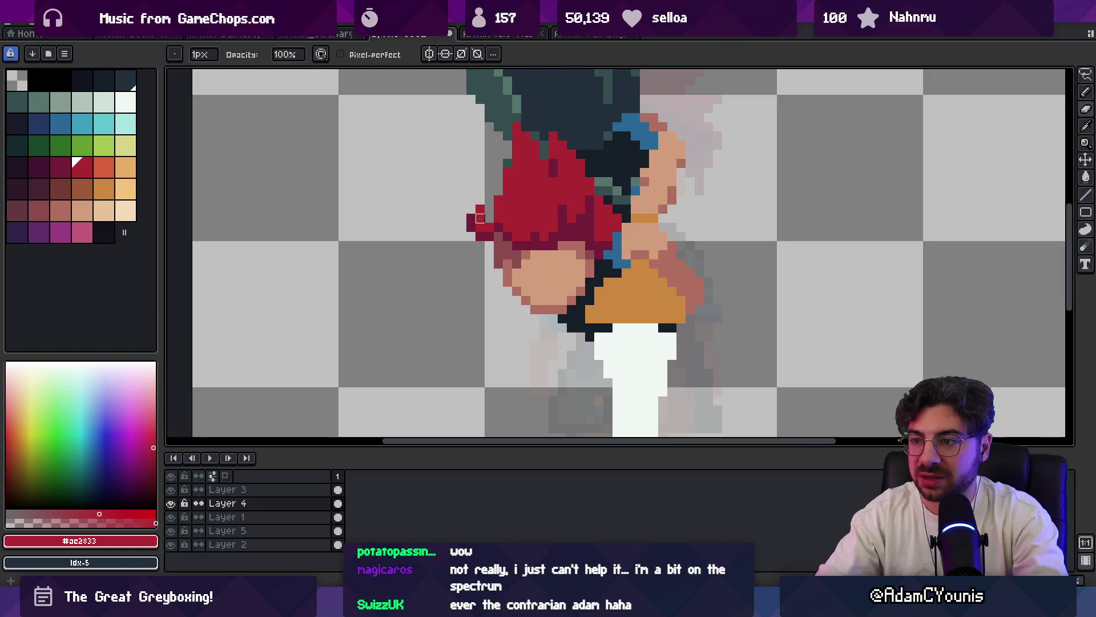
key("z")
scroll(526, 174, "down", 4)
scroll(527, 174, "up", 5)
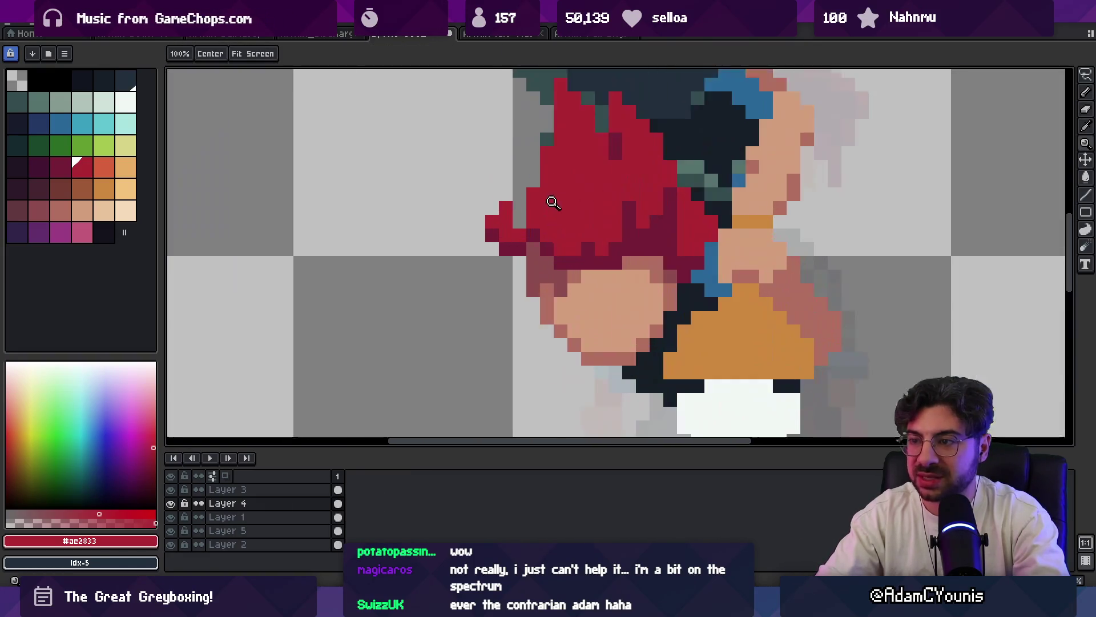
key("q")
mouse_move(489, 191)
left_mouse_down()
mouse_move(516, 246)
mouse_move(516, 221)
left_mouse_up()
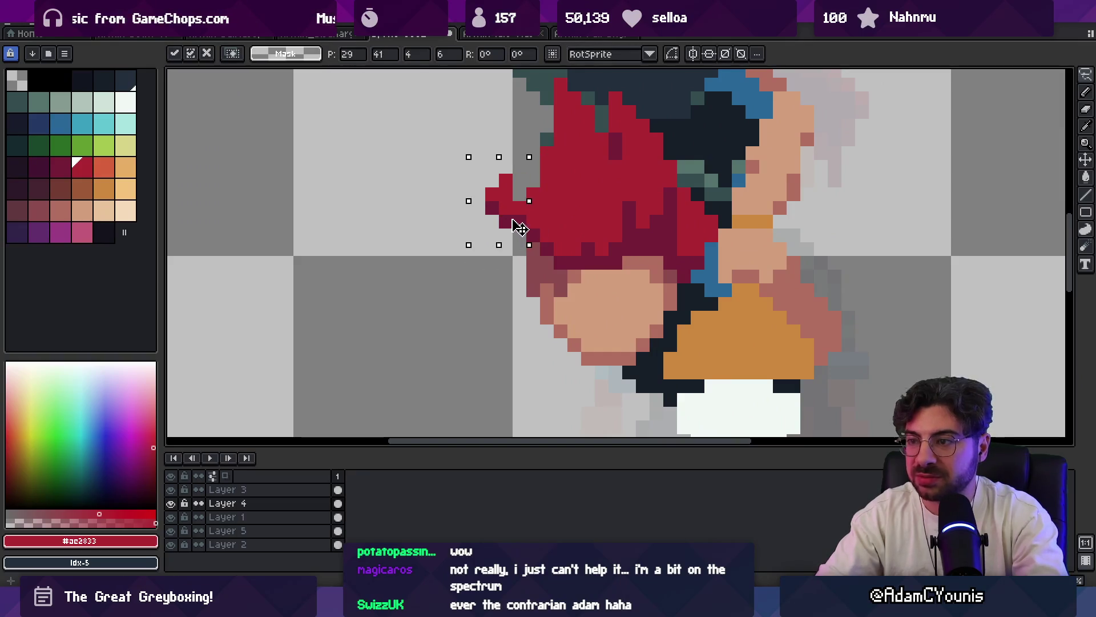
key("ctrl+d")
key("b")
key("z")
scroll(540, 163, "down", 5)
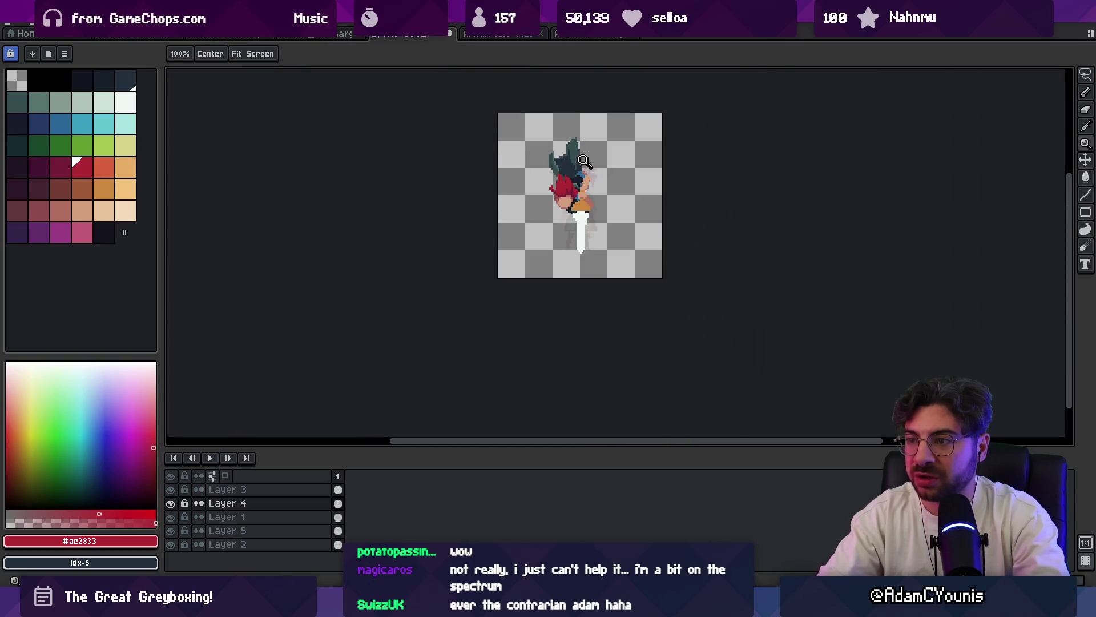
scroll(583, 161, "up", 5)
- Lasso the small hair tuft, shift it right, and sample the darker crimson shade
key("q")
mouse_move(529, 165)
left_mouse_down()
mouse_move(521, 183)
mouse_move(551, 188)
left_mouse_up()
key("ctrl+d")
key("b")
left_click(550, 188, "alt")
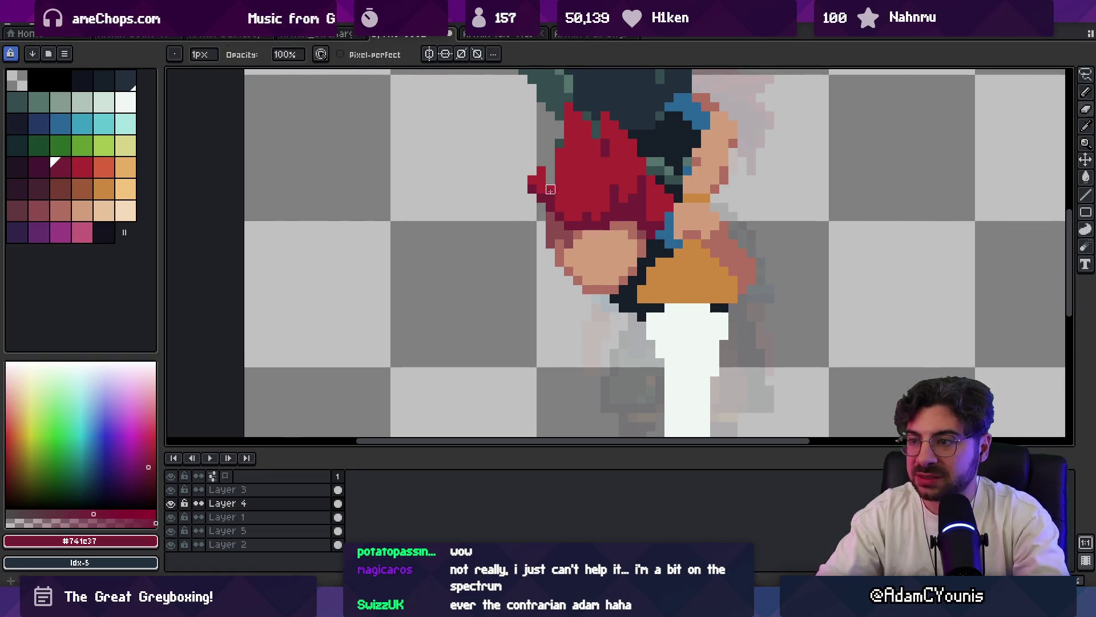
key("z")
scroll(583, 171, "down", 3)
scroll(614, 153, "down", 2)
scroll(601, 177, "up", 1)
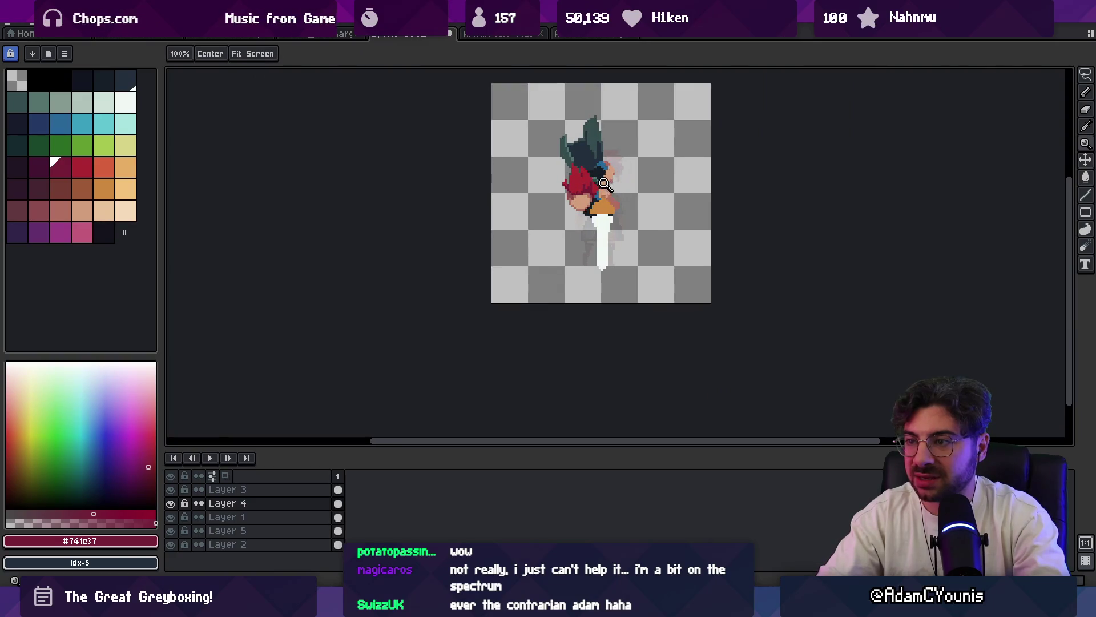
scroll(603, 176, "up", 4)
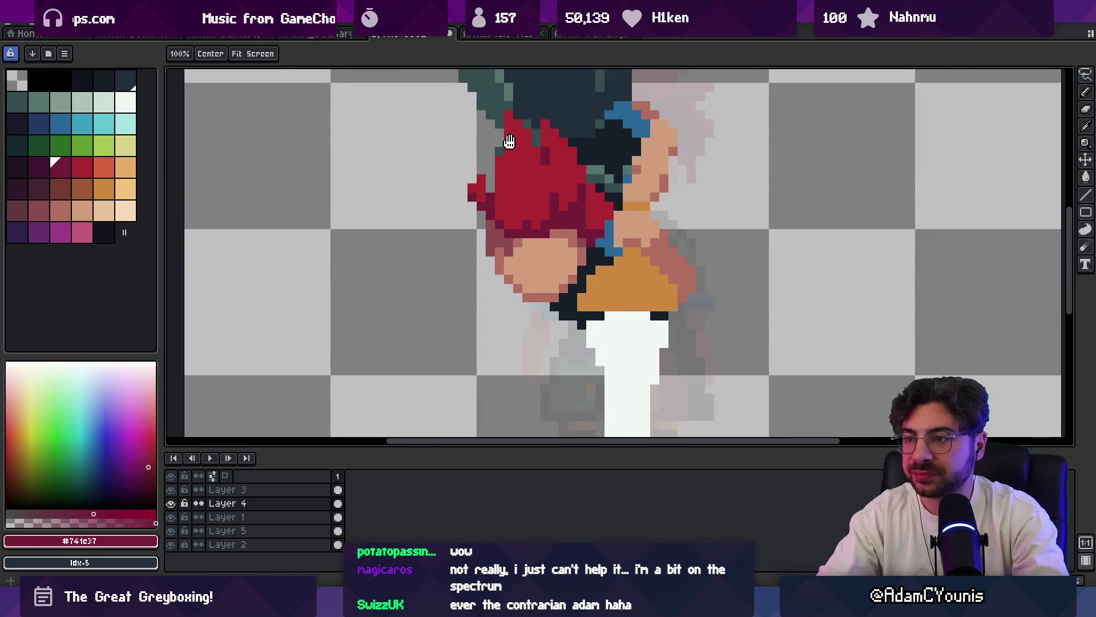
- Sample the skin tone while hopping between Layer 1 and Layer 4, reviewing the whole sprite
left_click_drag(506, 140, 521, 232)
left_click(521, 231, "ctrl")
scroll(543, 225, "down", 3)
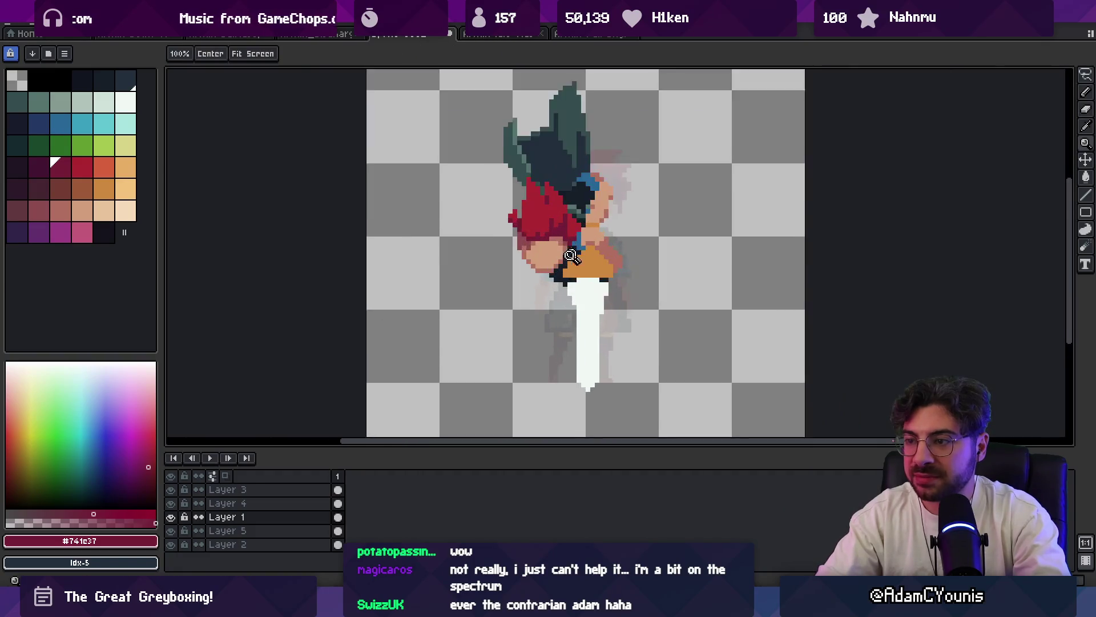
scroll(545, 225, "up", 2)
scroll(540, 221, "up", 1)
key("b")
left_click(535, 219, "alt")
left_click(547, 220, "ctrl")
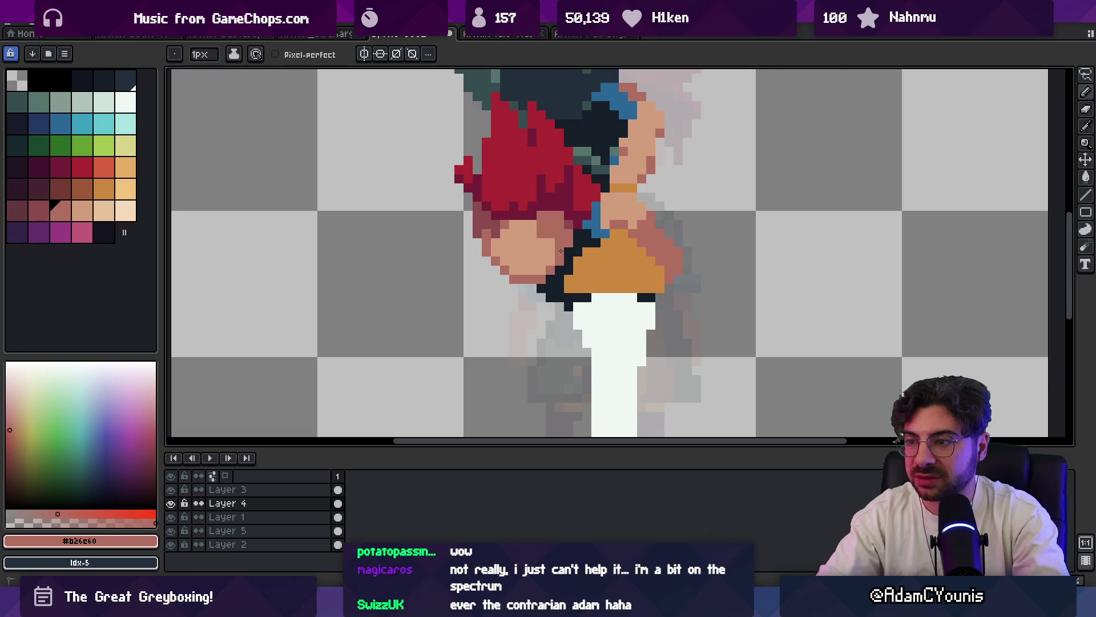
key("z")
mouse_move(560, 225)
left_mouse_down()
mouse_move(580, 209)
mouse_move(528, 229)
left_mouse_up()
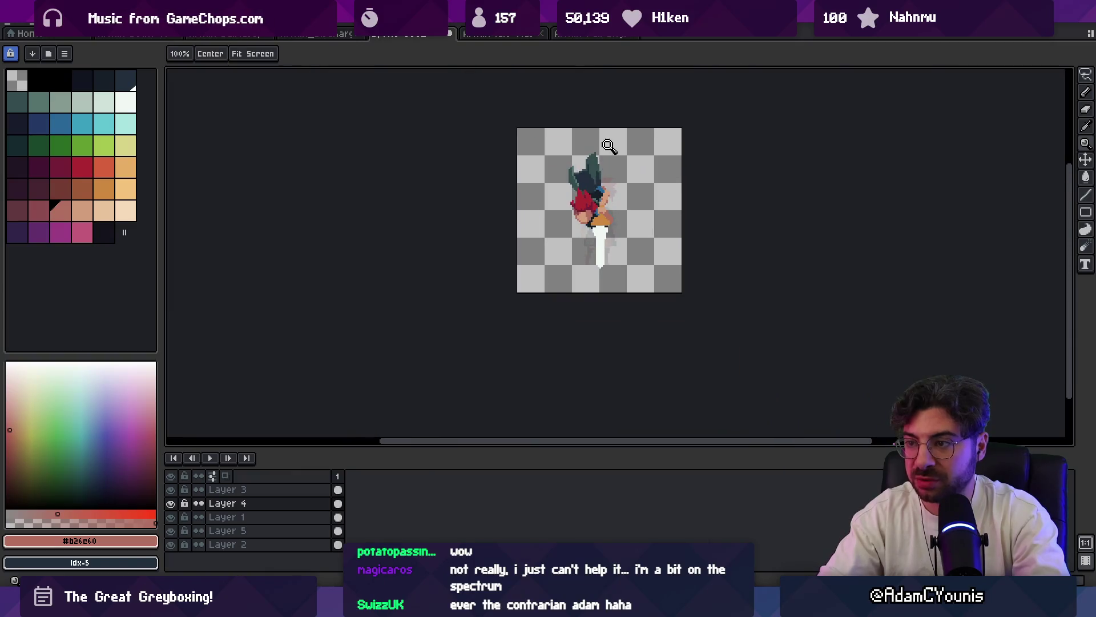
left_click(607, 202)
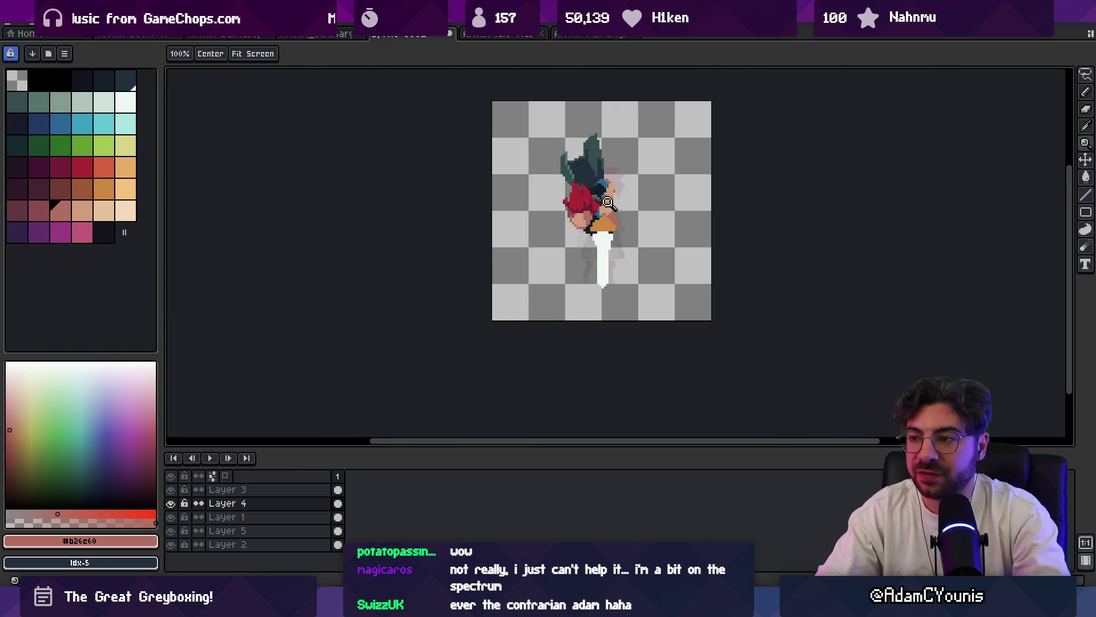
left_click_drag(608, 202, 579, 272)
- Make Layer 1 active with dark brown as the drawing colour for the arm
key("v")
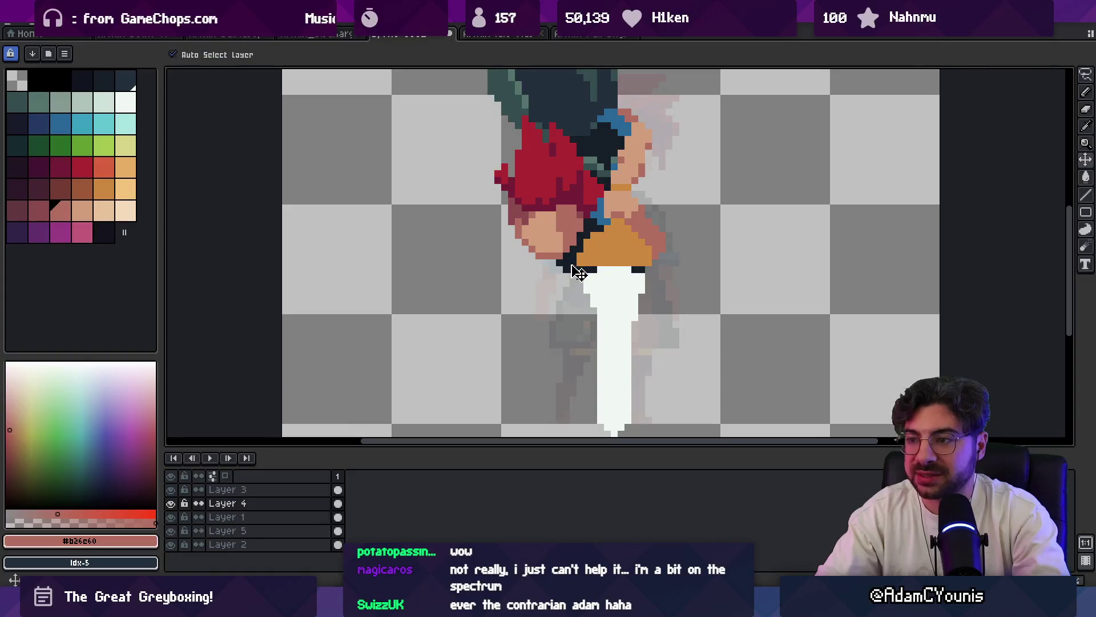
left_click(579, 273)
scroll(514, 248, "down", 2)
left_click(60, 189)
key("b")
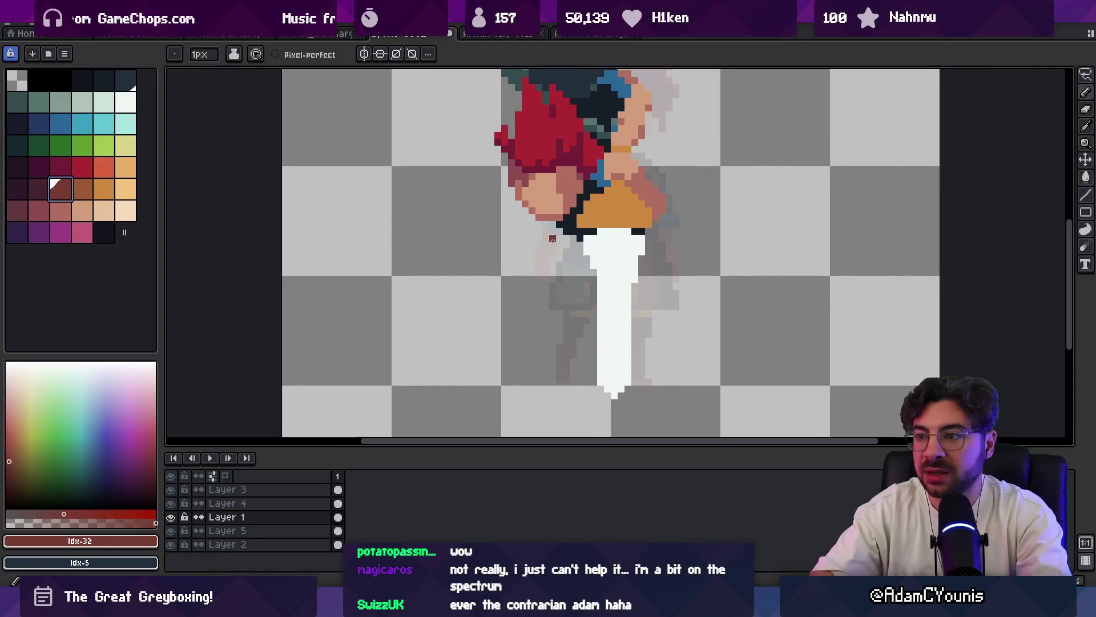
- Draw the dark brown arm down beside the sword blade with a 1px brush
key("plus")
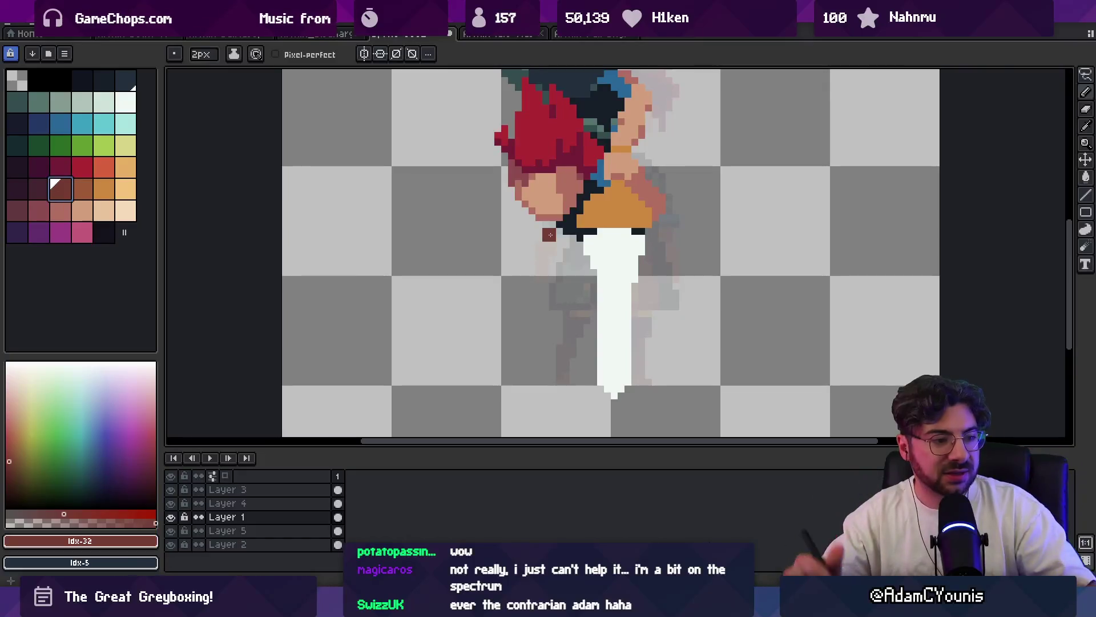
key("minus")
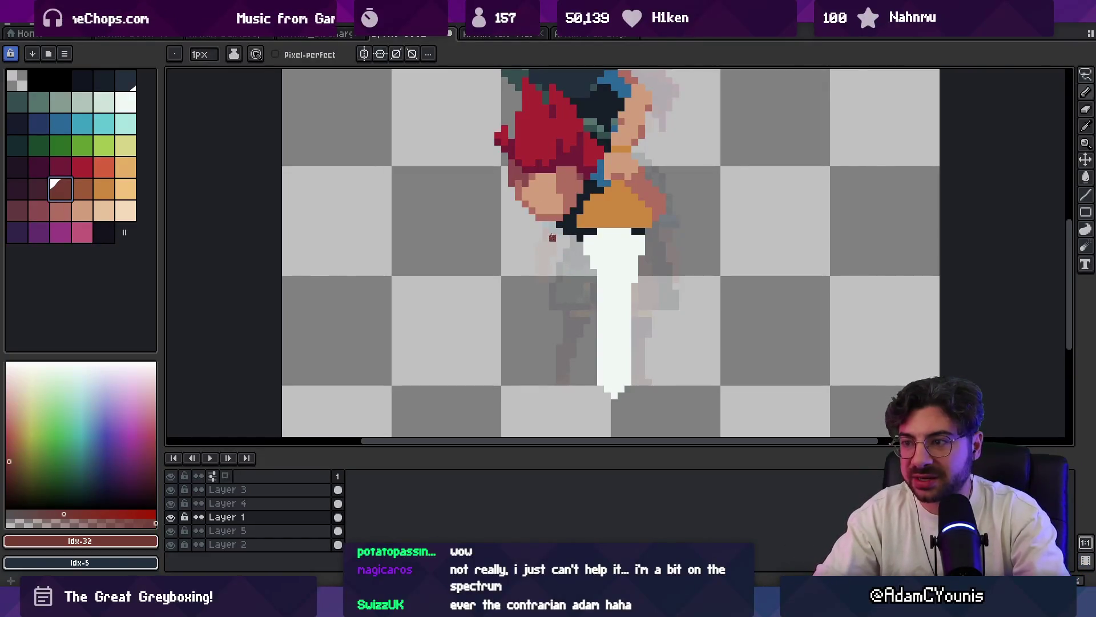
left_click_drag(549, 224, 565, 273)
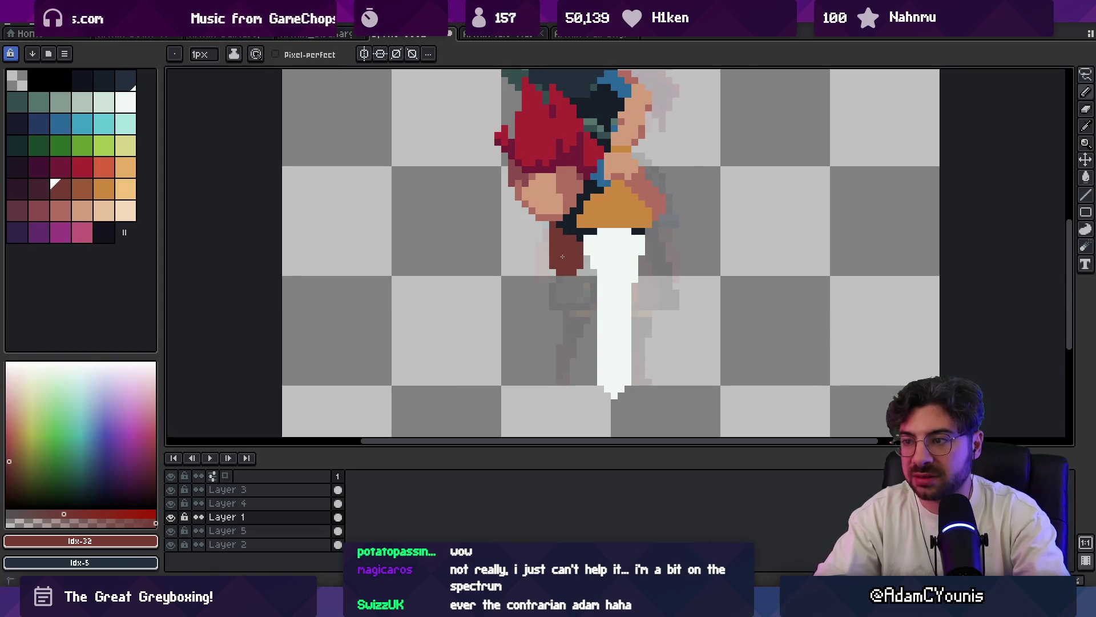
key("z")
scroll(576, 174, "down", 3)
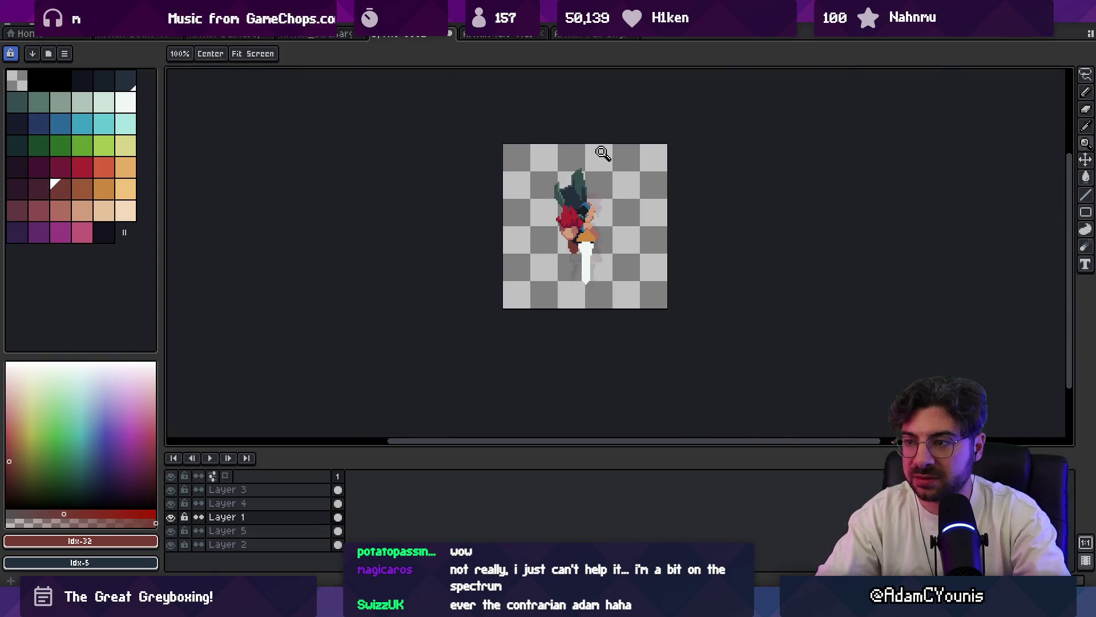
scroll(602, 241, "up", 3)
key("b")
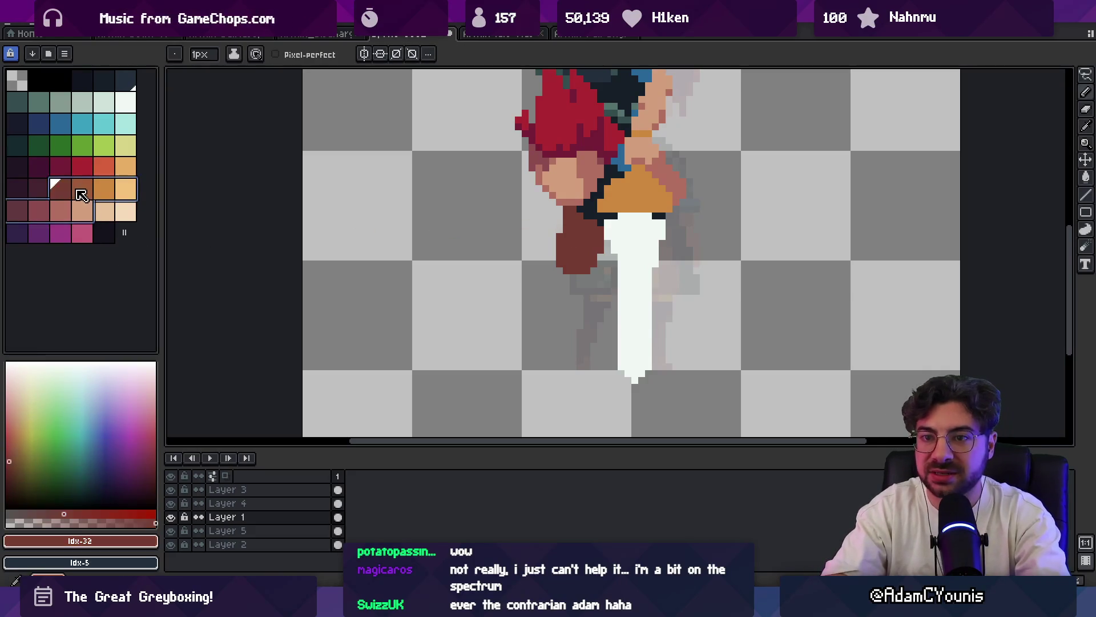
- Switch to orange for the cuff at the end of the arm
left_click_drag(81, 189, 60, 189)
left_click(103, 189)
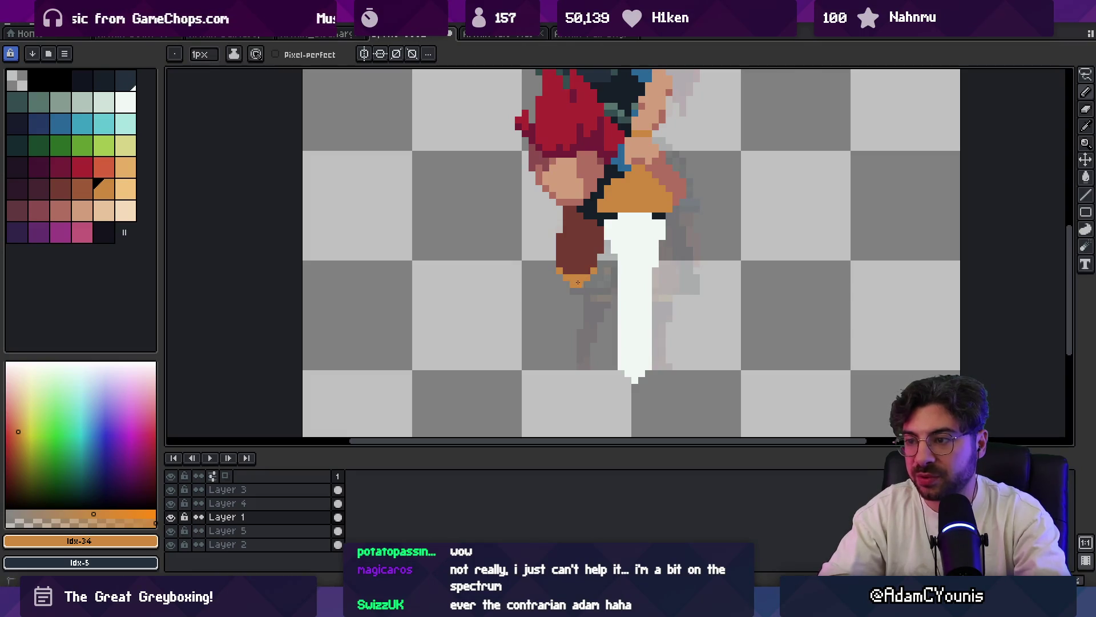
key("z")
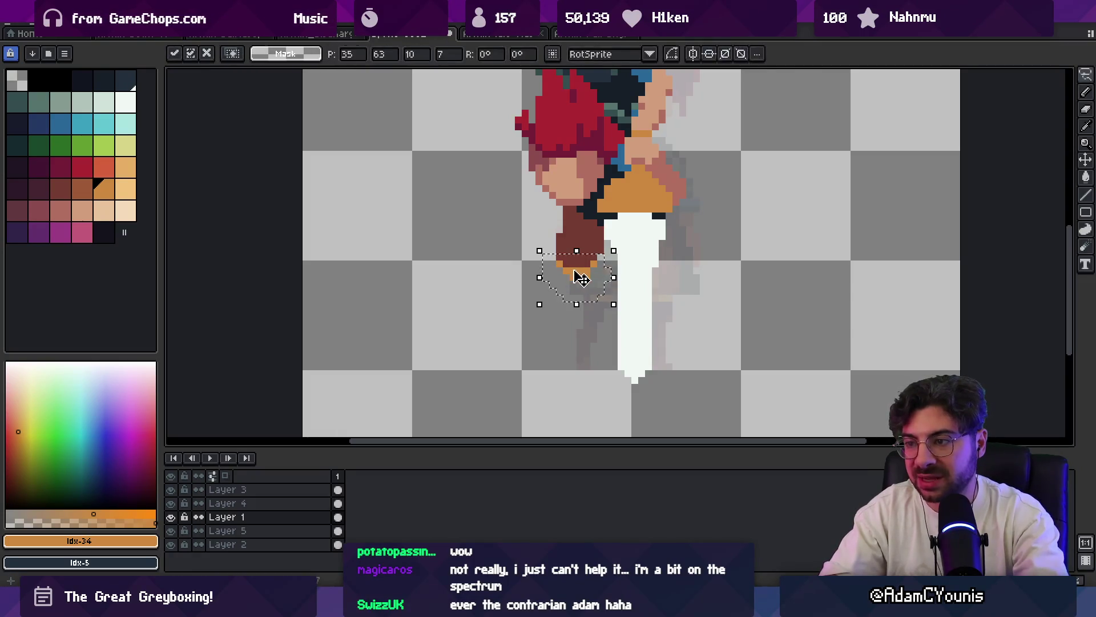
right_click(582, 255)
scroll(600, 240, "up", 5)
- Shade the arm with a patch of lighter brown-orange pixels
left_click(621, 227, "alt")
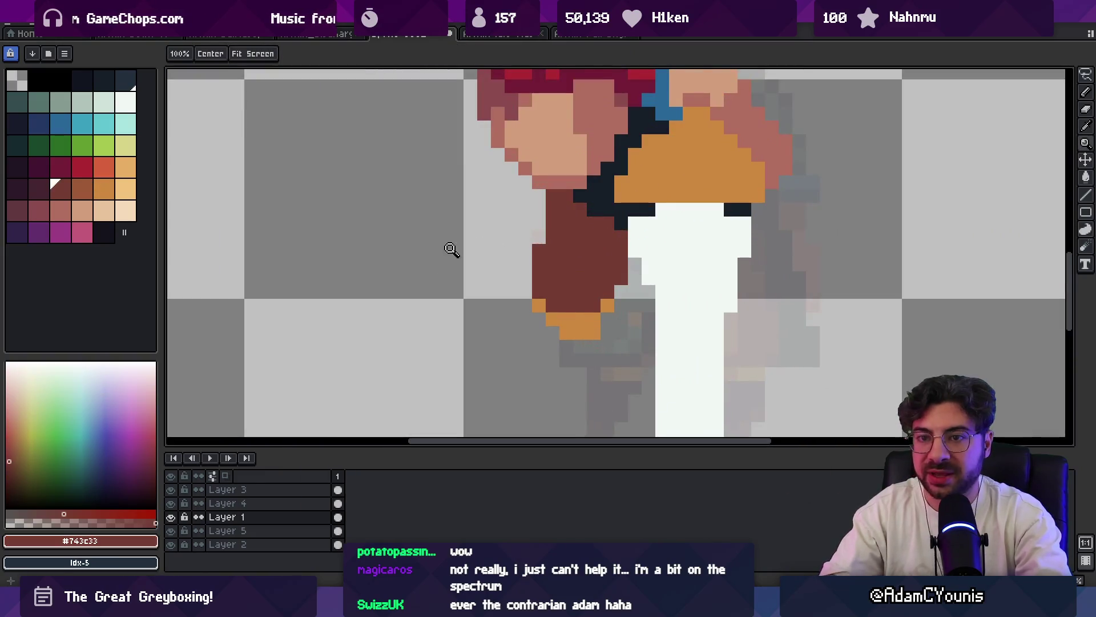
left_click(81, 196)
key("b")
mouse_move(578, 265)
left_mouse_down()
mouse_move(552, 264)
mouse_move(589, 275)
left_mouse_up()
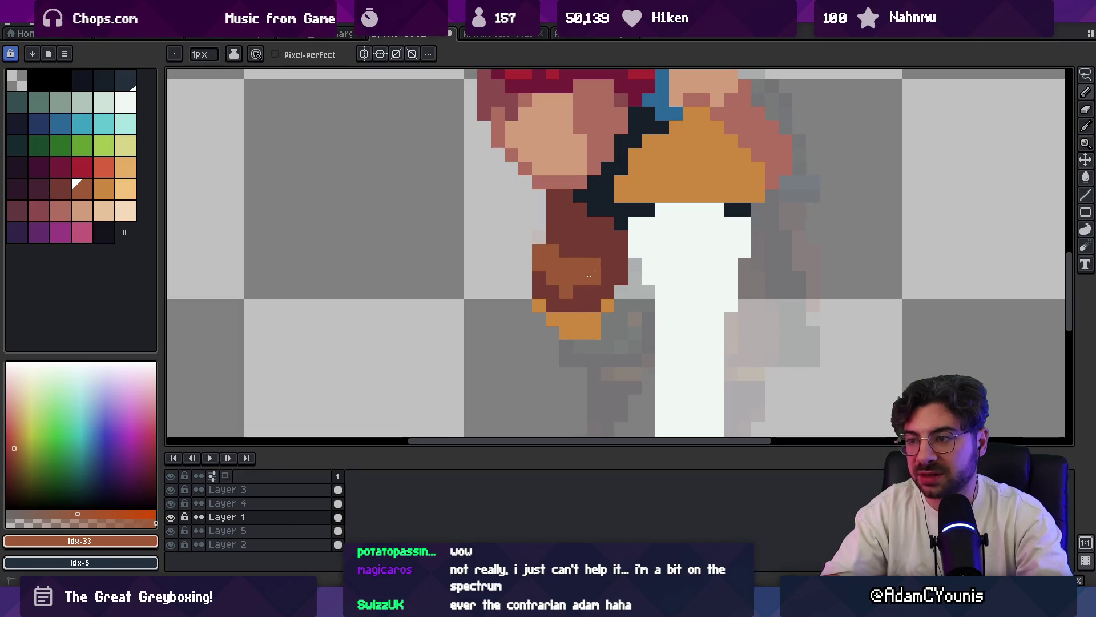